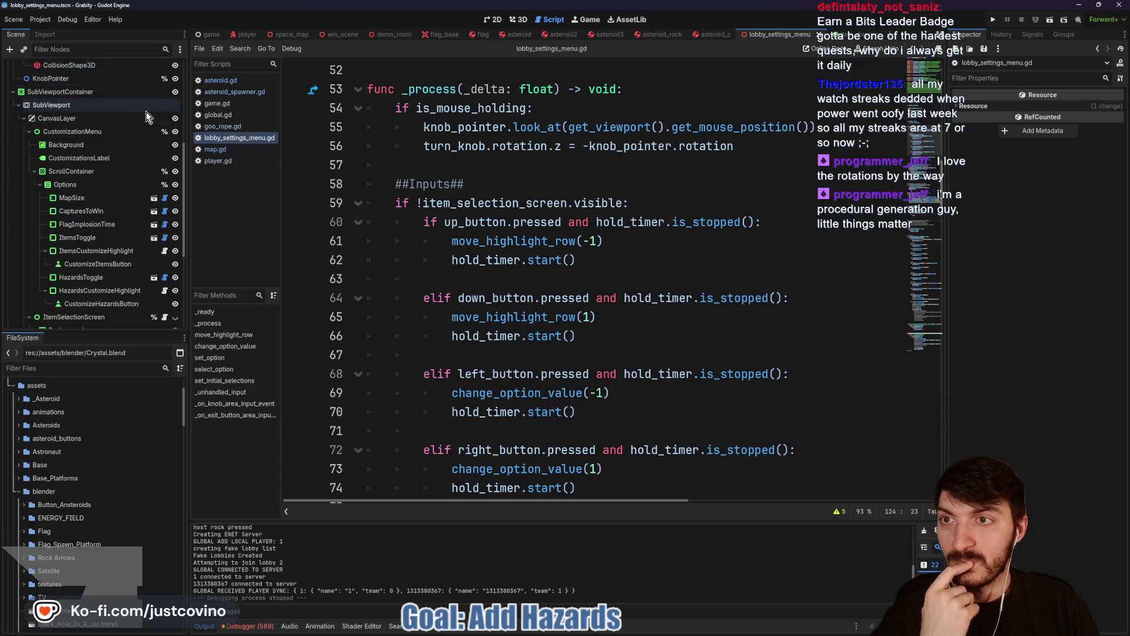
- Uncomment the set_items_toggle function on lines 124–127 with Ctrl+K
scroll(147, 111, up, 5)
scroll(573, 256, down, 2)
scroll(571, 253, down, 8)
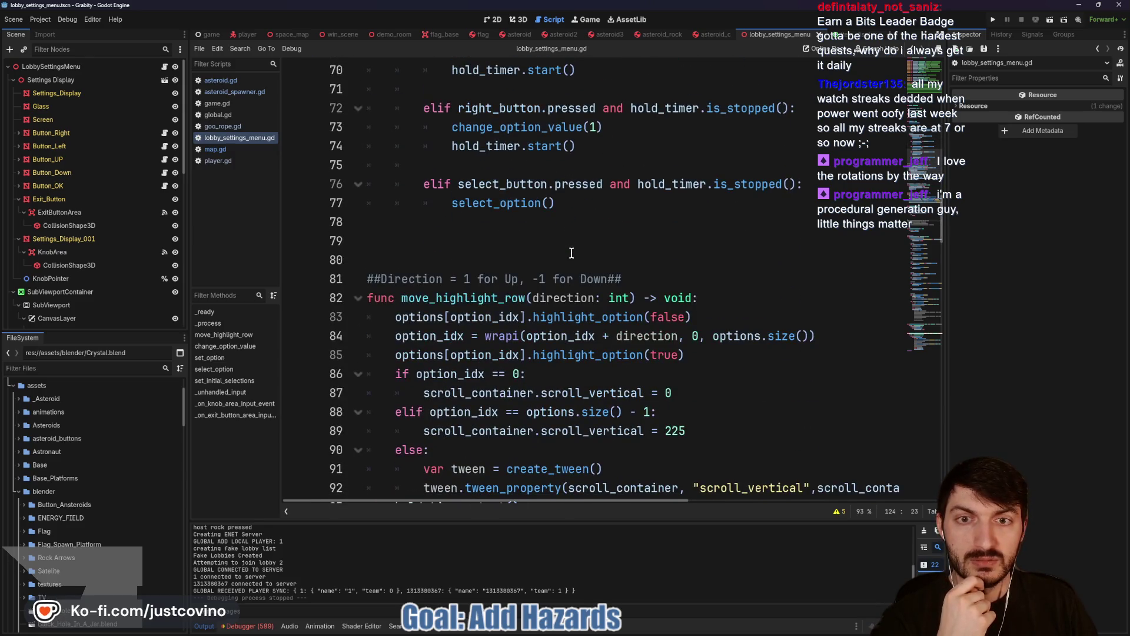
scroll(571, 253, down, 10)
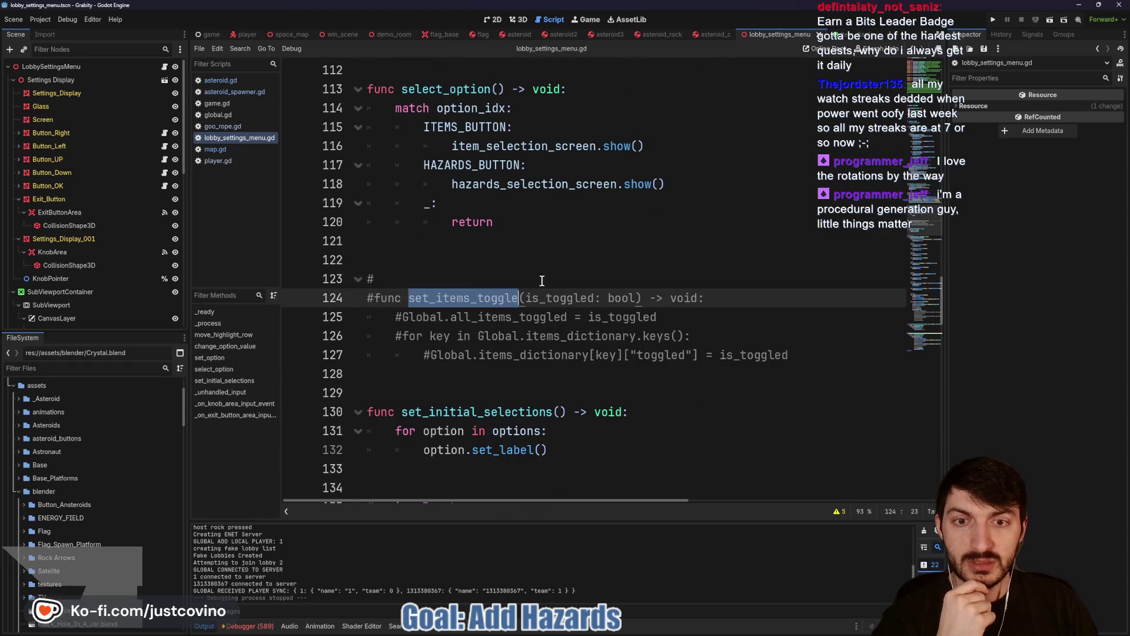
scroll(521, 290, up, 3)
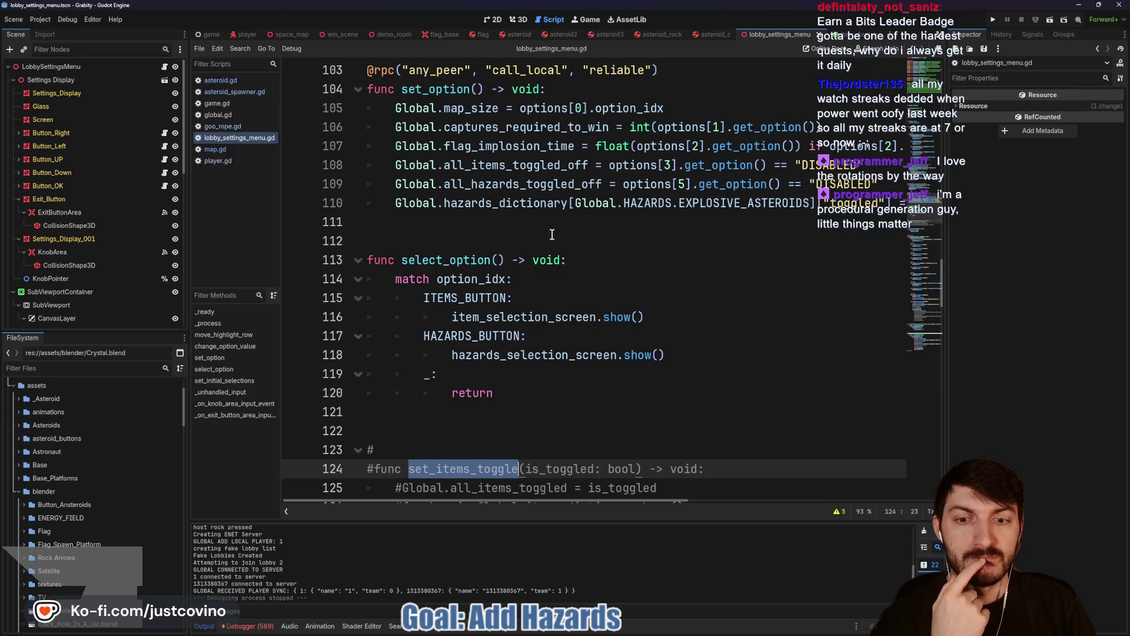
scroll(552, 234, down, 2)
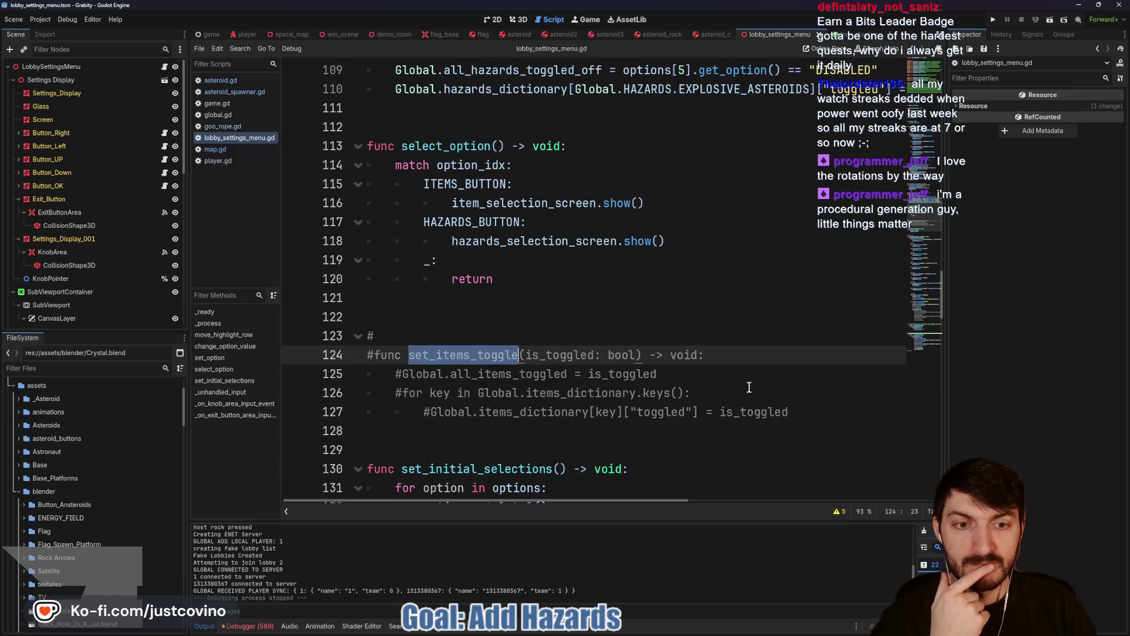
drag(802, 411, 366, 356)
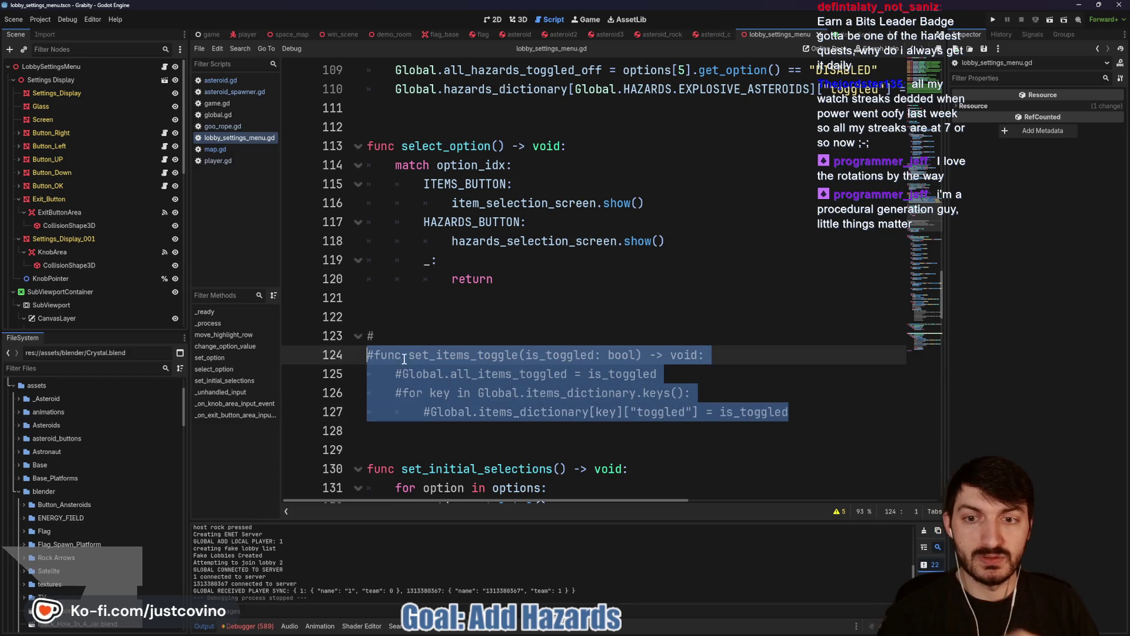
key(ctrl+k)
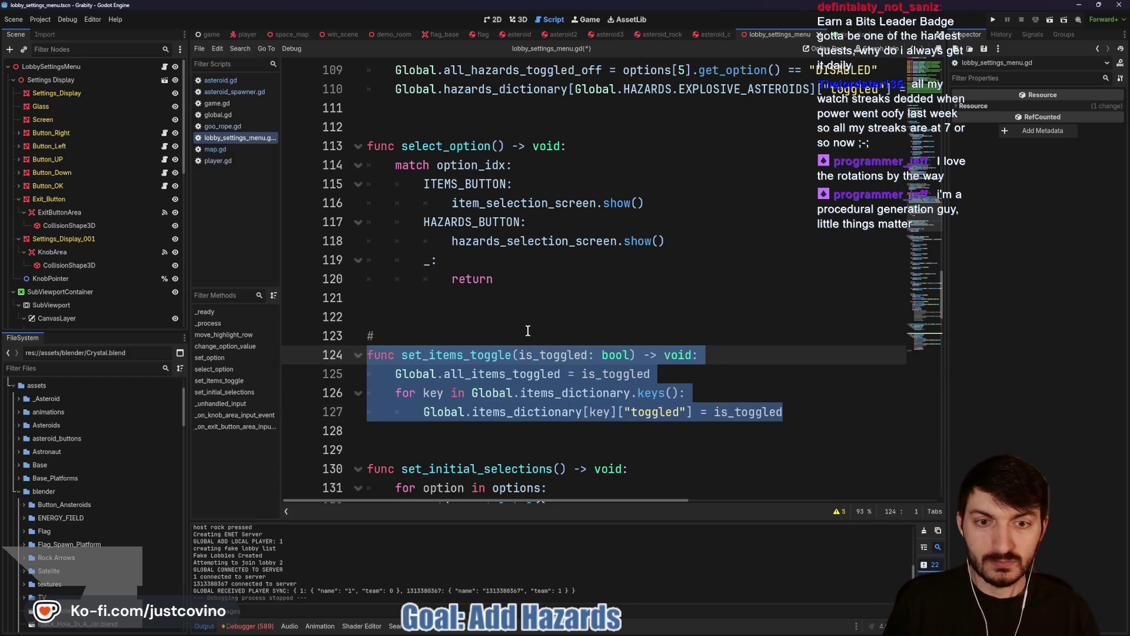
click(444, 336)
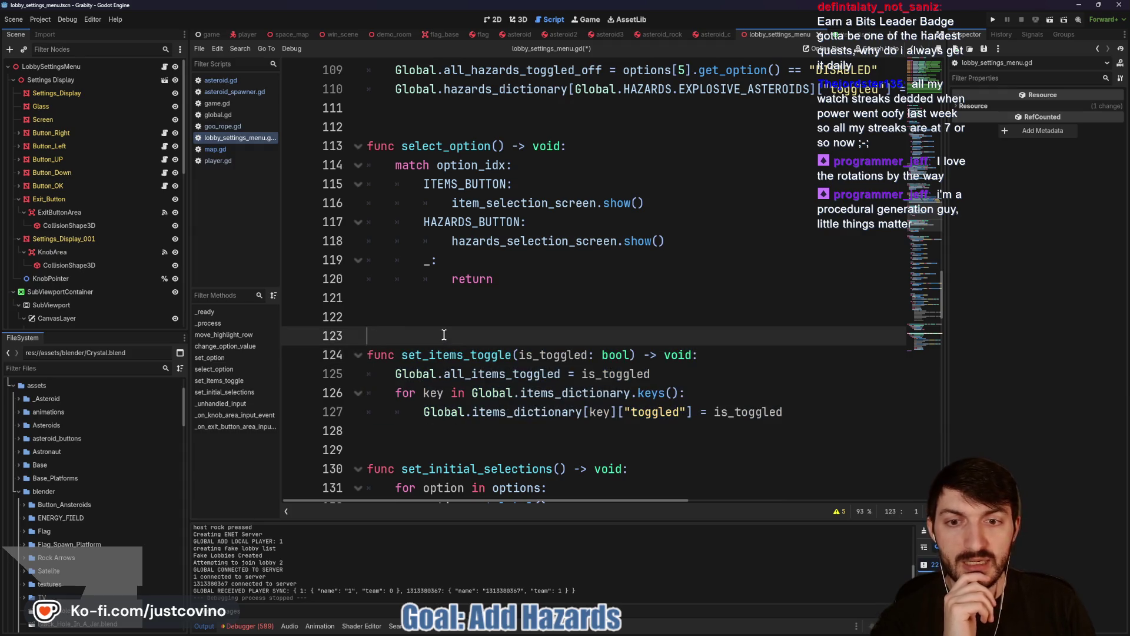
- Make set_items_toggle assign Global.all_items_toggled_off, then select the items assignment on line 108
scroll(529, 379, up, 1)
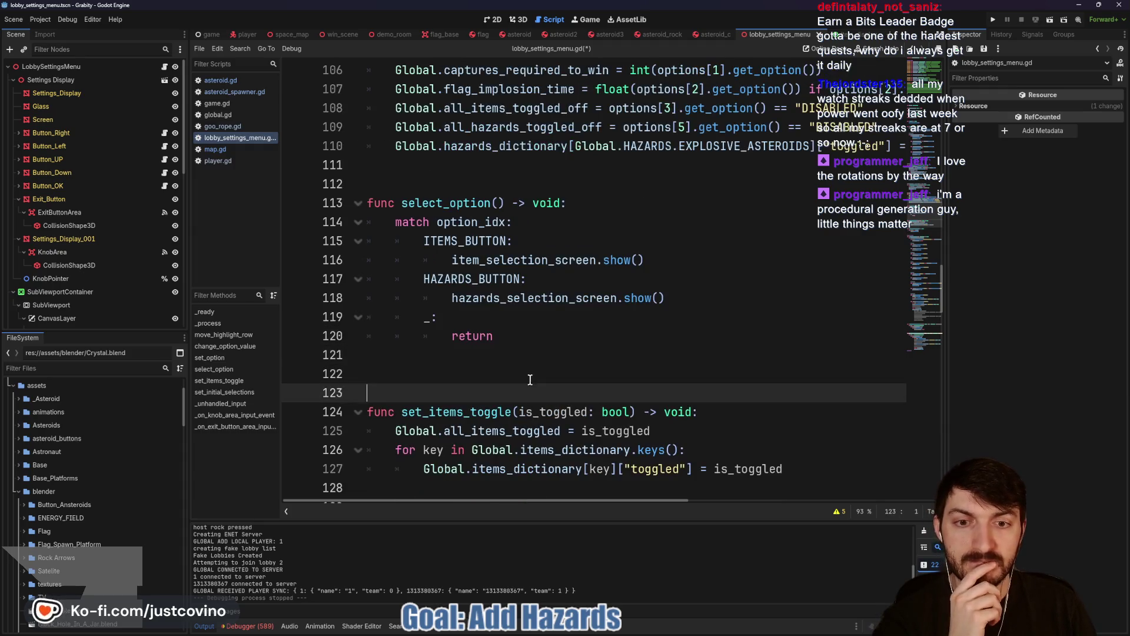
click(559, 431)
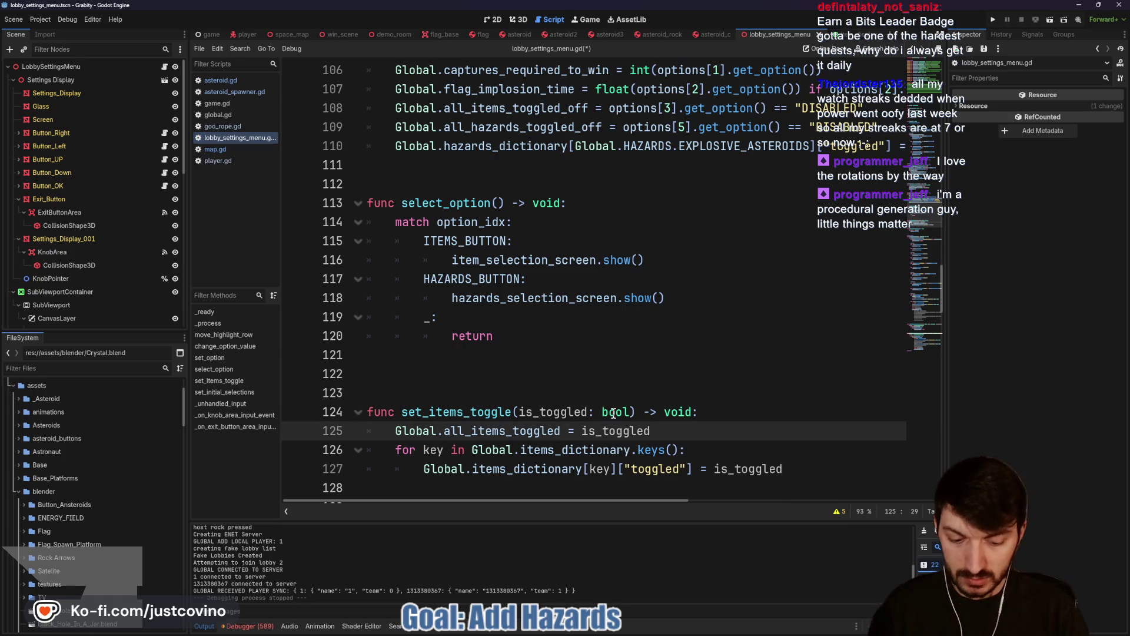
text(_off)
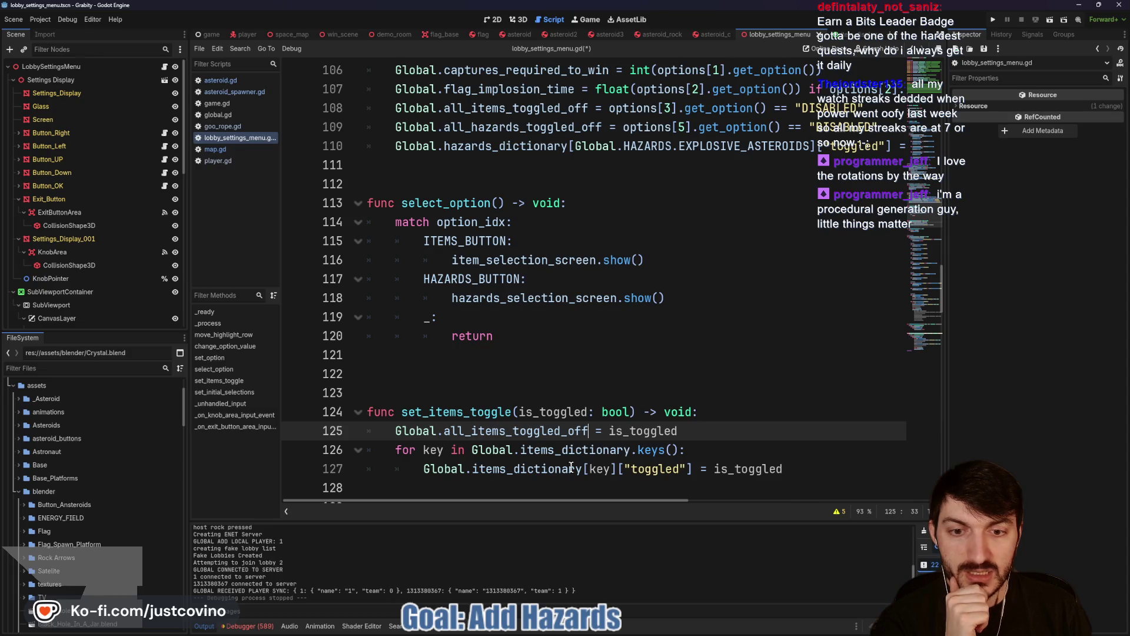
scroll(610, 444, up, 1)
scroll(631, 408, down, 1)
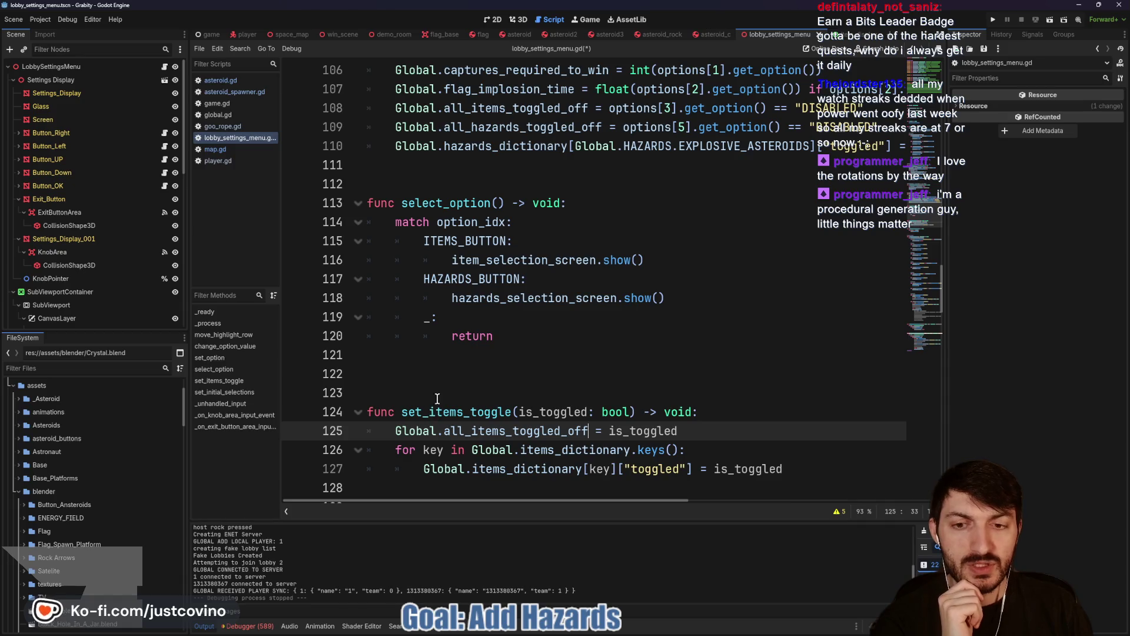
scroll(441, 385, up, 4)
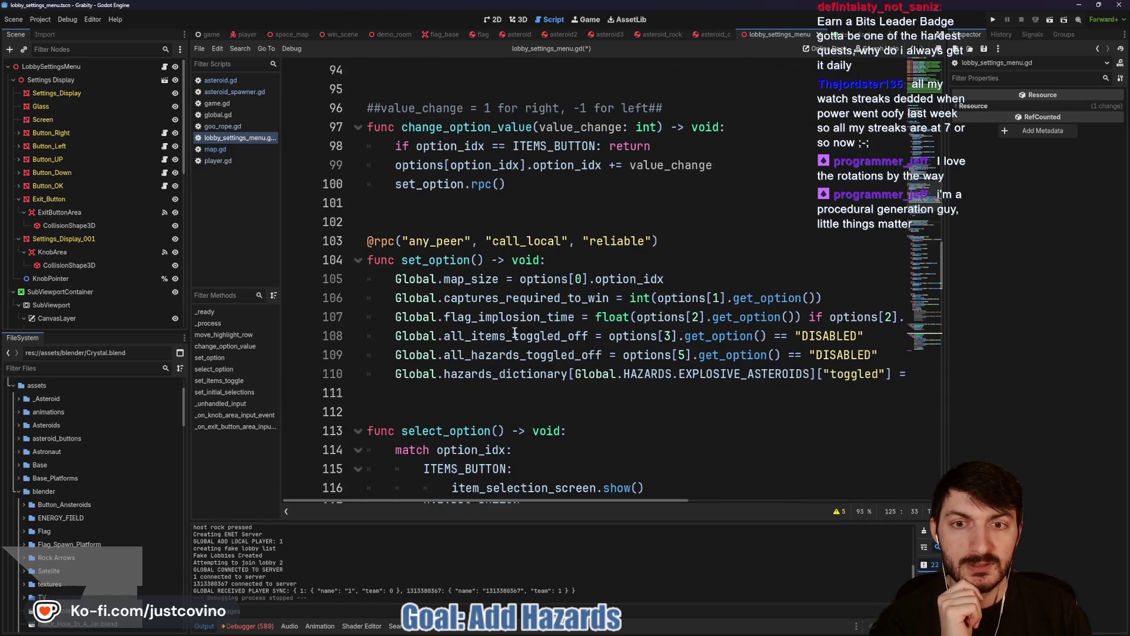
scroll(510, 335, down, 4)
scroll(521, 330, up, 2)
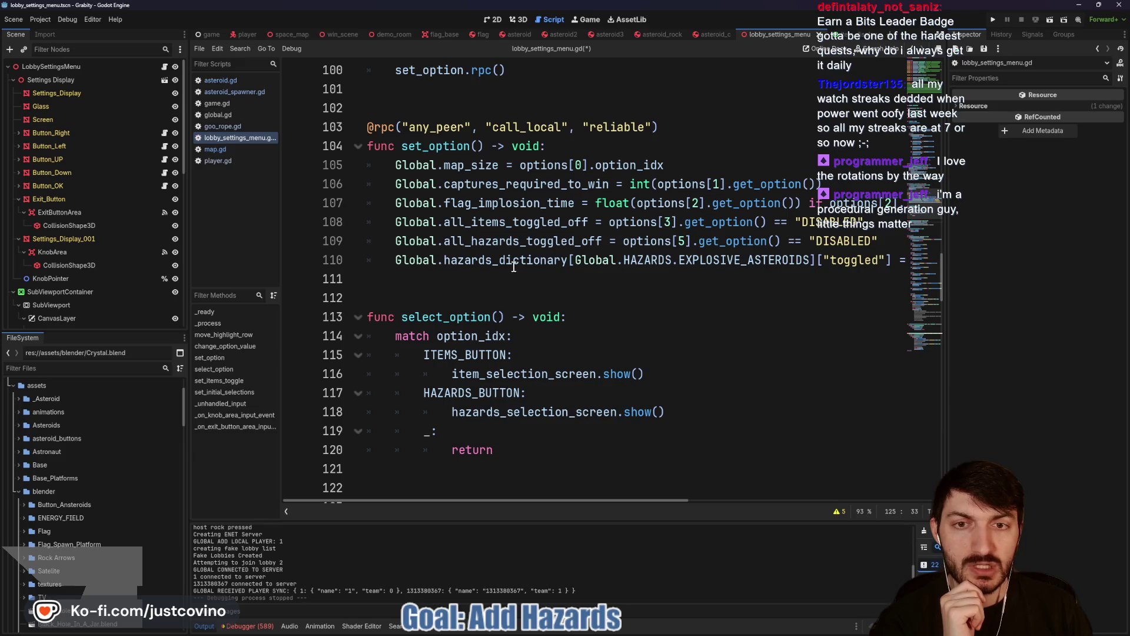
double_click(489, 222)
- Replace line 108's assignment with set_items_toggle(options[3].get_option() == "DISABLED")
click(393, 221)
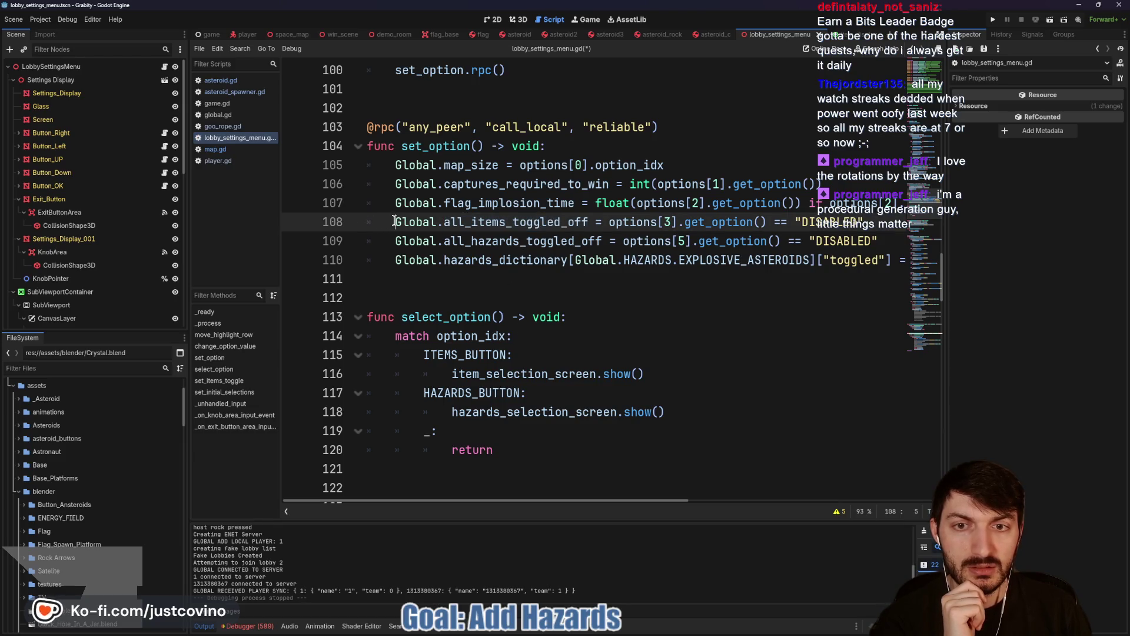
drag(393, 222, 588, 217)
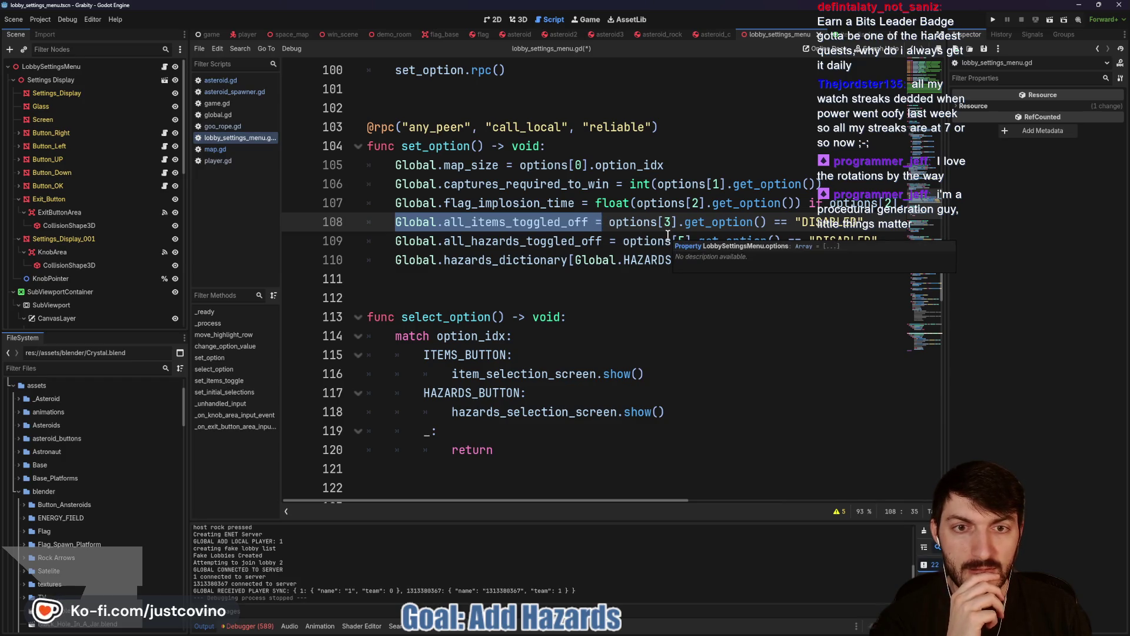
scroll(641, 251, down, 2)
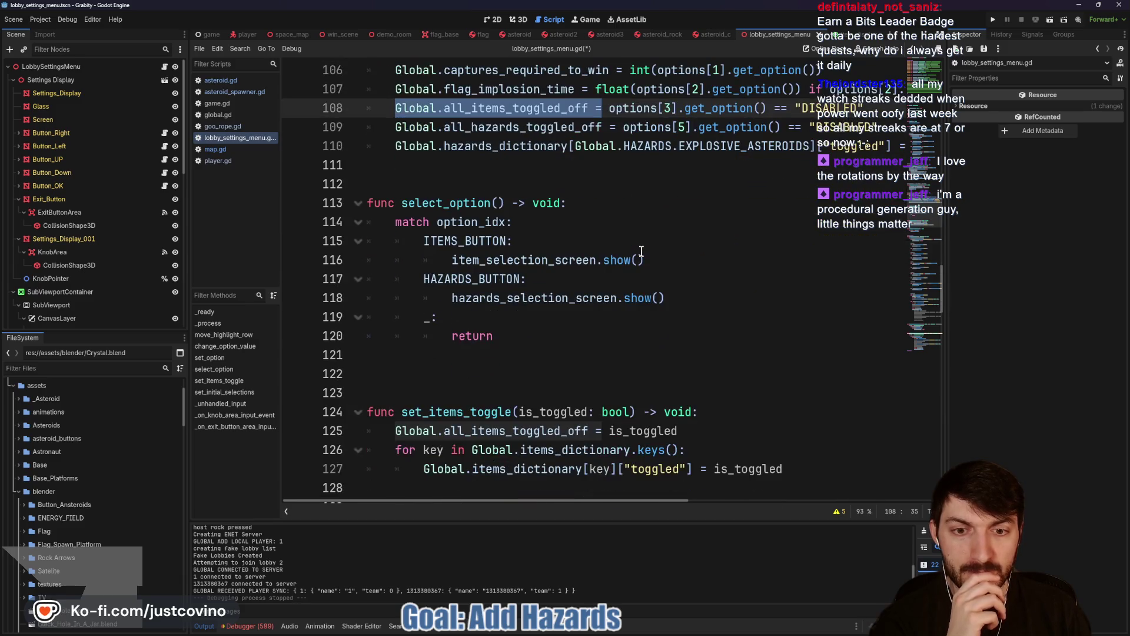
scroll(643, 251, up, 2)
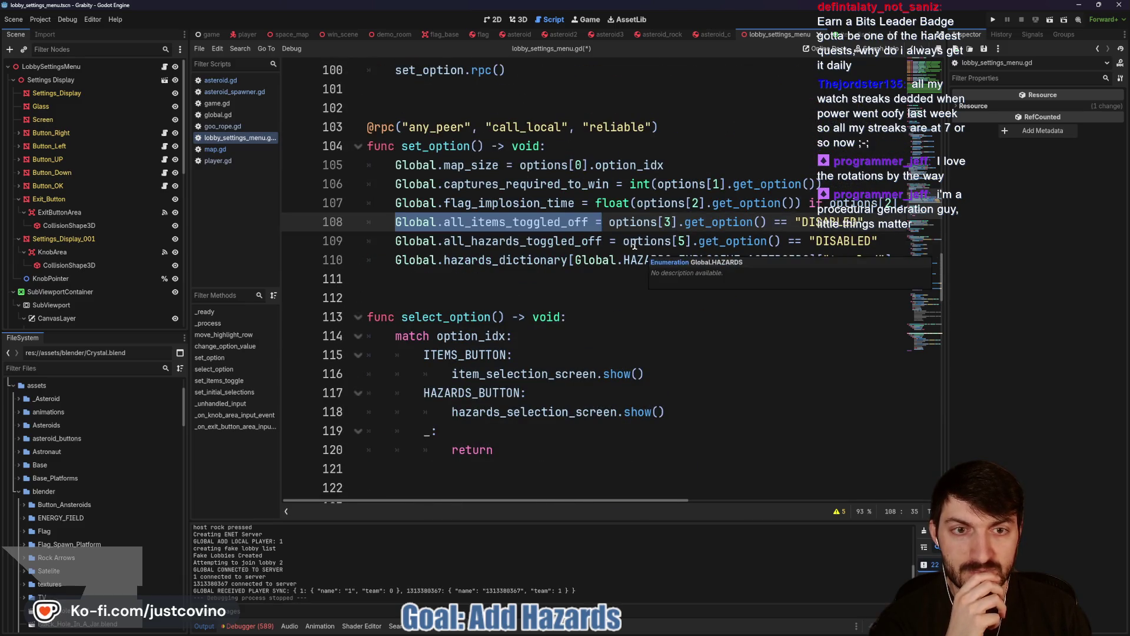
text(st_items)
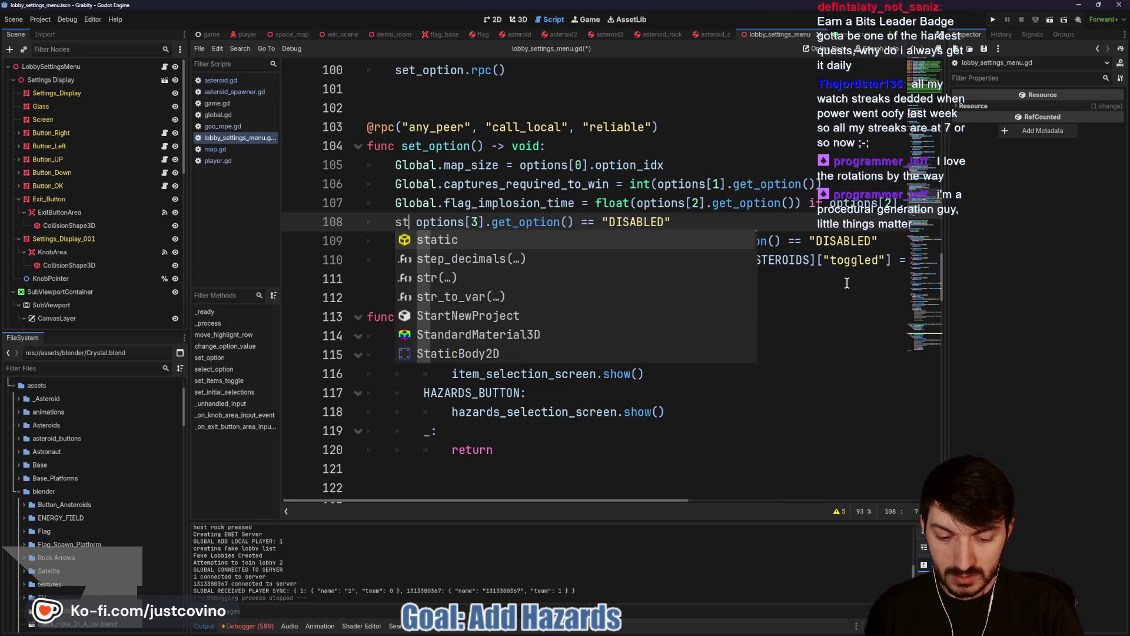
key(Return)
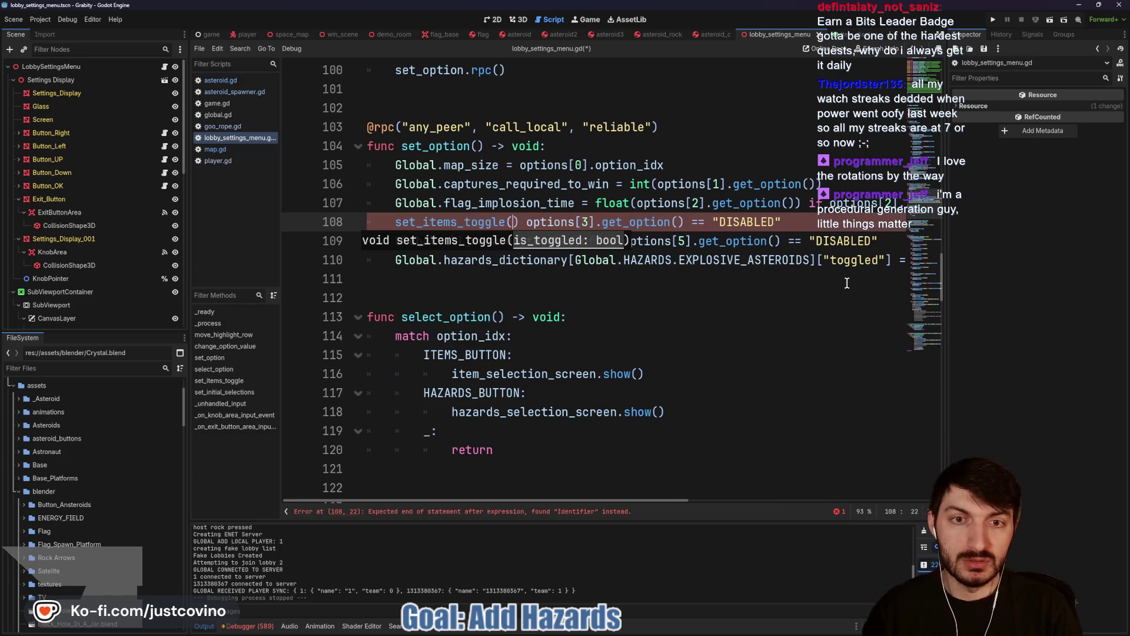
drag(781, 222, 526, 222)
key(ctrl+c)
key(BackSpace)
click(514, 222)
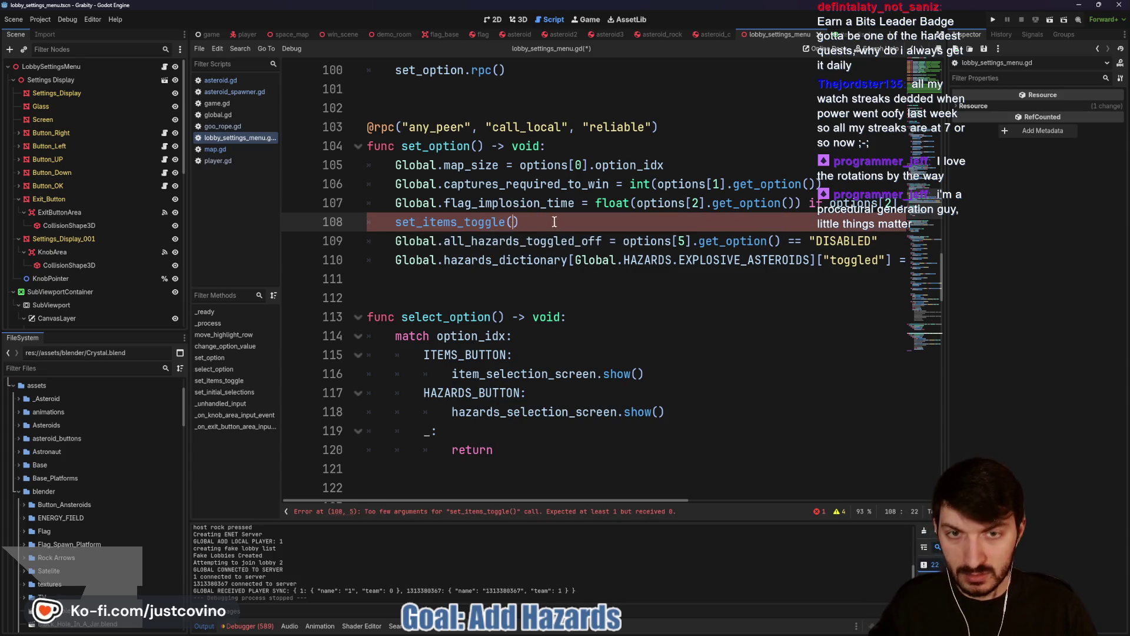
key(ctrl+v)
- Save the lobby settings menu script and add a blank line at line 129
click(810, 223)
key(ctrl+s)
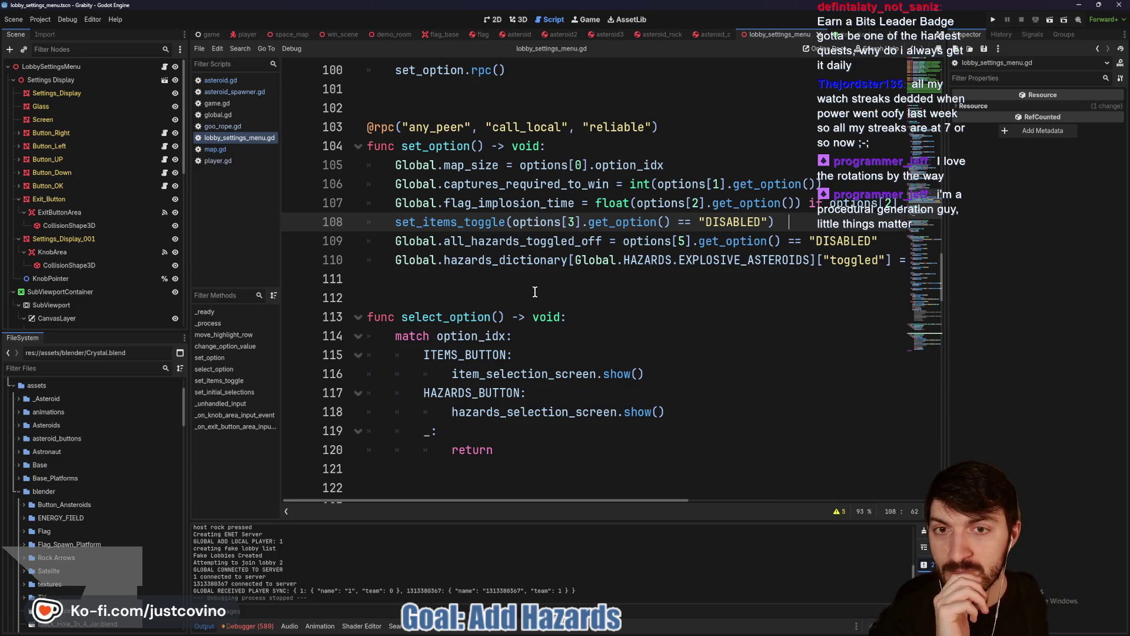
scroll(550, 266, down, 4)
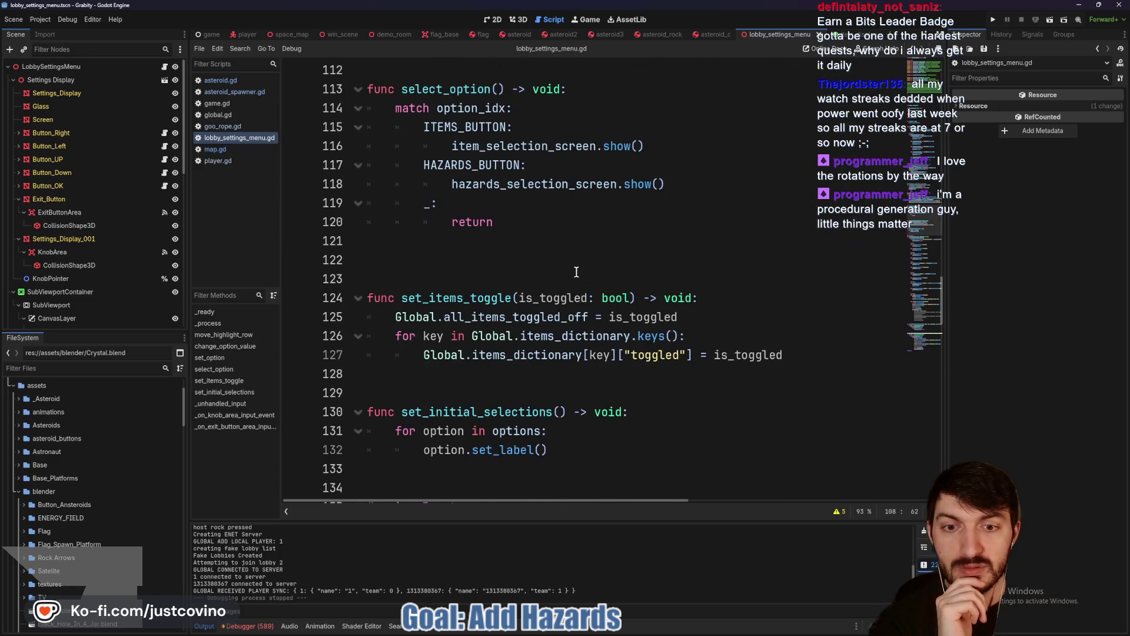
click(413, 387)
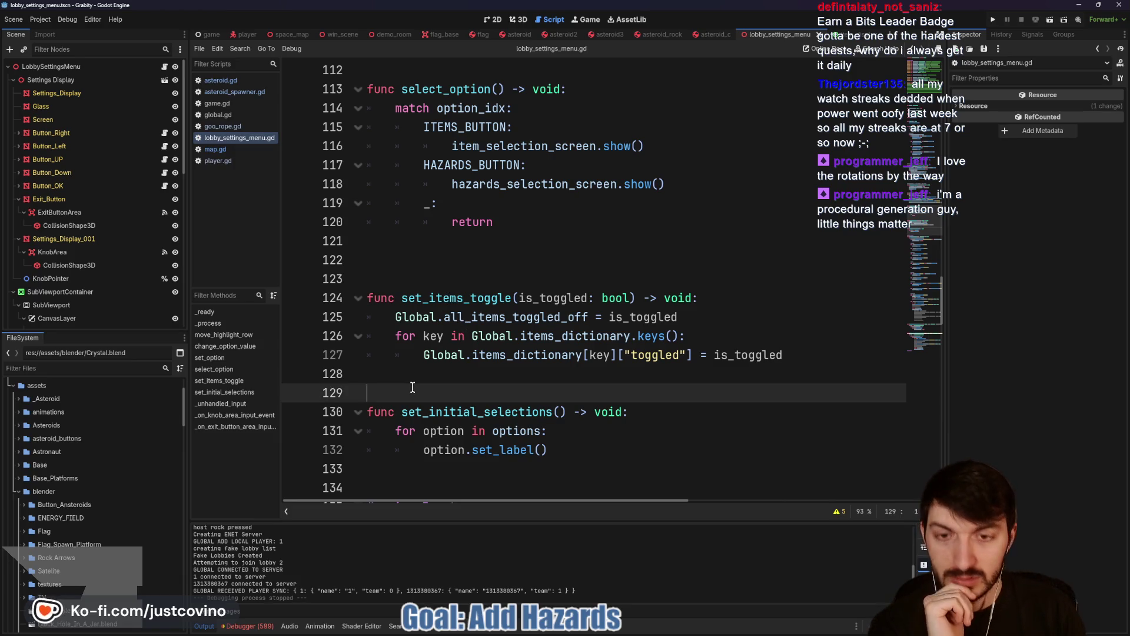
key(Return)
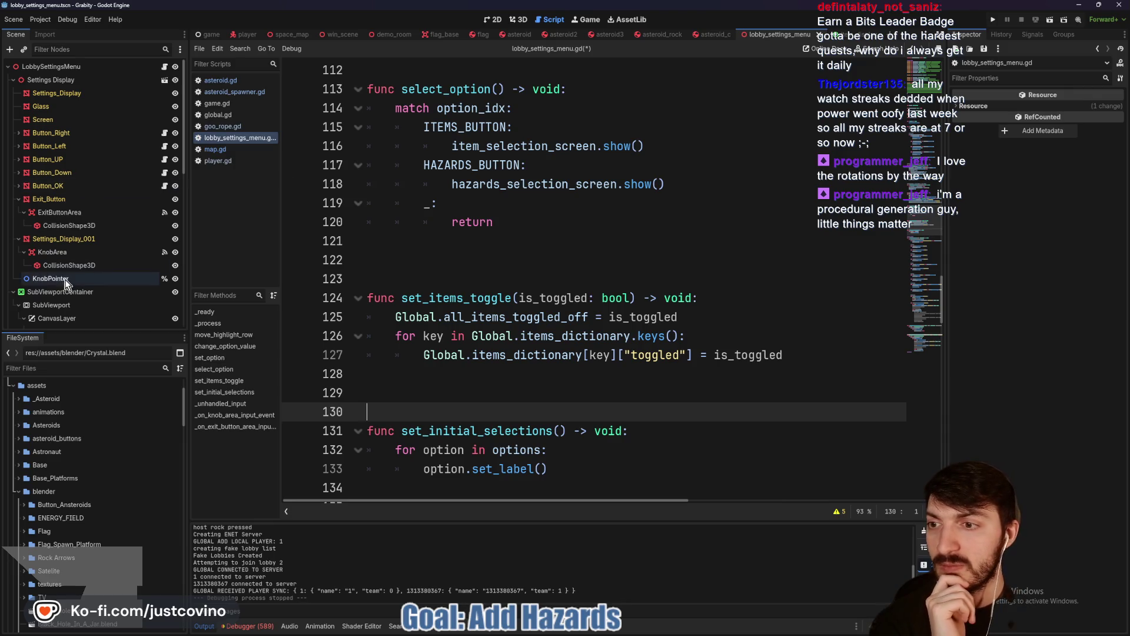
scroll(65, 279, down, 3)
scroll(115, 265, down, 1)
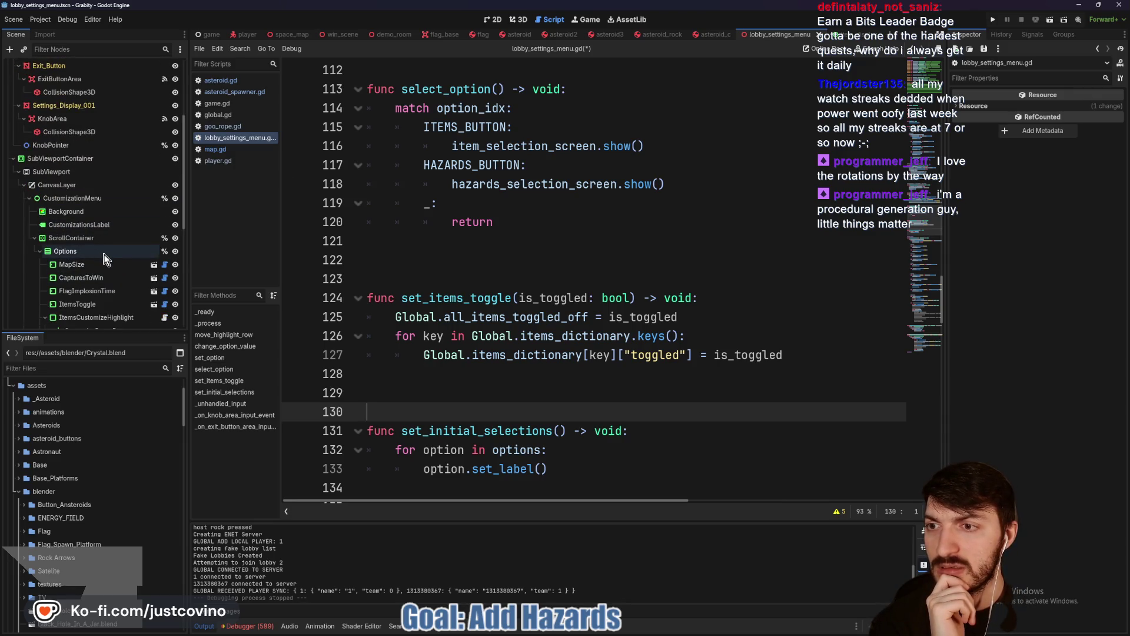
scroll(105, 253, down, 3)
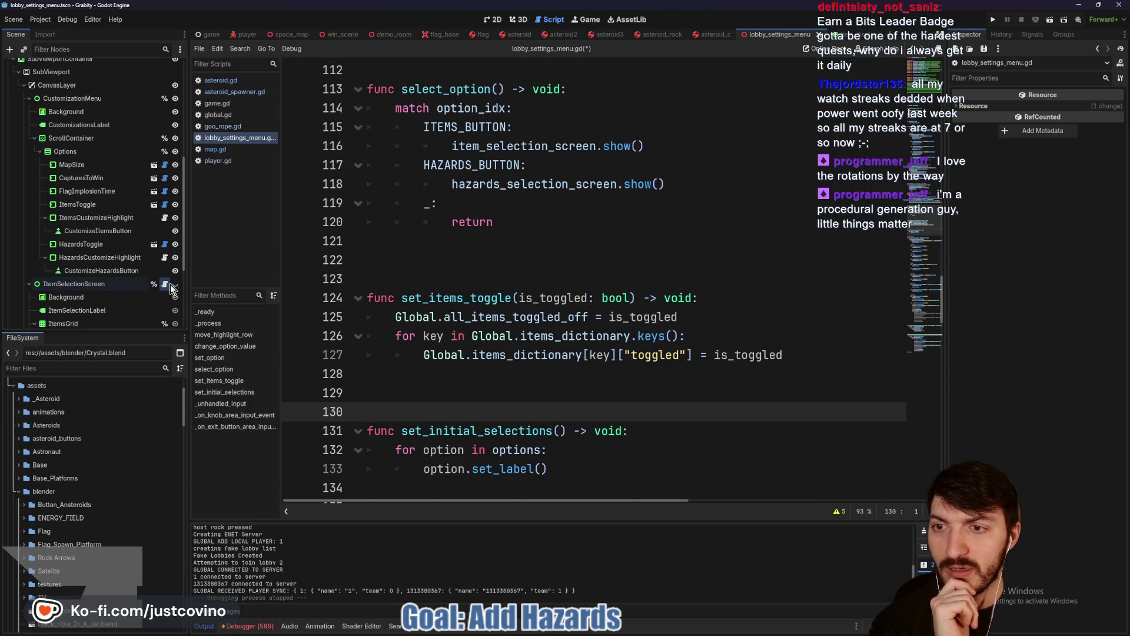
click(165, 283)
scroll(563, 308, up, 3)
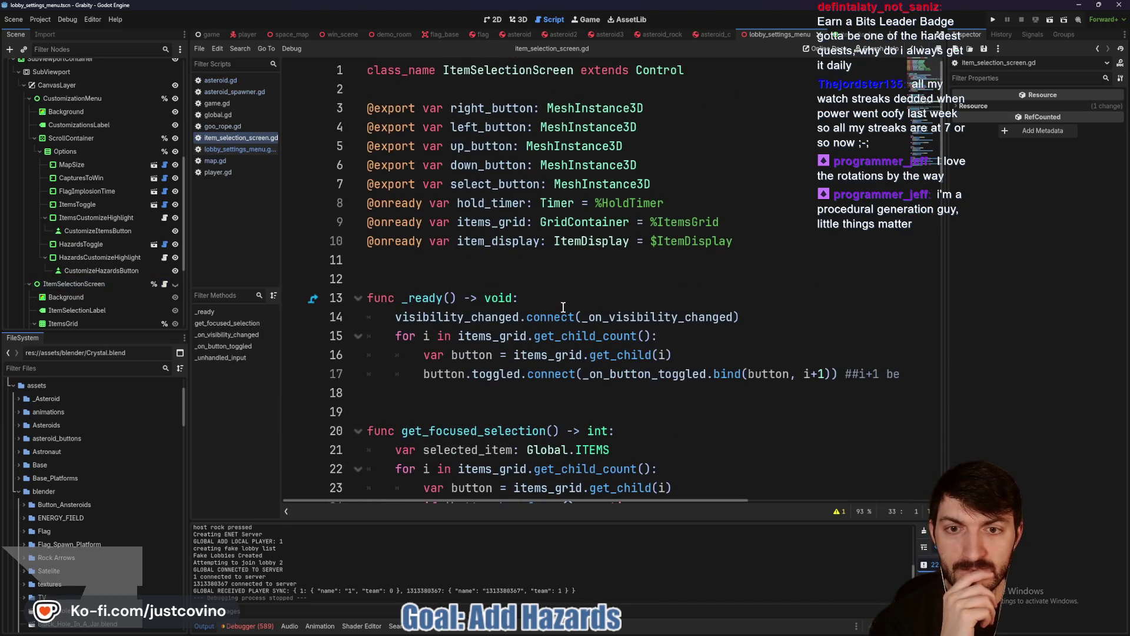
scroll(480, 313, down, 1)
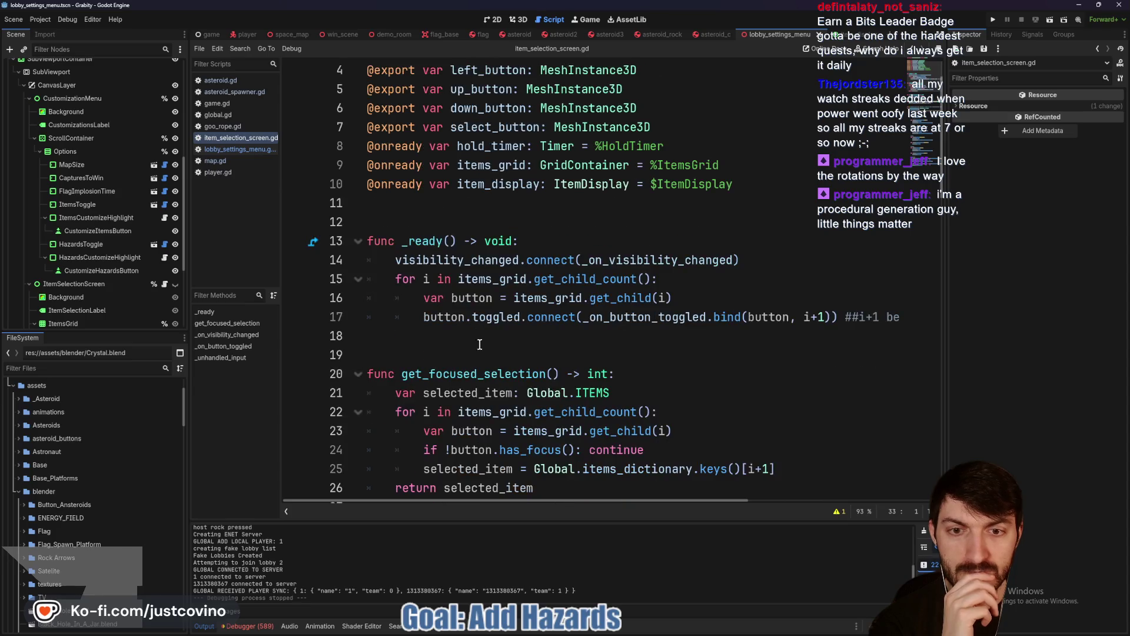
scroll(566, 312, down, 6)
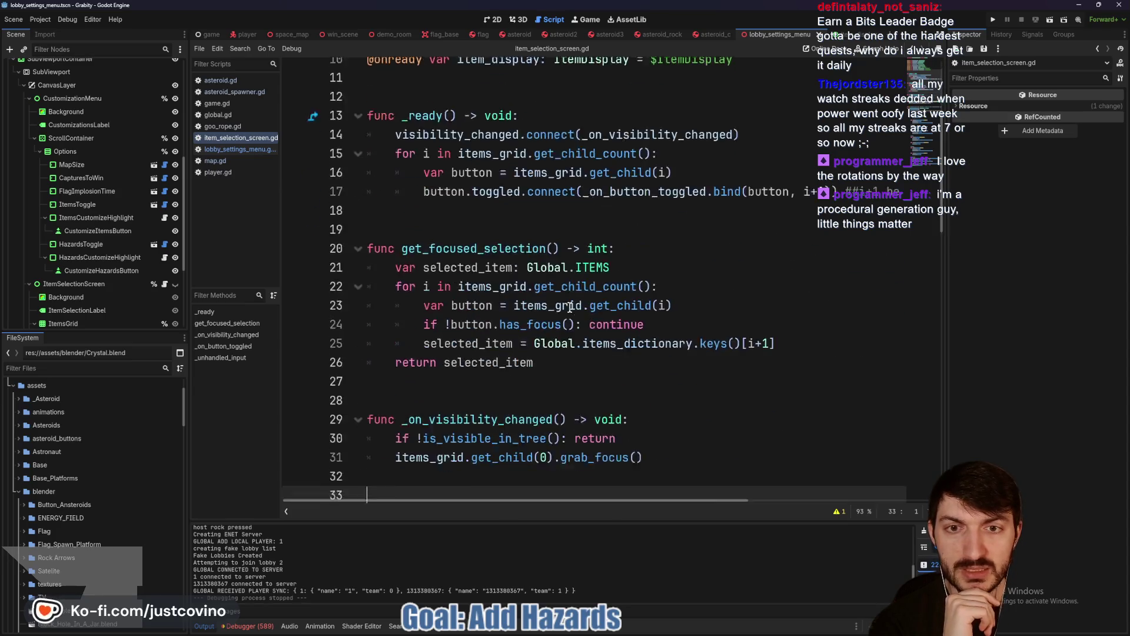
scroll(547, 306, down, 3)
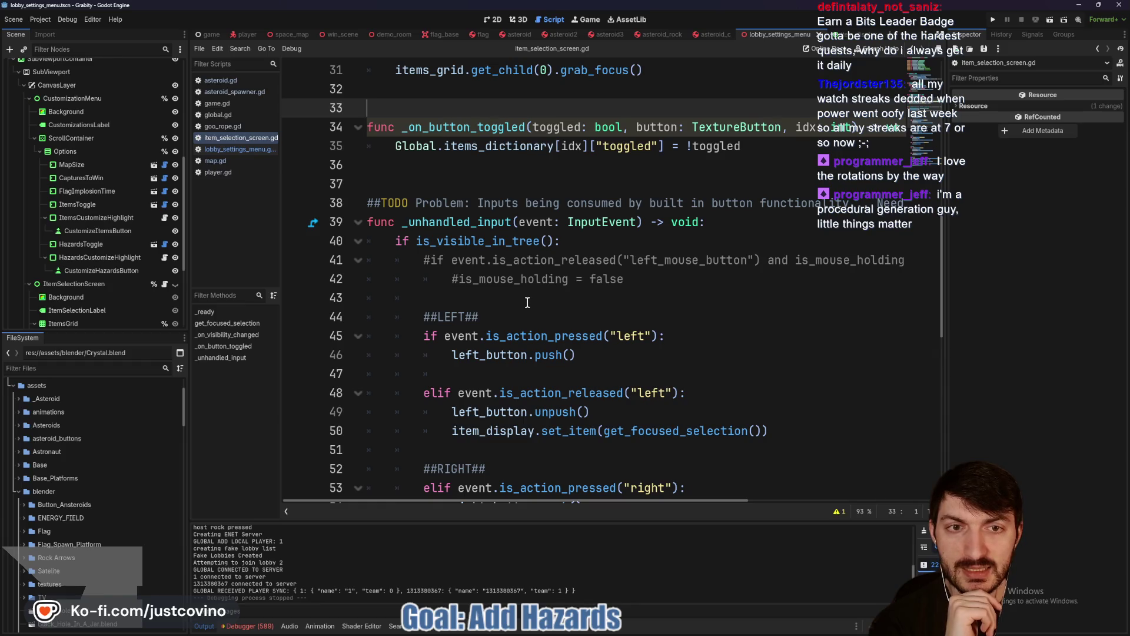
scroll(520, 299, down, 9)
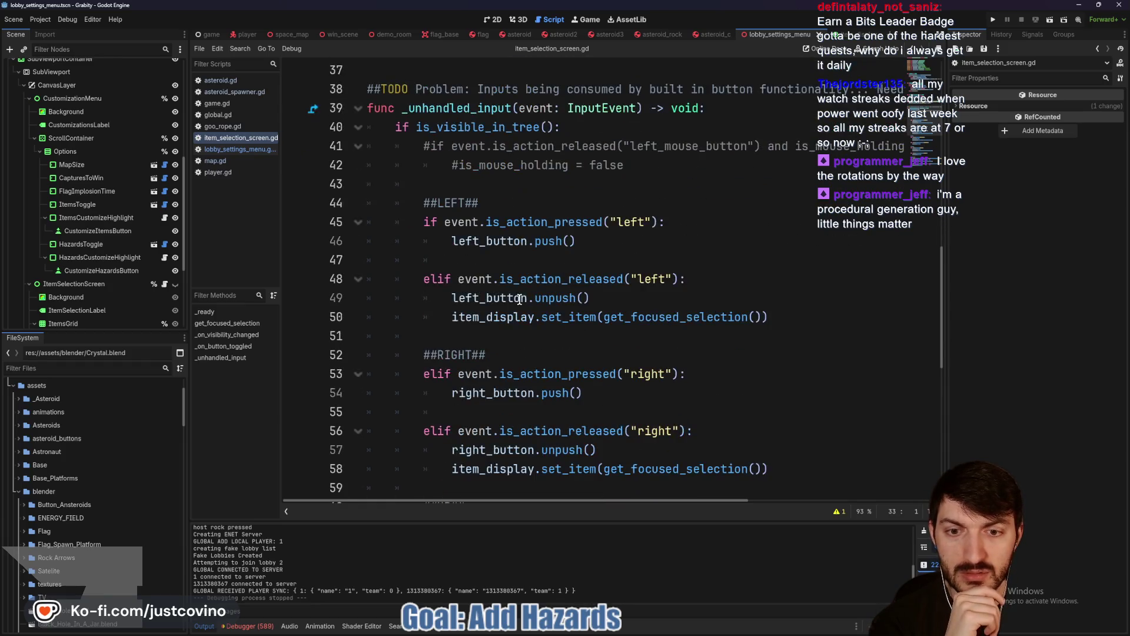
scroll(520, 299, up, 11)
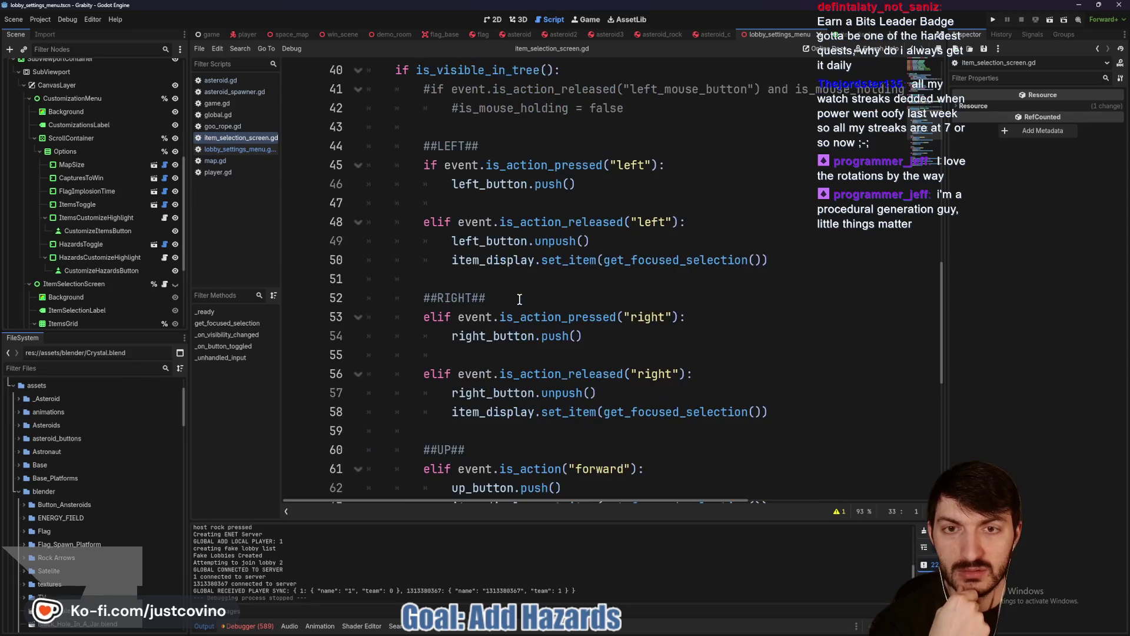
scroll(518, 305, right, 3)
scroll(520, 307, left, 3)
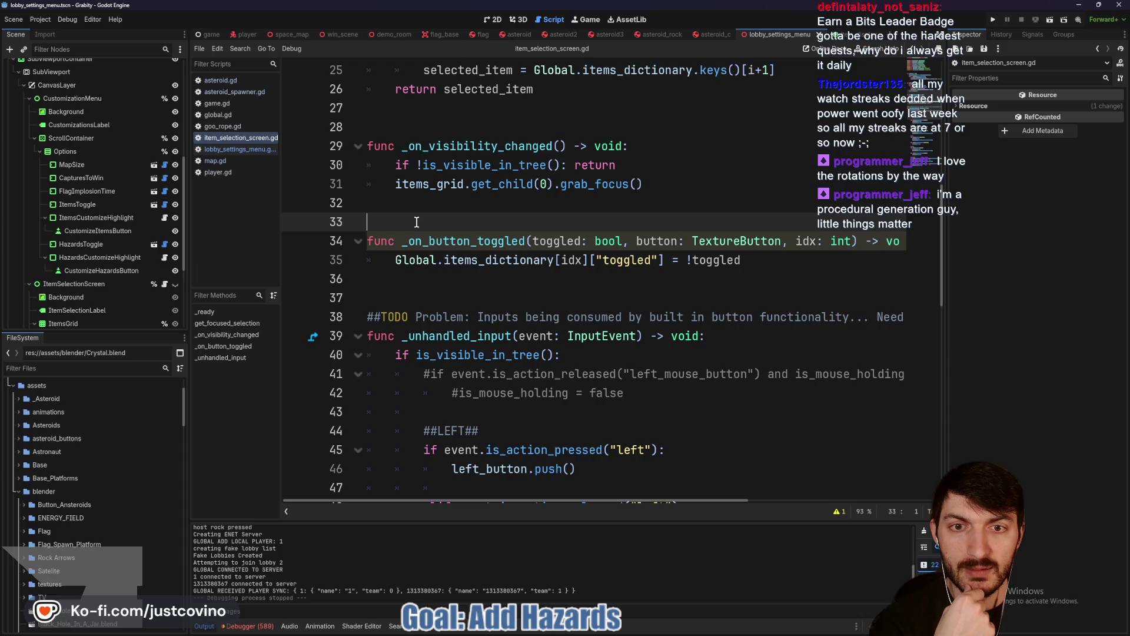
scroll(583, 247, up, 3)
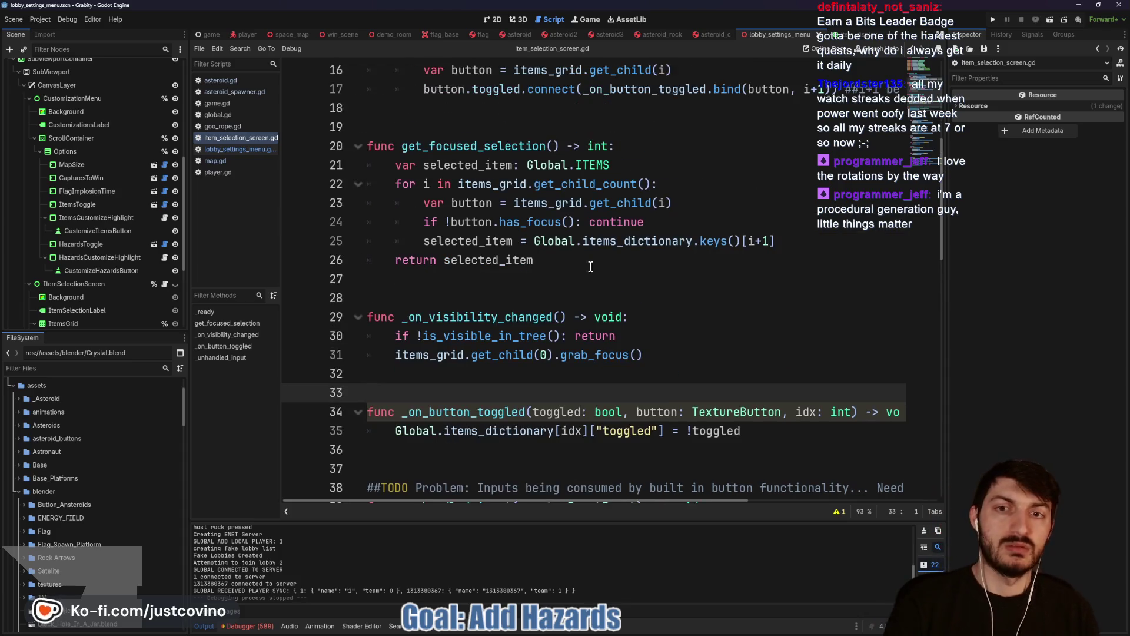
click(445, 292)
- Add a func set_initial_options() -> void: header with a for loop over Global.items_dictionary
key(Return)
key(Return)
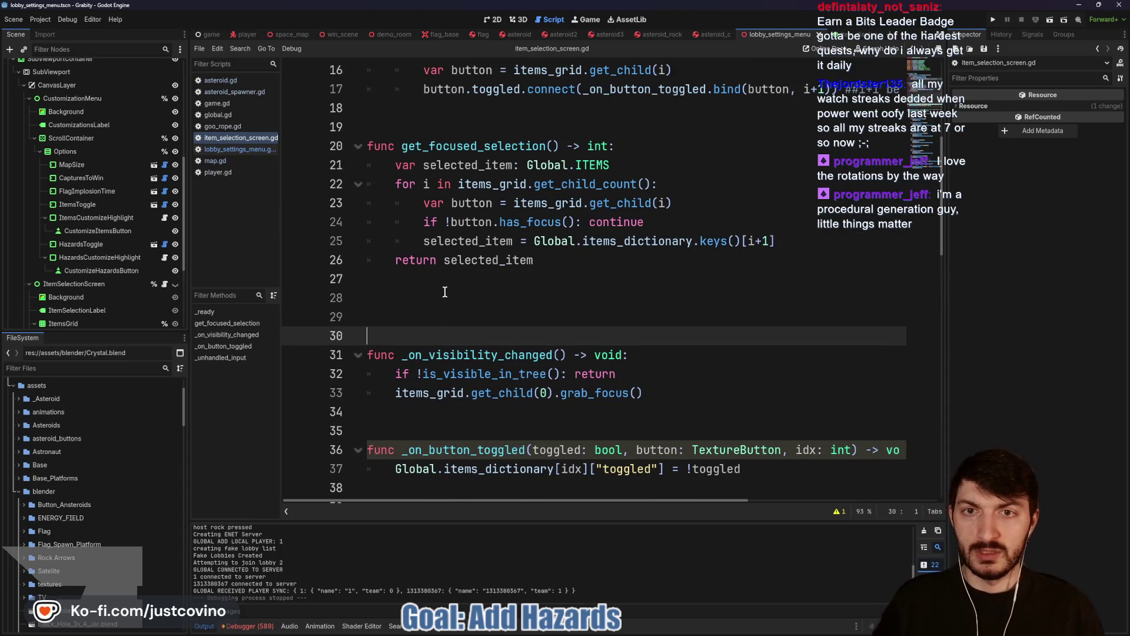
key(Up)
key(Up)
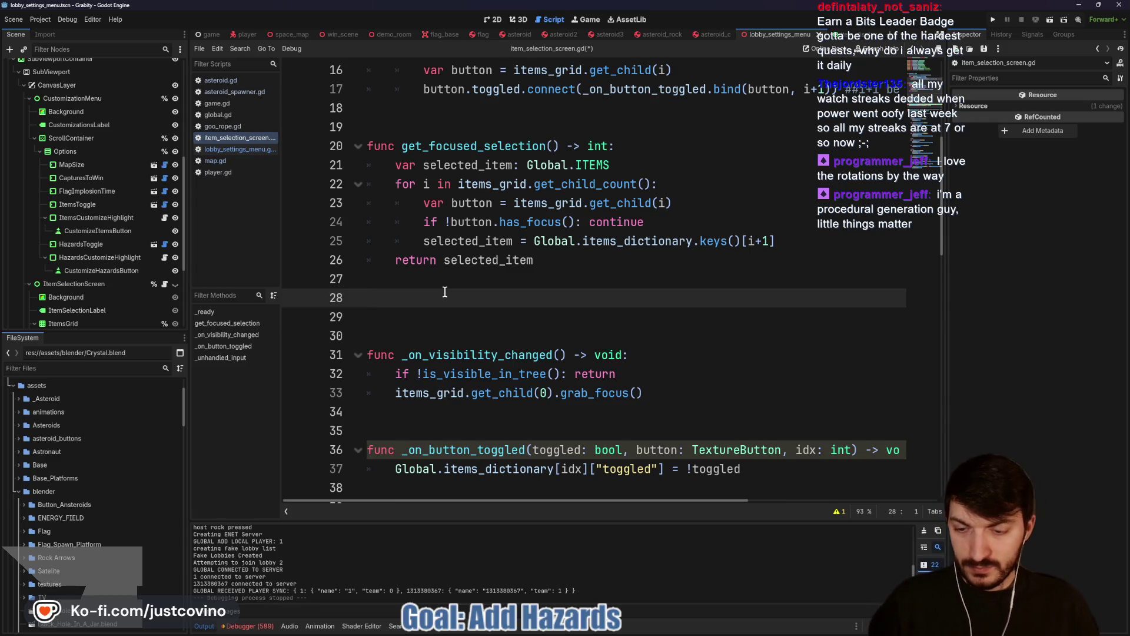
text(func set_initial)
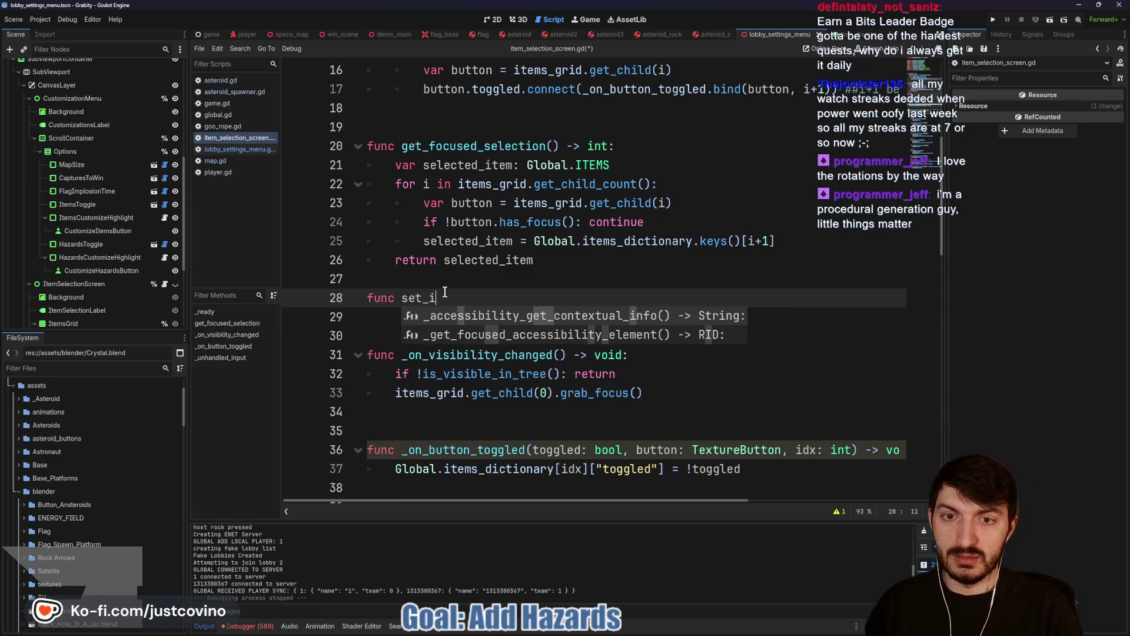
text(_)
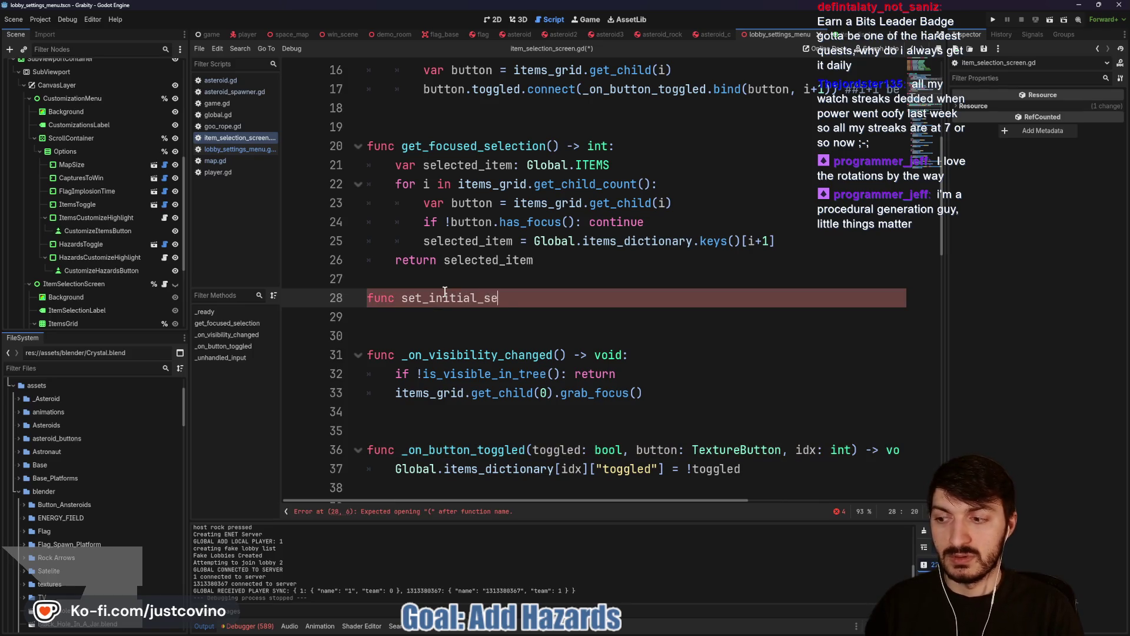
text(options() -)
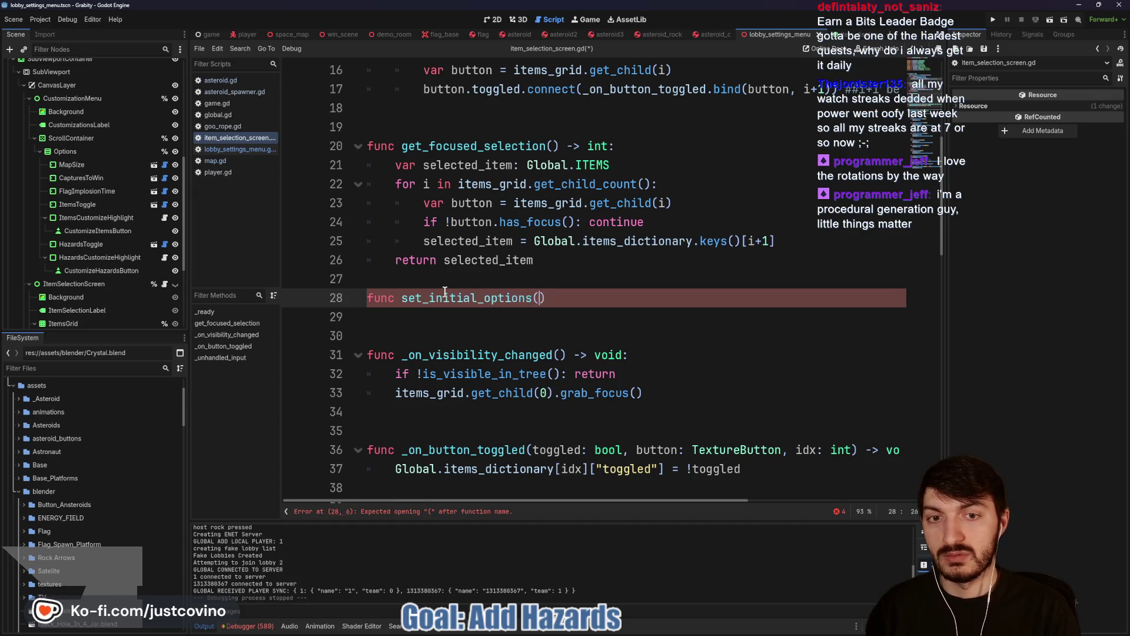
text(> void:)
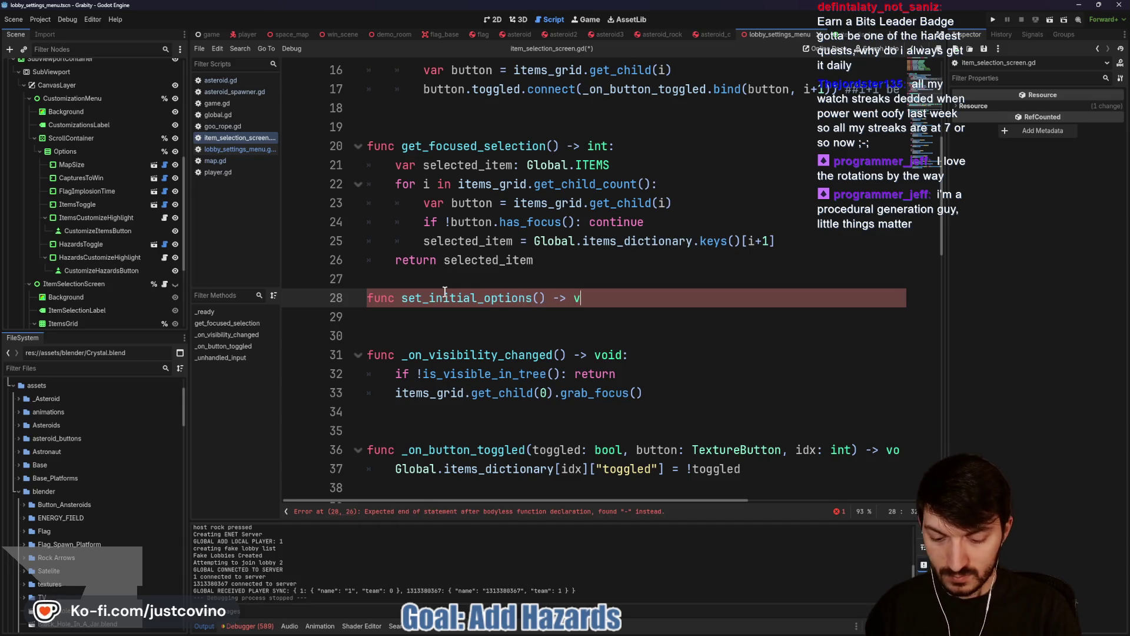
key(Return)
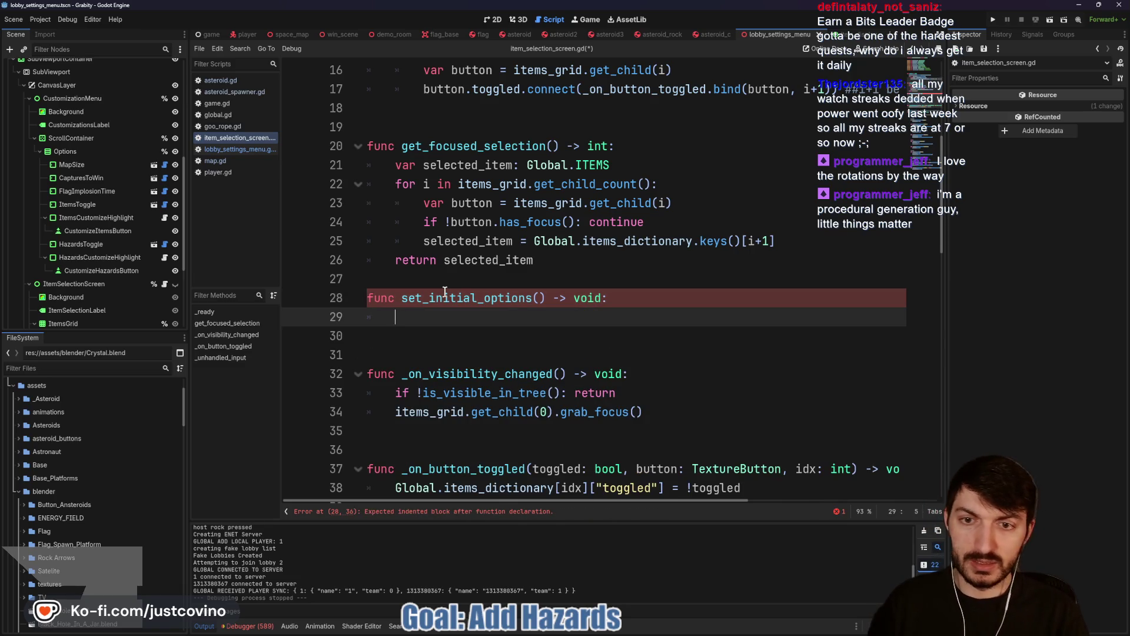
text(for key in)
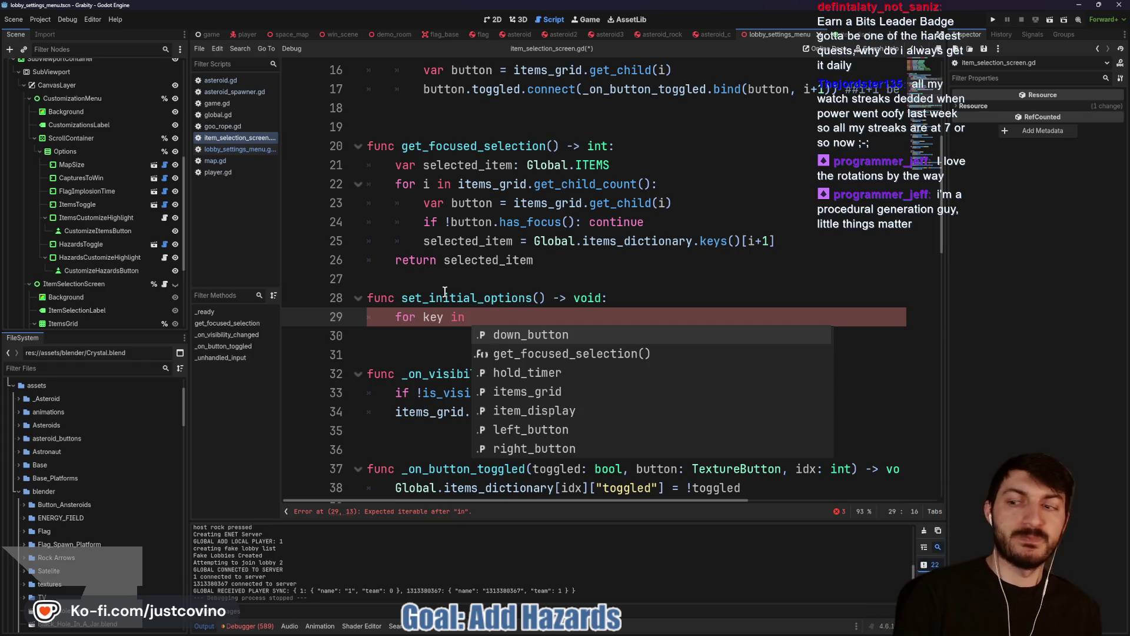
text(Global.it)
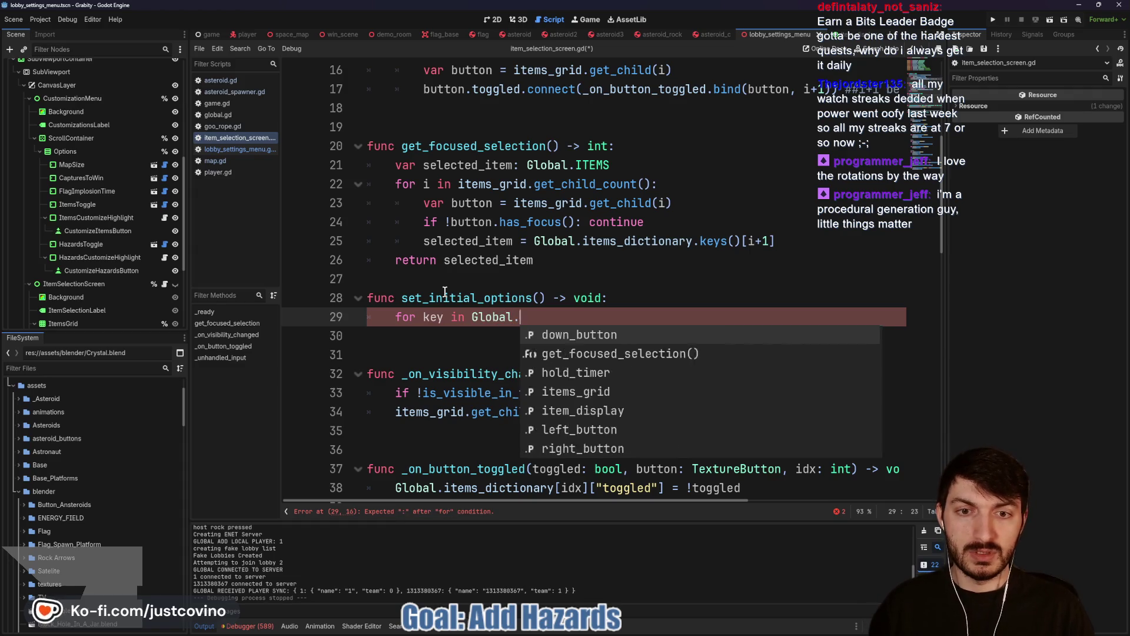
key(Return)
text(key])
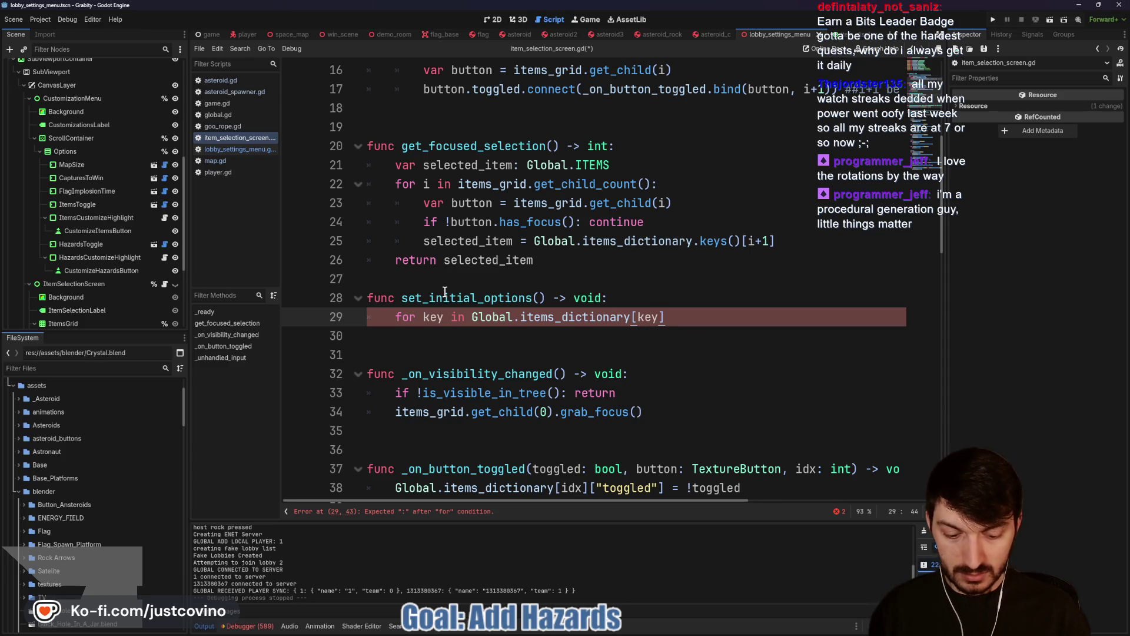
text([")
key(BackSpace)
key(BackSpace)
text(:)
key(Return)
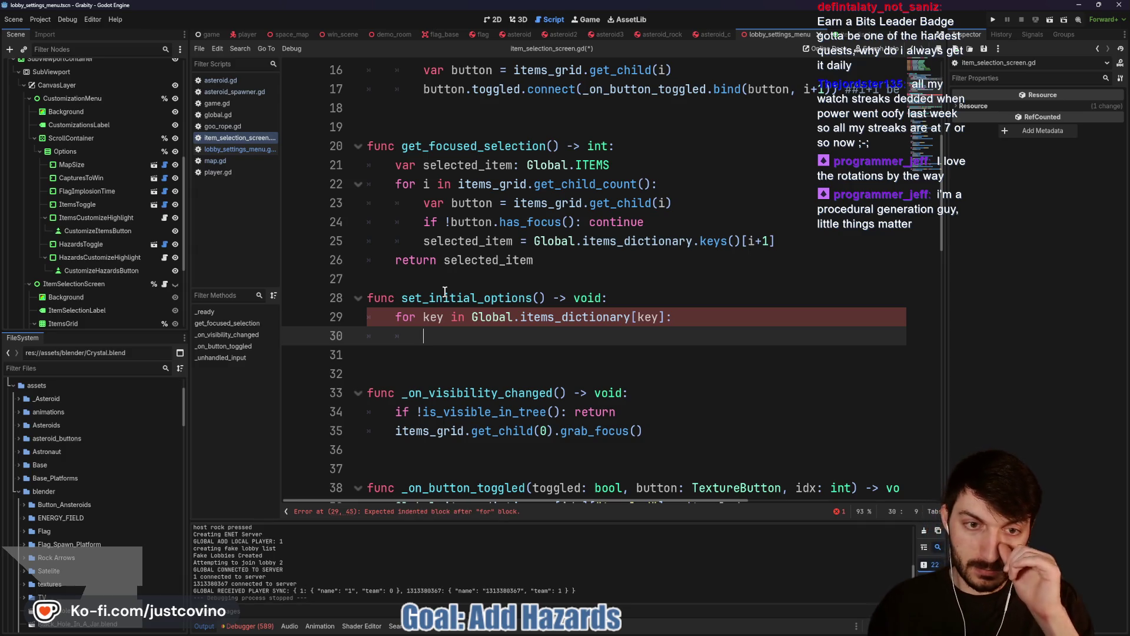
- Loop over Global.items_dictionary.keys() and read Global.items_dictionary[key]["toggled"] in the body
drag(663, 318, 633, 316)
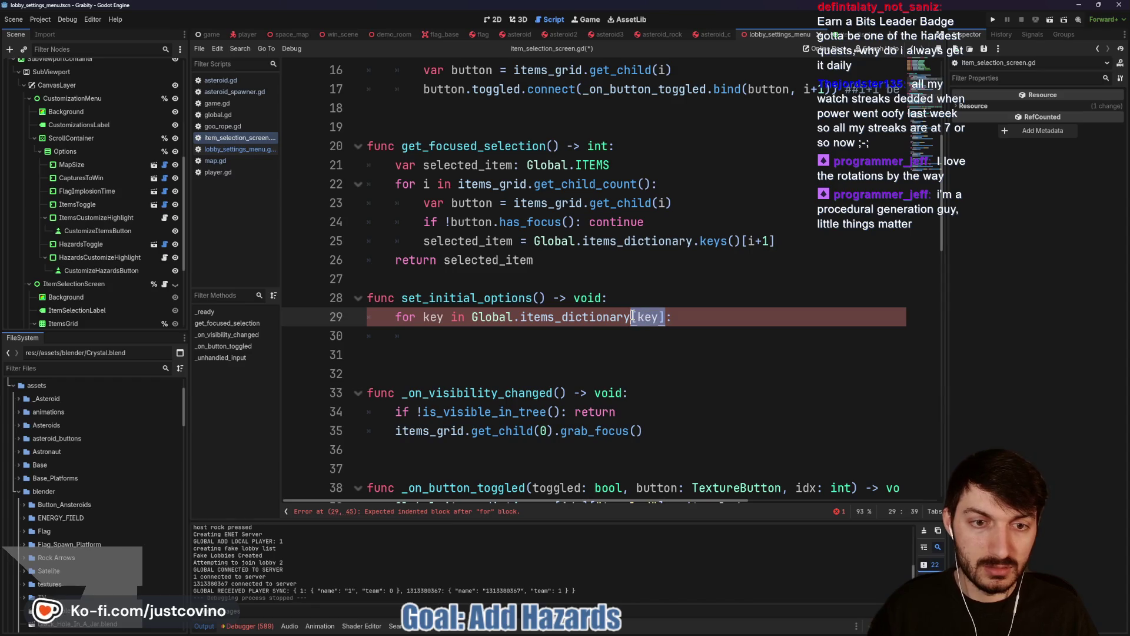
key(BackSpace)
text(.keys())
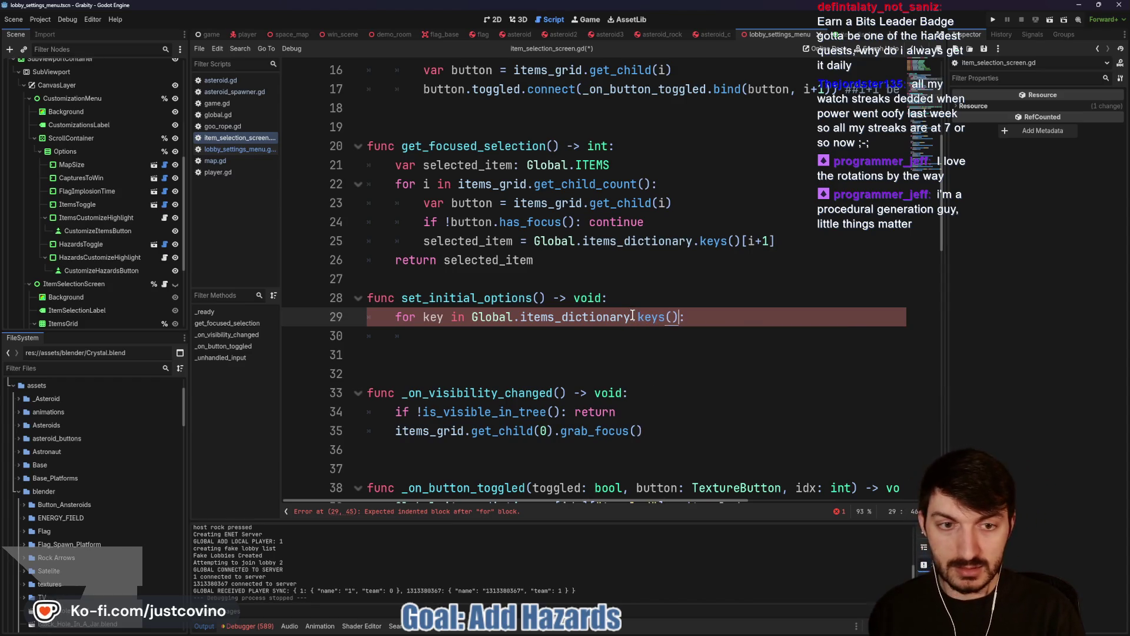
click(578, 337)
text(Global.i)
key(Return)
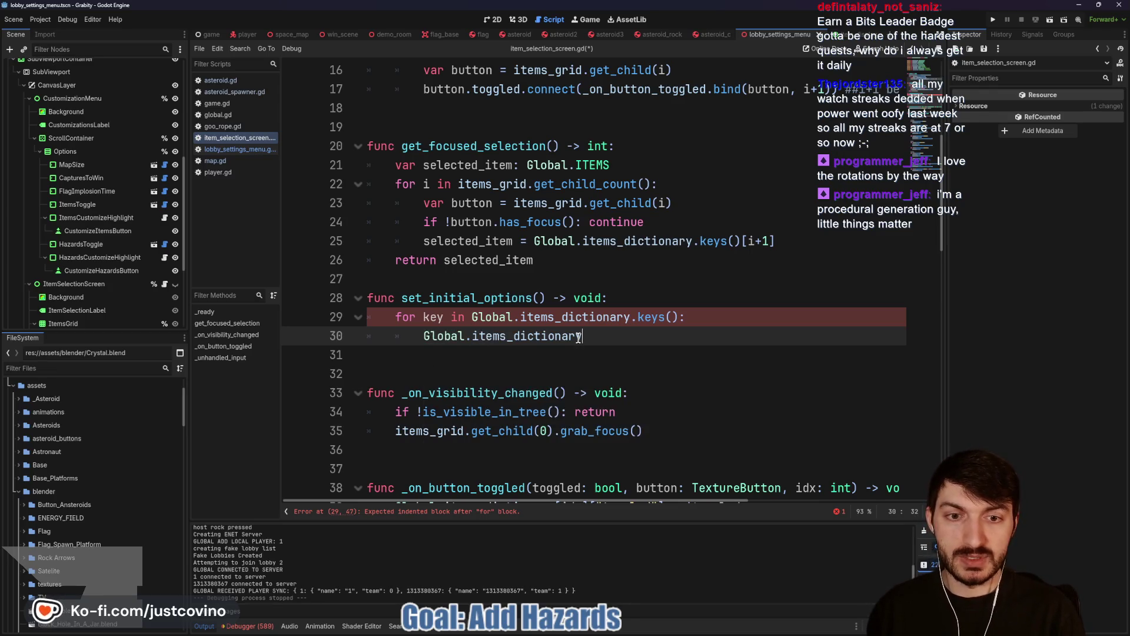
text(key][)
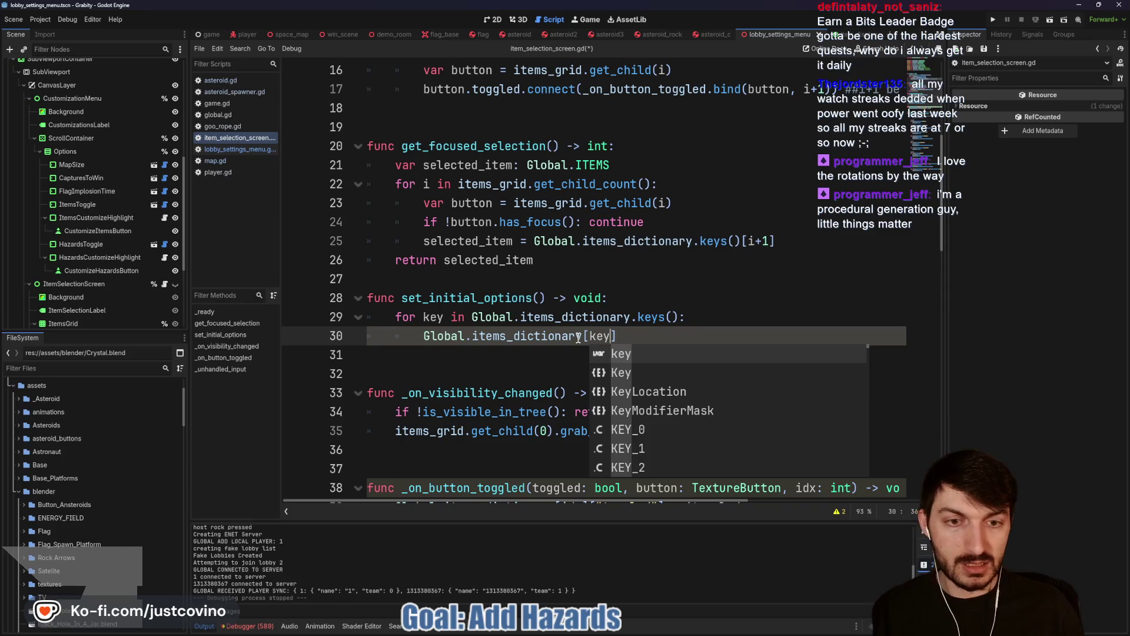
text("toggled"])
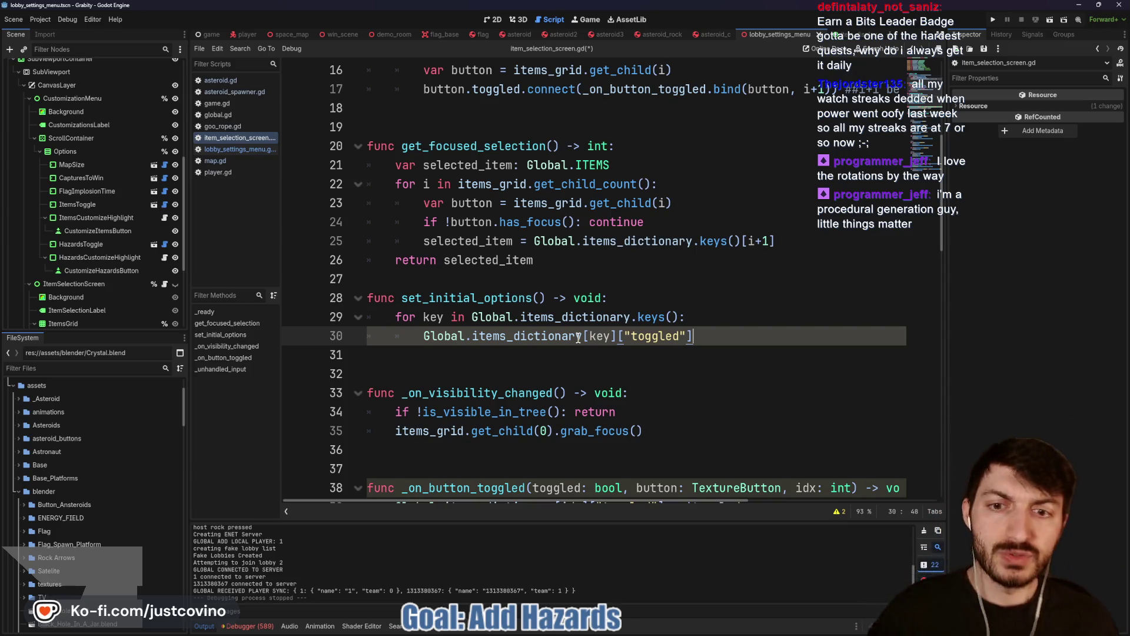
scroll(564, 331, up, 4)
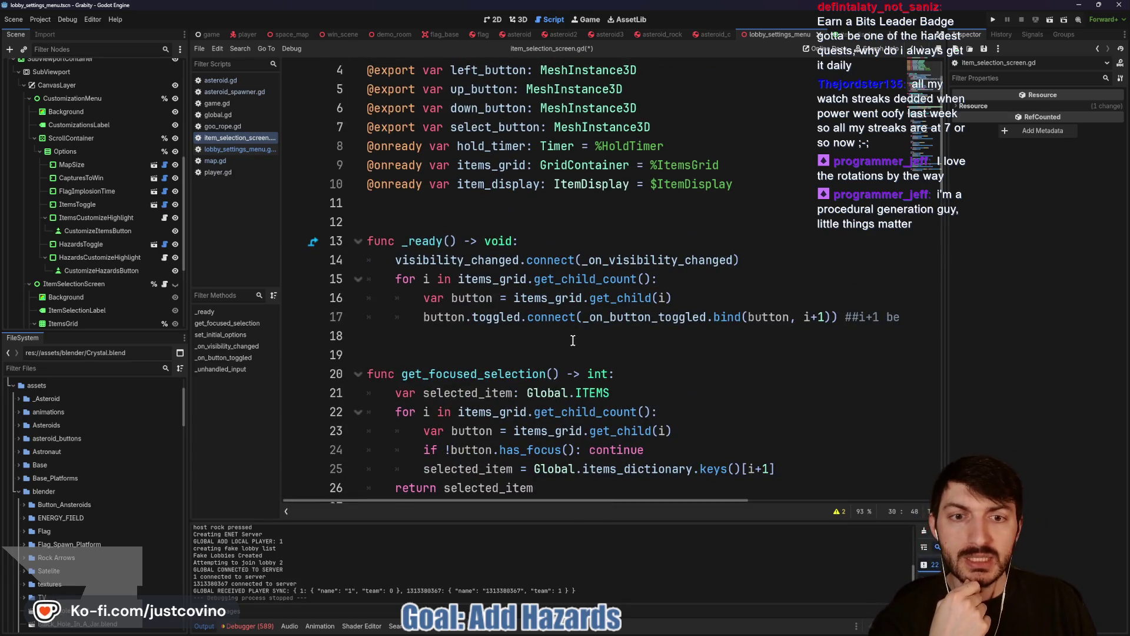
scroll(573, 340, down, 1)
scroll(561, 332, down, 3)
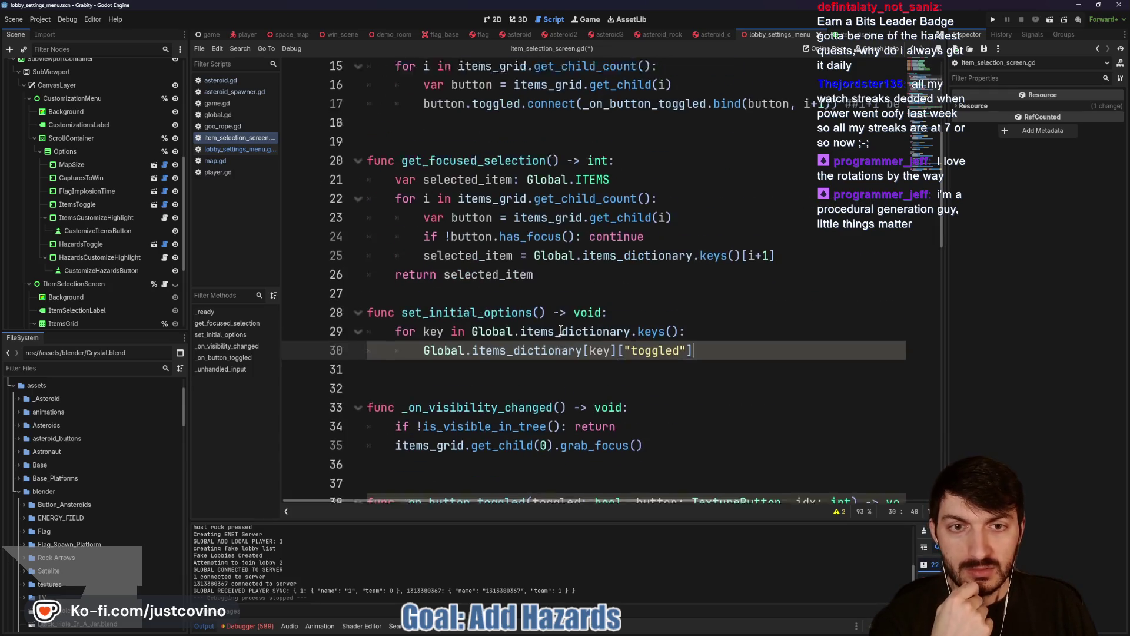
scroll(146, 292, down, 3)
scroll(146, 292, down, 2)
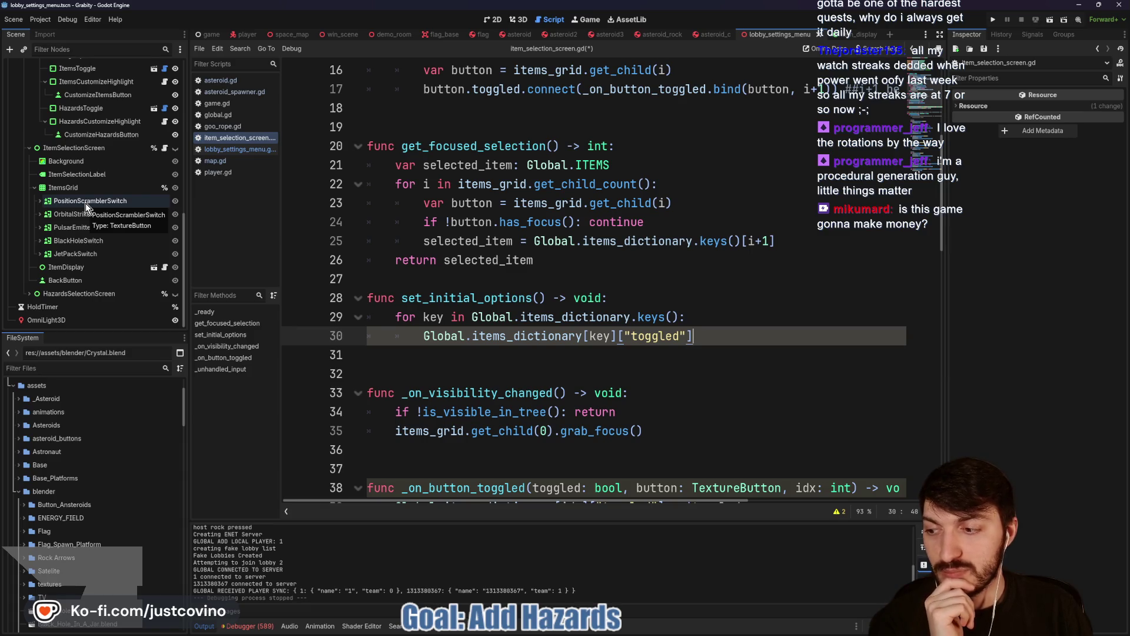
- Inspect the PositionScramblerSwitch button, add spacing above set_initial_options, and save item_selection_screen.gd
click(85, 203)
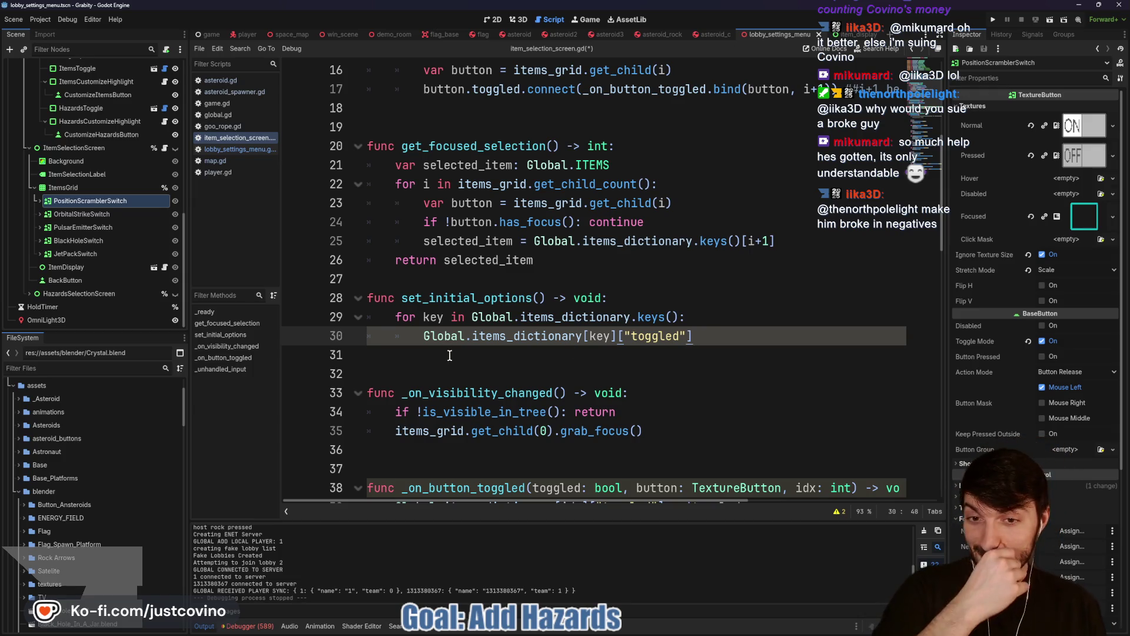
click(448, 283)
key(Return)
key(ctrl+s)
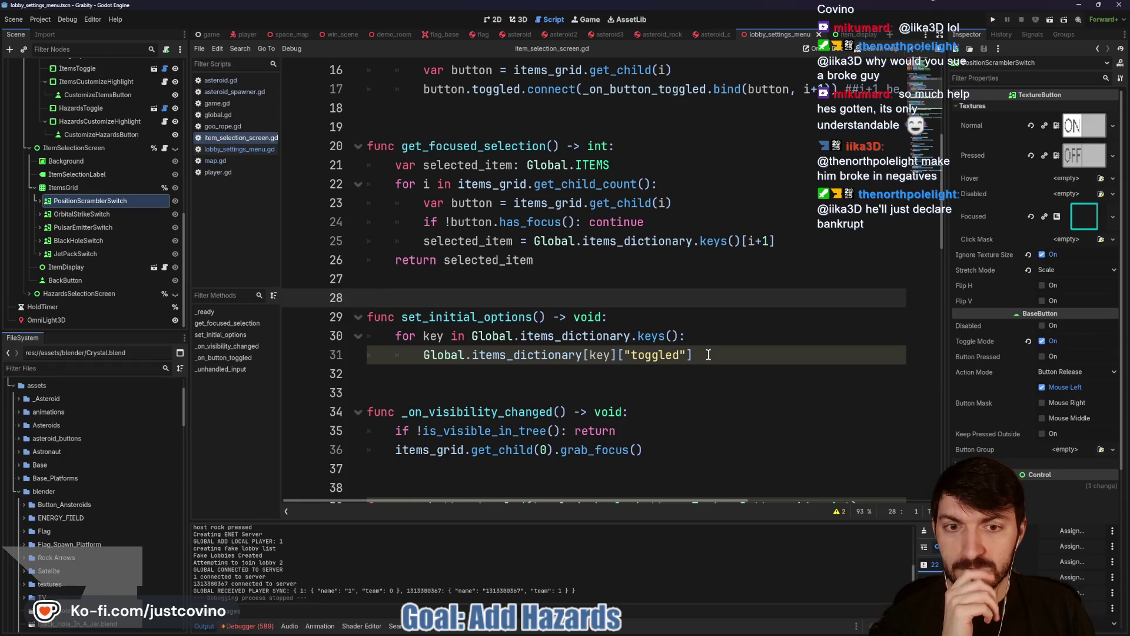
drag(699, 357, 395, 333)
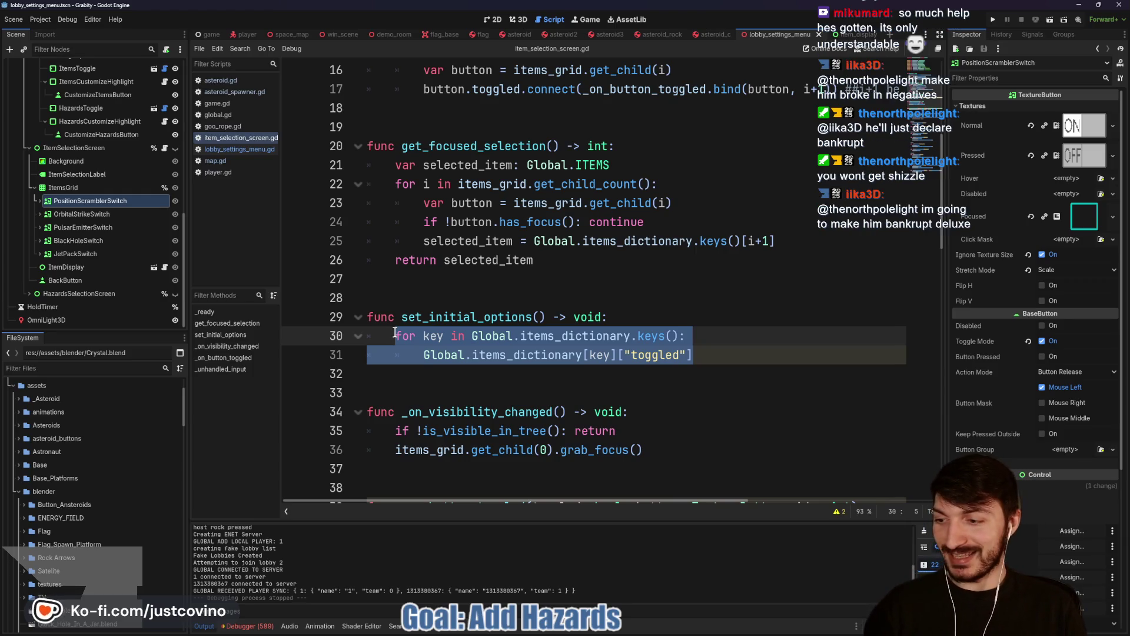
- Write the loop header for i in items_grid.get_child_count()
text(for i)
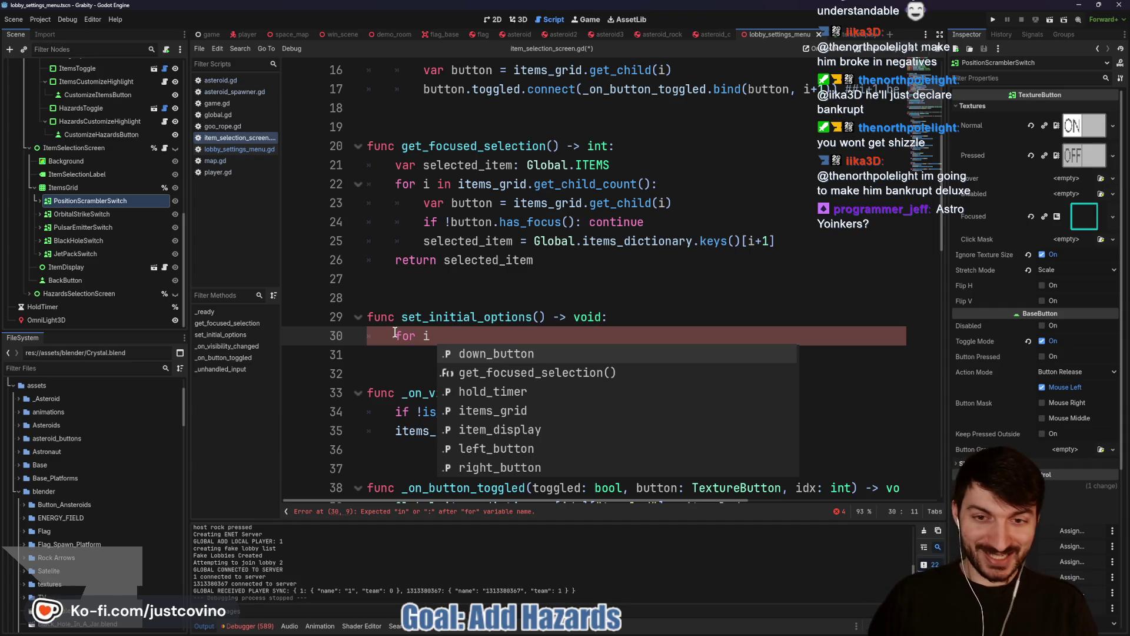
text(items_grid.get_)
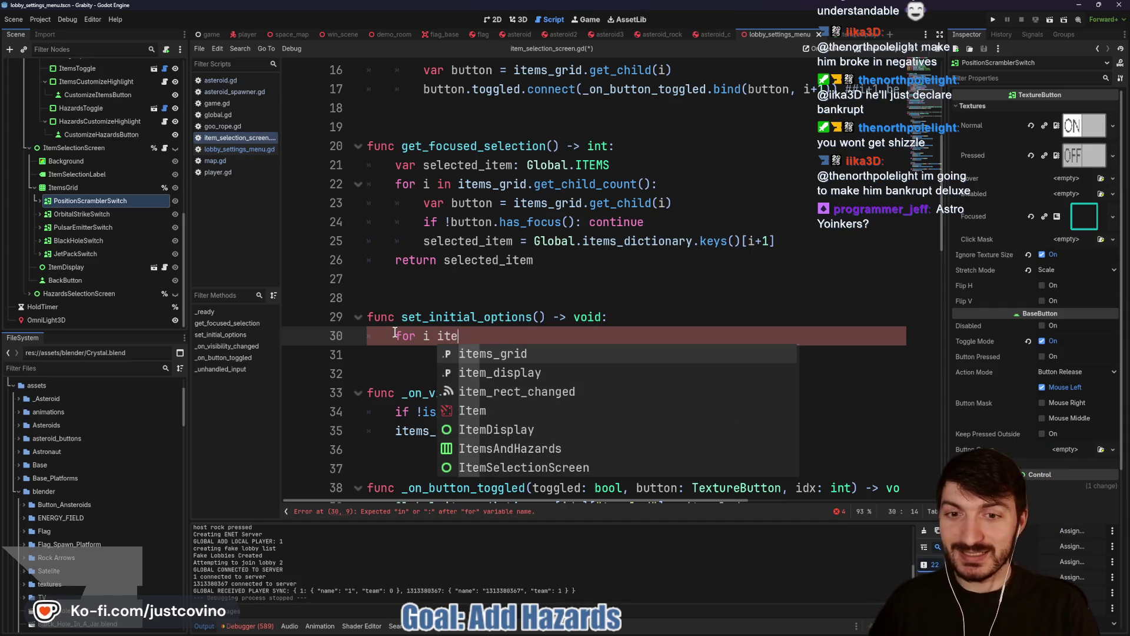
text(child)
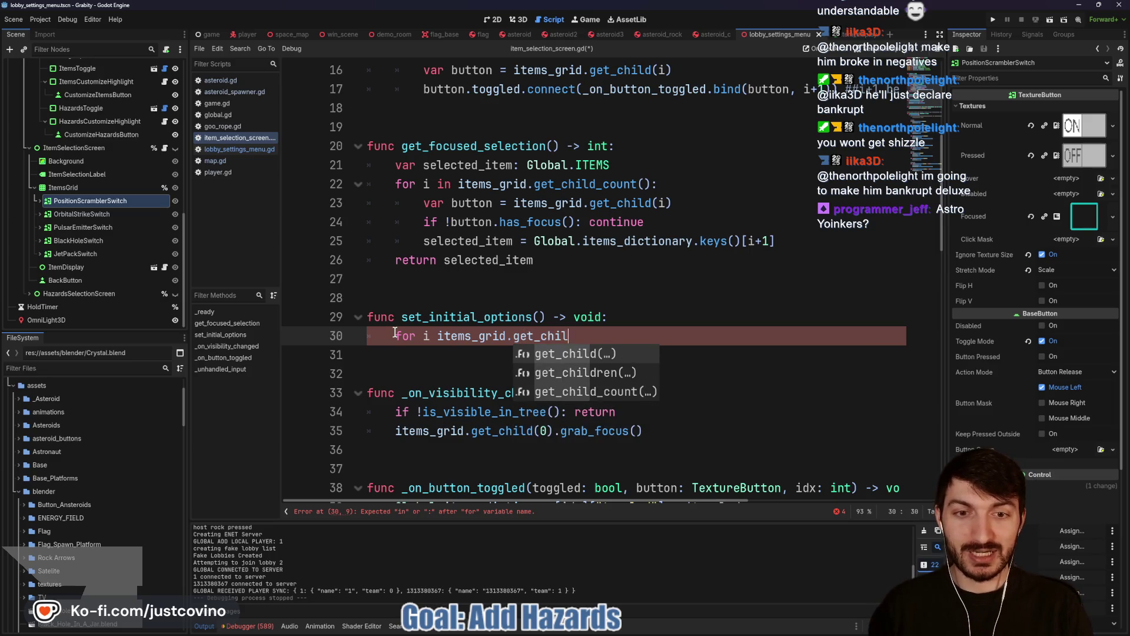
key(Down)
key(Return)
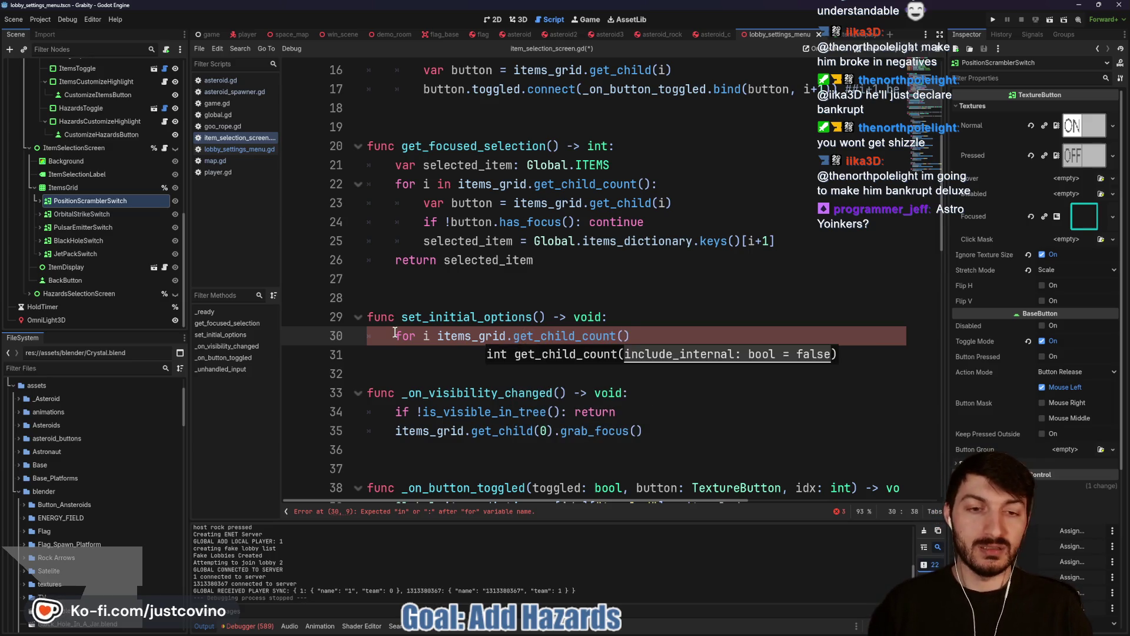
key(Right)
key(Return)
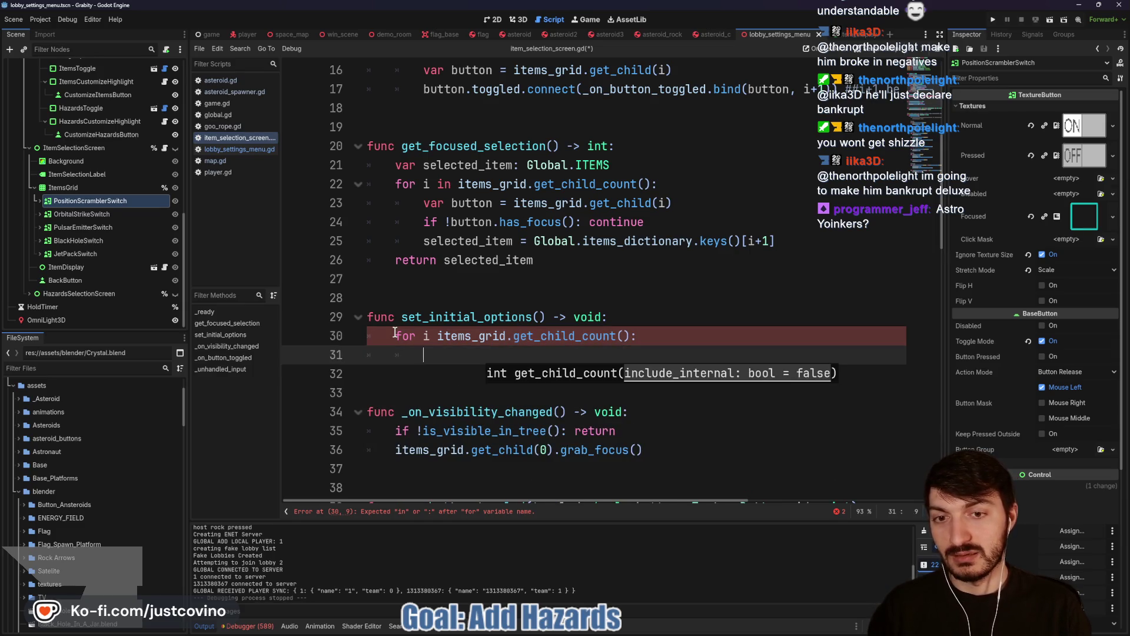
click(436, 334)
text(in)
- Begin the loop body on line 31 with items_grid.get_child(i) = Global
click(442, 356)
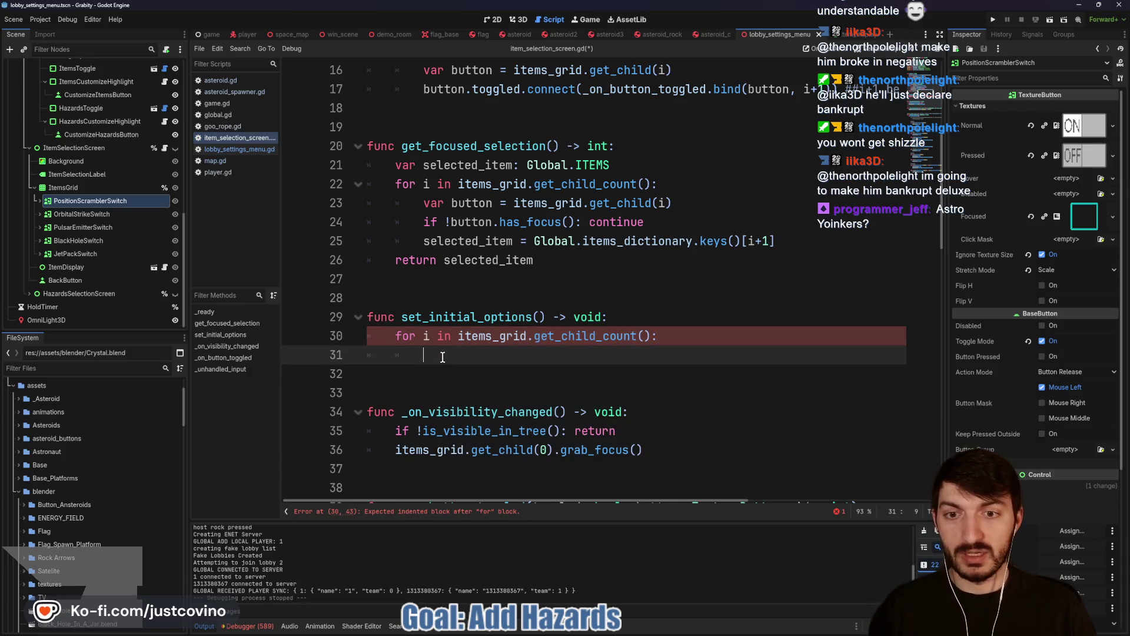
text(tems)
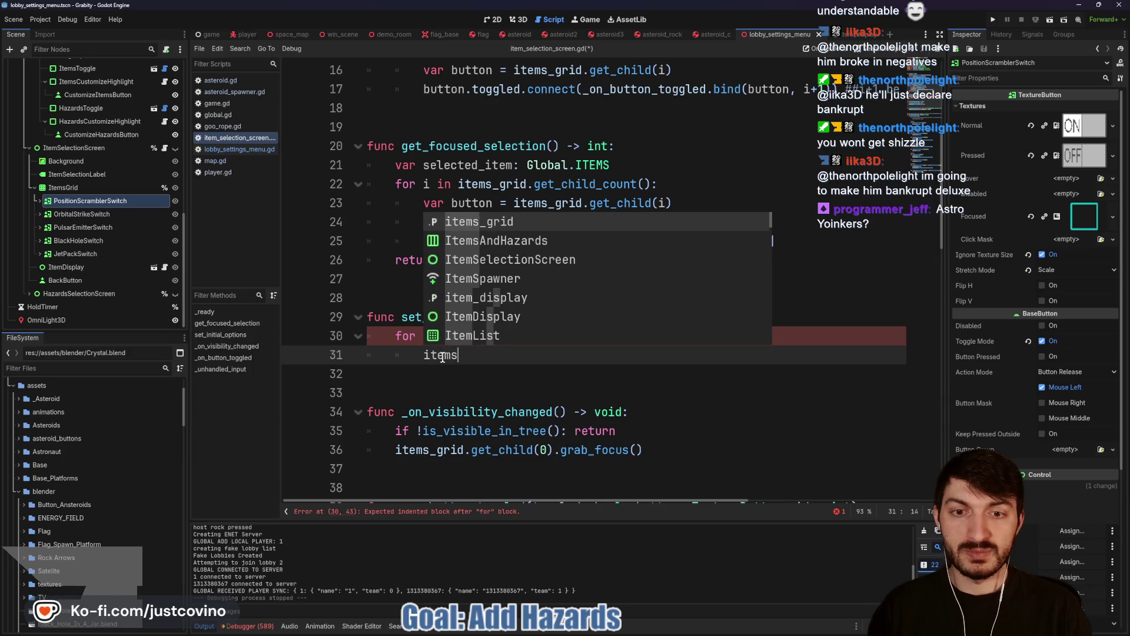
key(Return)
text([i)
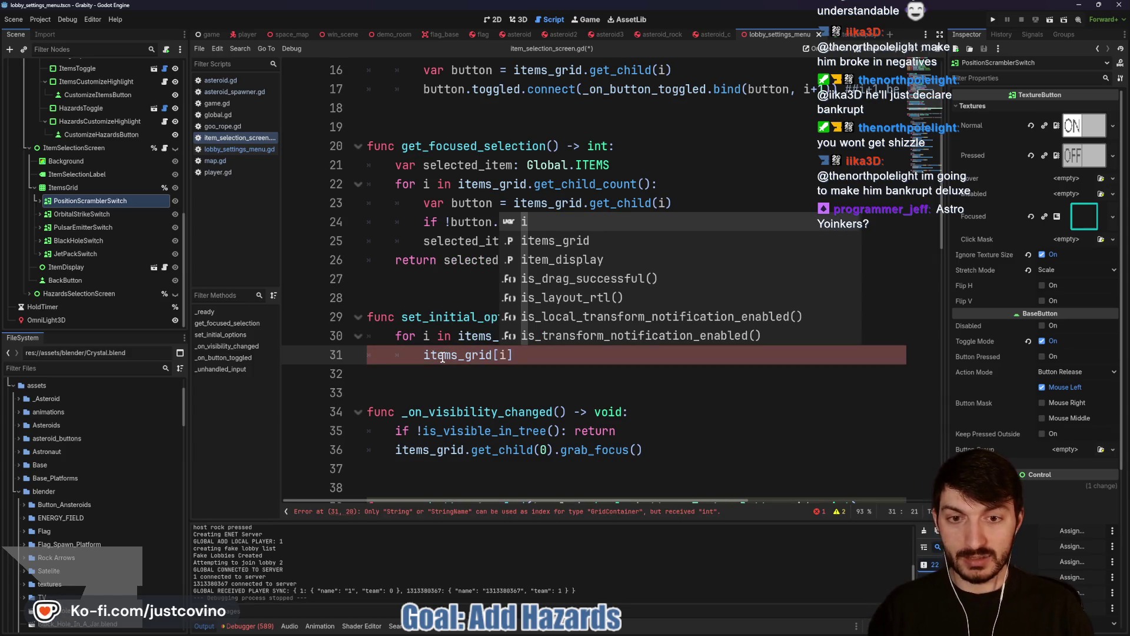
key(Escape)
text(.get_child(i) )
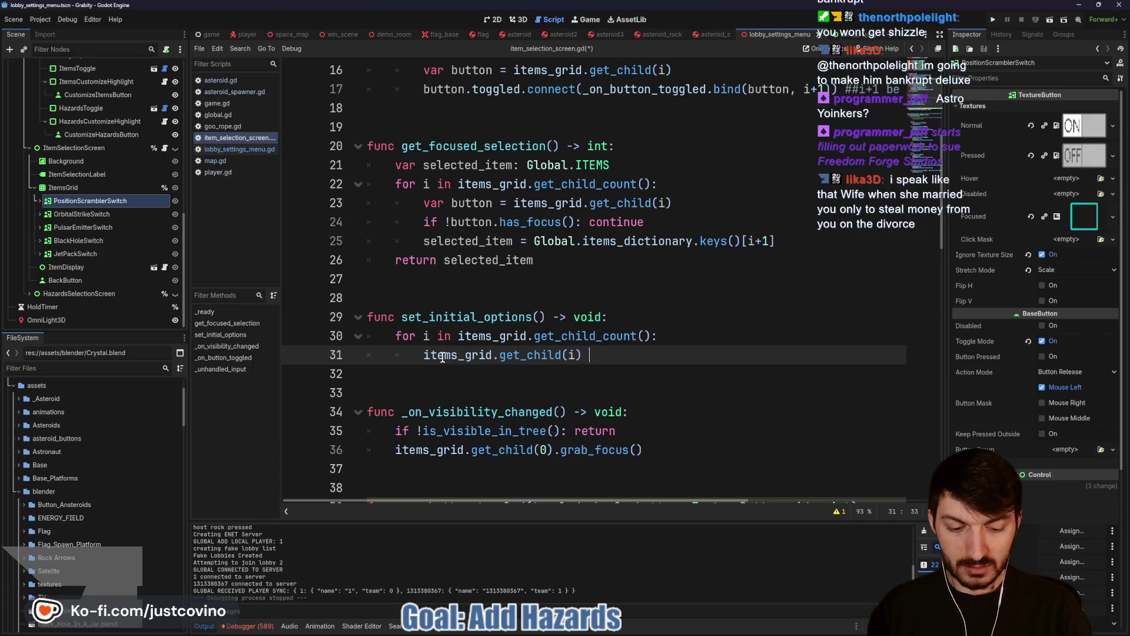
text(= Glob)
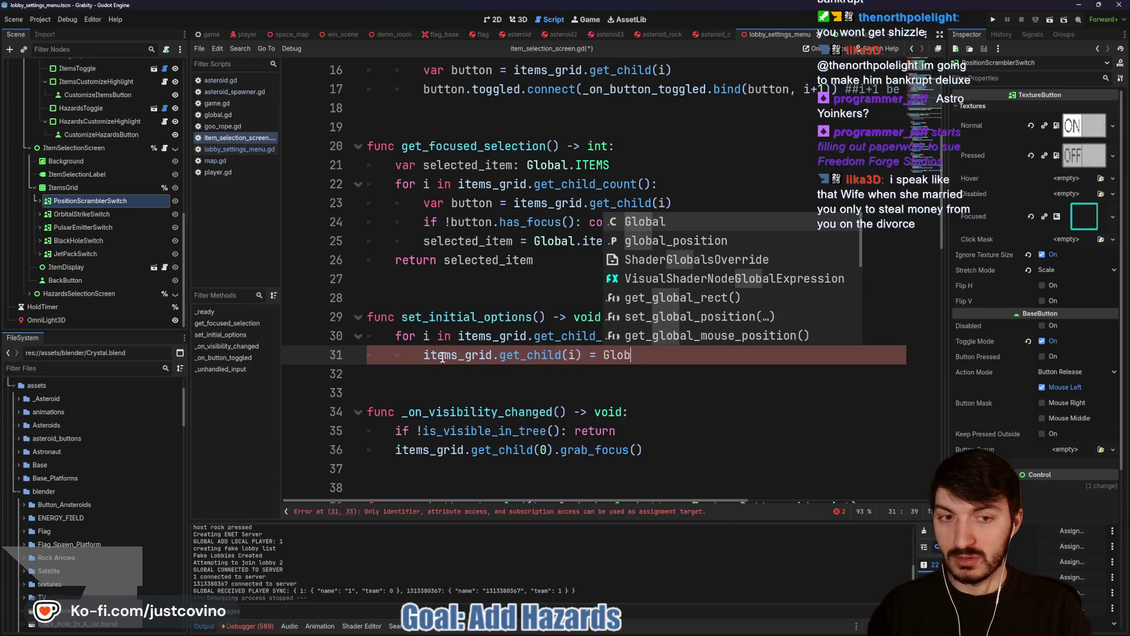
text(ba)
text(al)
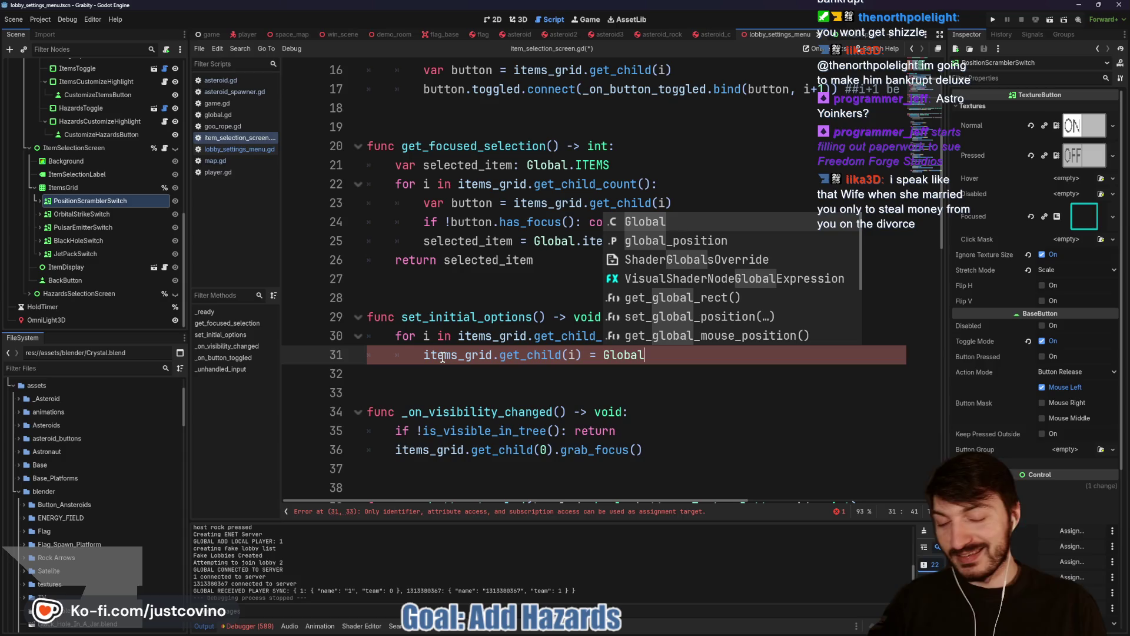
- Complete line 31 as items_grid.get_child(i).button_pressed = Global.items_dictionary[i + 1]["toggled"]
text(.)
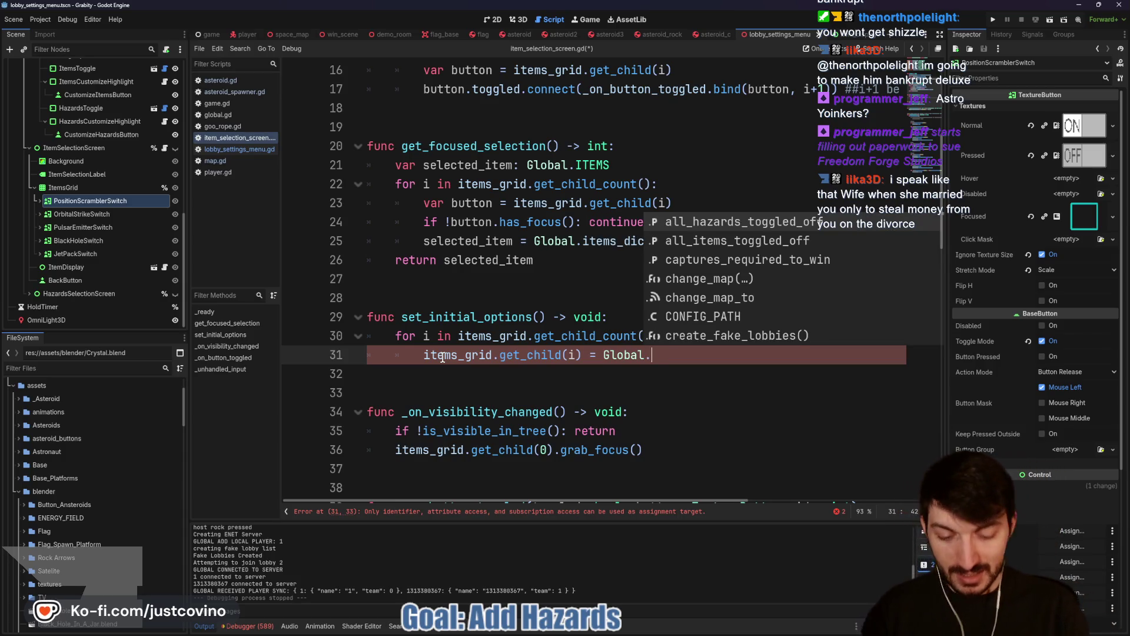
text(item)
key(Return)
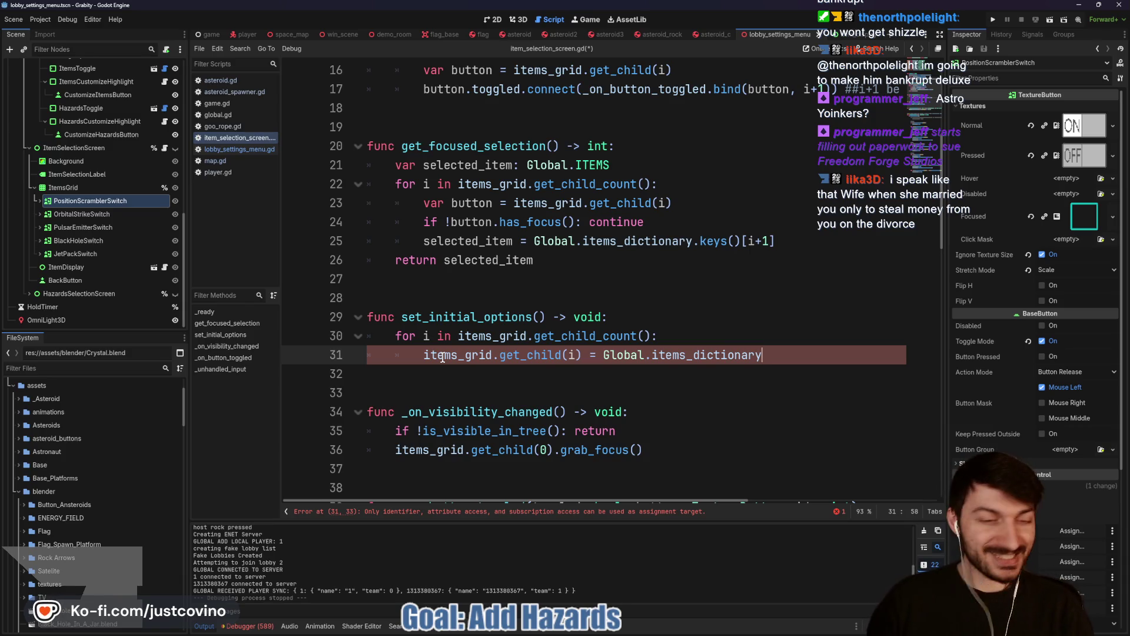
text([)
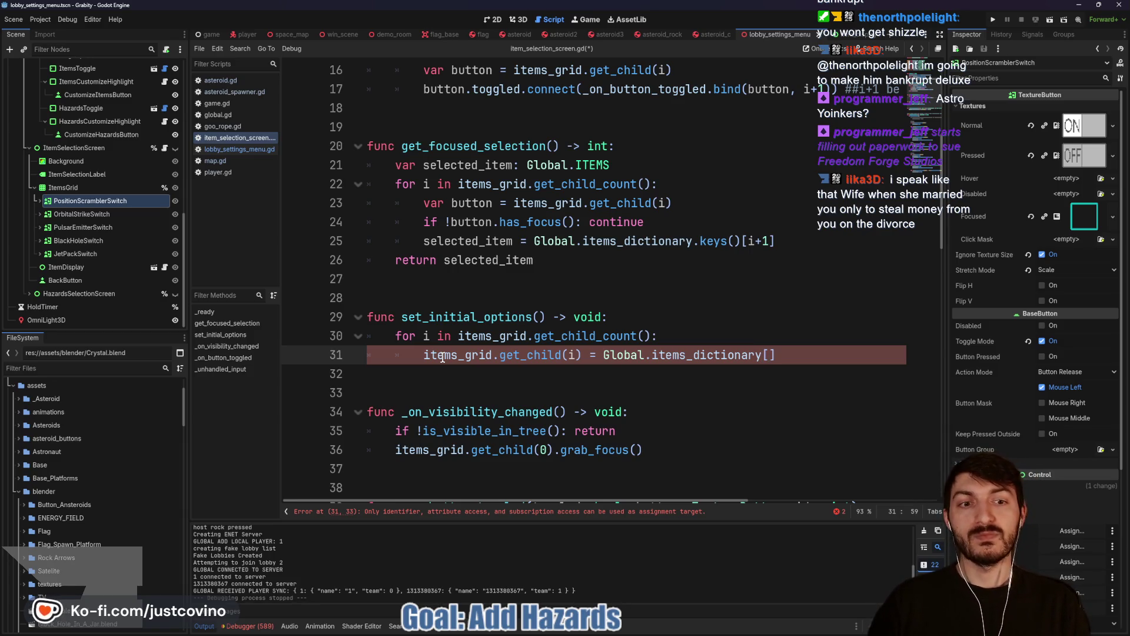
text(i)
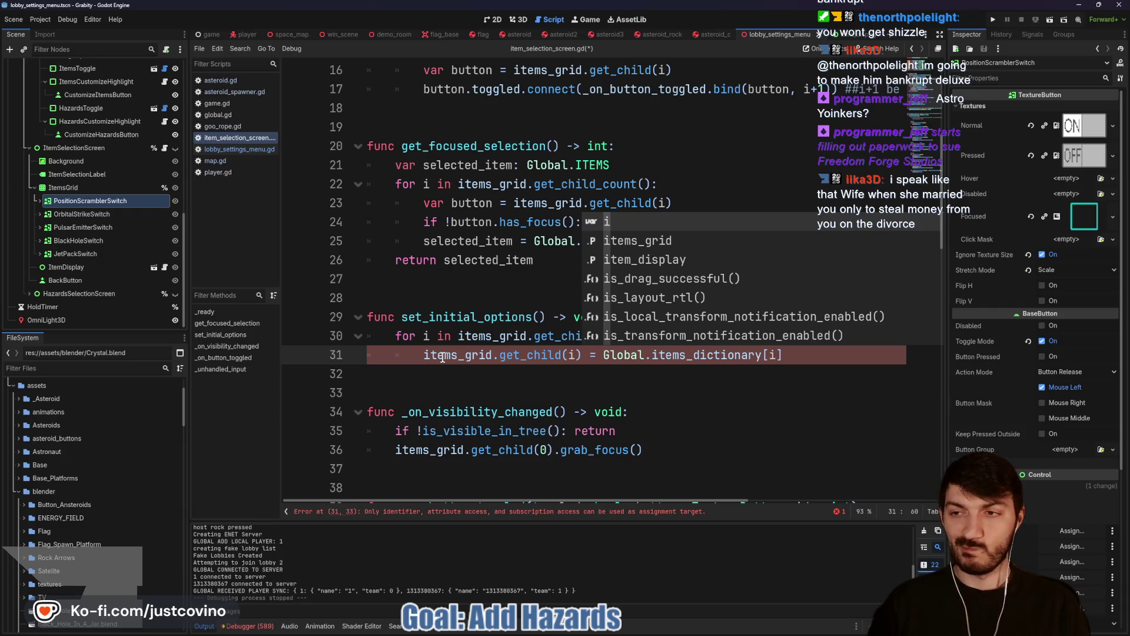
text( + 1)
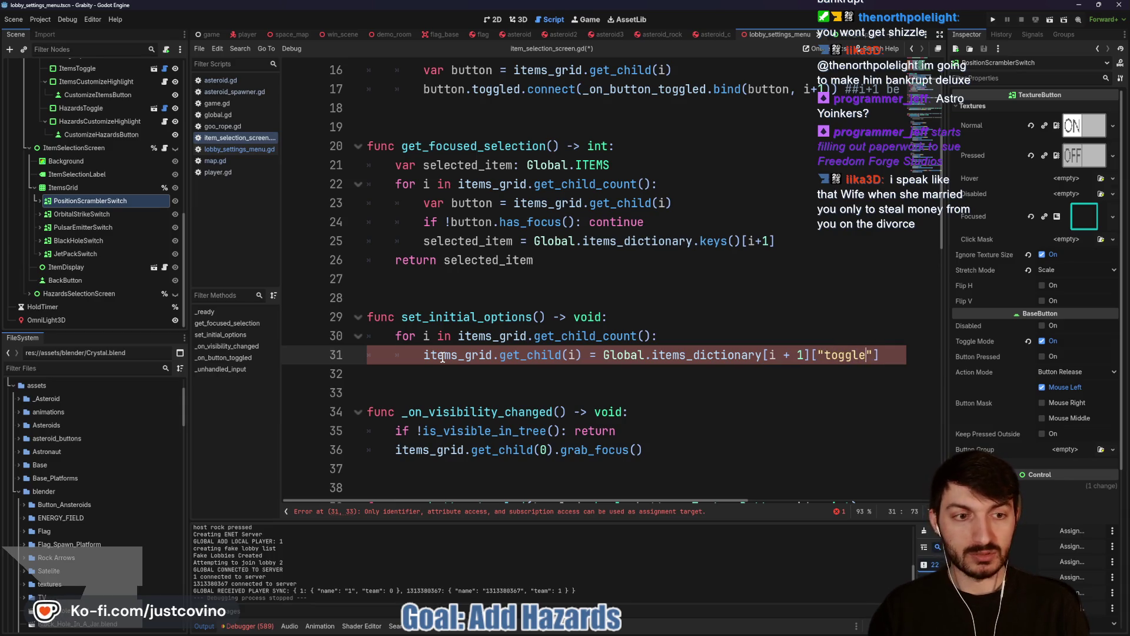
text(d)
click(580, 355)
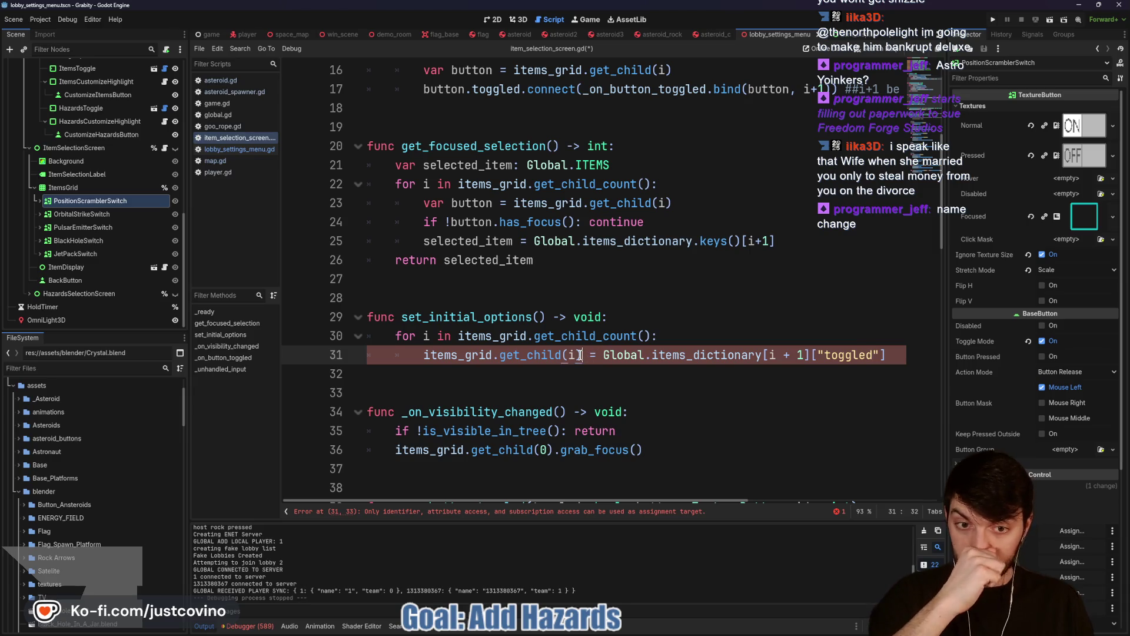
text(.press)
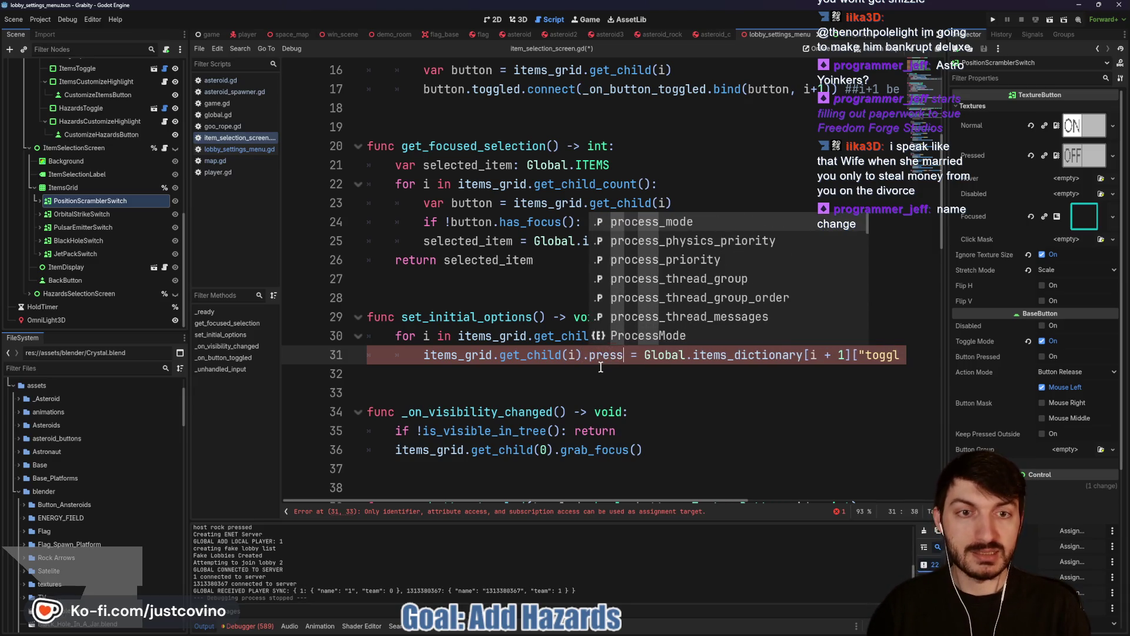
text(ed)
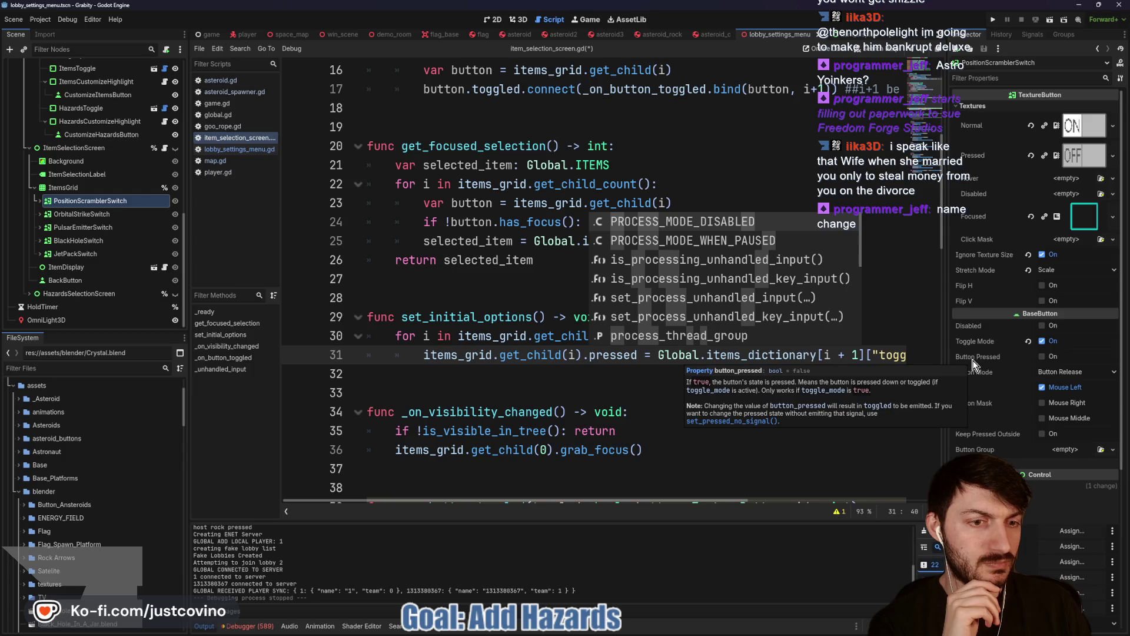
click(594, 363)
text(button_)
- Save the script and bring the Steam store window to the front
click(591, 373)
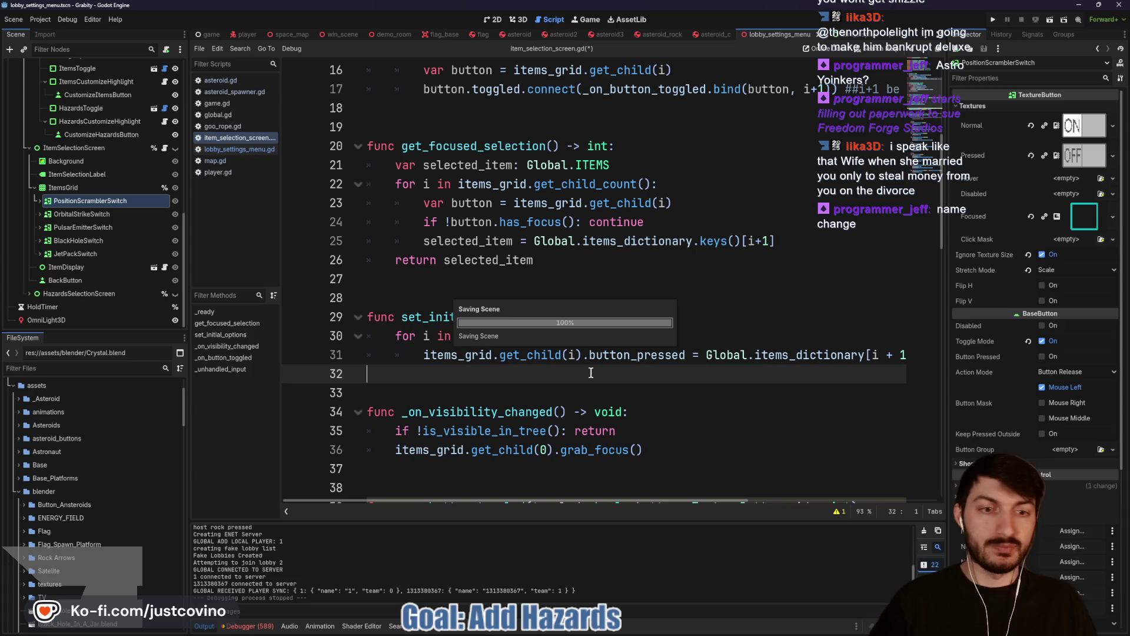
key(ctrl+s)
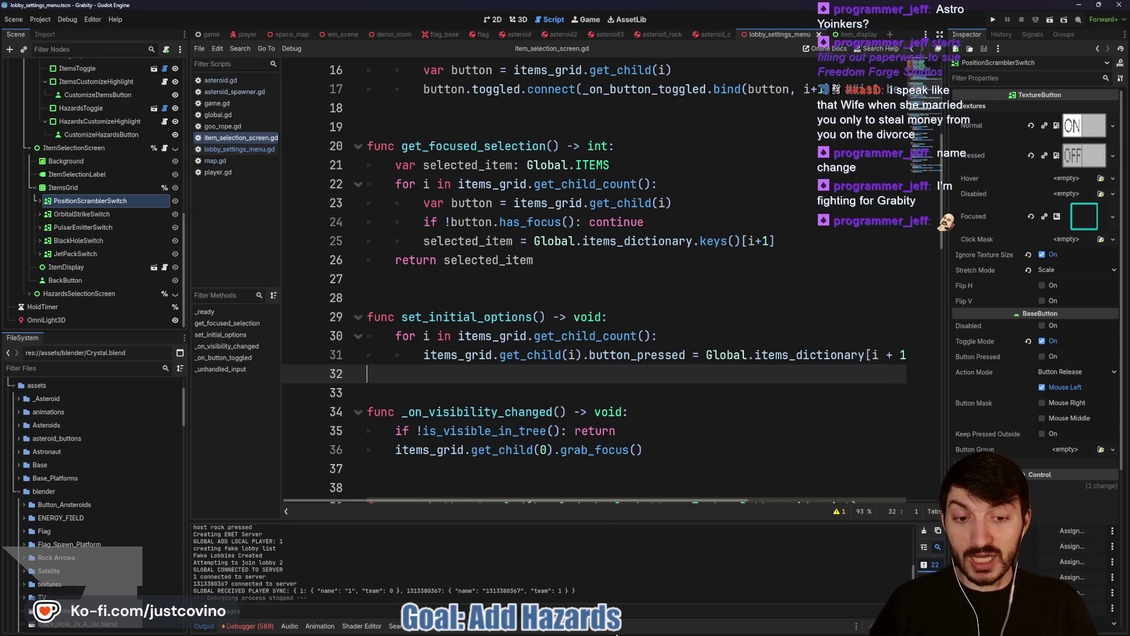
click(643, 632)
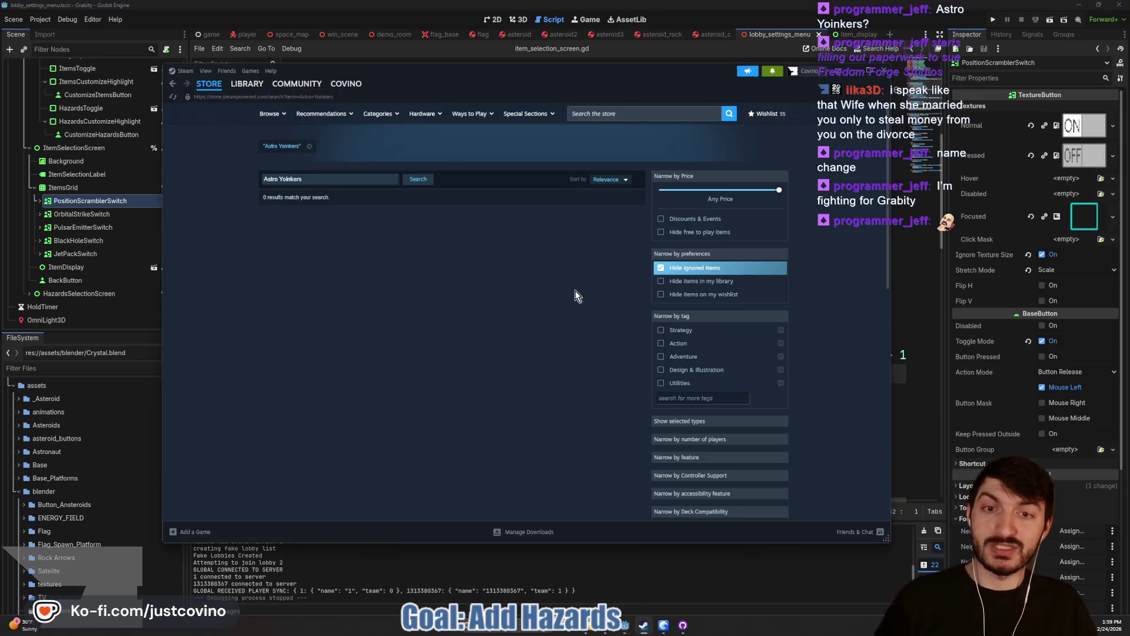
click(667, 110)
text(grabity)
key(Return)
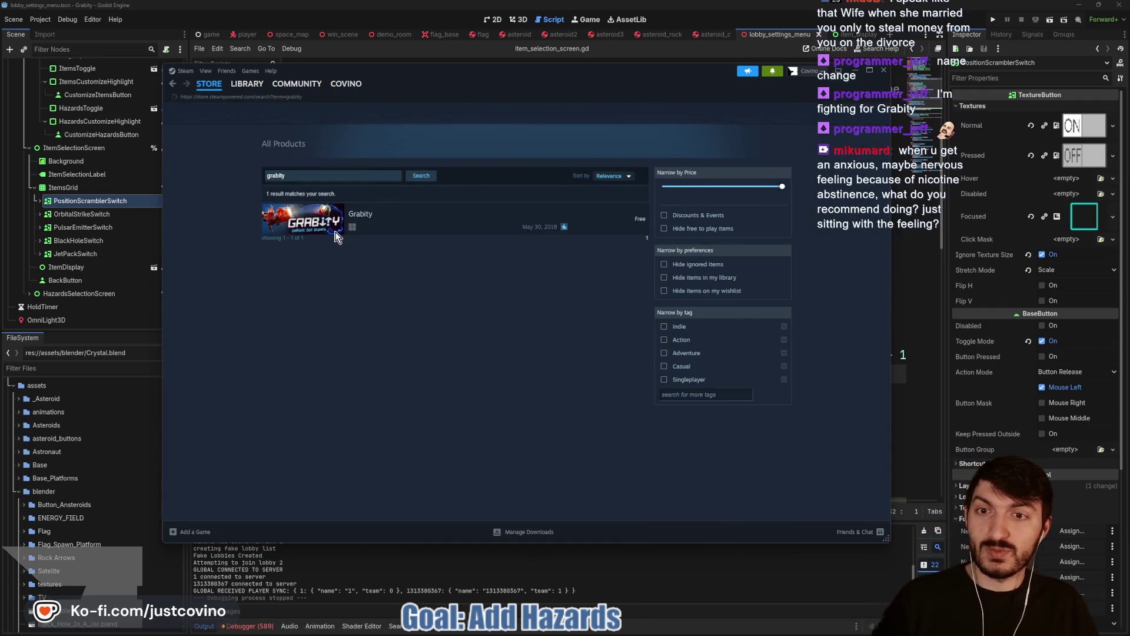
mouse_move(316, 226)
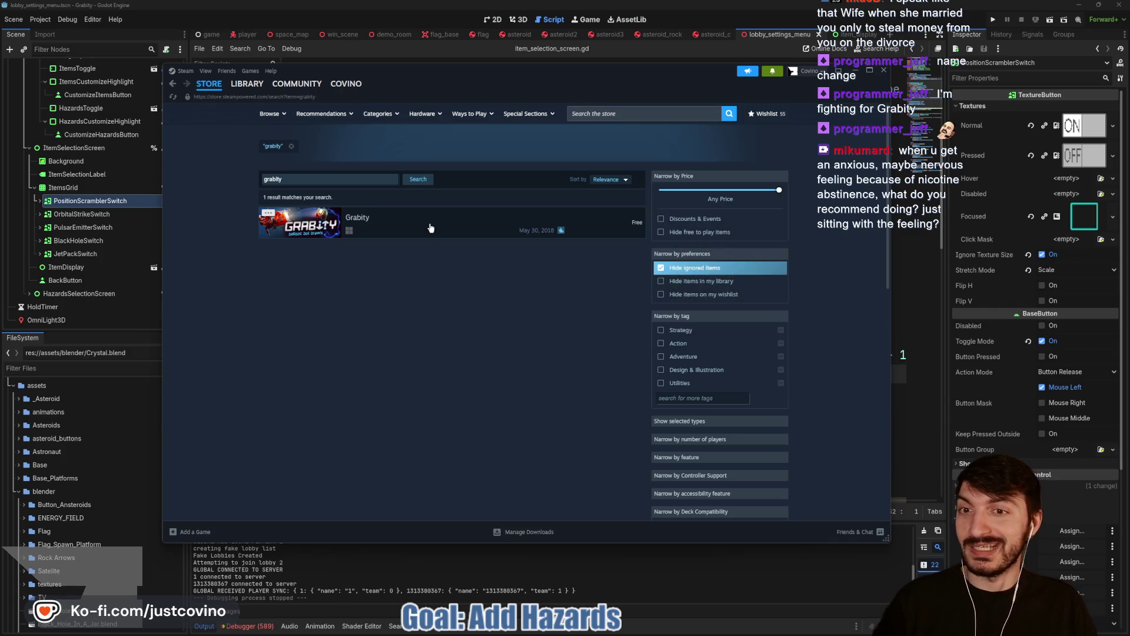
mouse_move(404, 233)
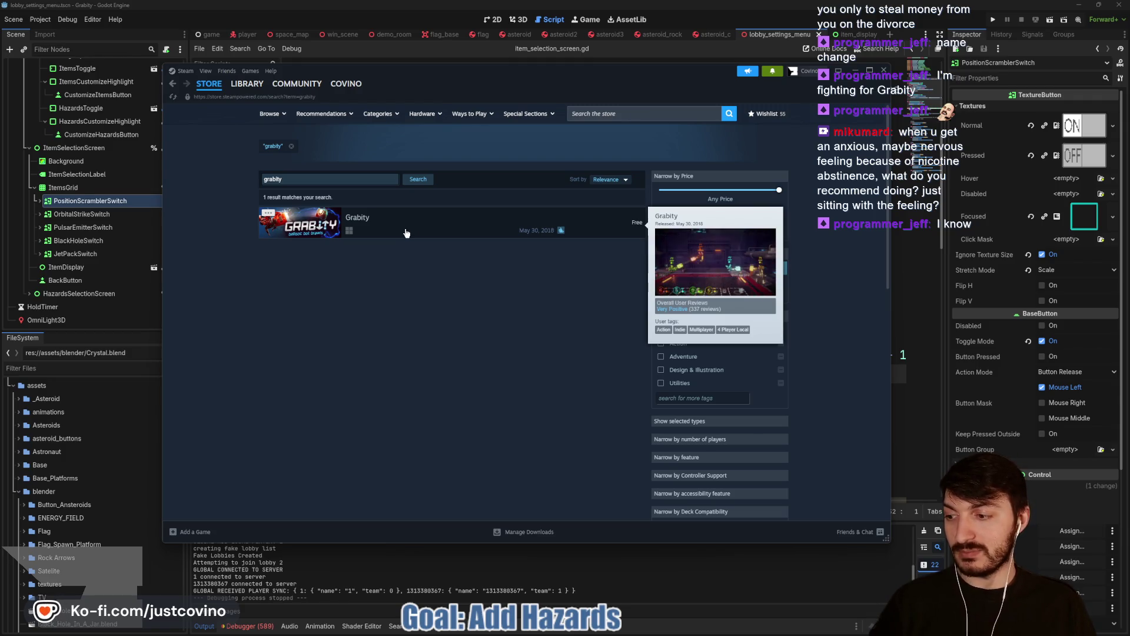
click(641, 114)
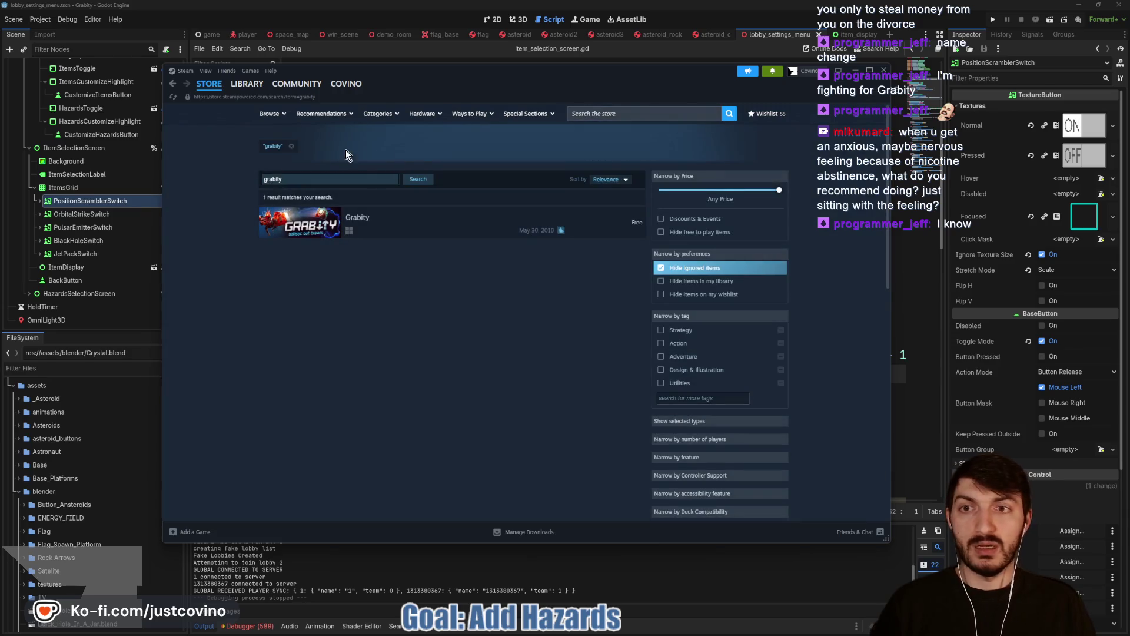
click(291, 146)
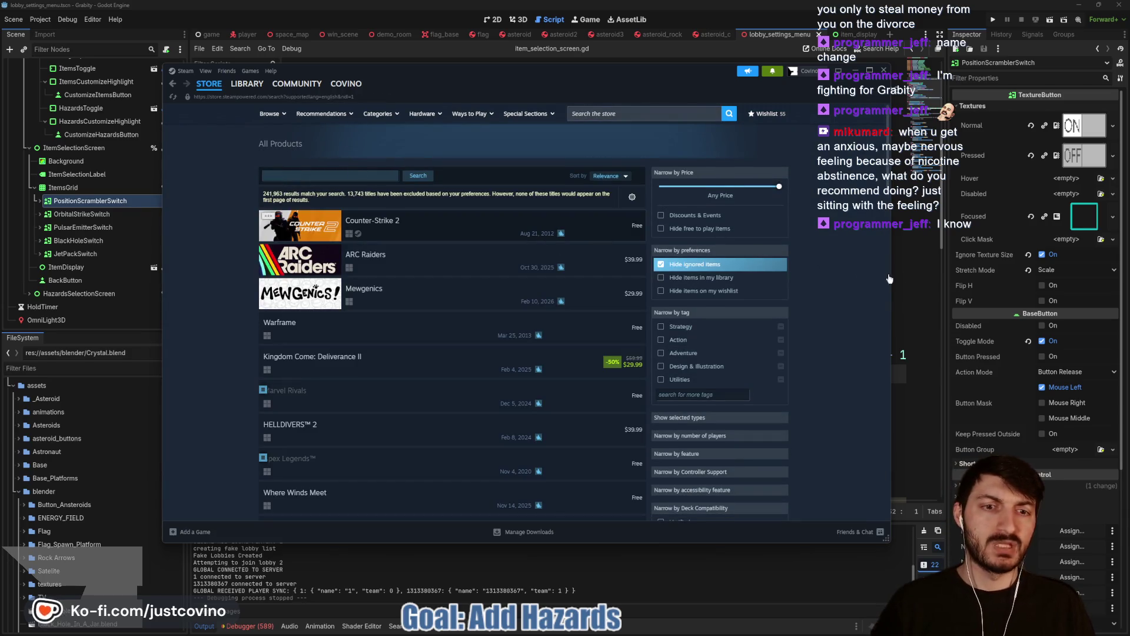
key(alt+Tab)
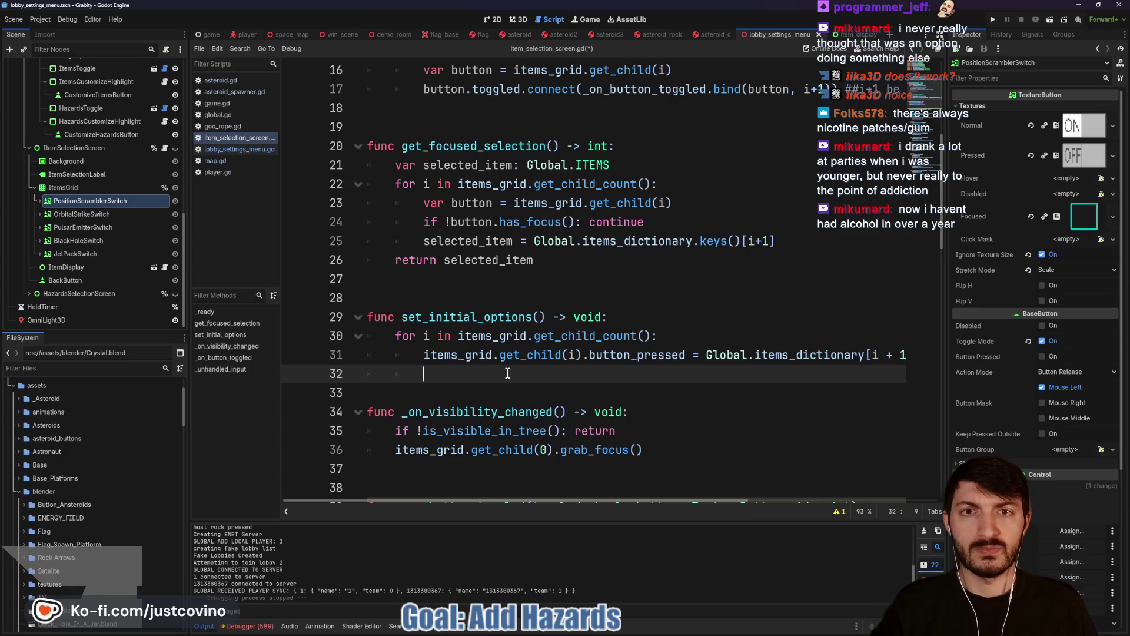
- Add a set_initial_options() call at the end of _on_visibility_changed and save the script
scroll(512, 353, up, 4)
scroll(501, 298, down, 6)
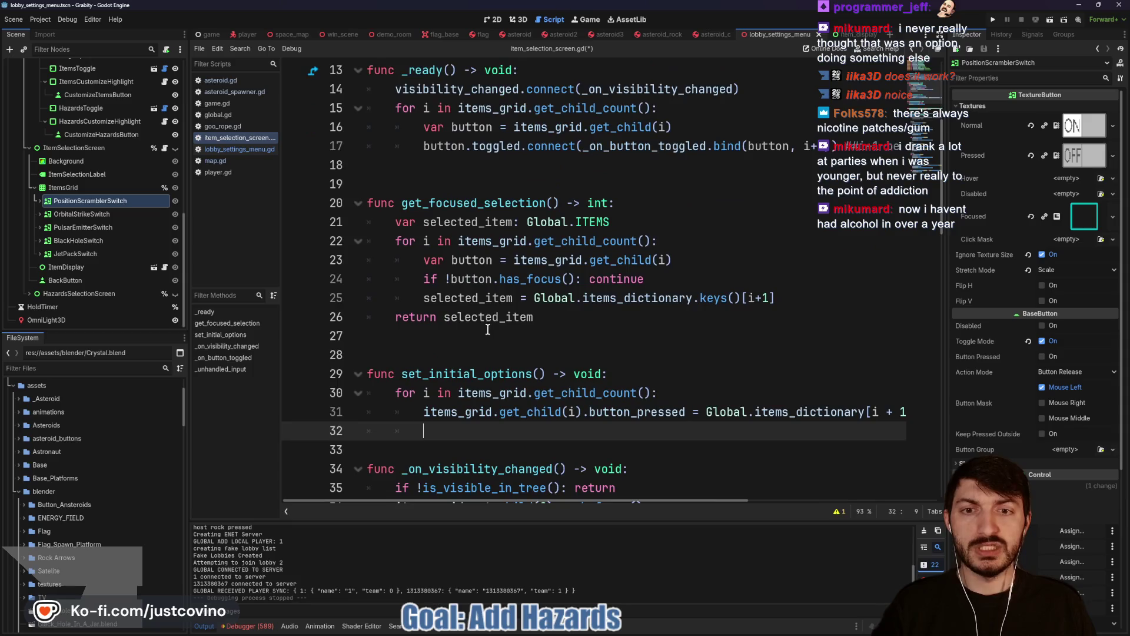
click(458, 347)
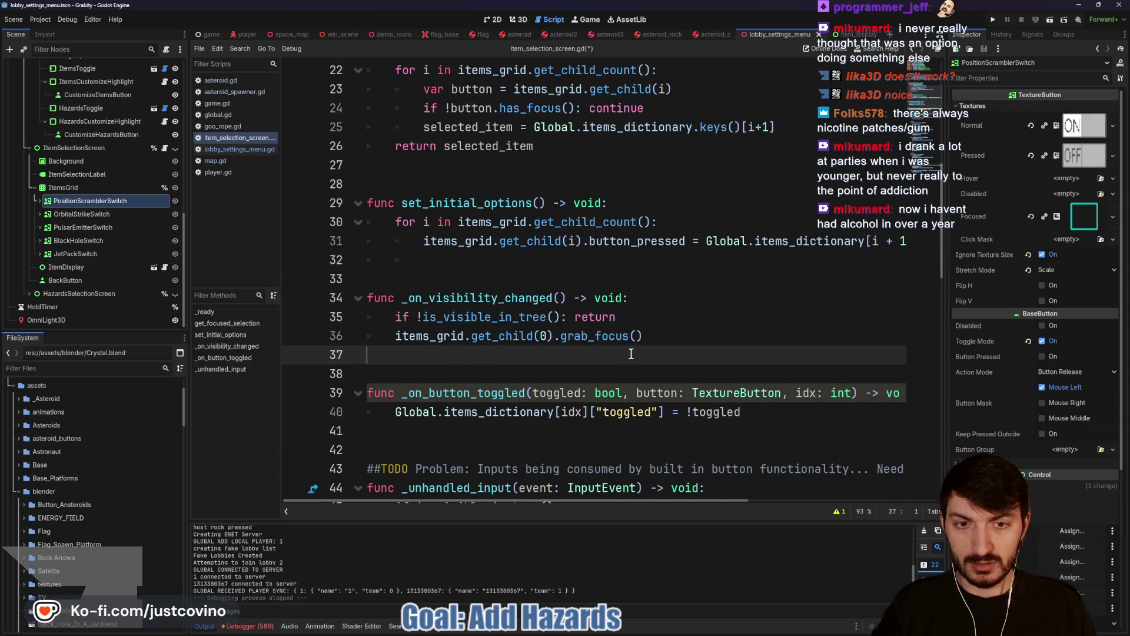
key(Tab)
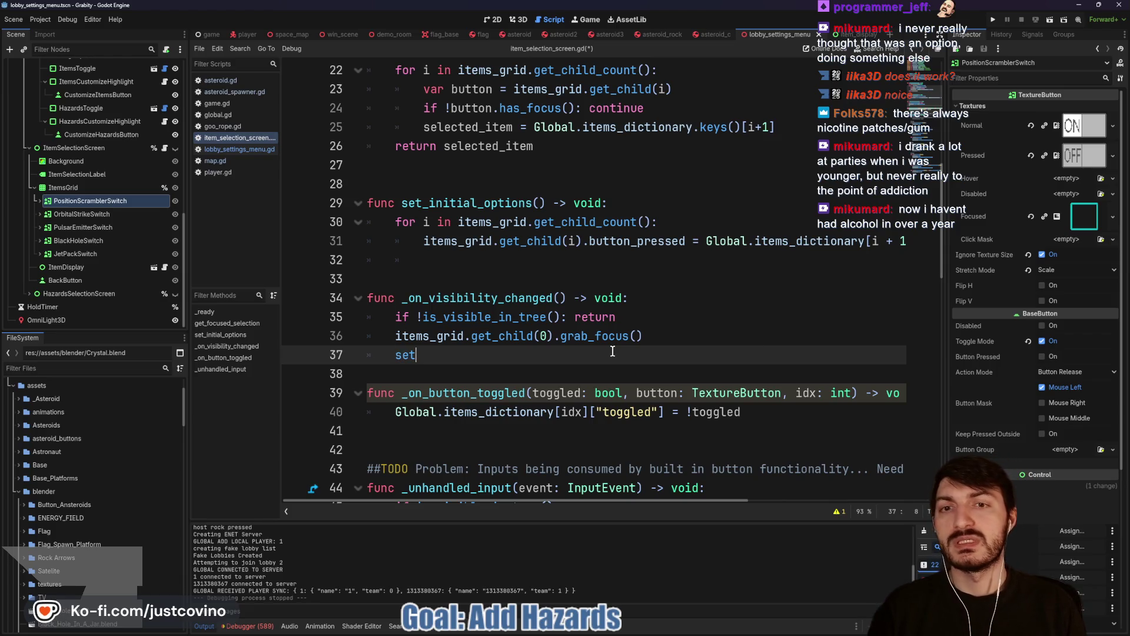
key(Return)
click(473, 374)
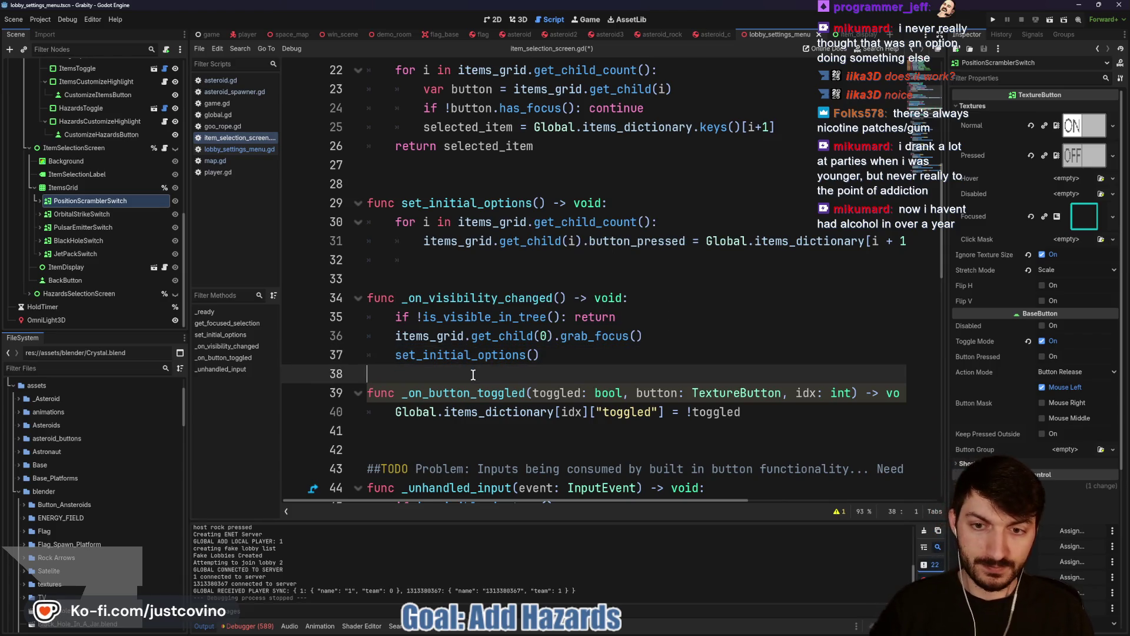
key(Return)
key(Up)
key(ctrl+s)
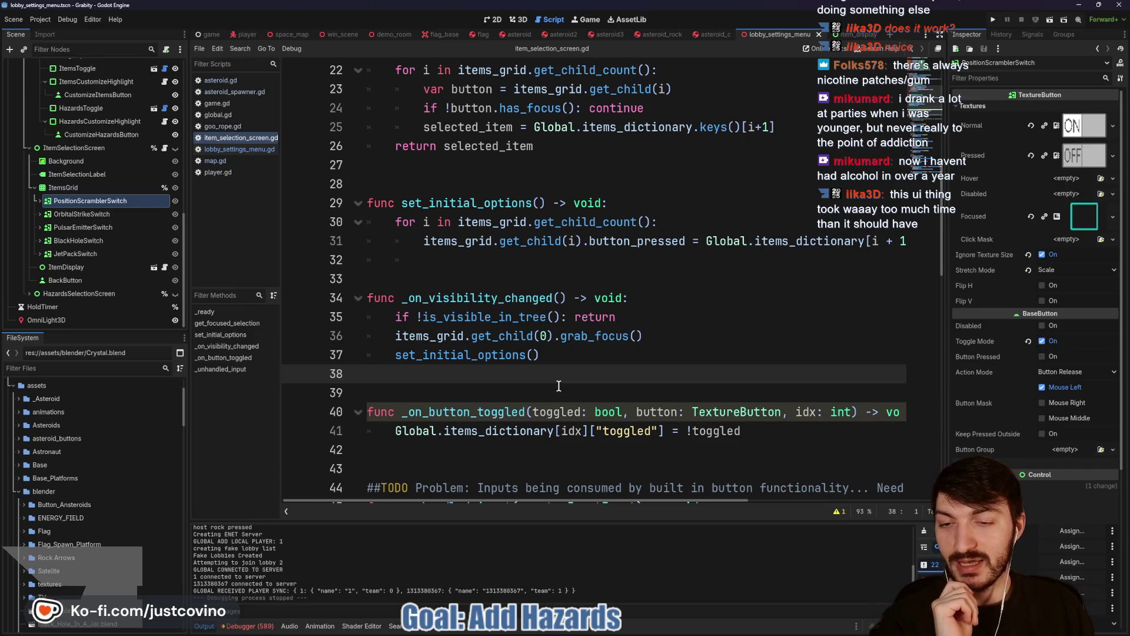
- Run the project with F5 to test the changes
click(569, 276)
click(445, 260)
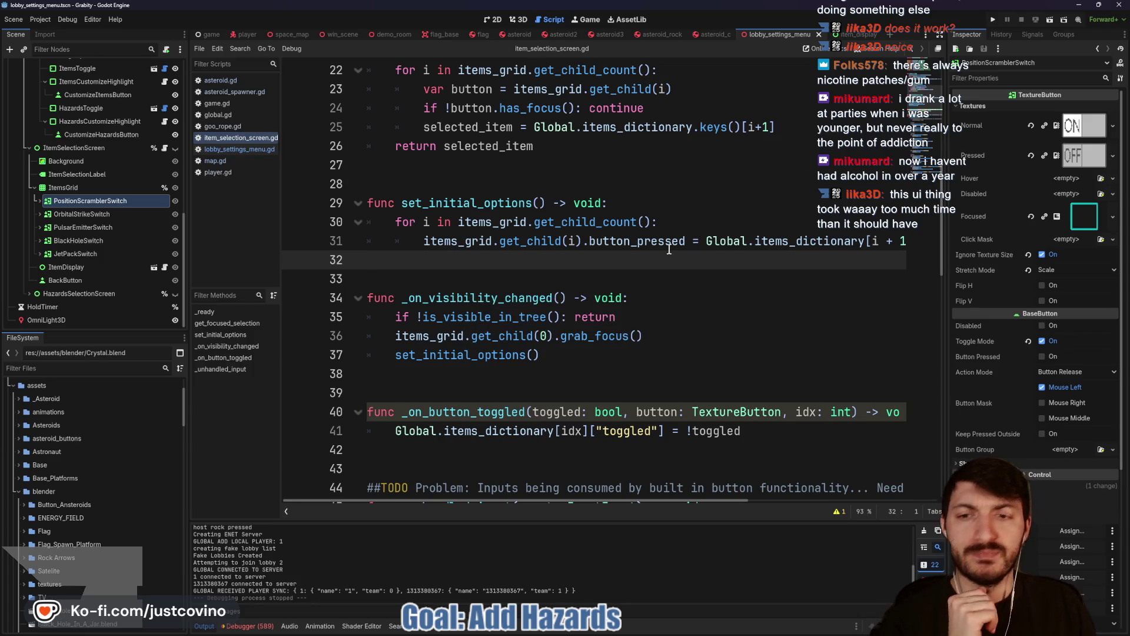
key(F5)
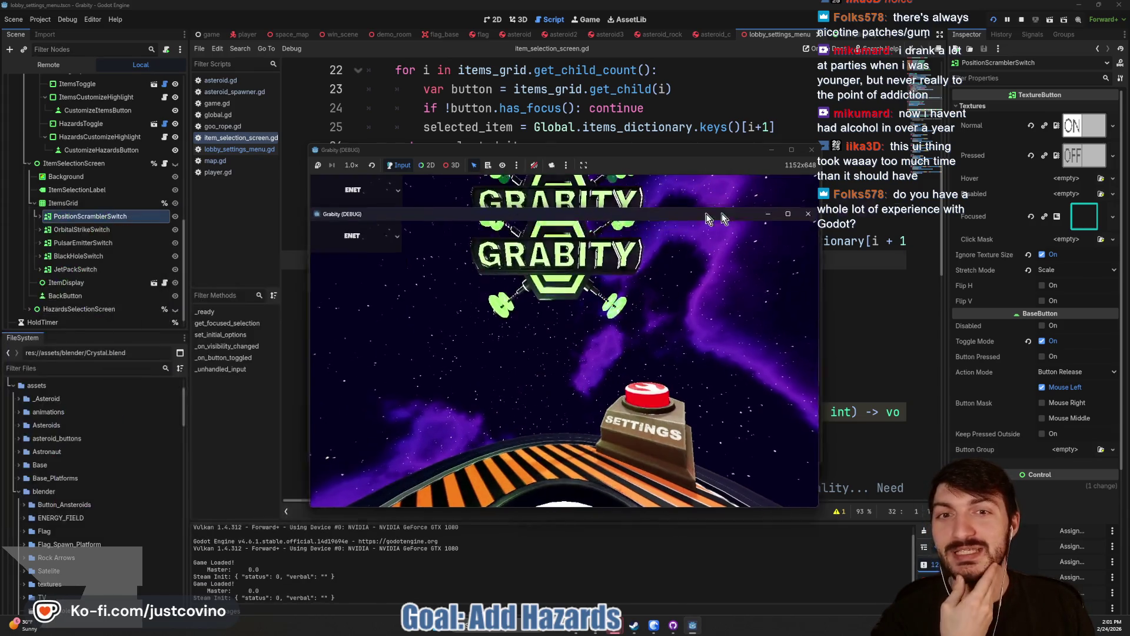
- Arrange the two game instances, host a lobby in one and join it from the other
drag(688, 148, 412, 166)
mouse_move(724, 170)
mouse_down()
mouse_move(739, 170)
mouse_move(718, 170)
mouse_up()
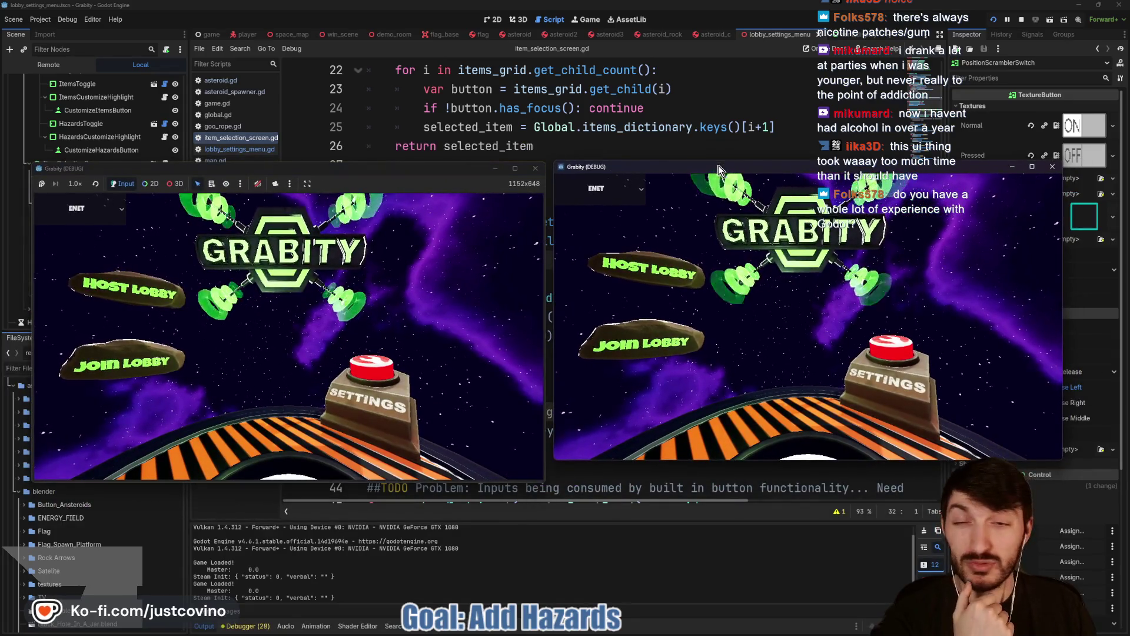
click(137, 291)
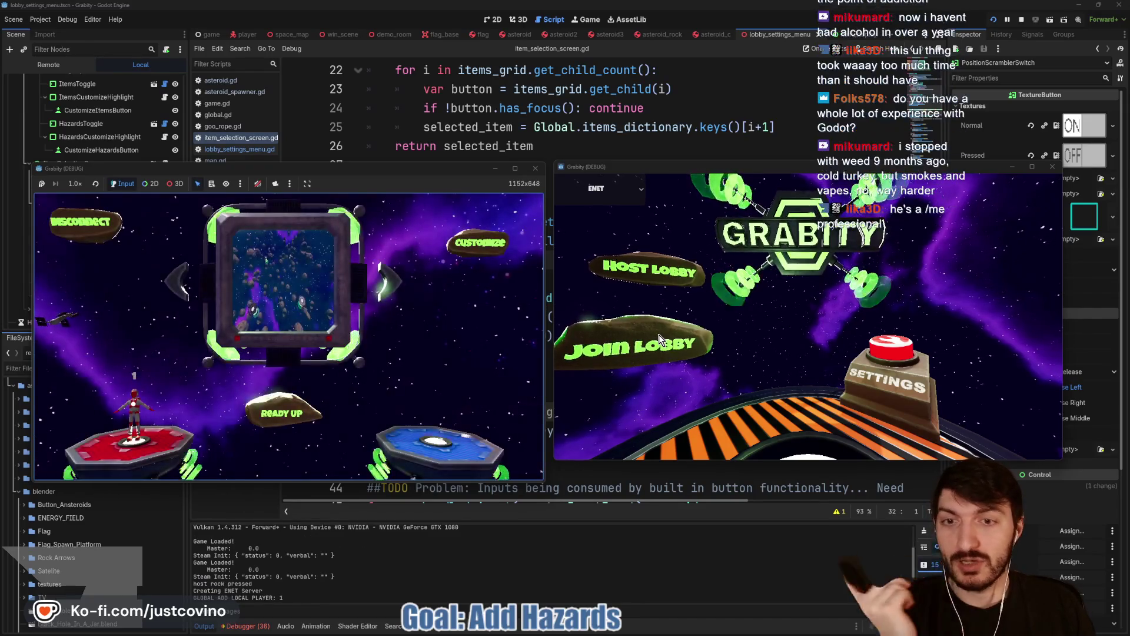
click(633, 337)
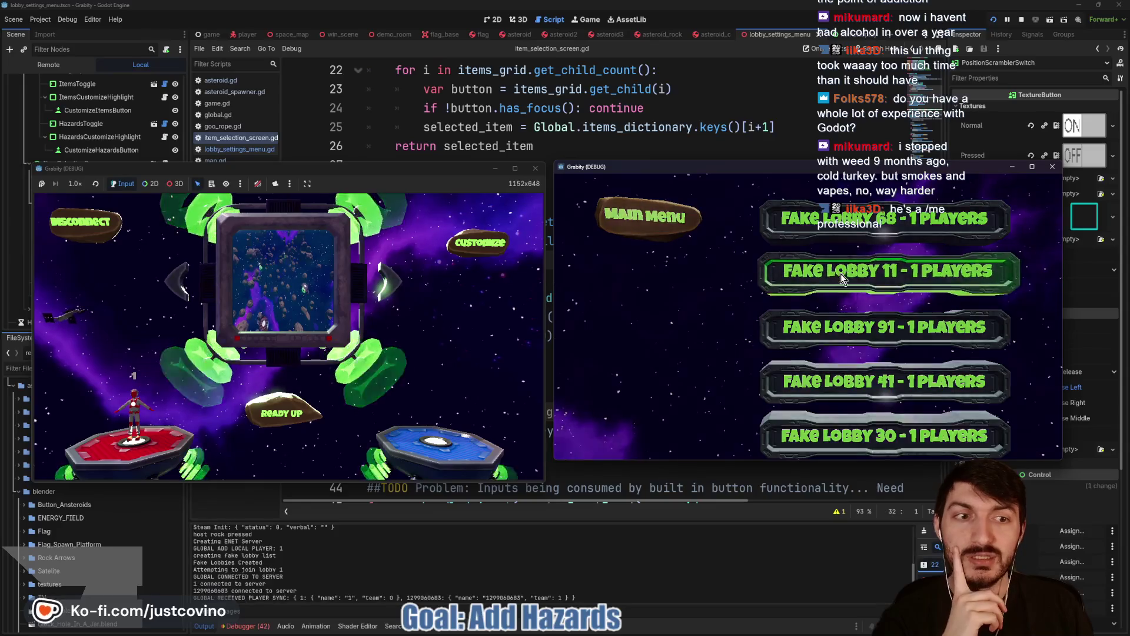
click(842, 273)
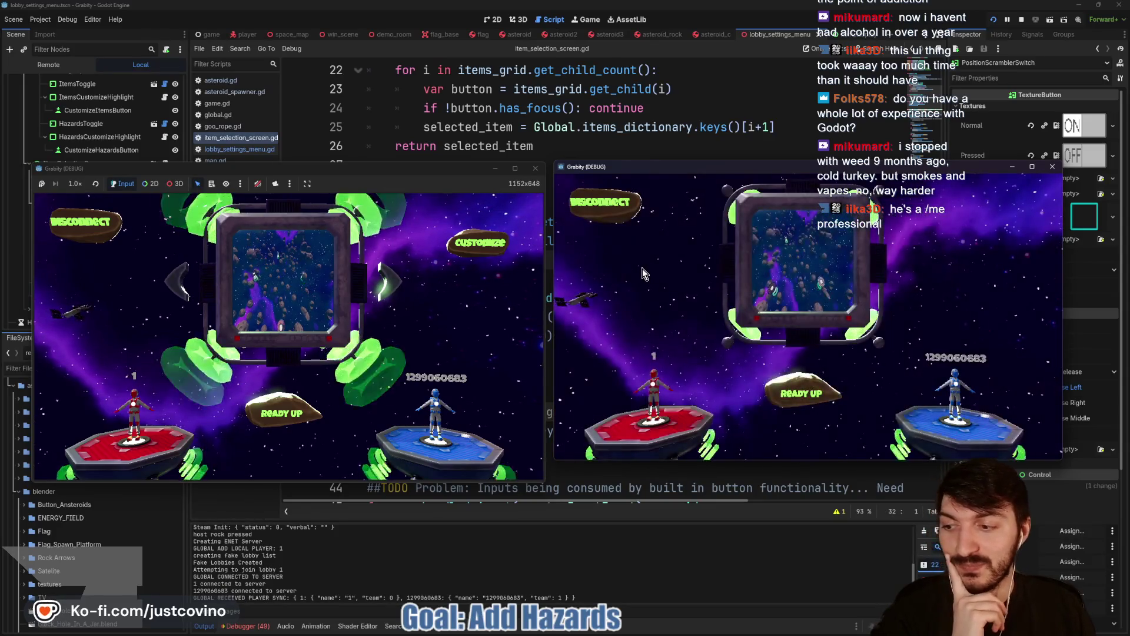
- In the customization settings, set Items Toggle to DISABLED and open the item selection grid
click(474, 242)
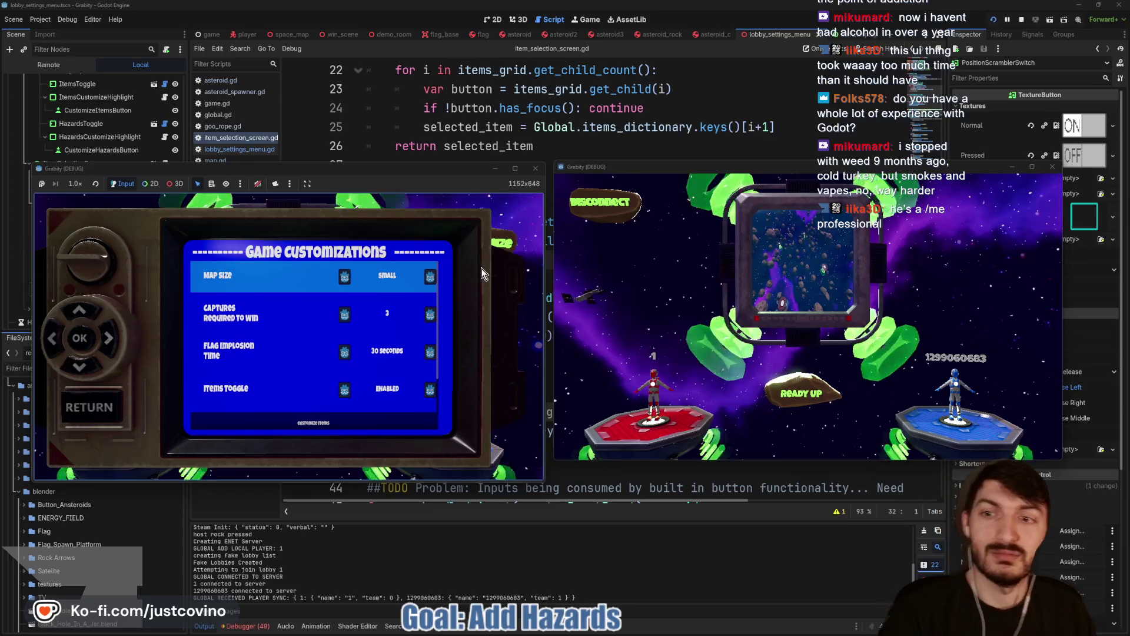
key(Down)
key(Down)
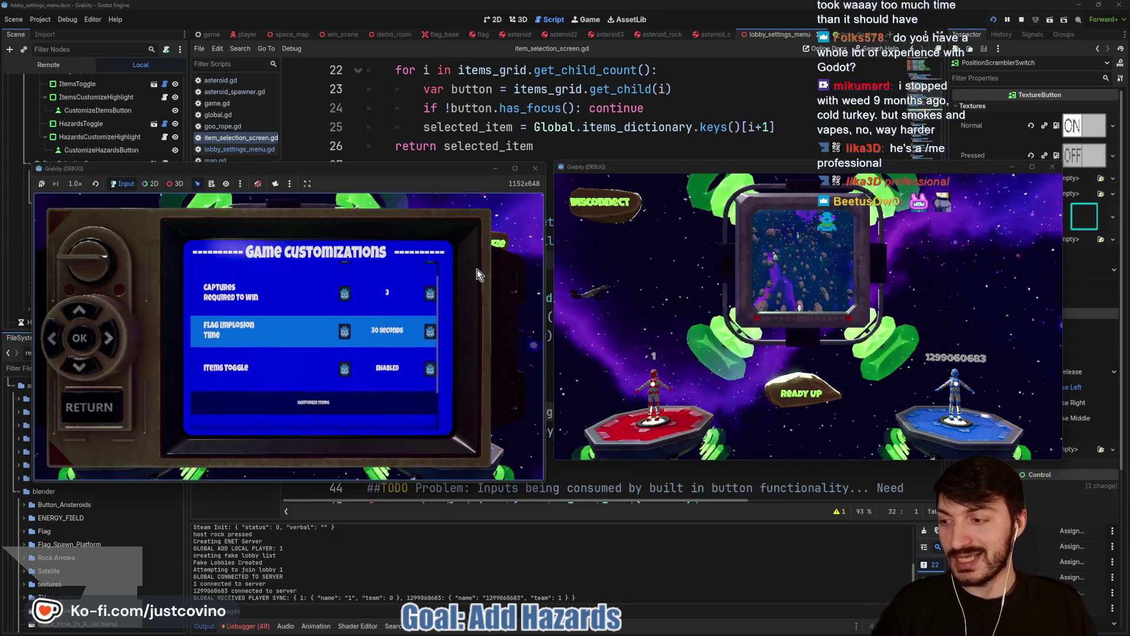
key(Down)
key(Down)
key(Down)
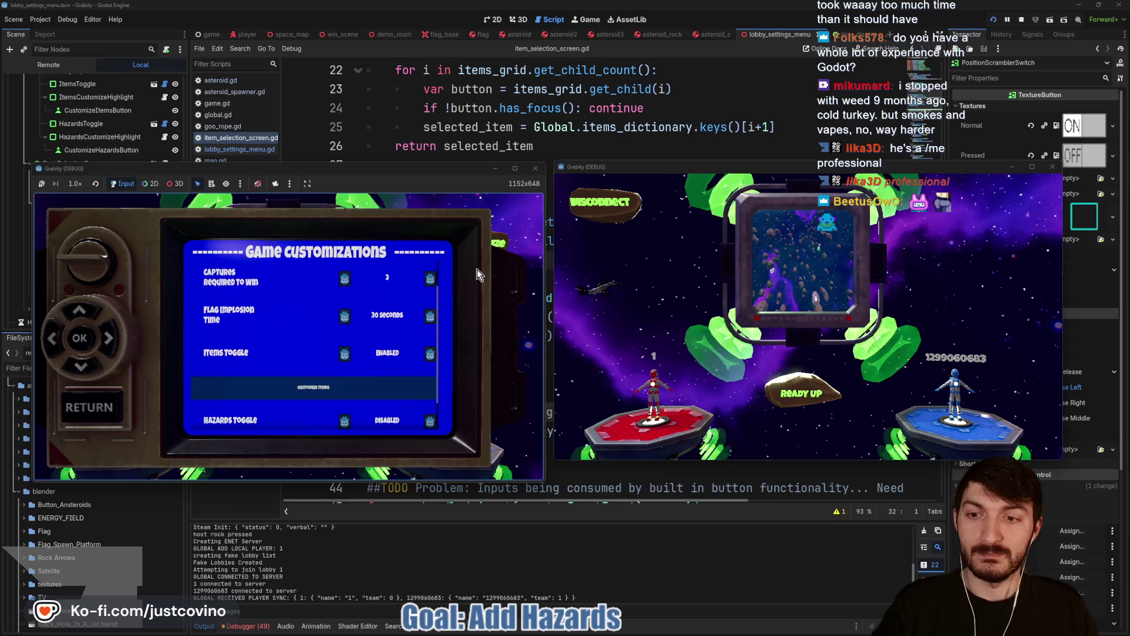
key(Up)
key(Up)
key(Up)
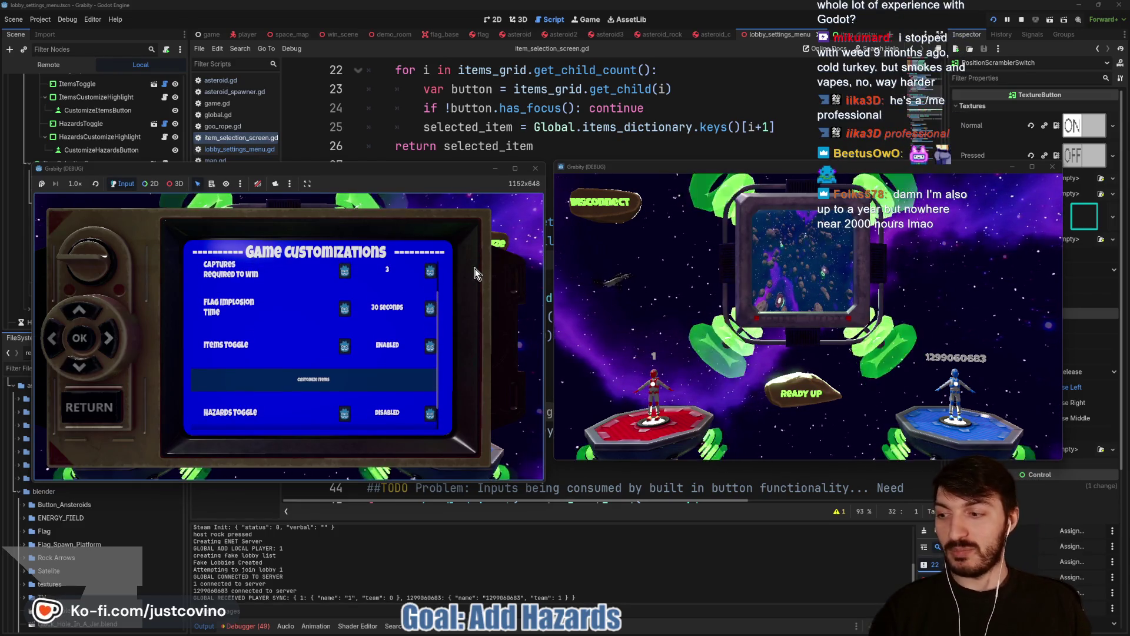
key(Up)
key(Left)
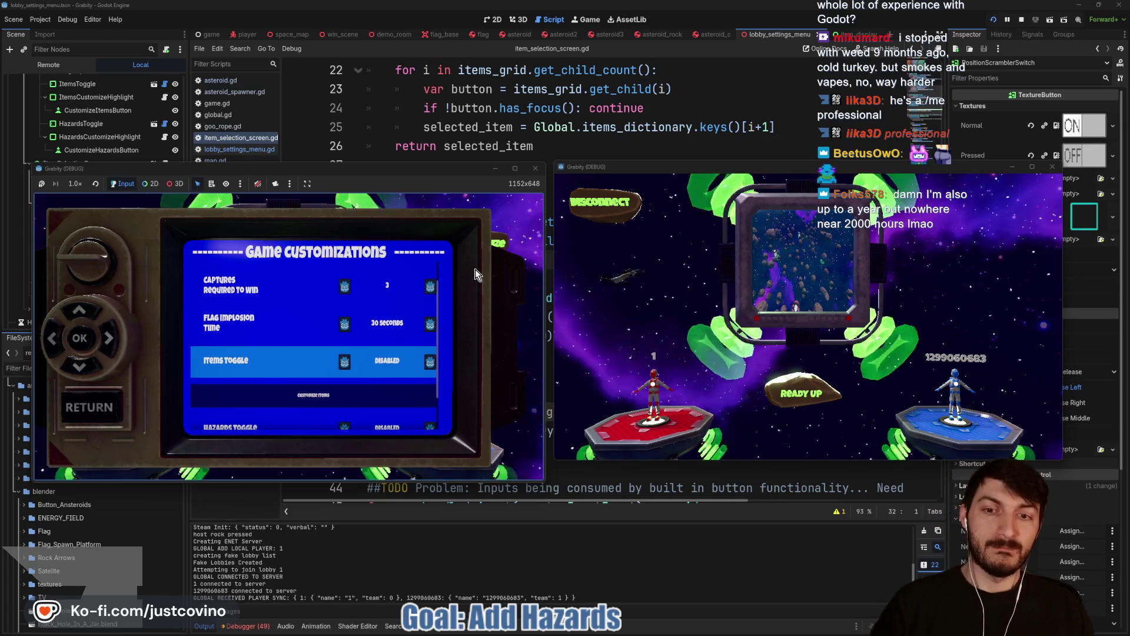
key(Down)
key(Return)
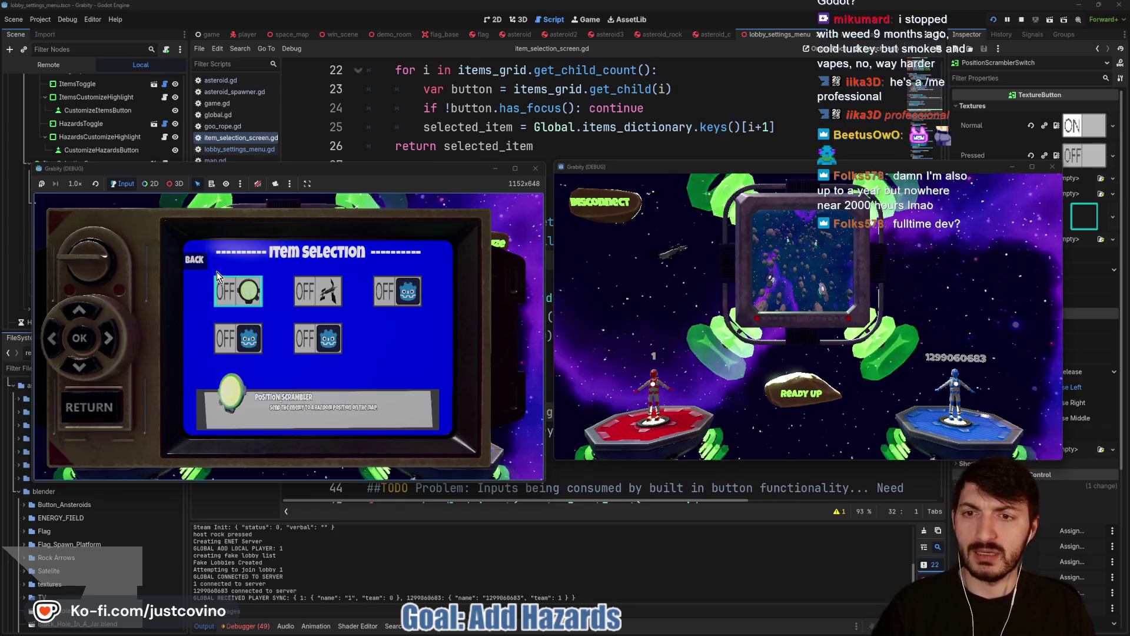
- Browse the items from Jet Pack back to Position Scrambler, then stop the game
key(Down)
key(Right)
key(Up)
key(Left)
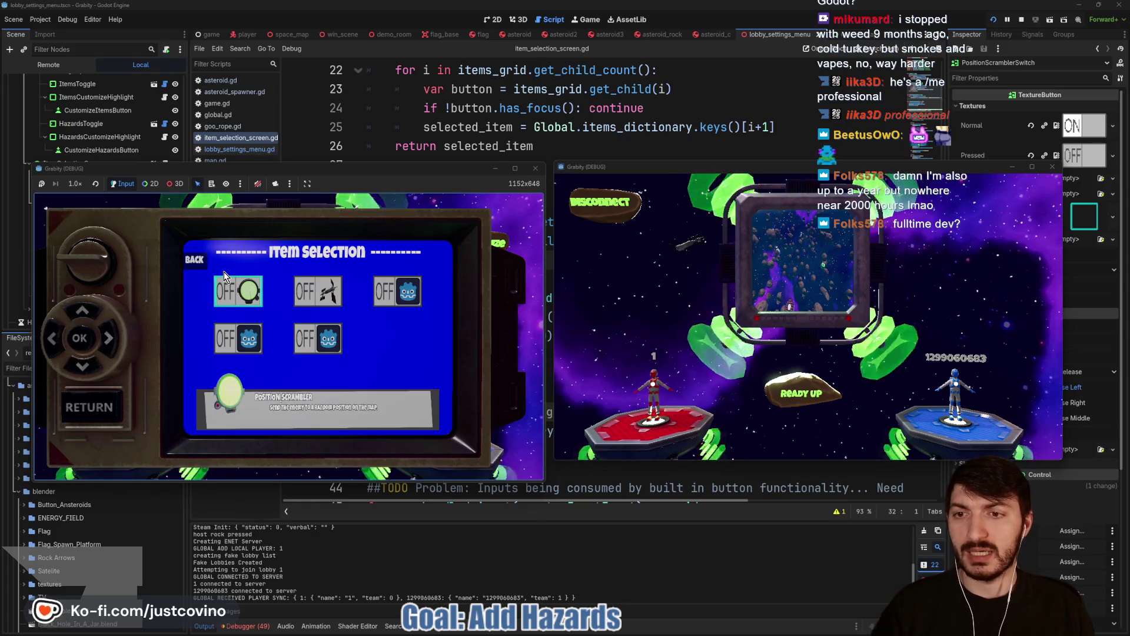
click(1020, 21)
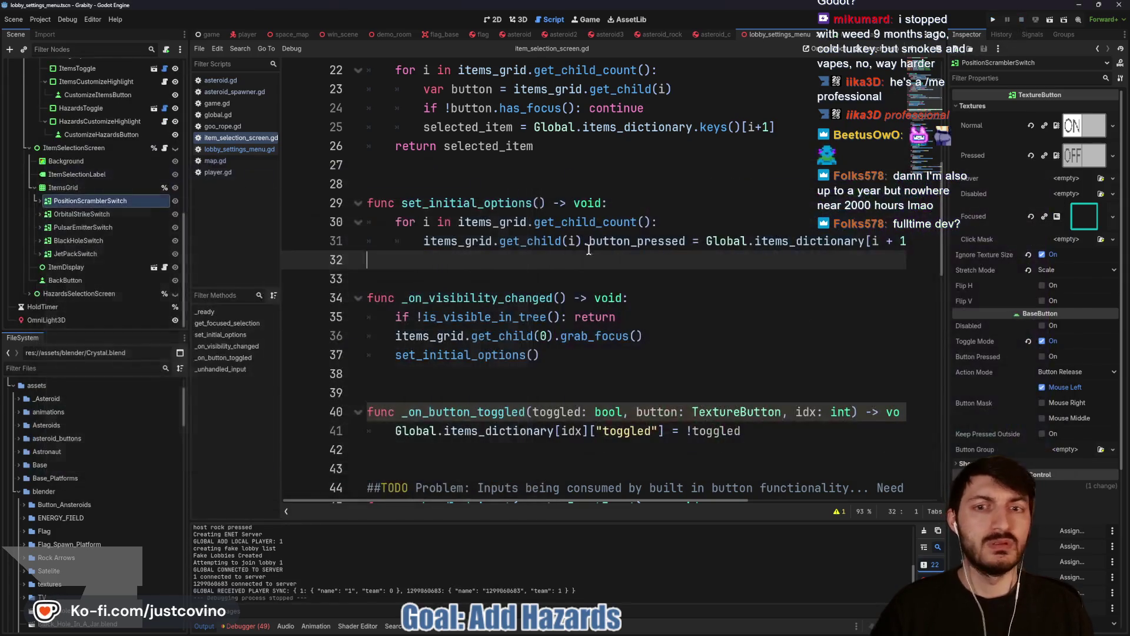
- Select the BackButton node under ItemSelectionScreen to show its Button properties in the Inspector
click(563, 274)
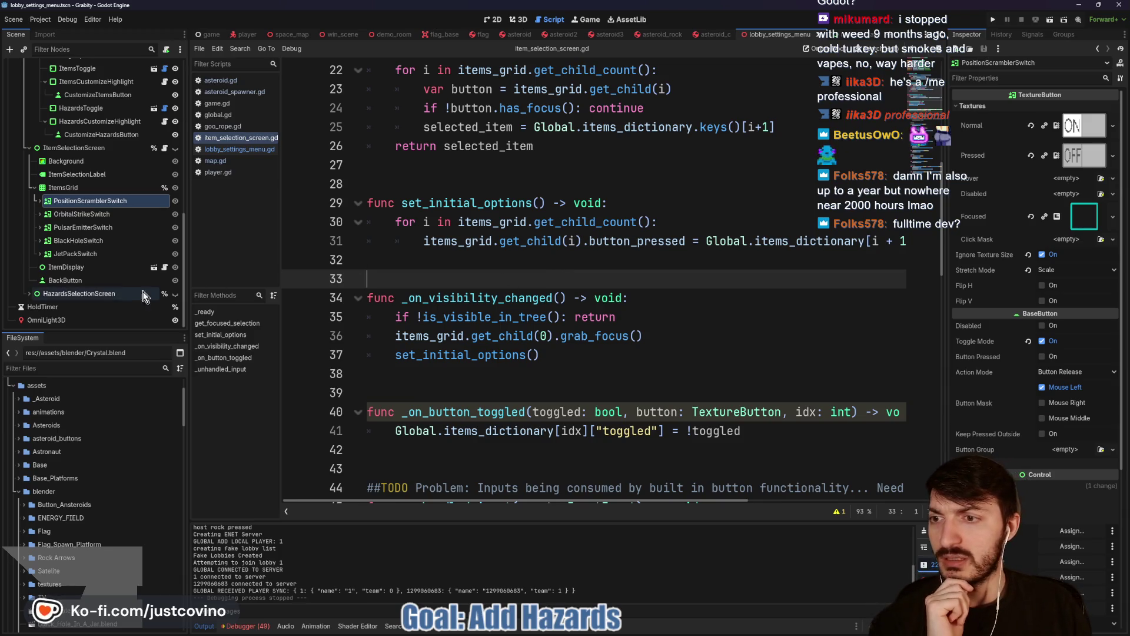
click(110, 280)
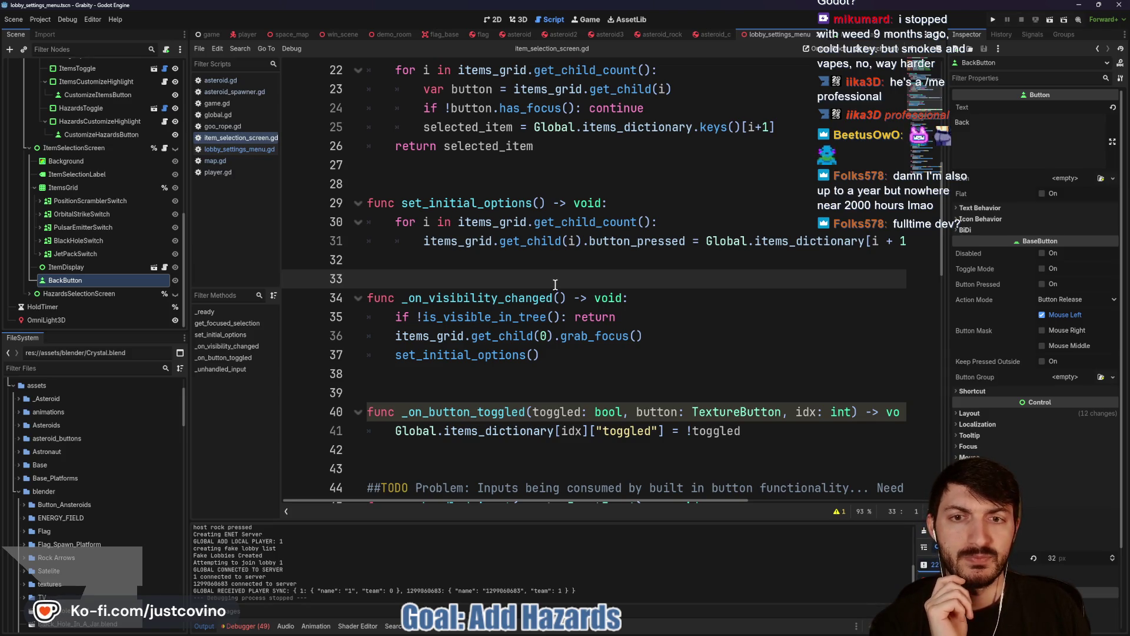
scroll(553, 284, up, 3)
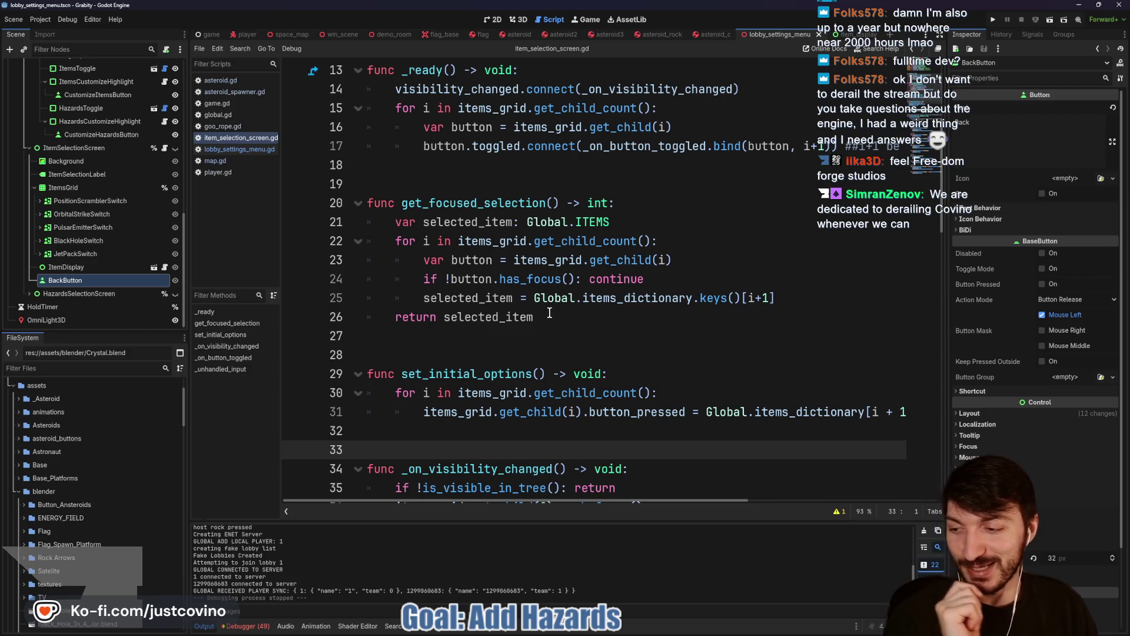
click(526, 352)
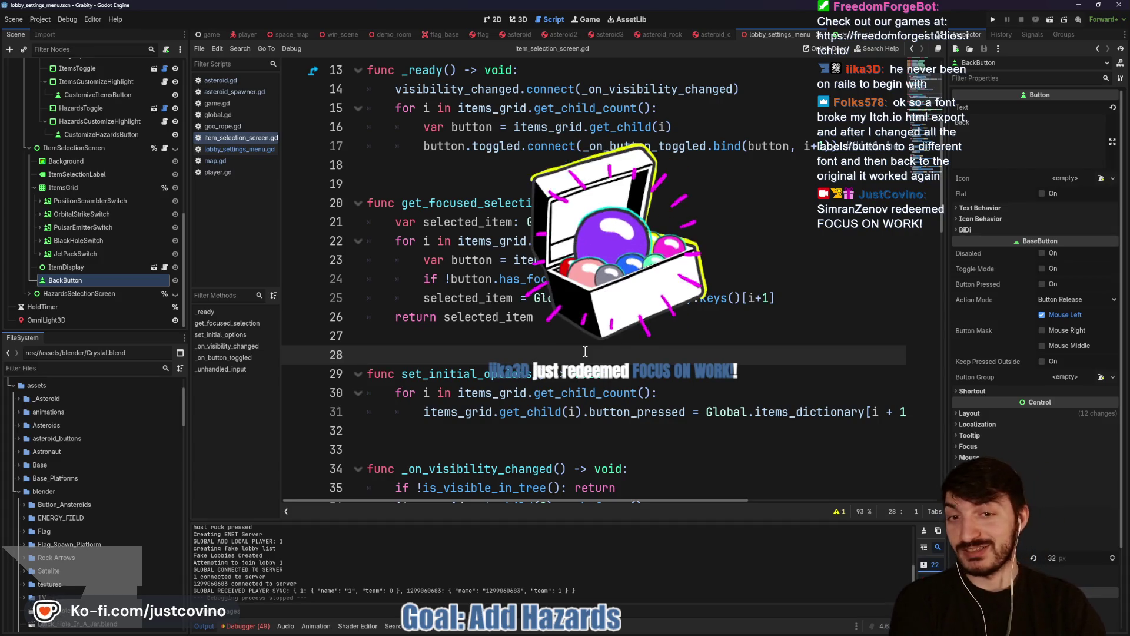
- Show BackButton's signals, such as pressed() and toggled(), in the Node > Signals tab
click(494, 342)
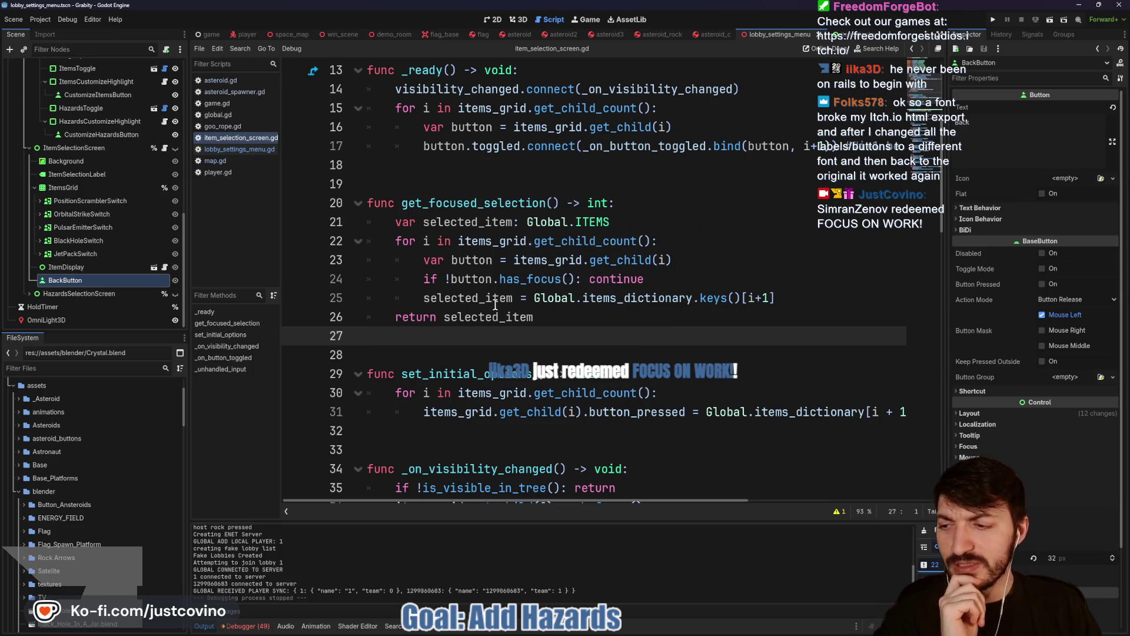
scroll(495, 303, up, 1)
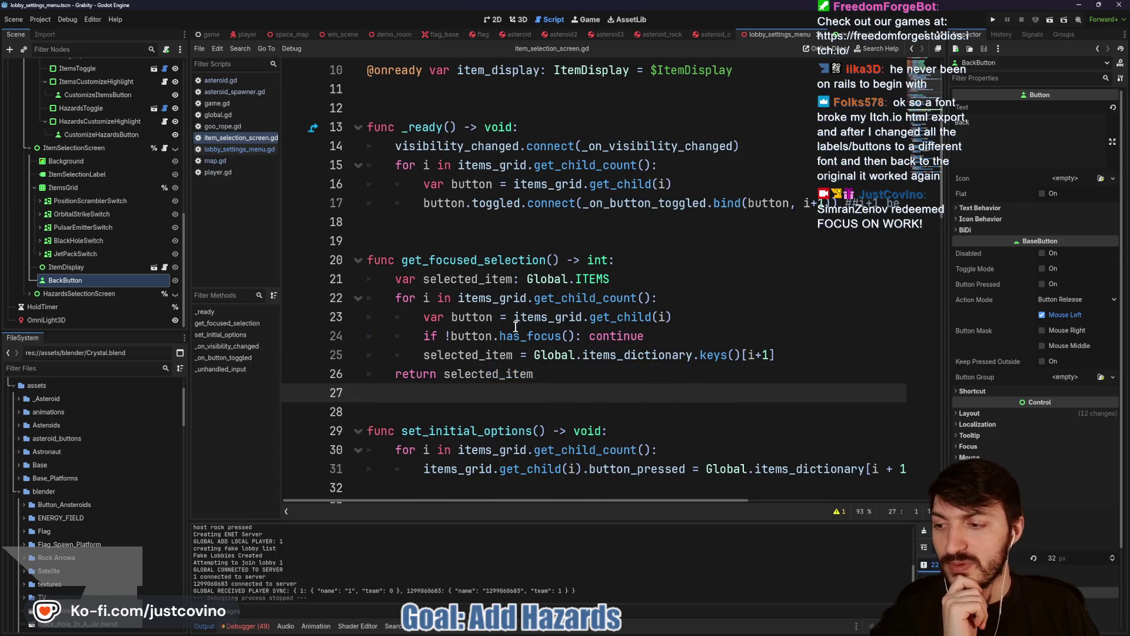
scroll(513, 327, down, 1)
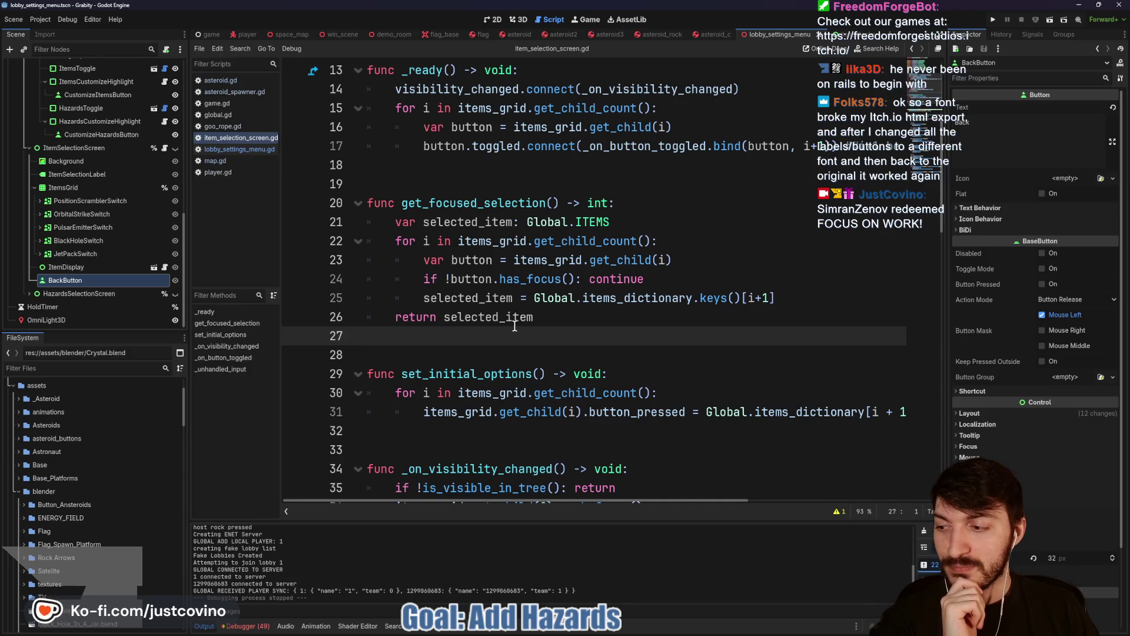
scroll(515, 324, down, 1)
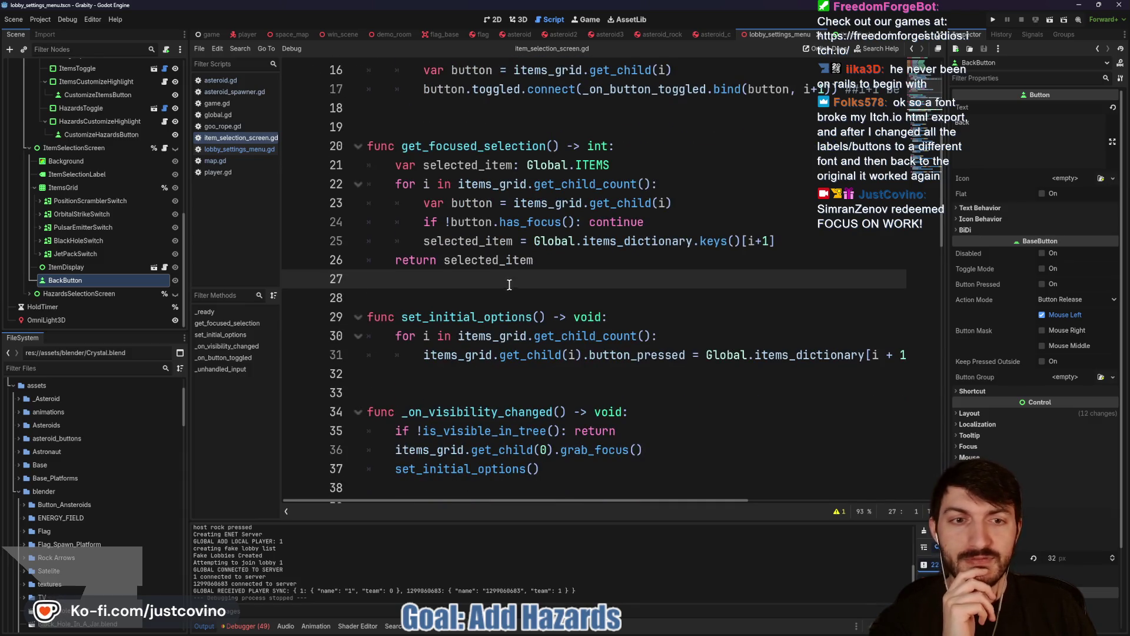
scroll(503, 303, up, 3)
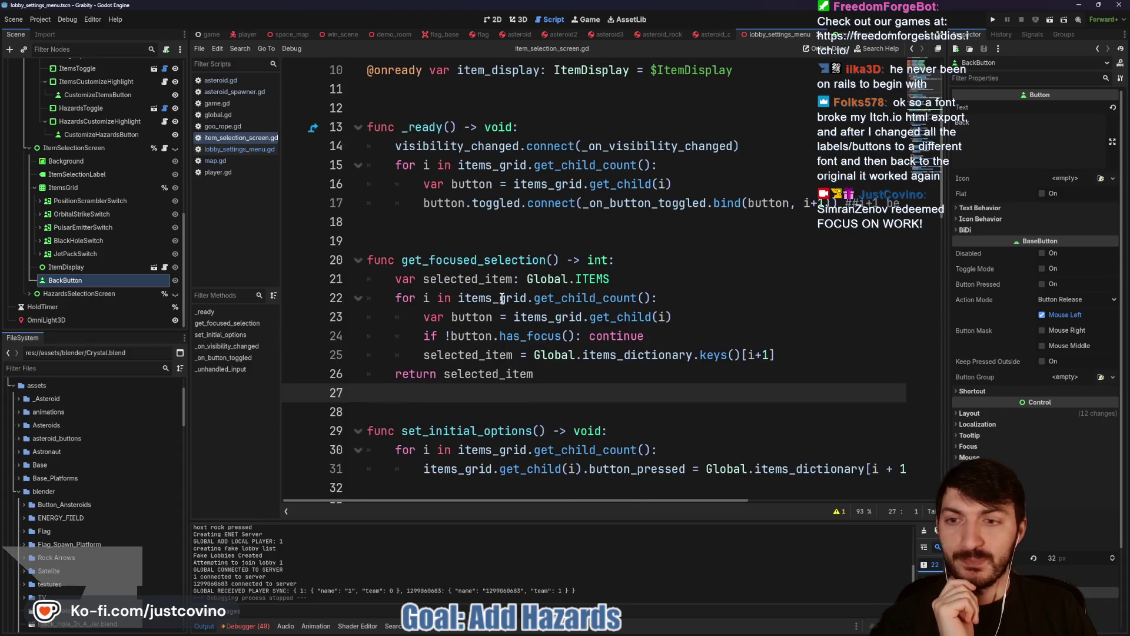
scroll(500, 295, down, 2)
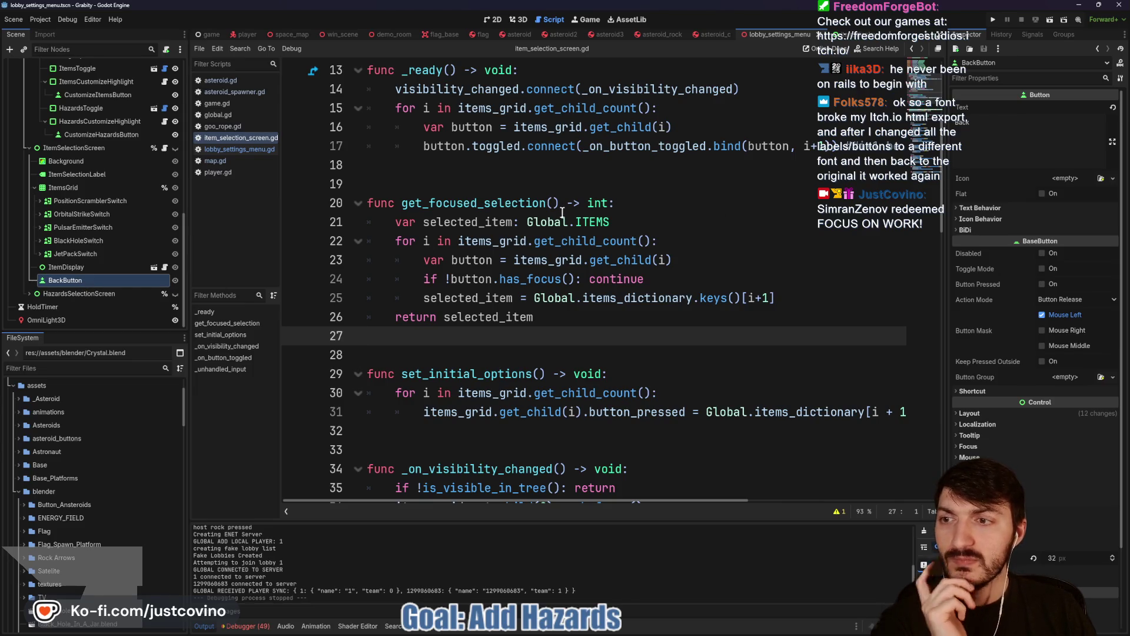
click(1030, 35)
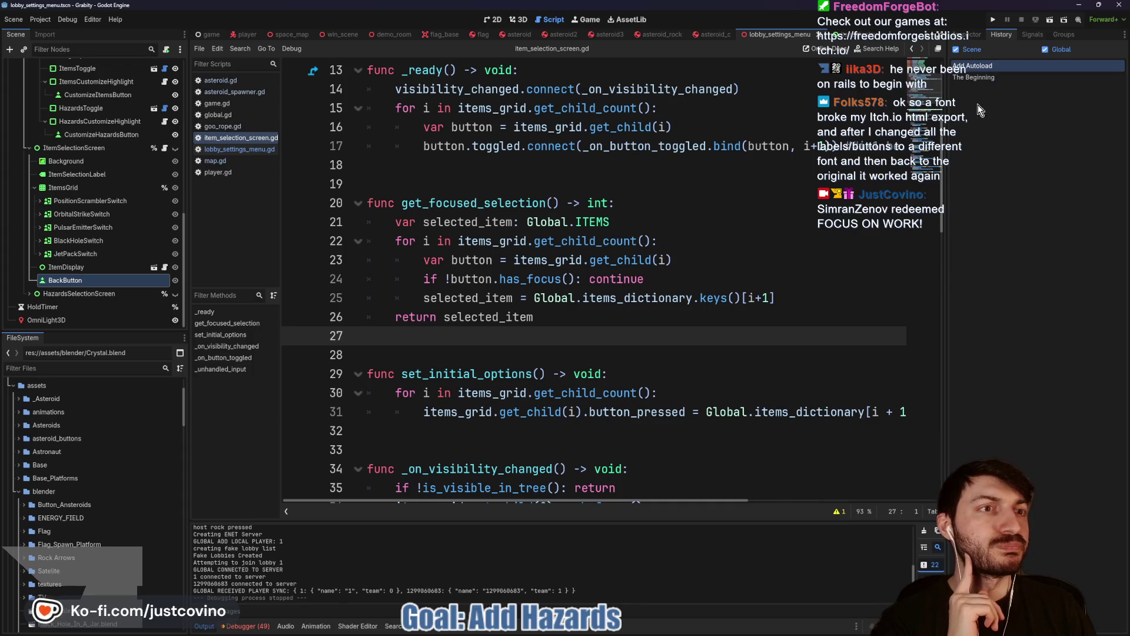
mouse_move(999, 109)
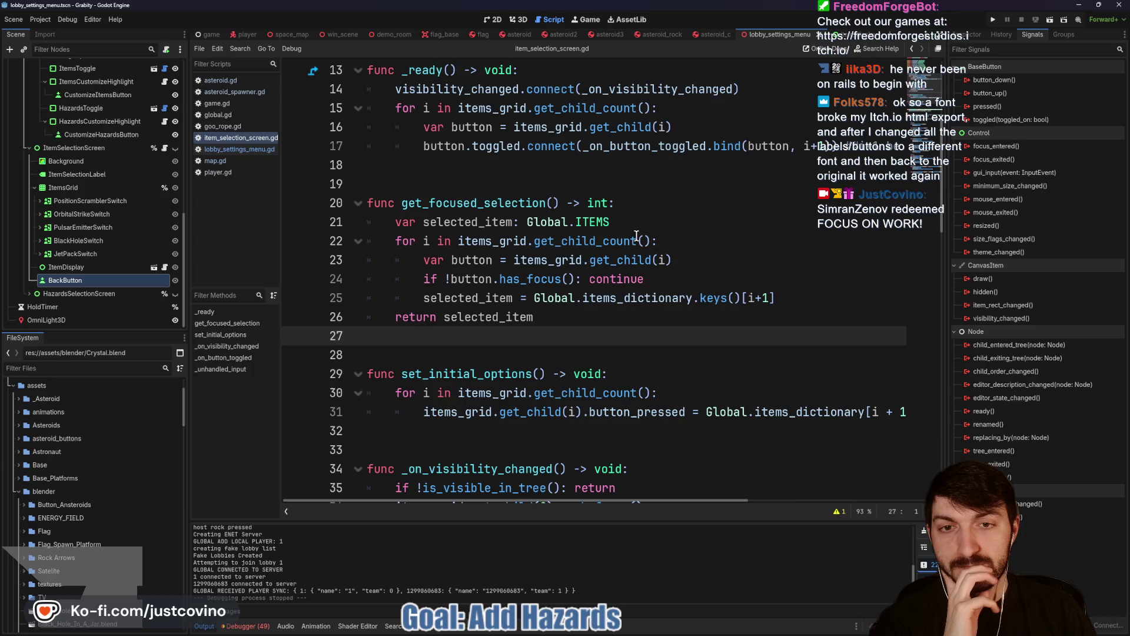
scroll(636, 236, up, 1)
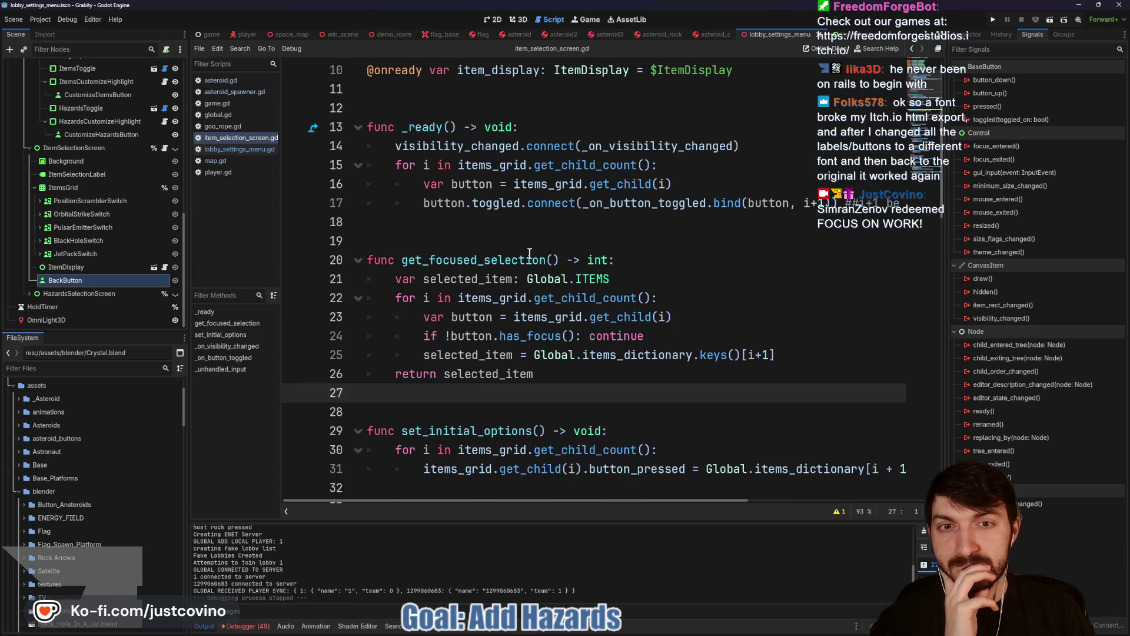
scroll(529, 206, up, 2)
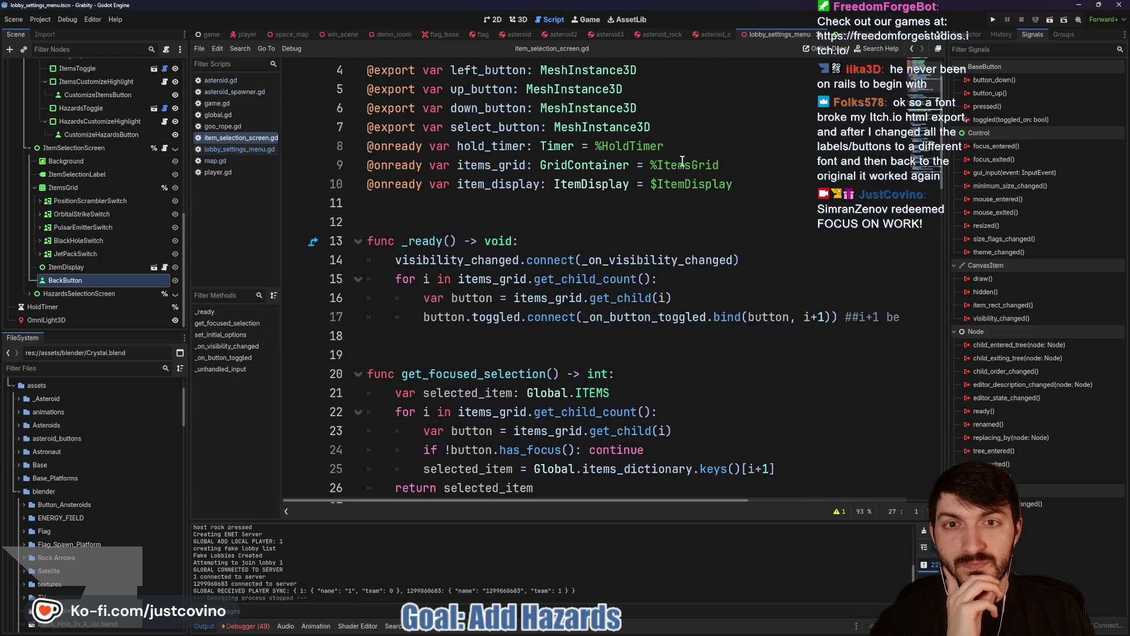
- Give BackButton a unique name and drag it in as a back_button reference variable
click(353, 203)
right_click(97, 281)
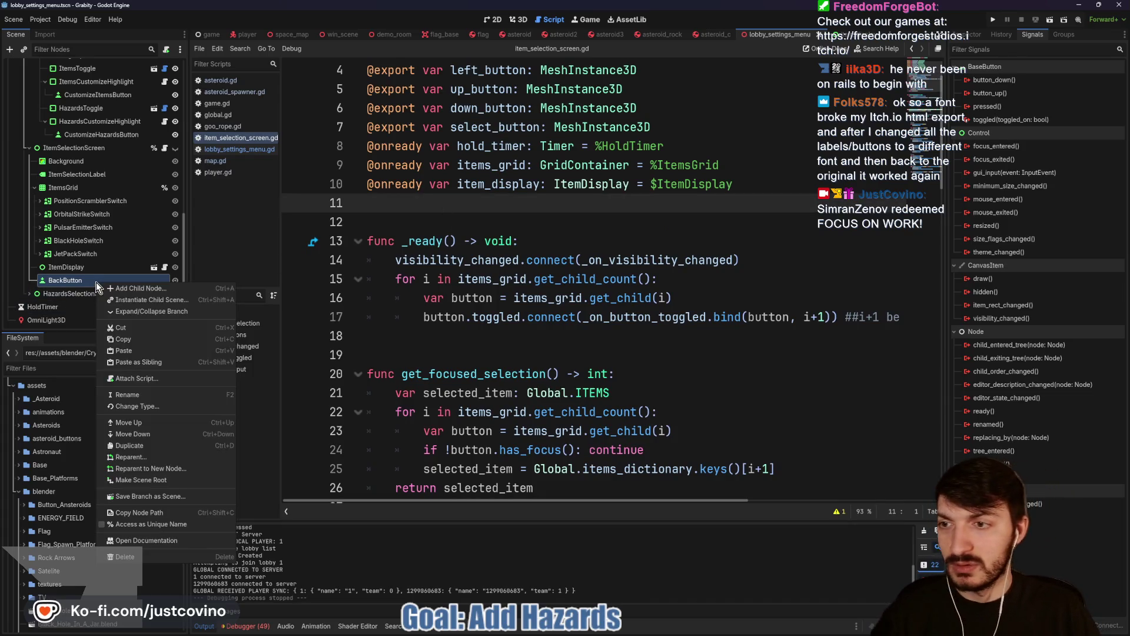
click(130, 524)
mouse_move(101, 286)
mouse_down()
mouse_move(383, 259)
mouse_move(412, 199)
mouse_up()
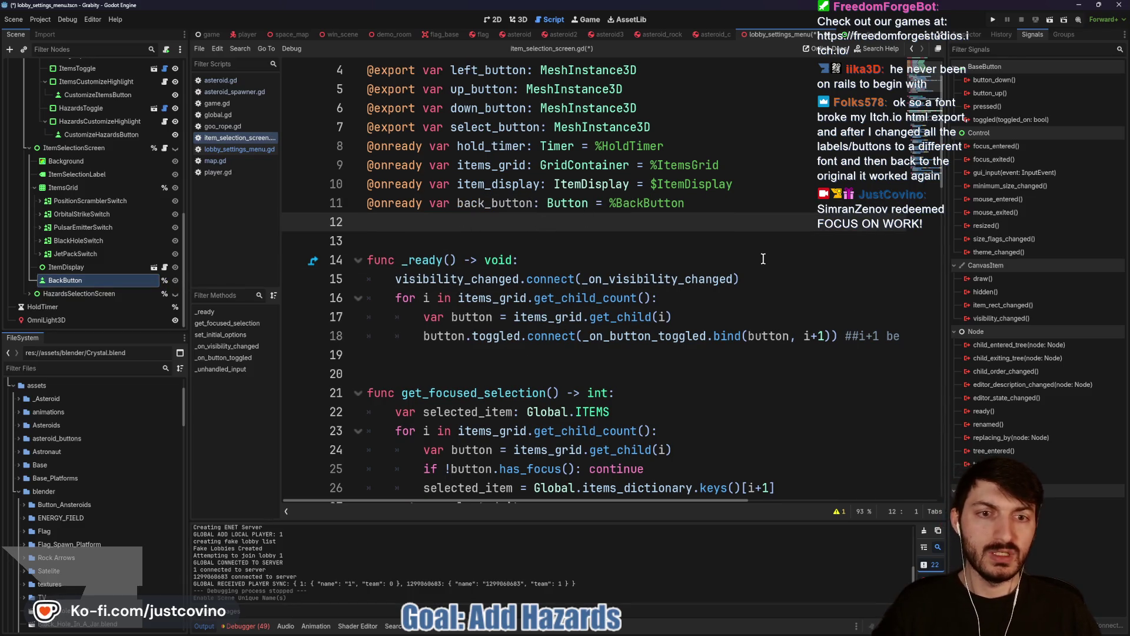
- In _ready, add back_button.pressed.connect(_on_back_button_pressed)
click(785, 275)
key(Return)
text(back)
key(Return)
text(.but)
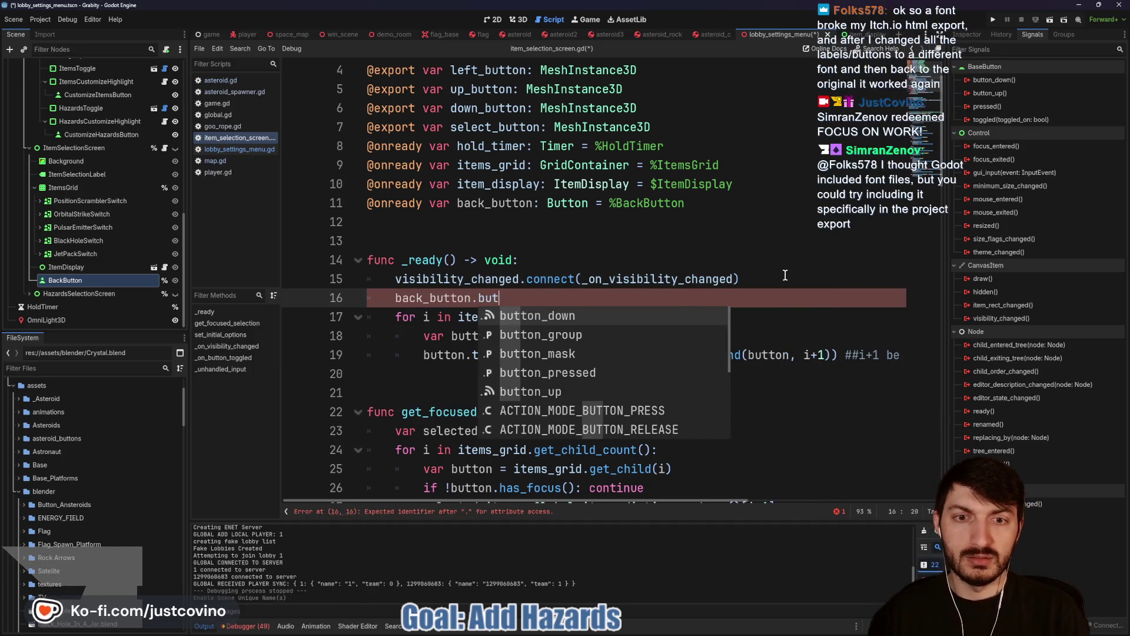
text(ton)
key(Down)
key(Down)
key(Down)
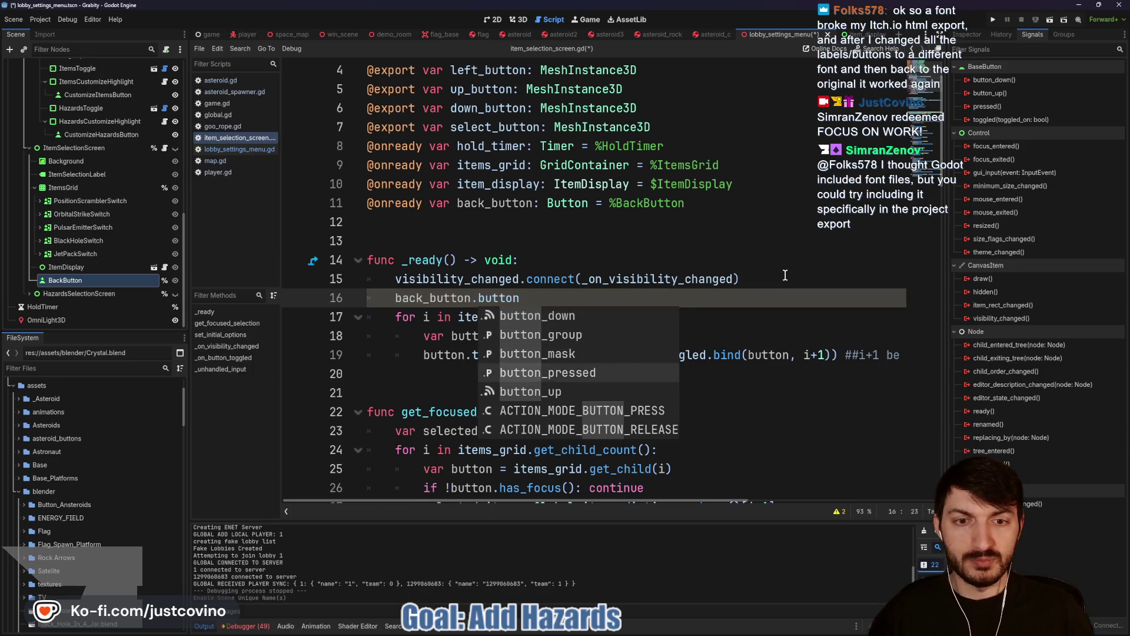
key(Return)
key(BackSpace)
key(BackSpace)
key(BackSpace)
text(pre)
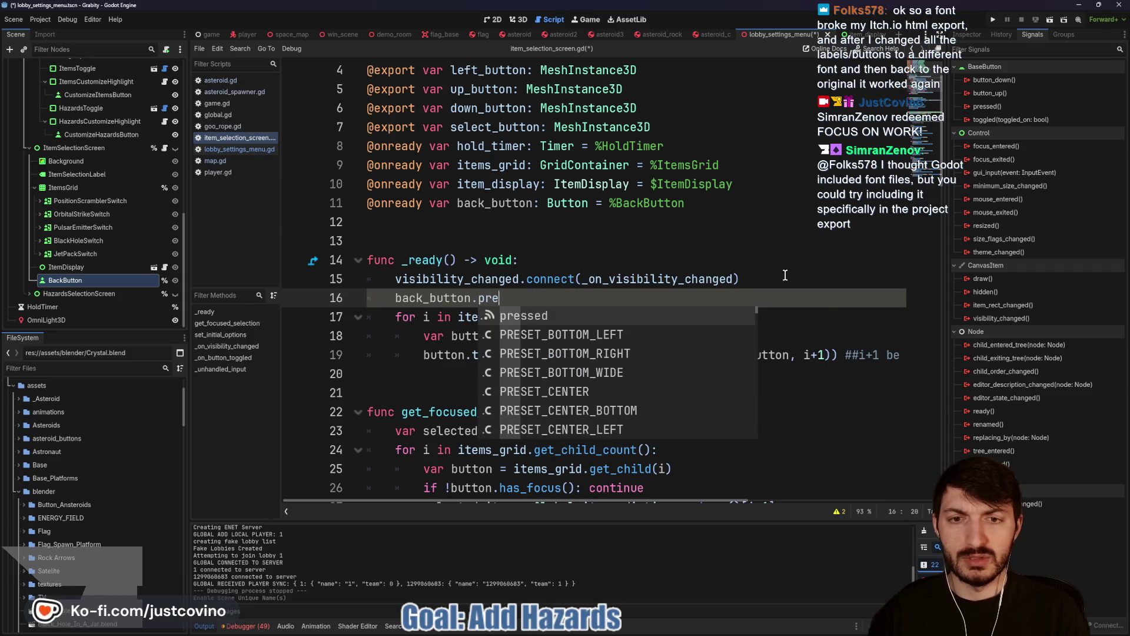
key(Return)
text(.)
key(Return)
text(on_back_button)
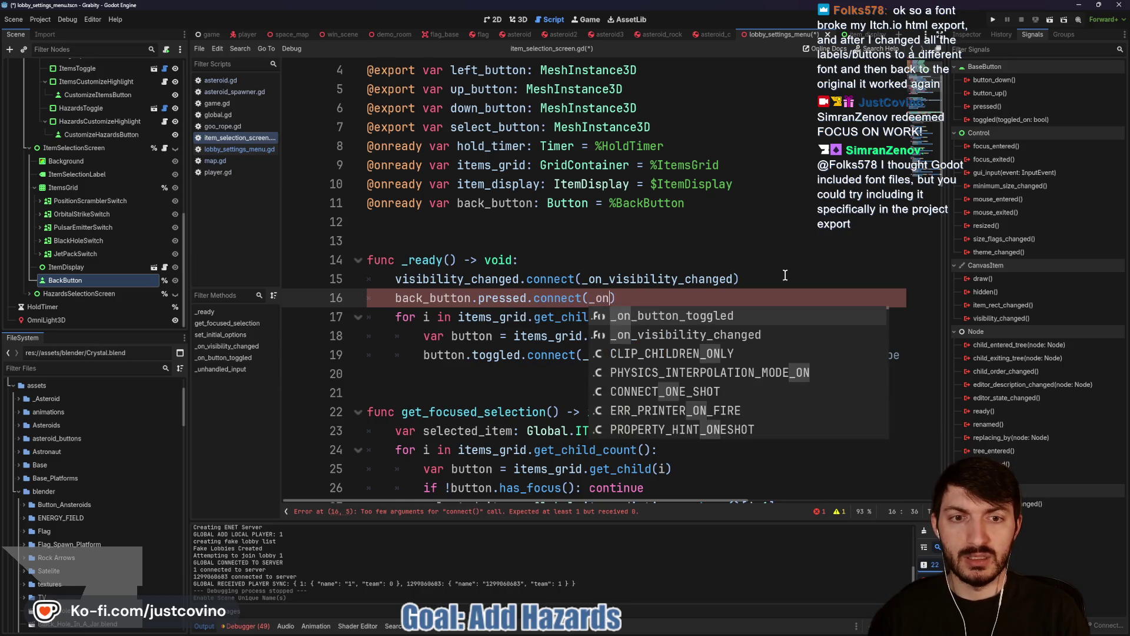
text(_pressed)
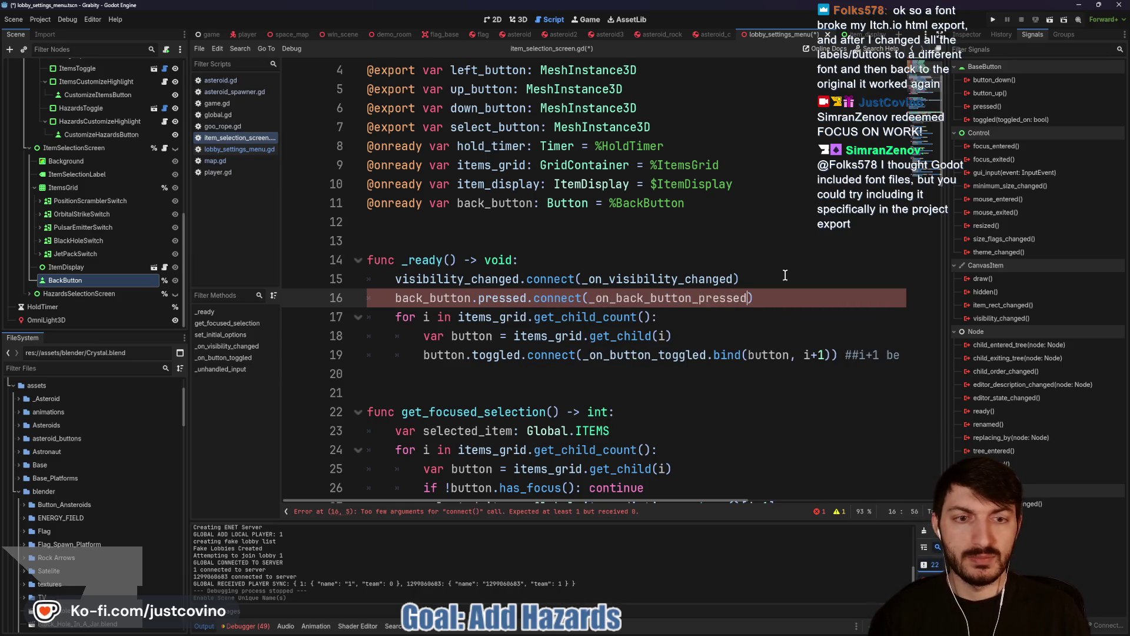
scroll(637, 330, down, 8)
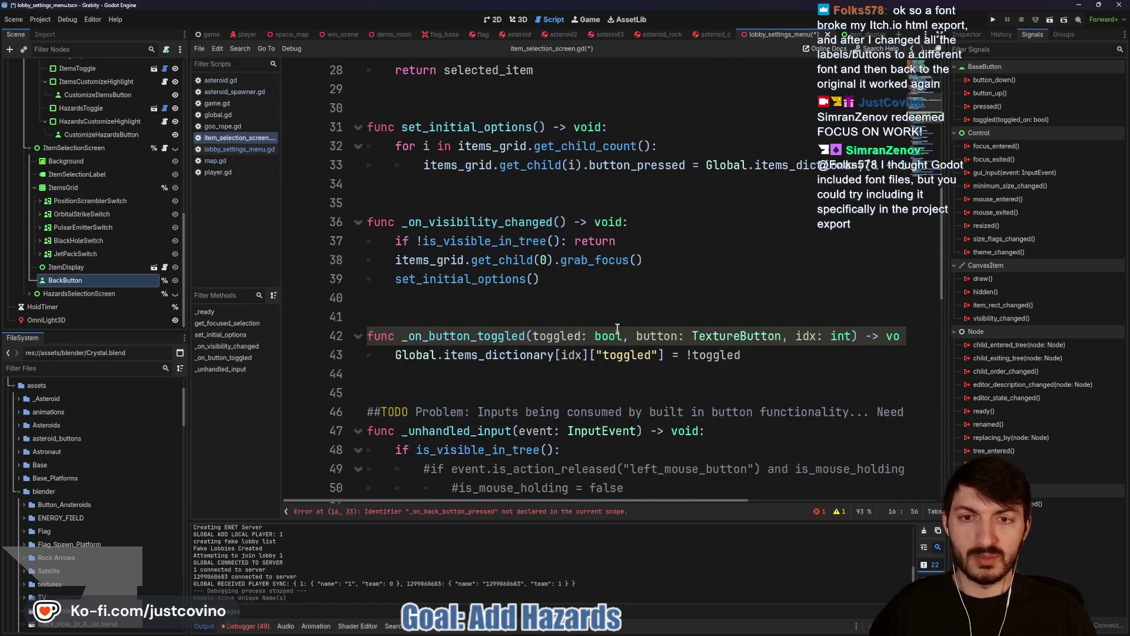
click(367, 389)
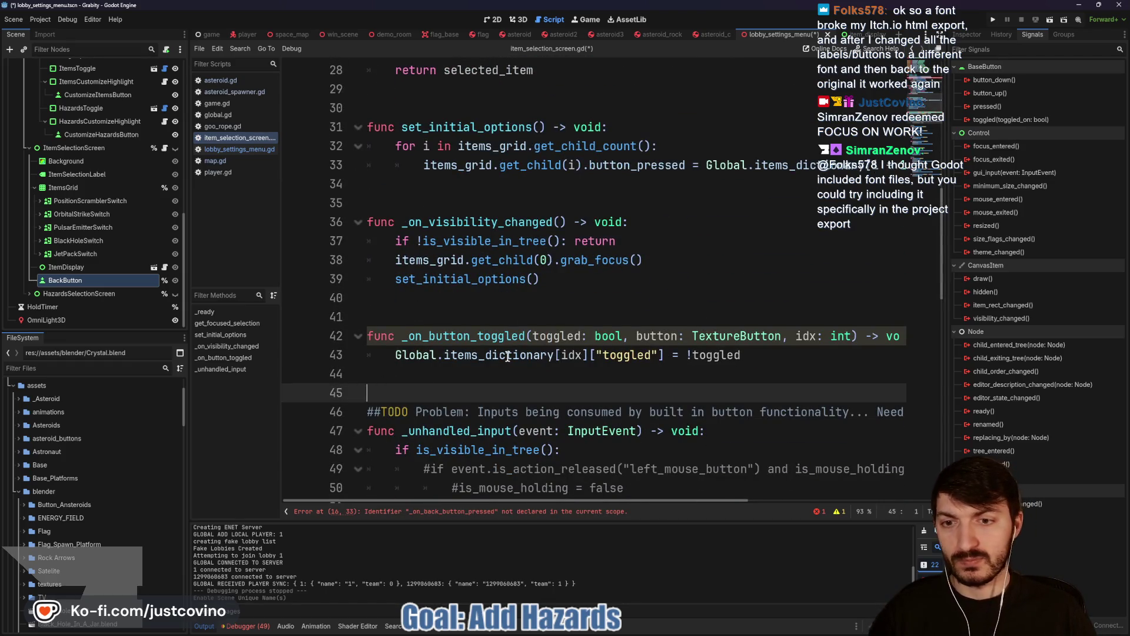
- Below the toggle handler, declare func _on_back_button_pressed() -> void: with an empty body
key(Return)
key(Return)
key(Up)
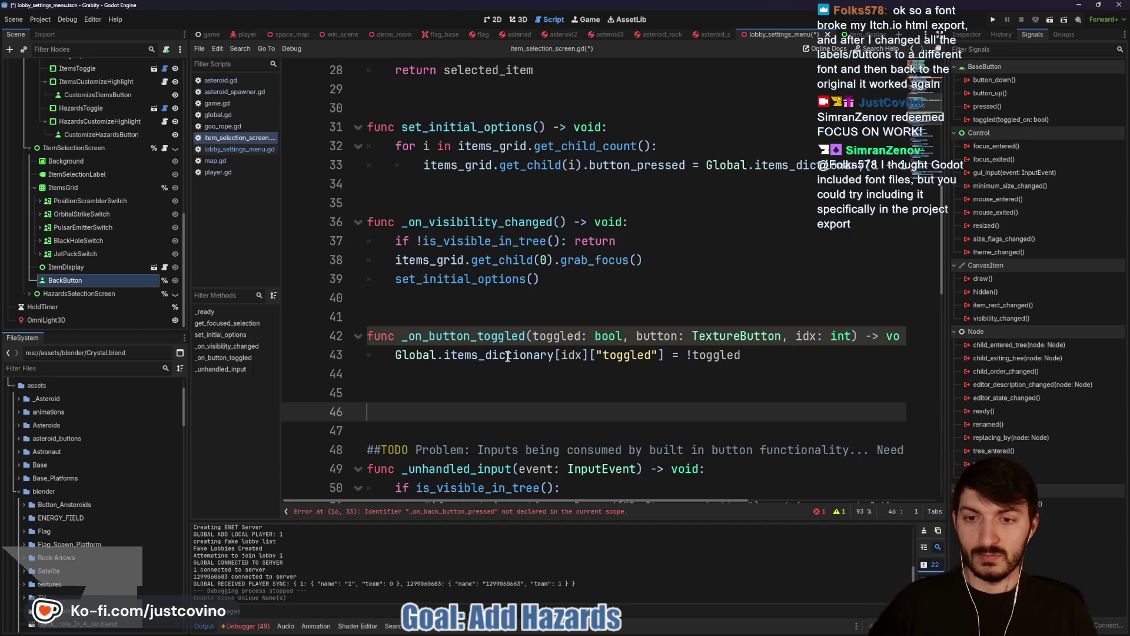
key(Return)
key(Up)
text(func _ob)
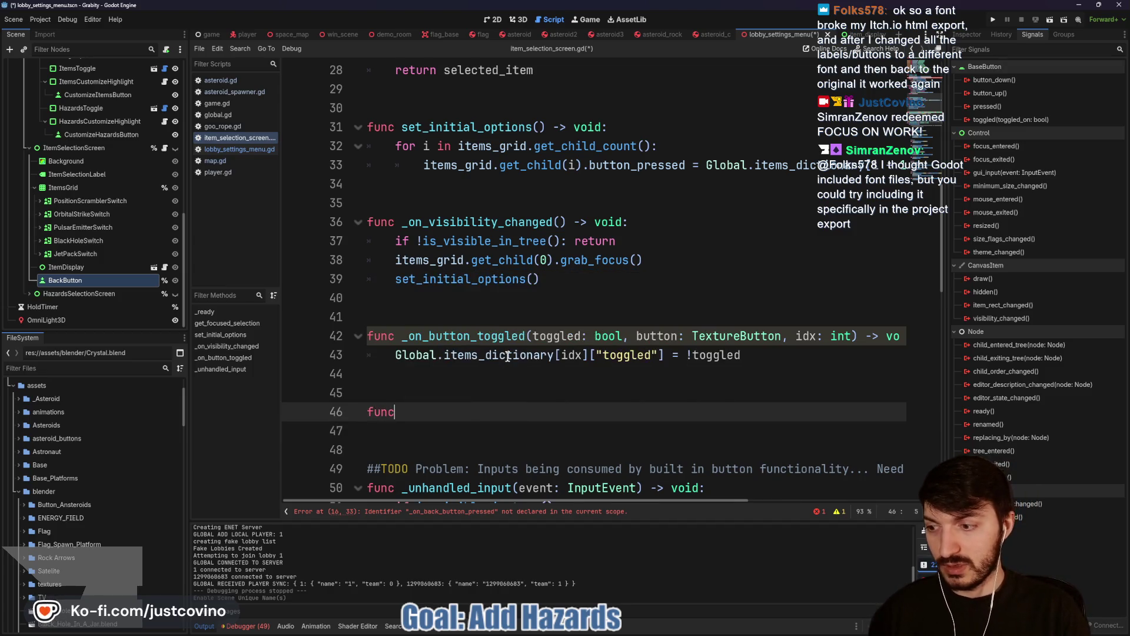
key(BackSpace)
text(n_back_butto)
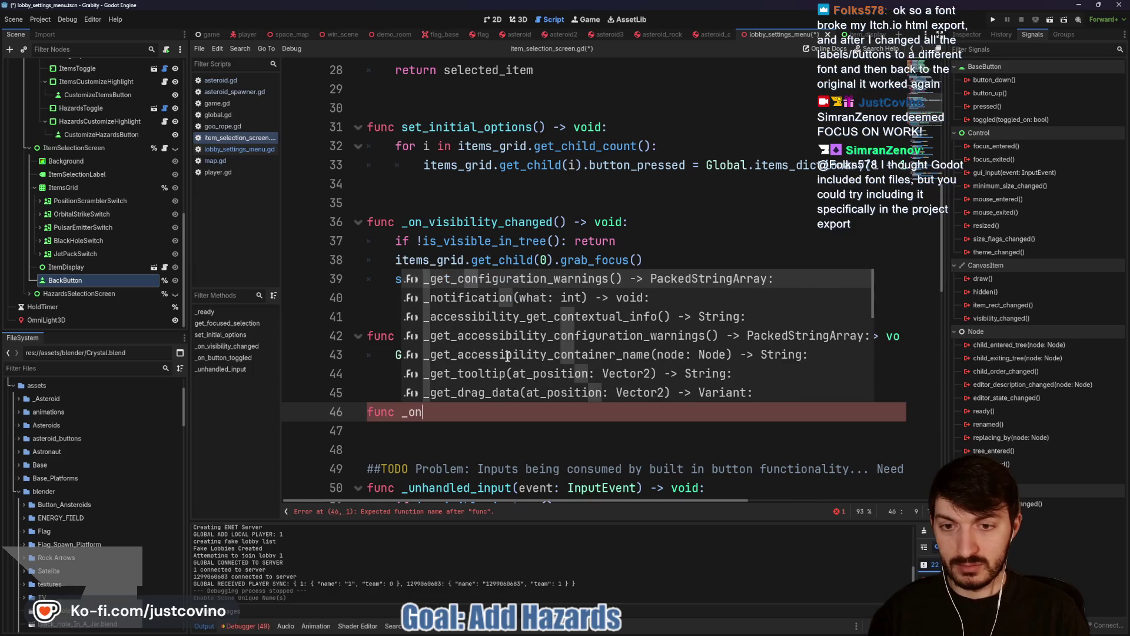
text(n_pressed()
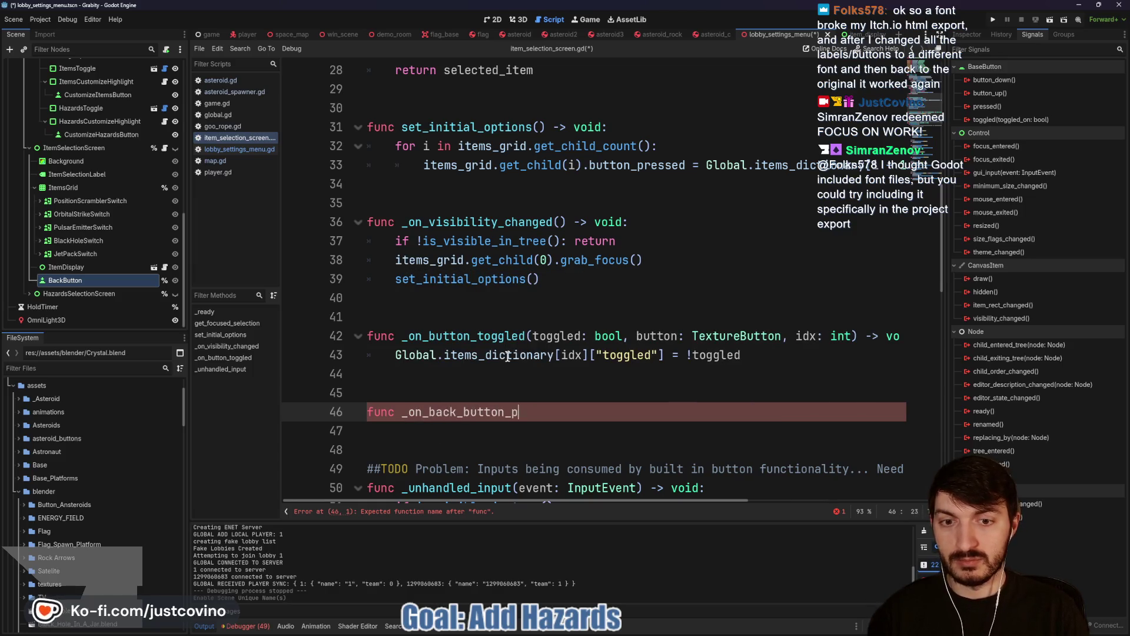
text() ->)
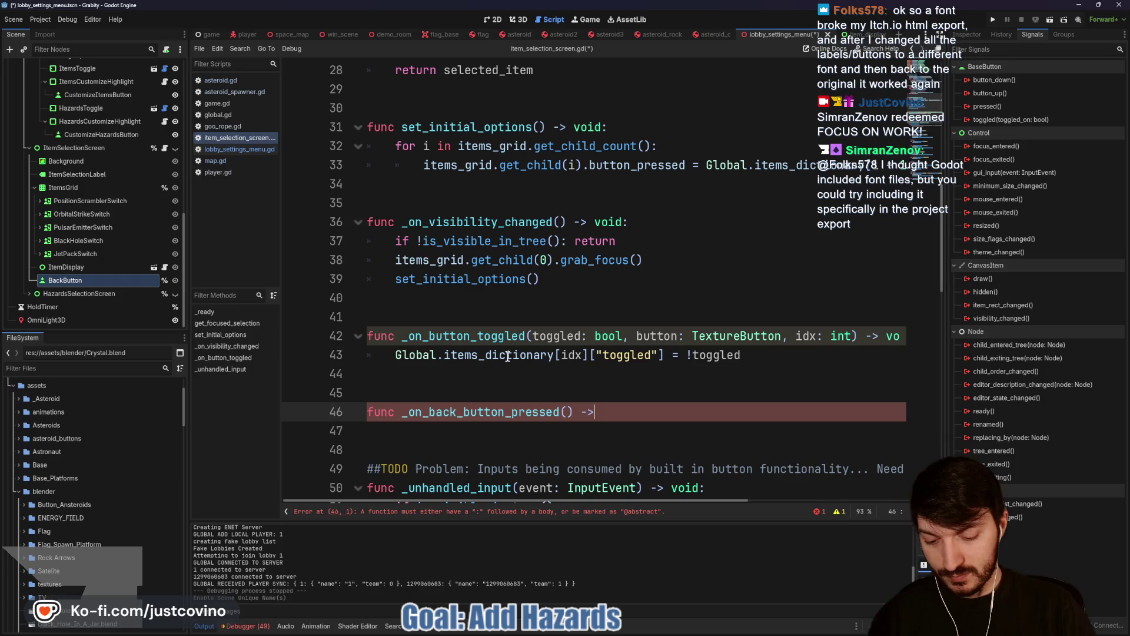
text(void;)
key(BackSpace)
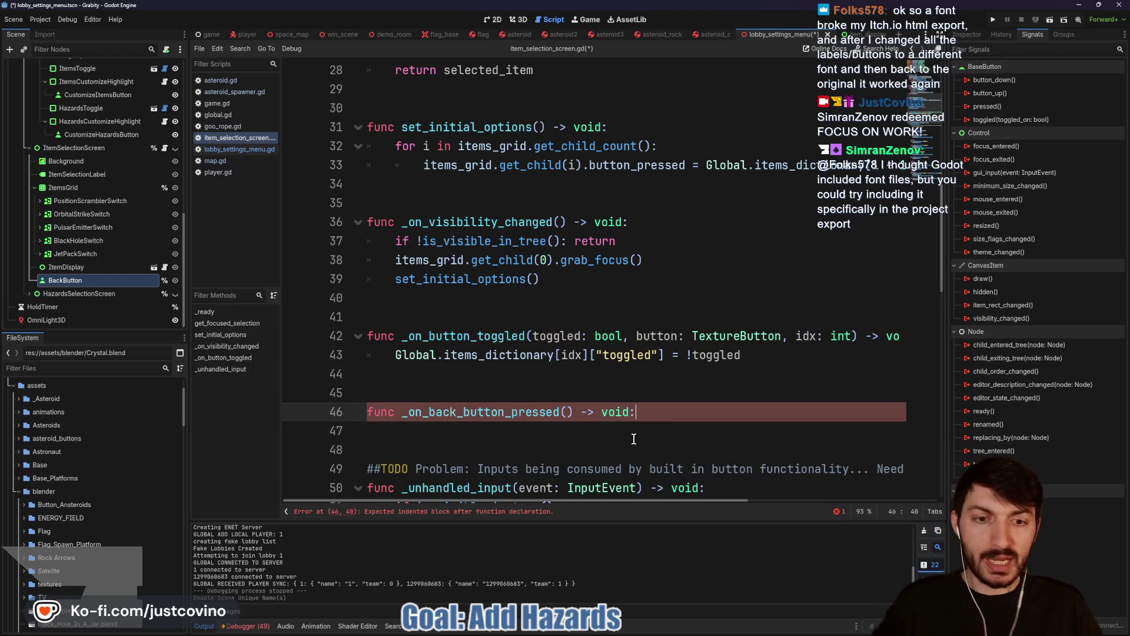
click(40, 20)
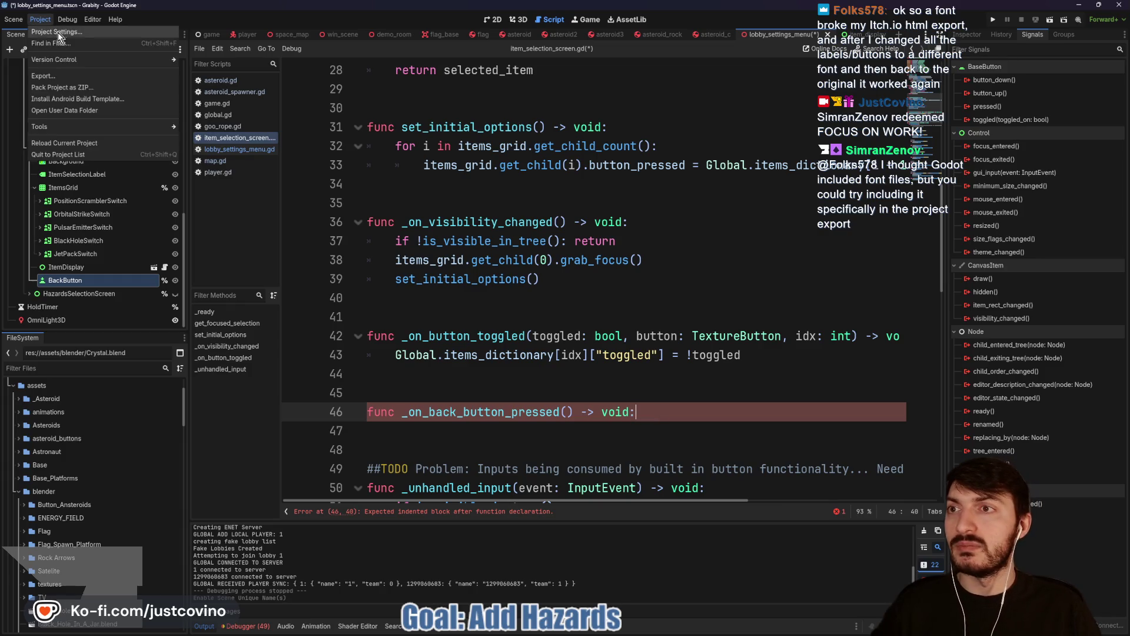
click(53, 82)
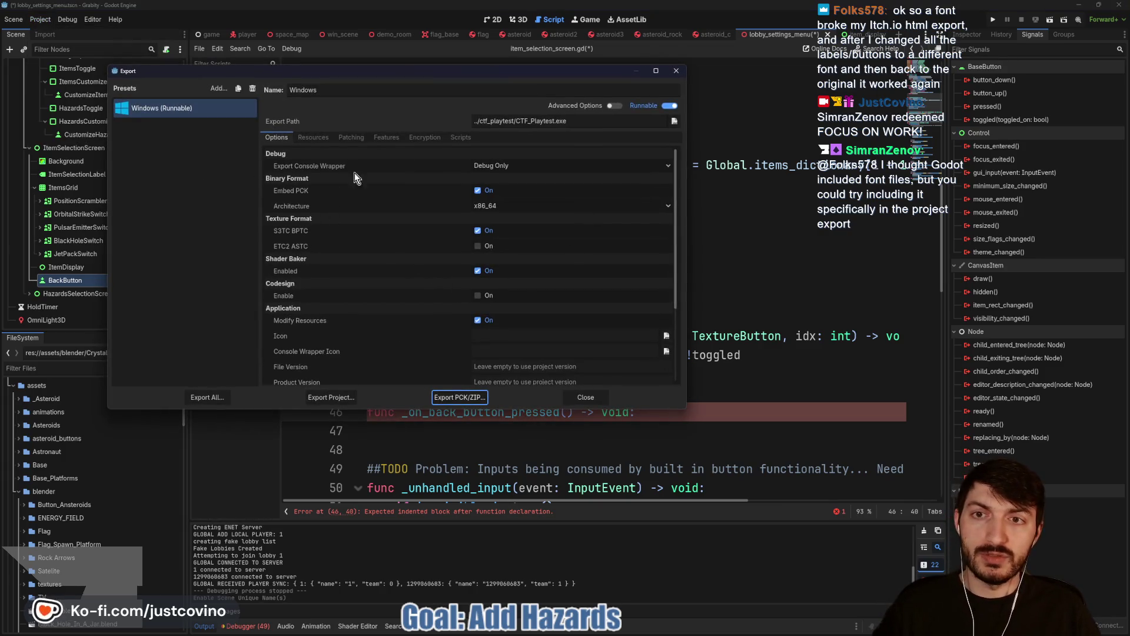
click(313, 137)
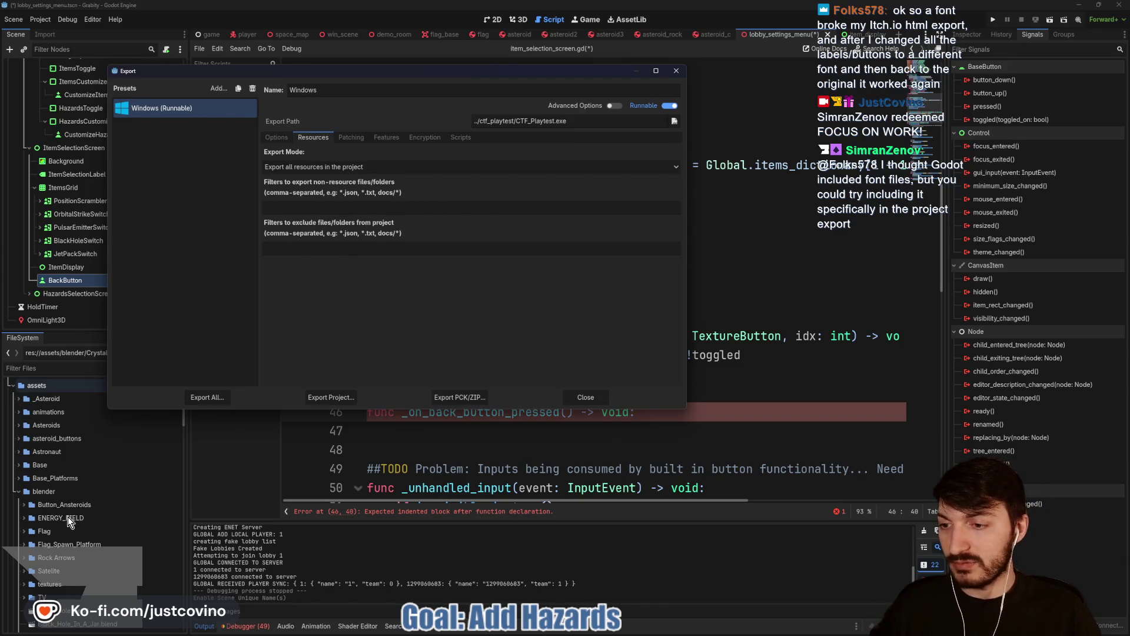
click(585, 398)
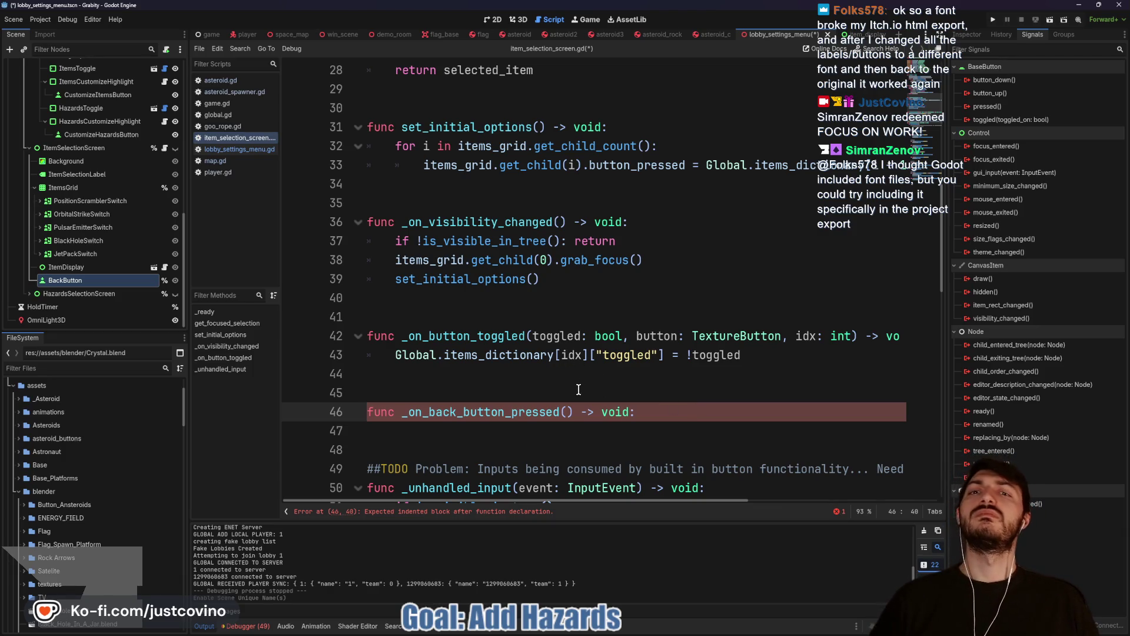
- Make _on_back_button_pressed call Global.save_game() then hide(), and save the script
scroll(569, 390, down, 2)
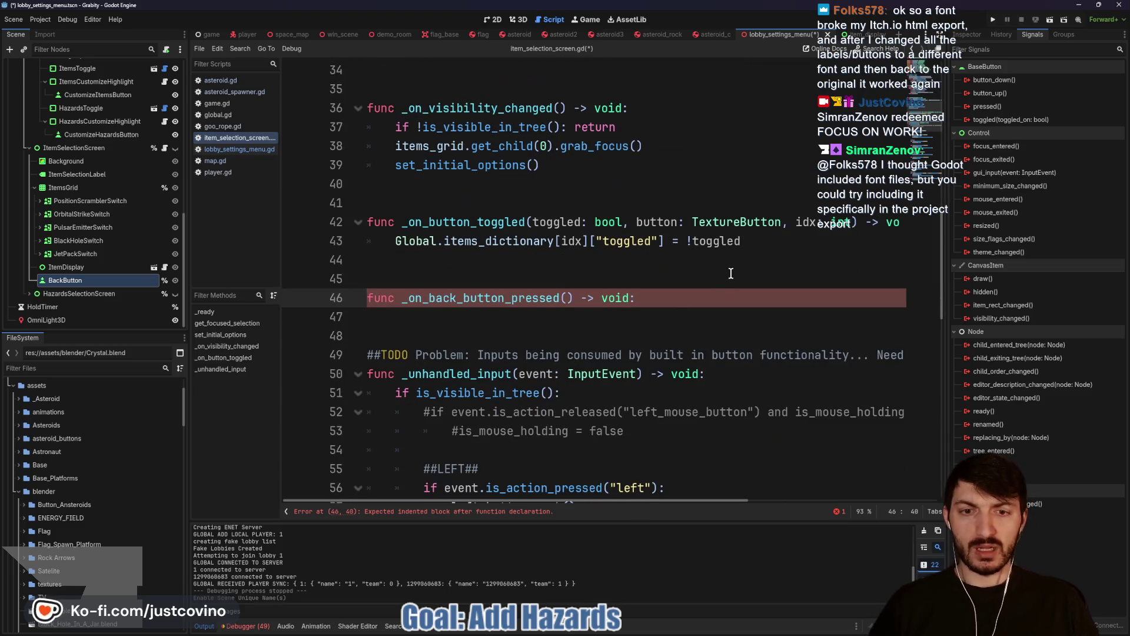
key(Return)
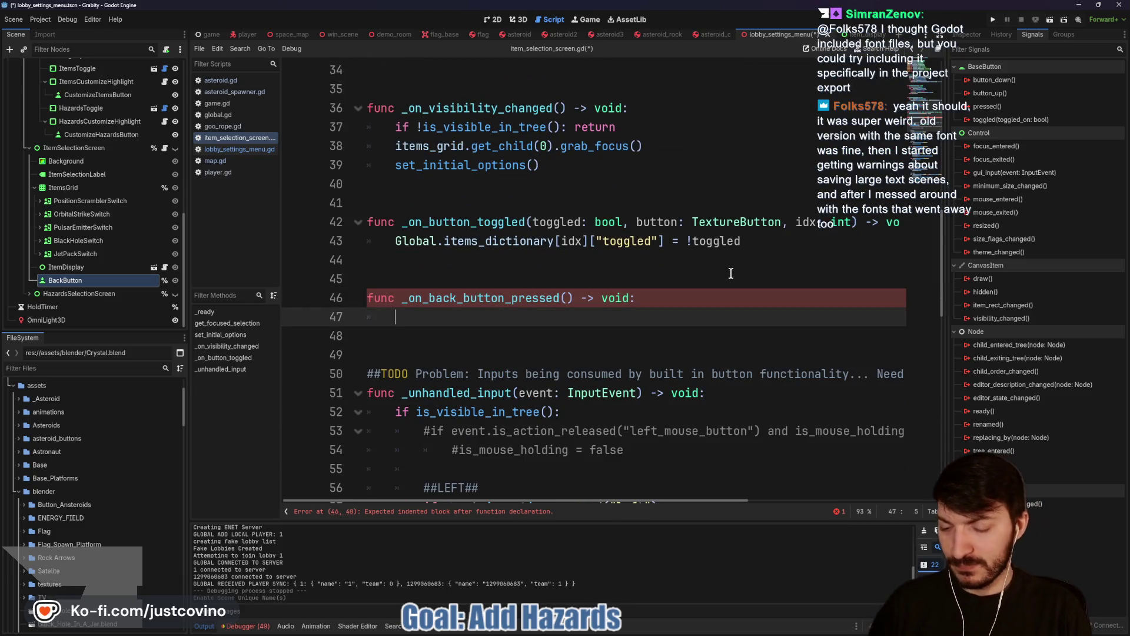
text(Global.save_game())
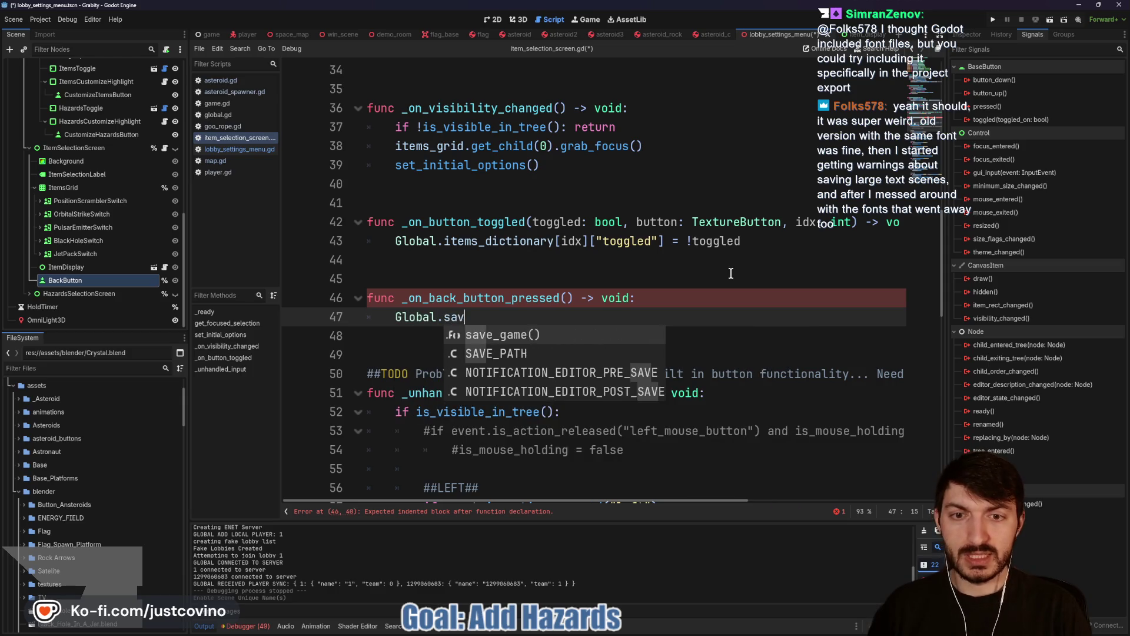
key(Return)
text(hide)
key(Return)
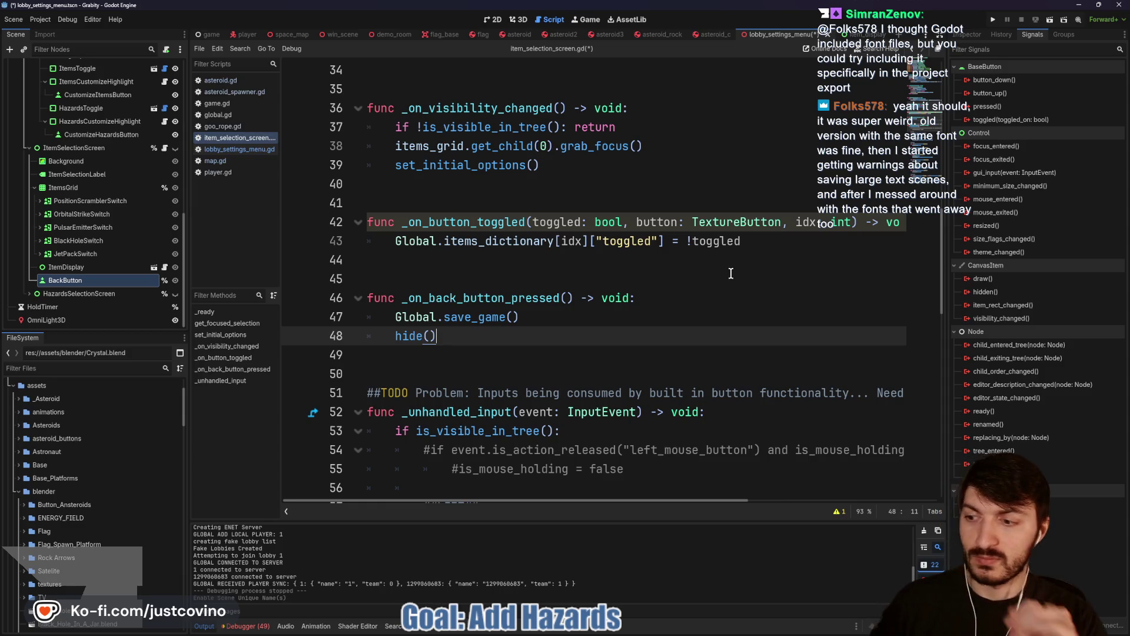
key(ctrl+s)
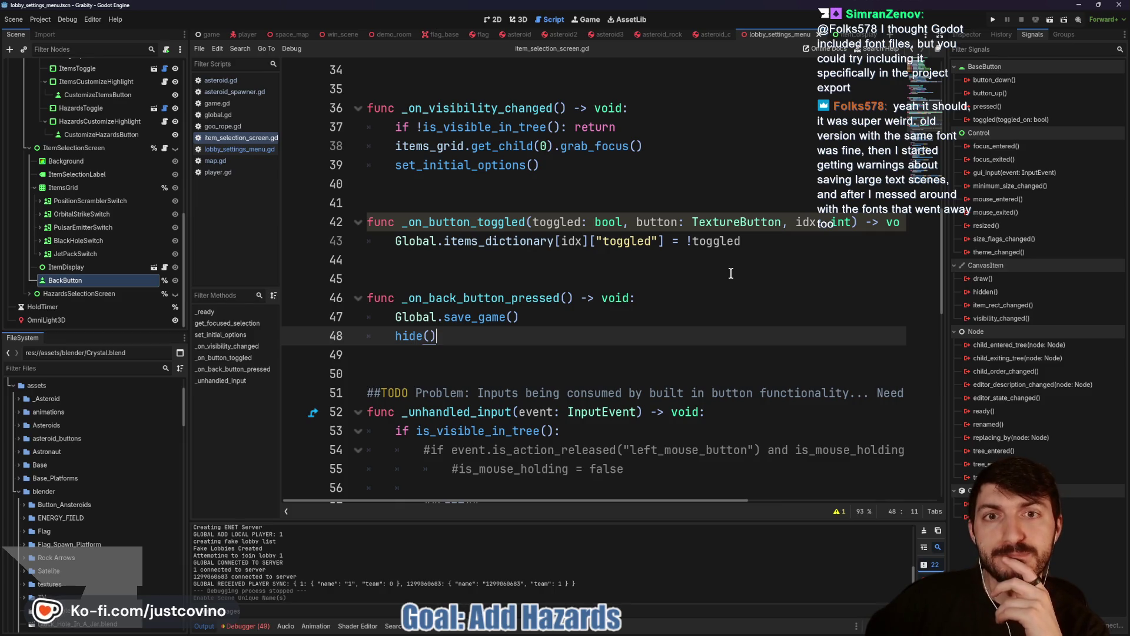
- Add an ##Escape## comment after the select branch at the end of _unhandled_input
scroll(731, 273, down, 6)
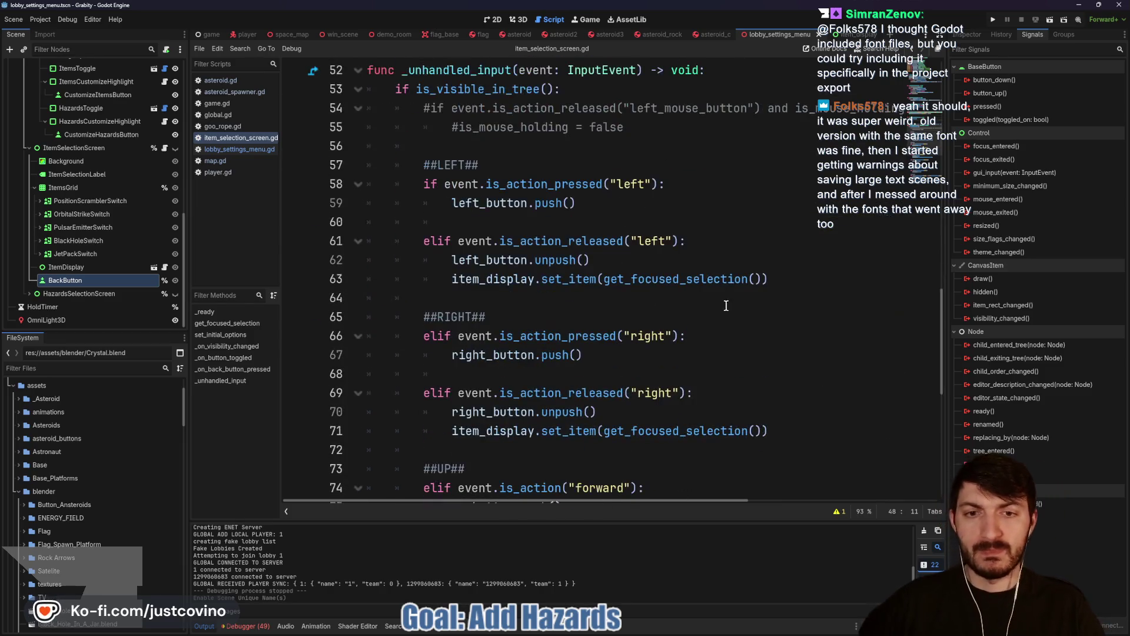
scroll(634, 309, down, 8)
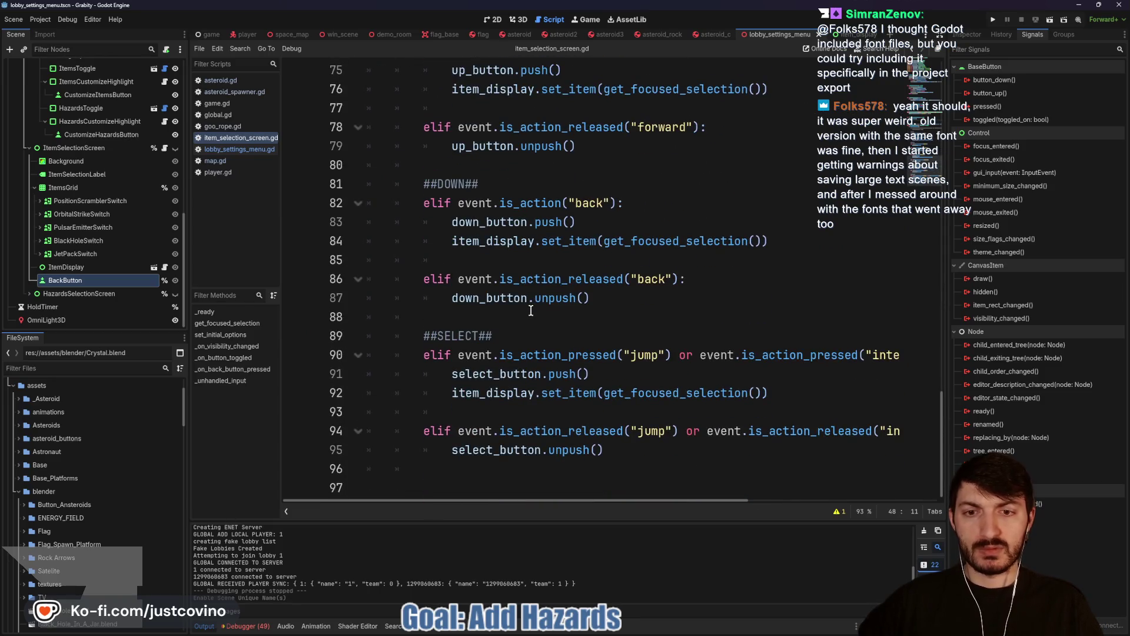
scroll(465, 383, up, 8)
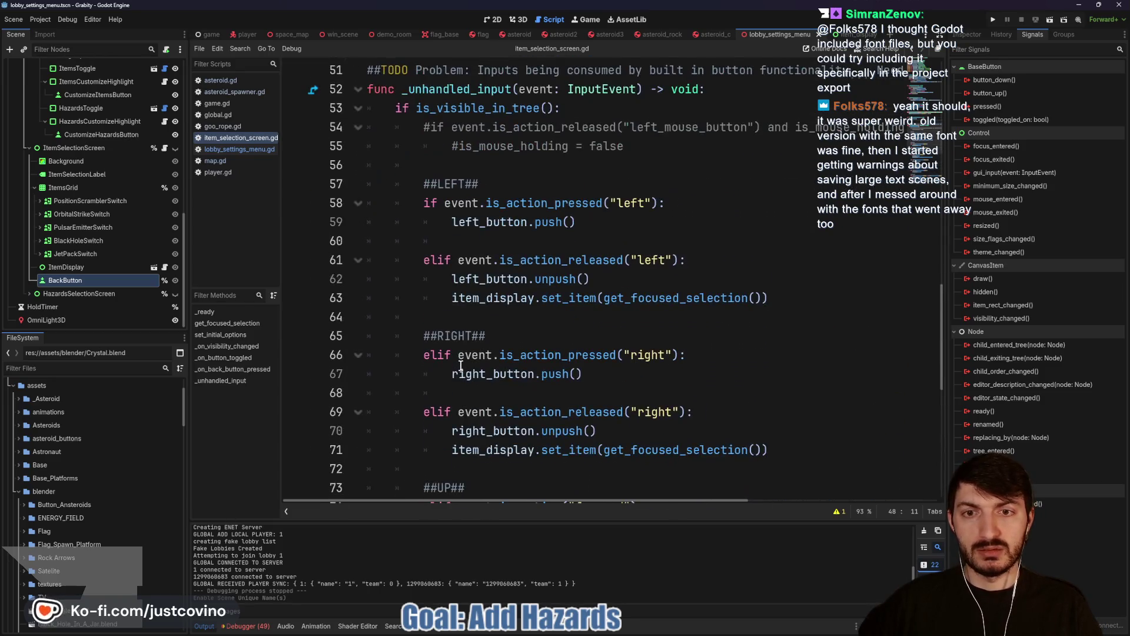
scroll(460, 365, down, 8)
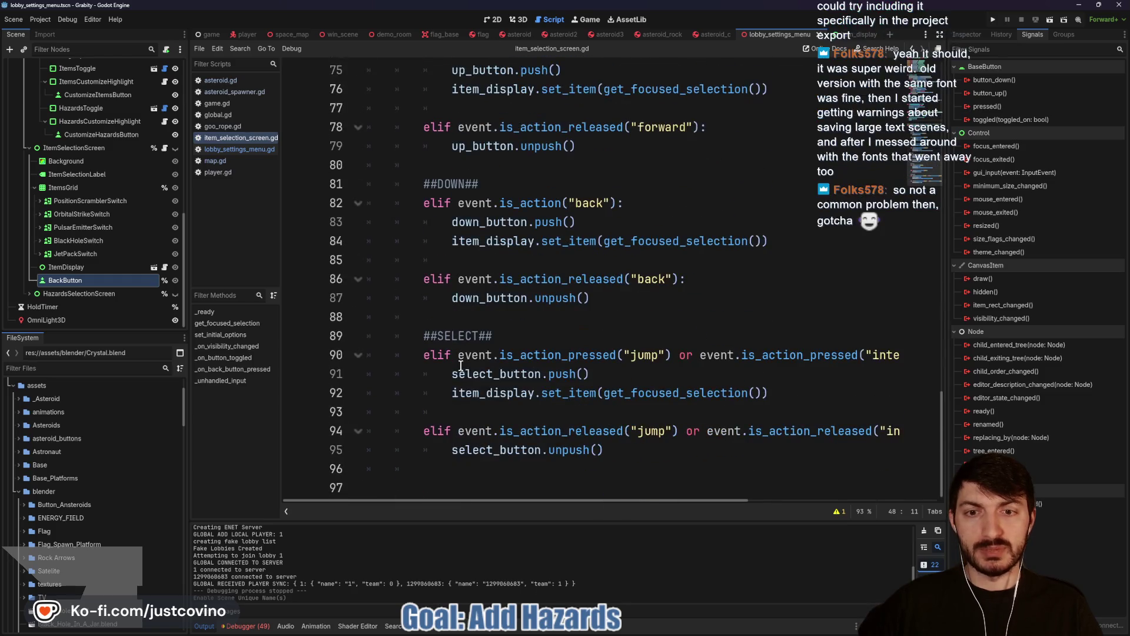
click(500, 470)
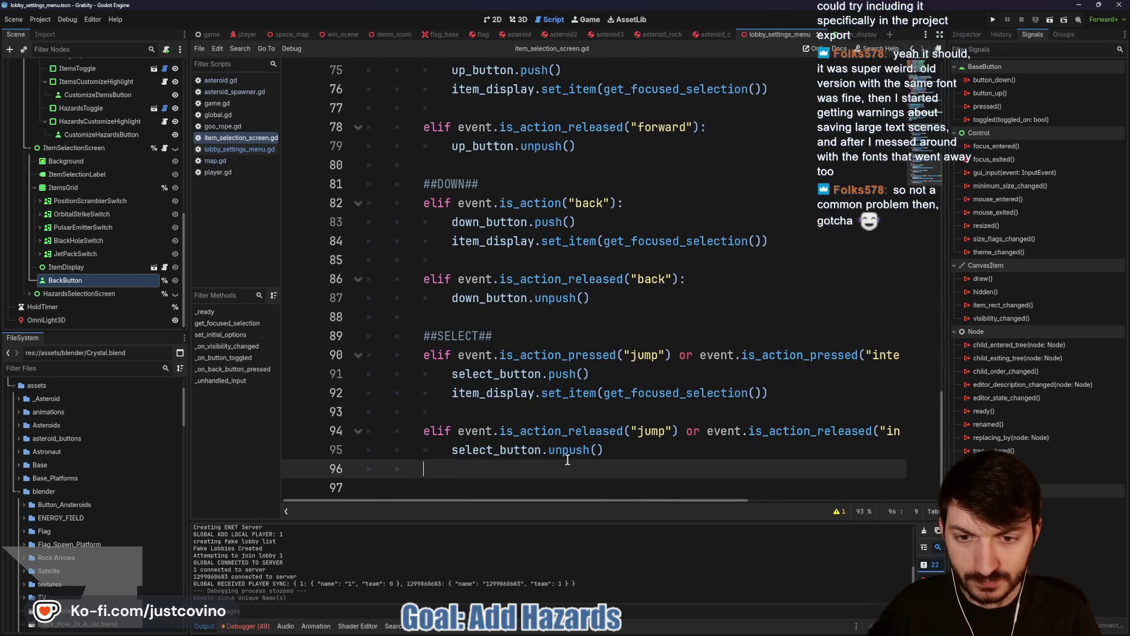
key(Return)
text(##Es)
key(Return)
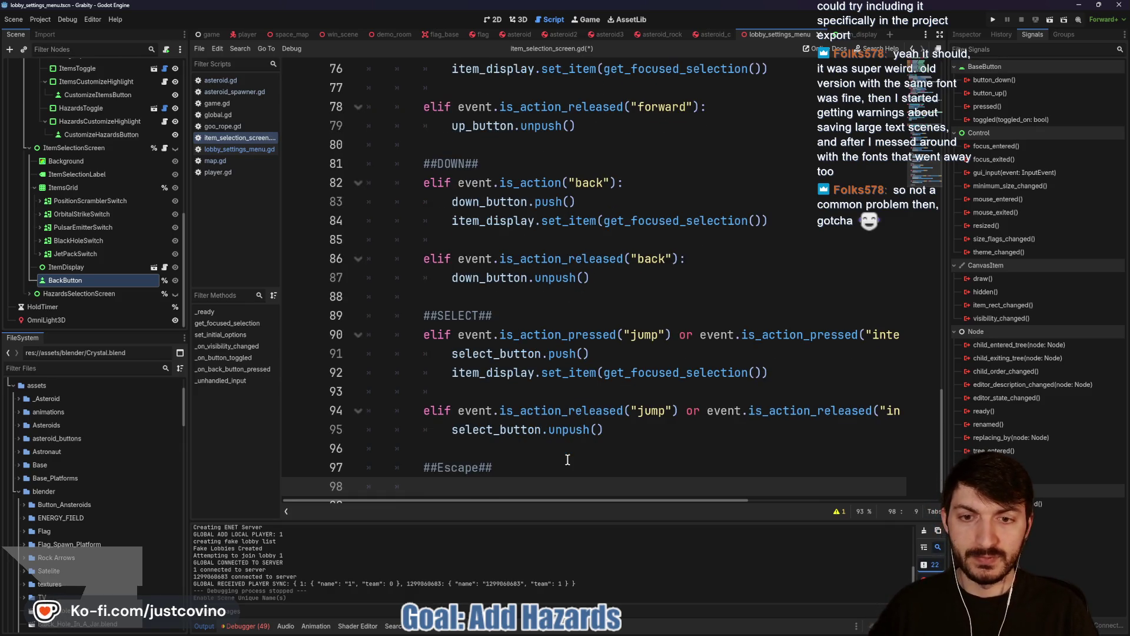
- Add elif event.is_action_pressed("escape"): below it, leaving the branch body empty
text(elif event.is_a)
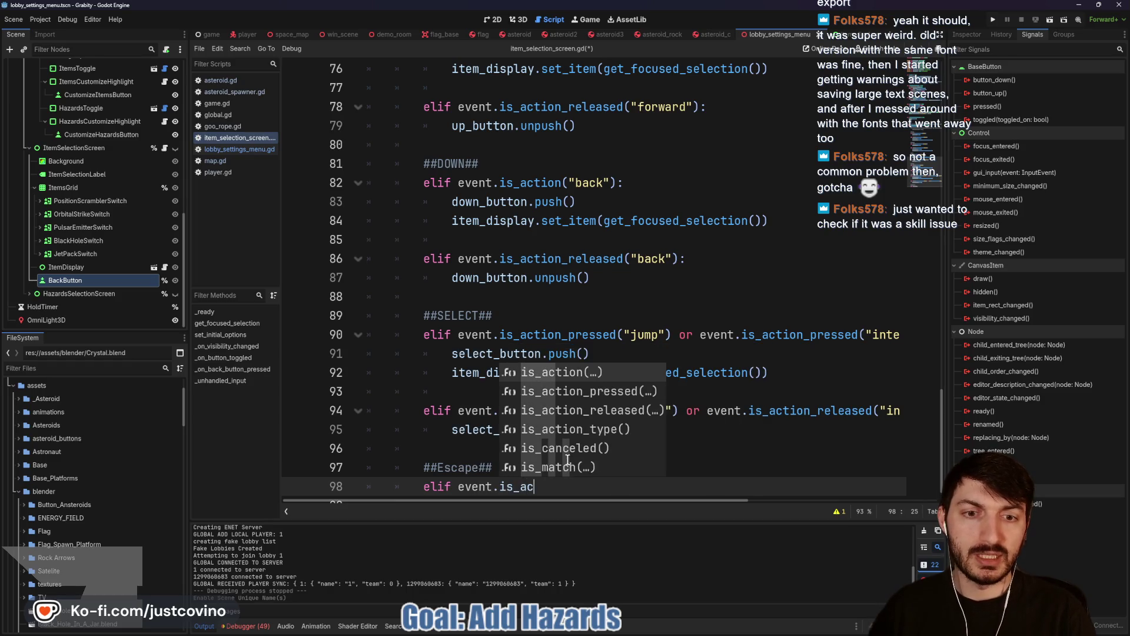
key(Down)
key(Return)
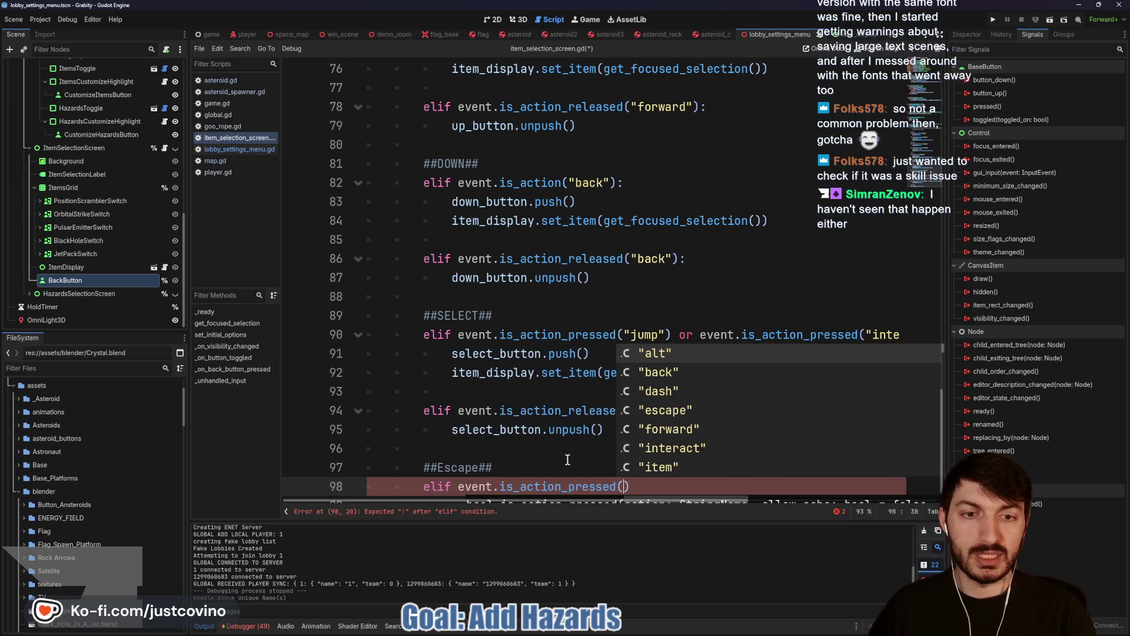
text(esc)
key(Return)
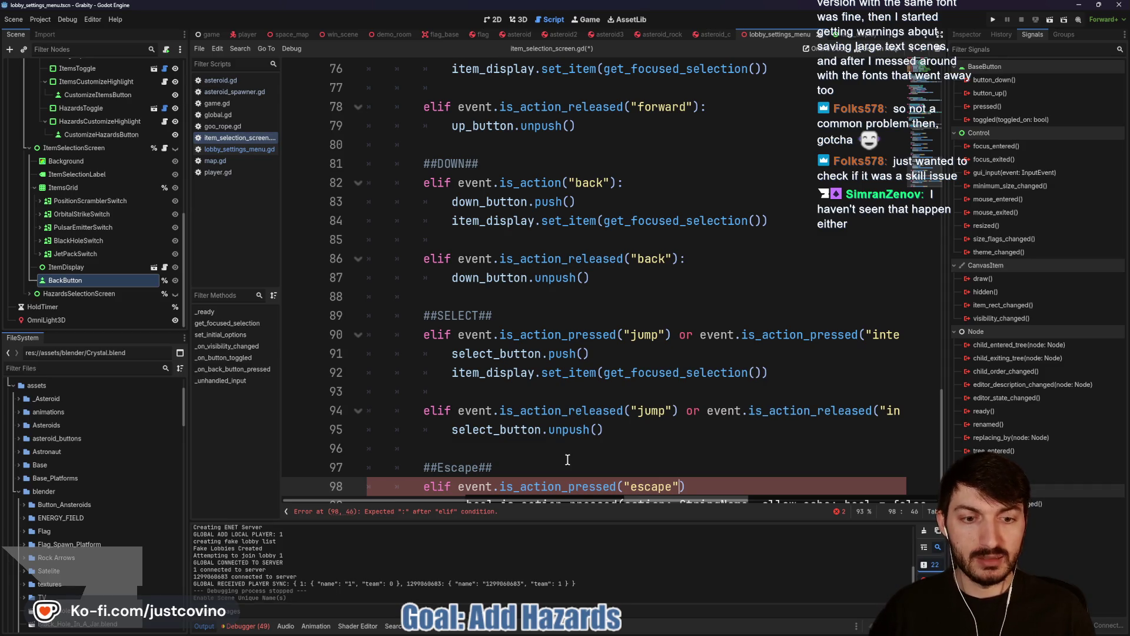
text(:)
key(Return)
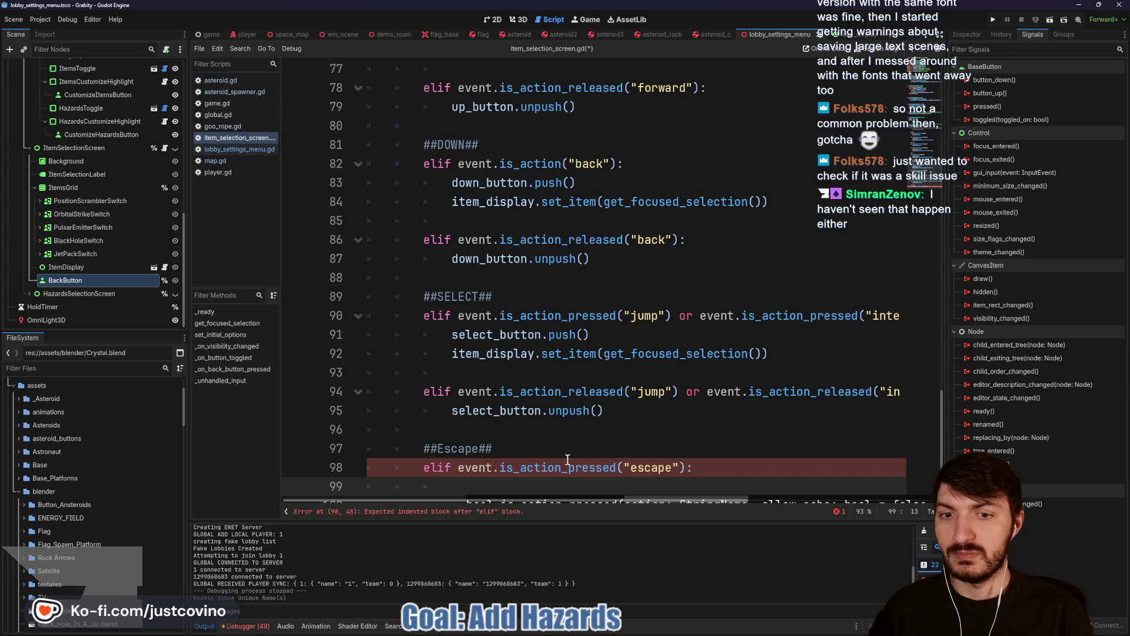
text(bac)
key(BackSpace)
key(BackSpace)
key(BackSpace)
text(esc)
key(BackSpace)
key(BackSpace)
key(BackSpace)
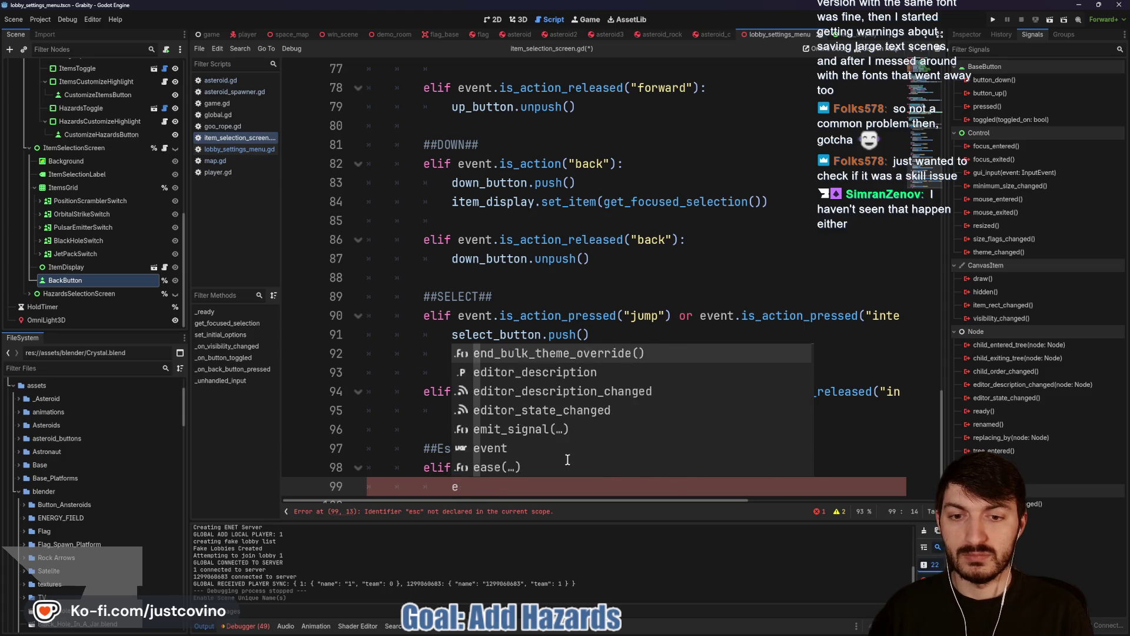
scroll(558, 414, up, 8)
scroll(557, 414, up, 17)
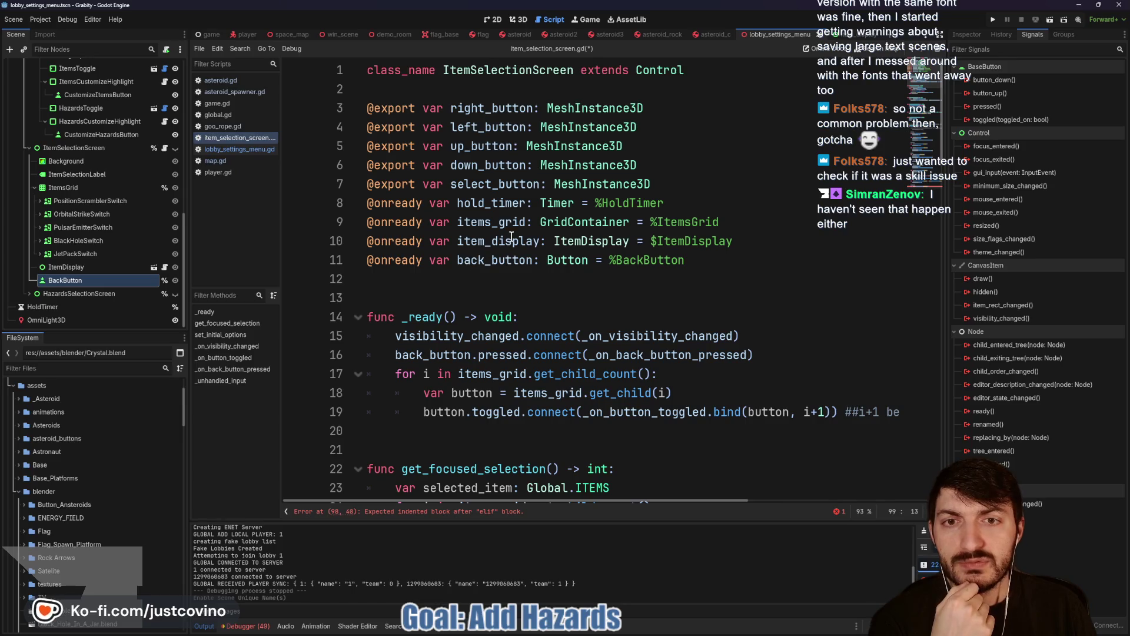
scroll(108, 256, up, 5)
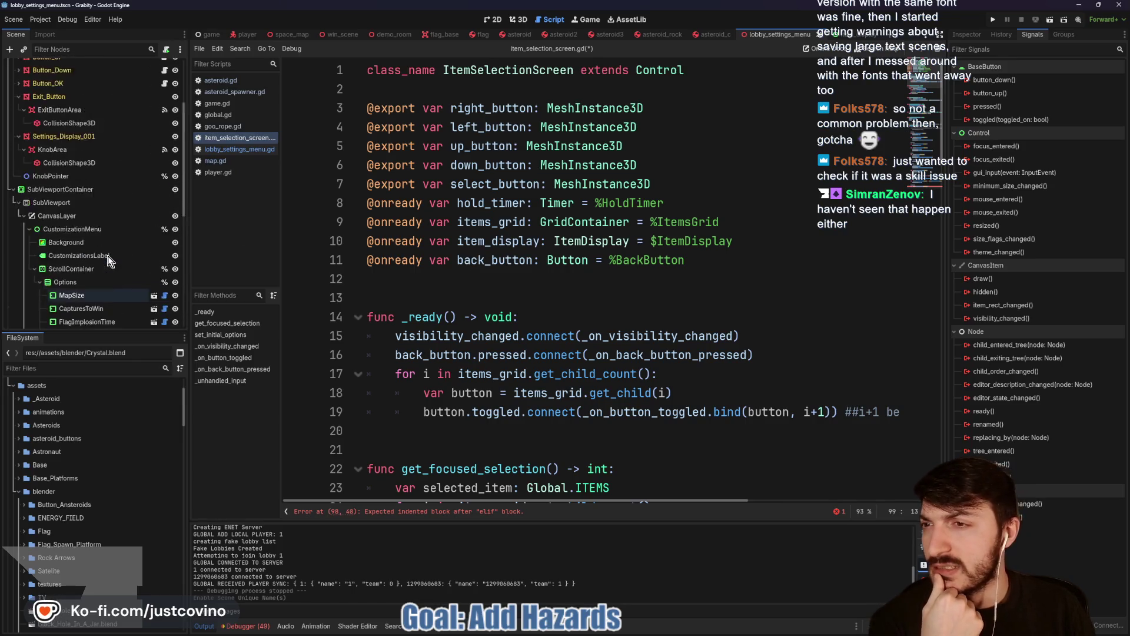
scroll(107, 256, up, 3)
click(69, 165)
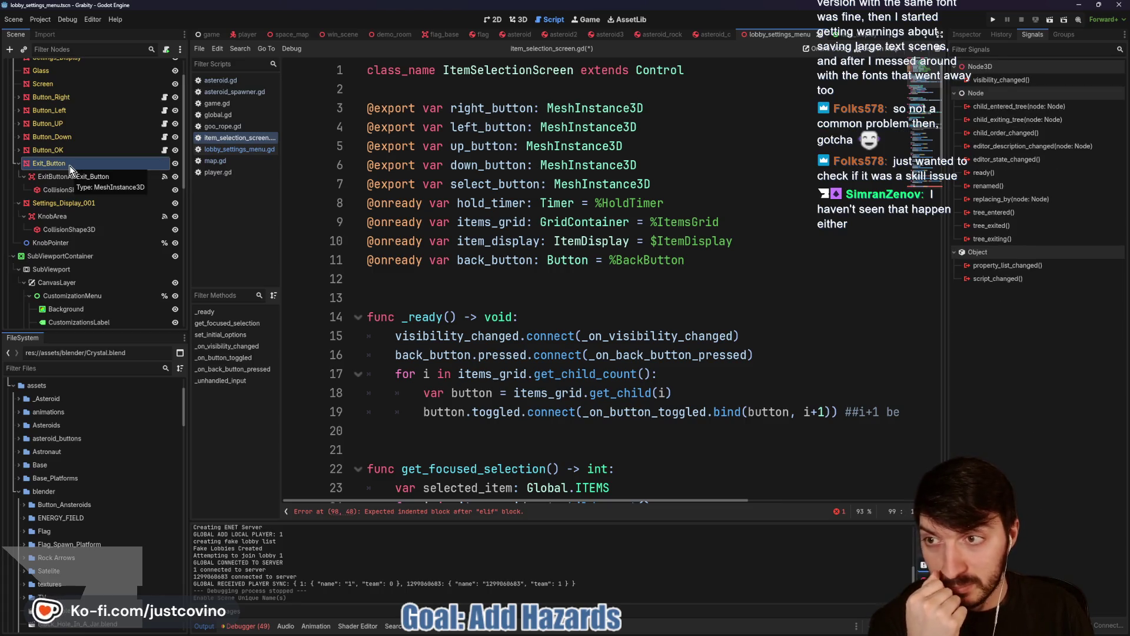
mouse_move(69, 167)
mouse_down()
mouse_move(412, 276)
mouse_move(554, 277)
mouse_move(673, 232)
mouse_move(676, 215)
mouse_move(439, 278)
mouse_up()
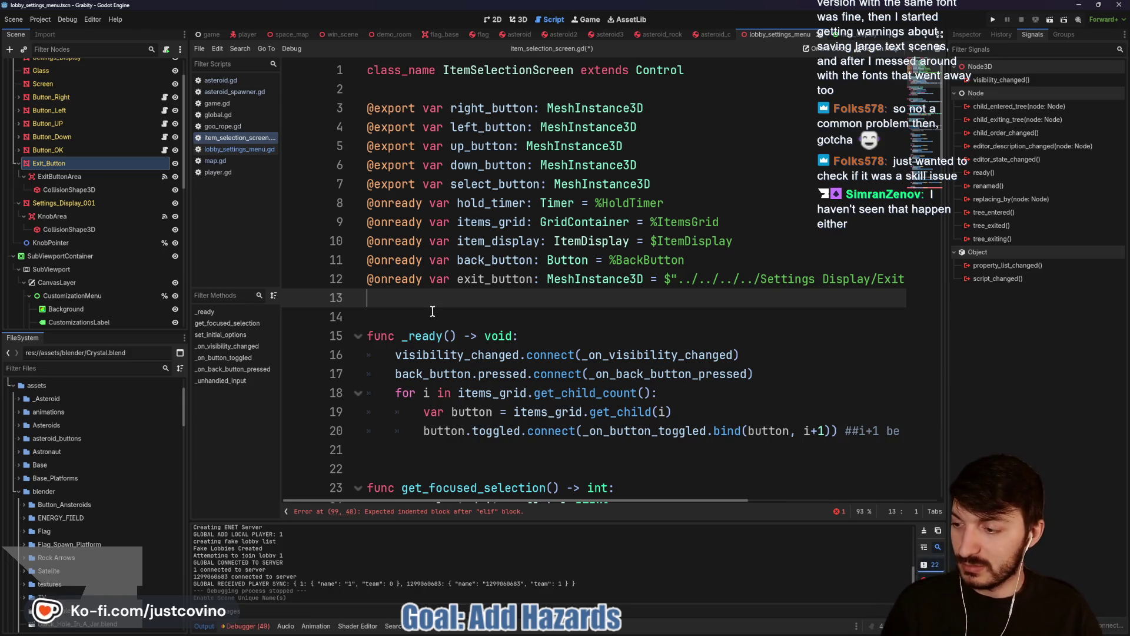
key(ctrl+s)
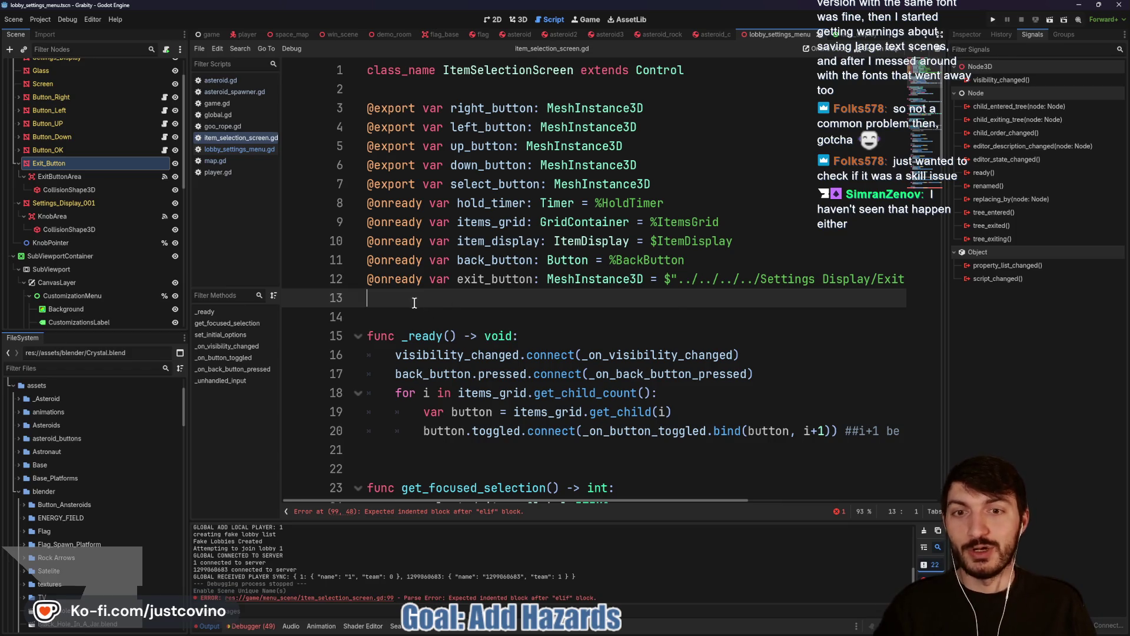
click(354, 283)
key(alt+Up)
key(alt+Up)
key(alt+Up)
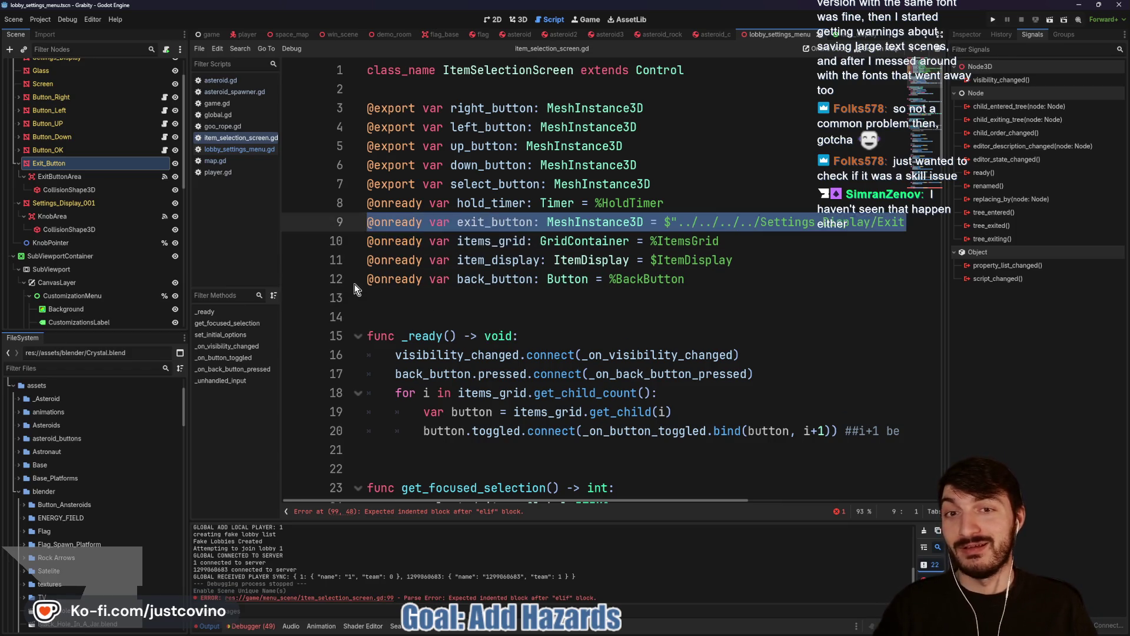
click(341, 301)
key(ctrl+s)
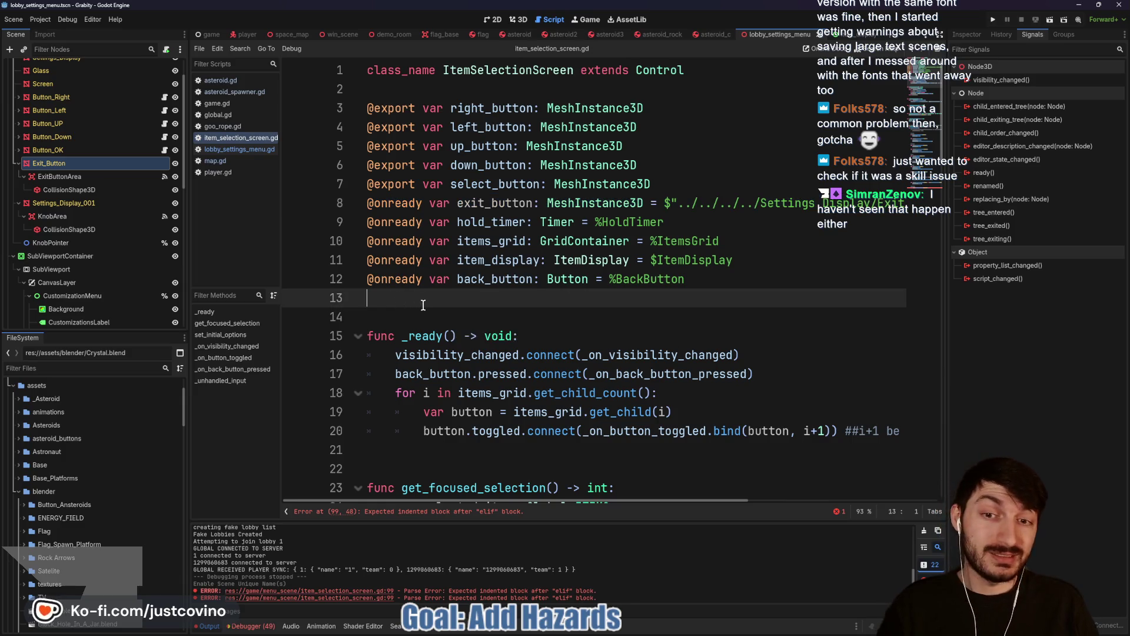
scroll(479, 266, down, 5)
scroll(479, 266, down, 20)
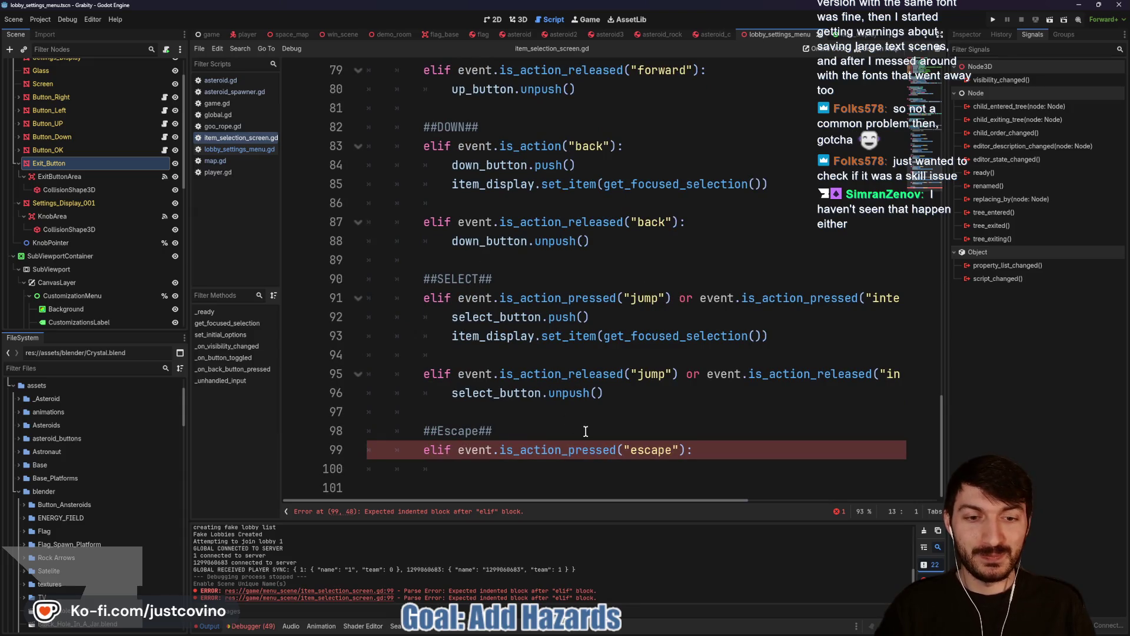
- In lobby_settings_menu.gd, select the exit button's tween lines in _on_exit_button_area_input_event
click(571, 469)
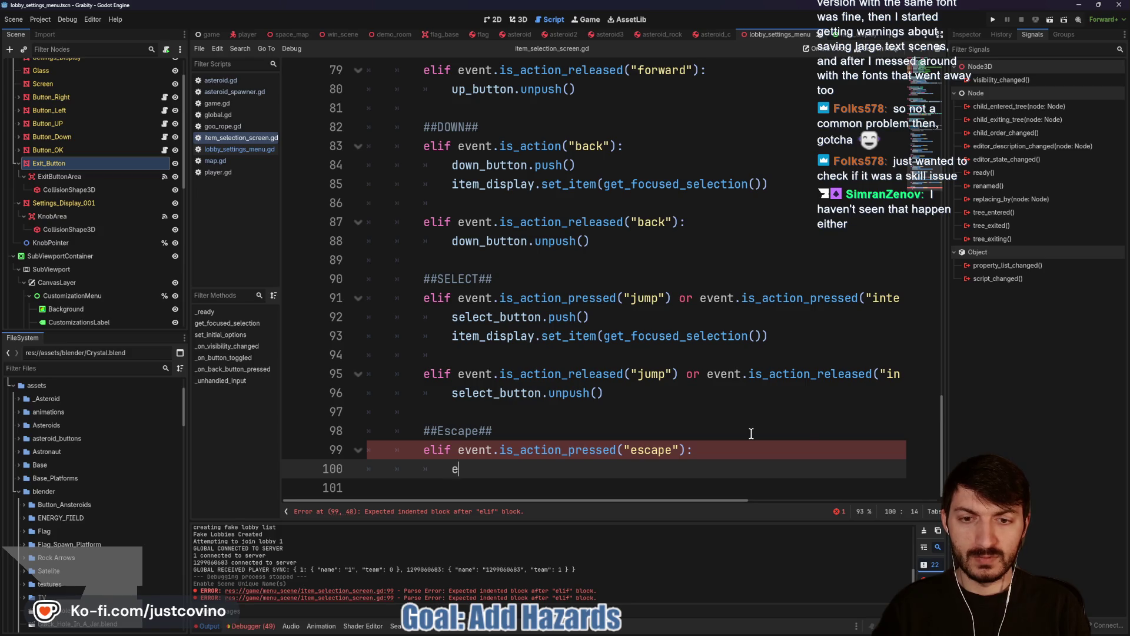
key(BackSpace)
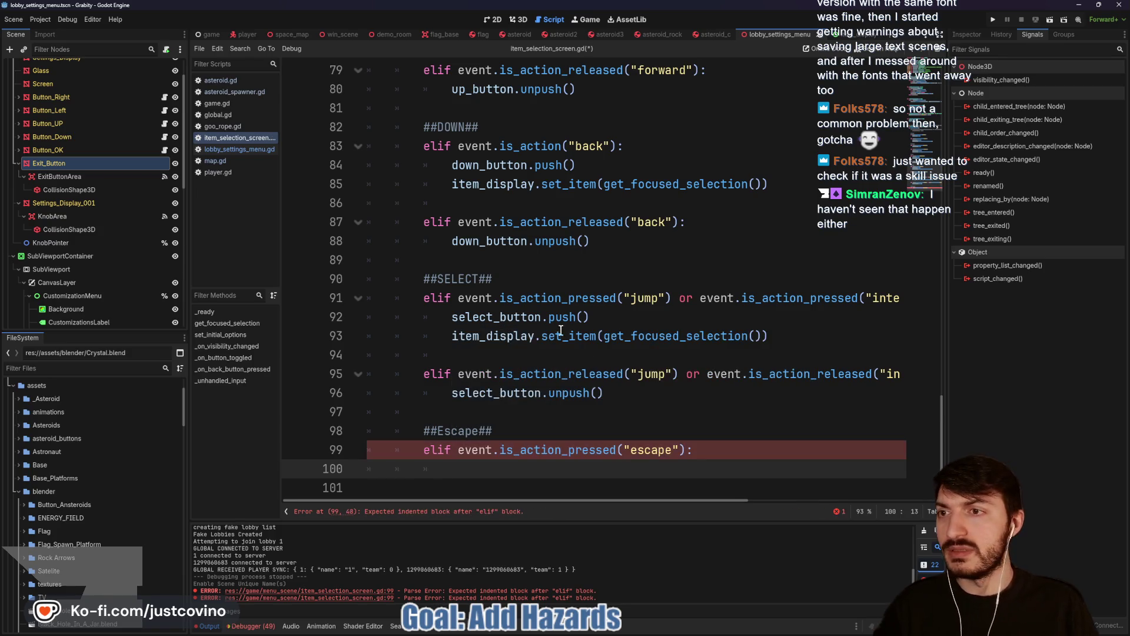
scroll(130, 241, up, 3)
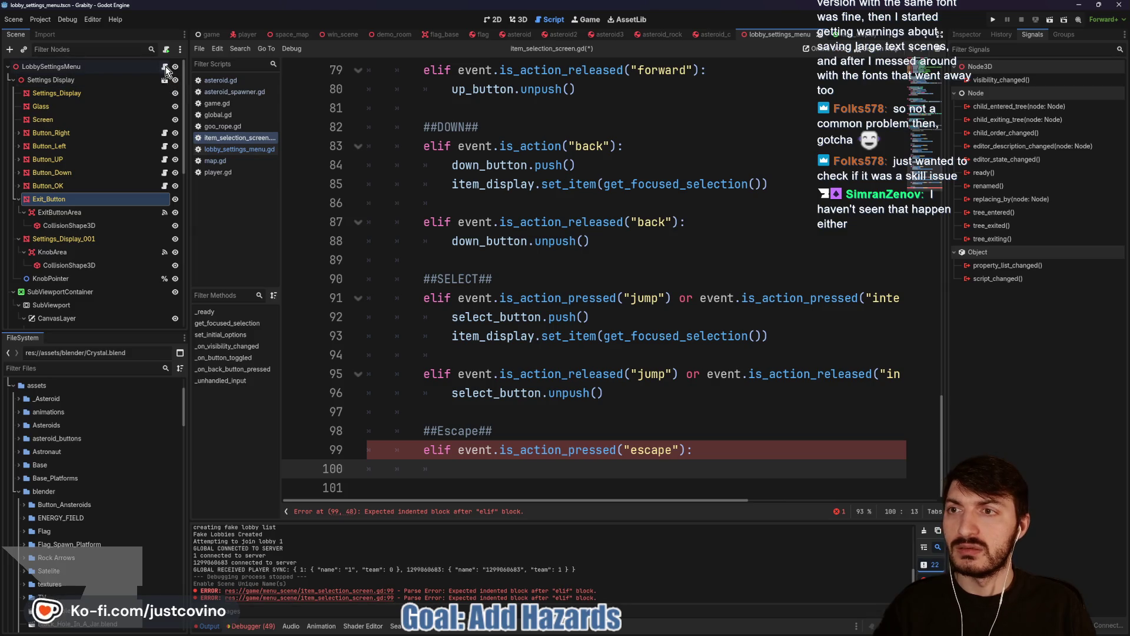
click(165, 66)
scroll(611, 286, down, 20)
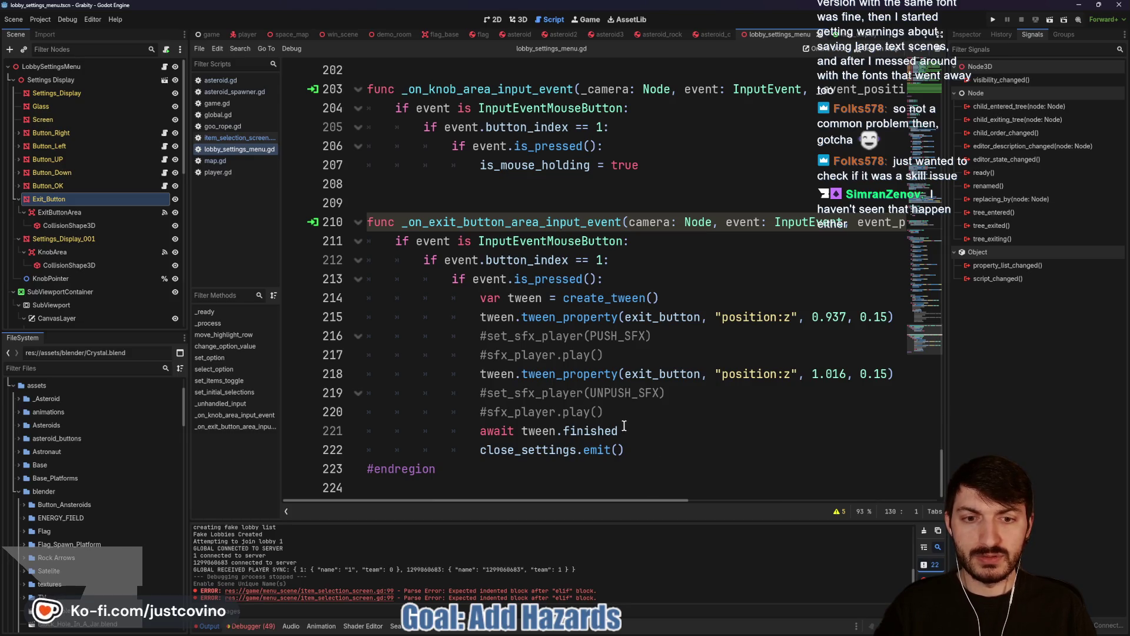
drag(626, 428, 413, 282)
key(ctrl+c)
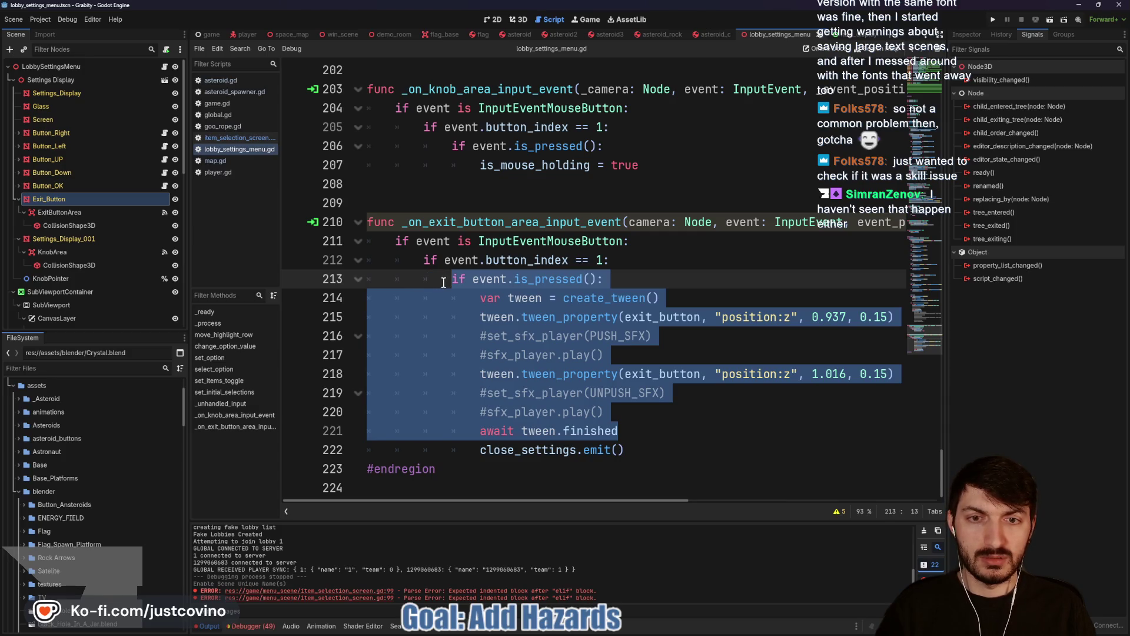
mouse_move(444, 283)
mouse_down()
mouse_move(453, 297)
mouse_move(477, 298)
mouse_up()
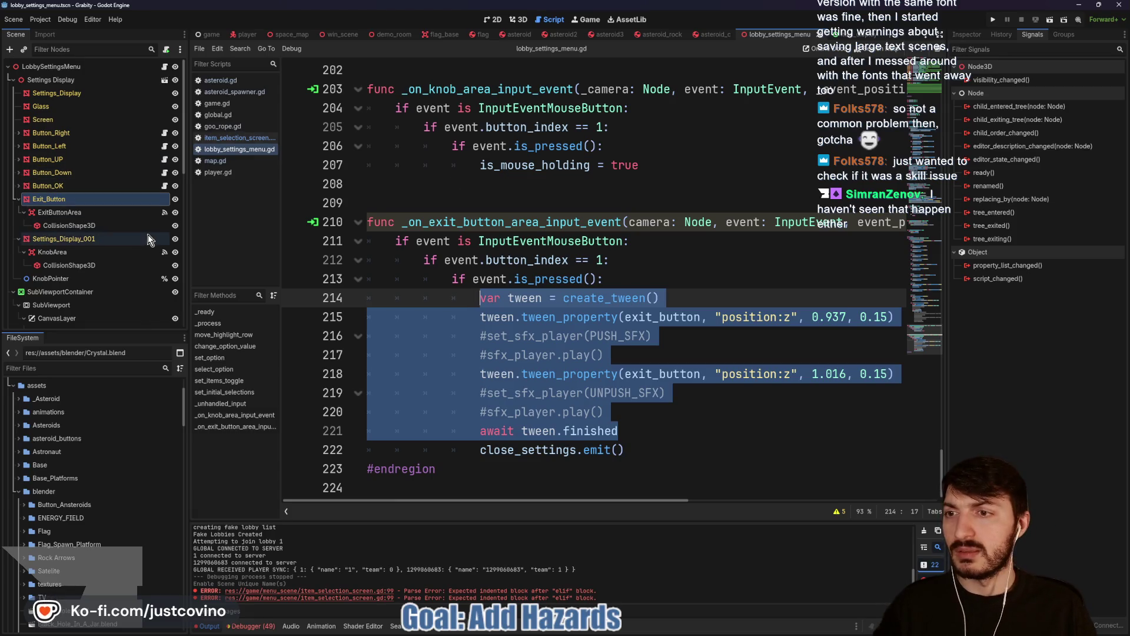
- Glance at the ItemsCustomizeHighlight script, then return to item_selection_screen.gd
scroll(161, 293, down, 5)
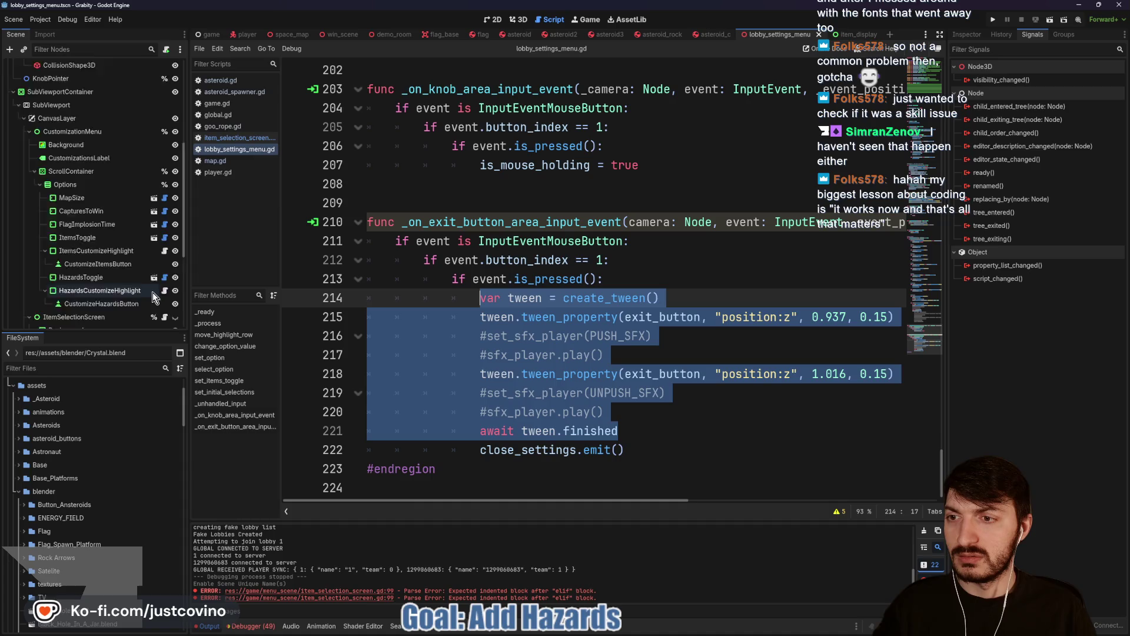
scroll(161, 292, down, 2)
scroll(135, 230, up, 3)
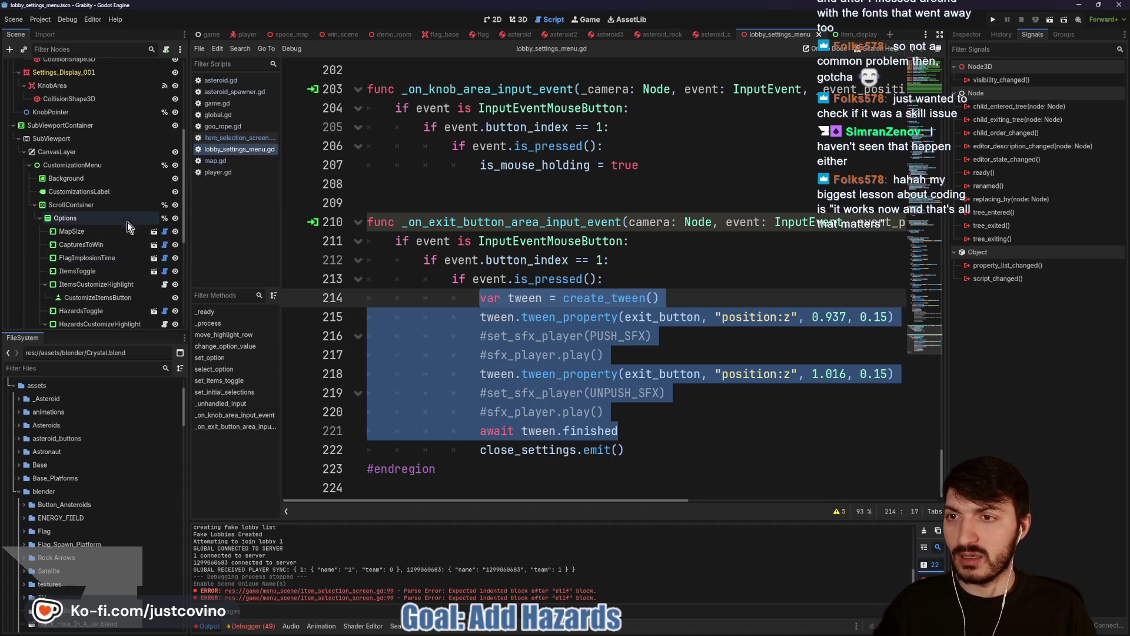
click(165, 283)
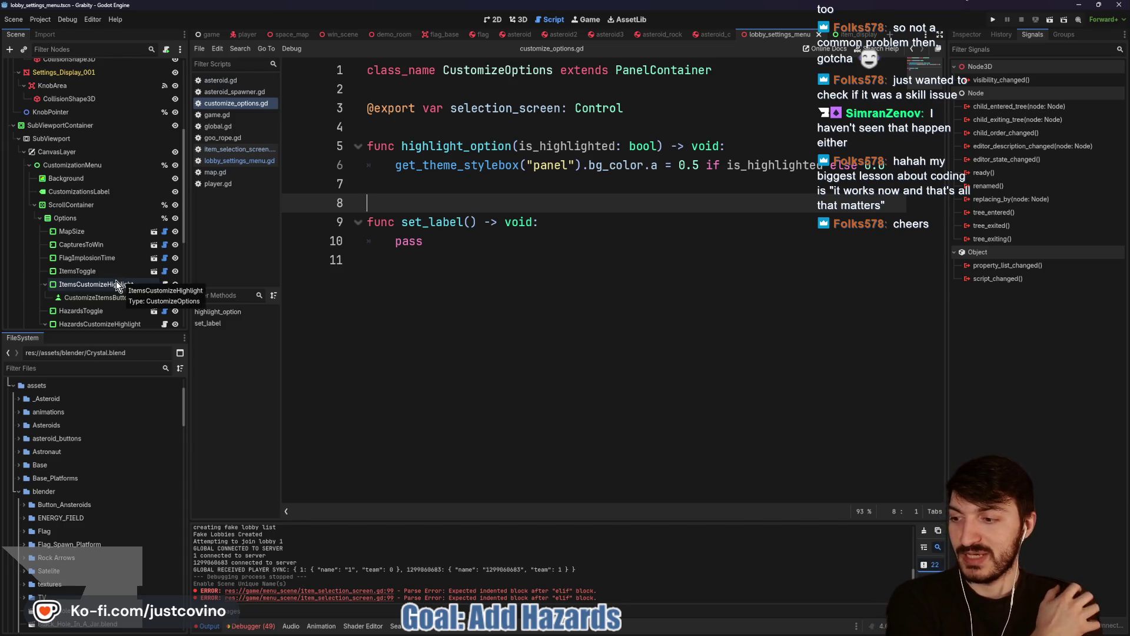
scroll(93, 248, up, 2)
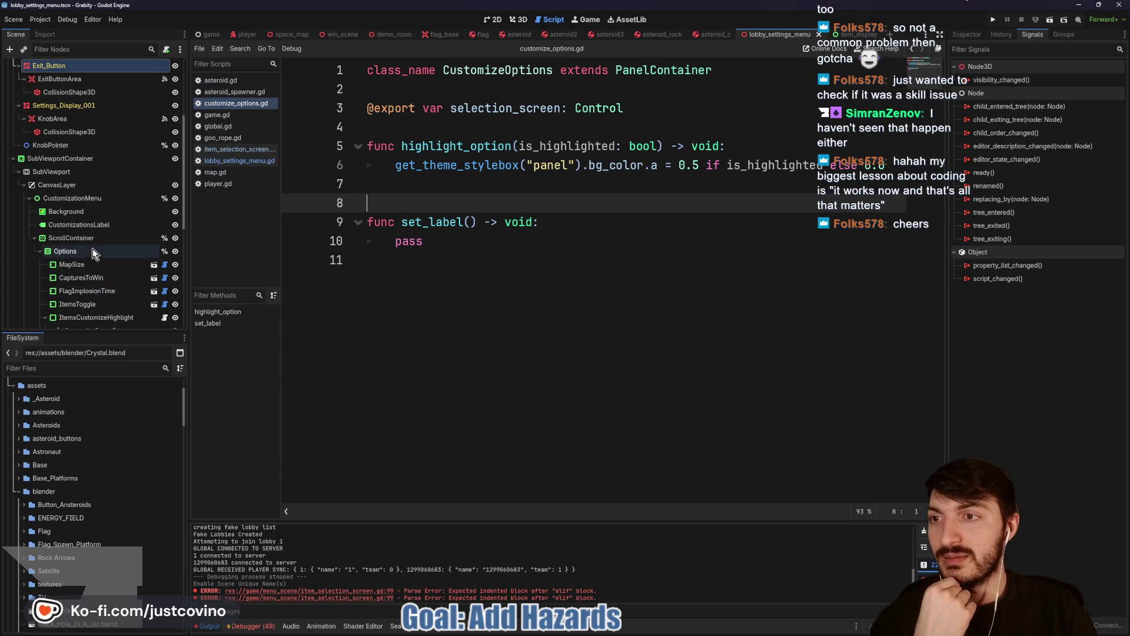
scroll(93, 251, down, 5)
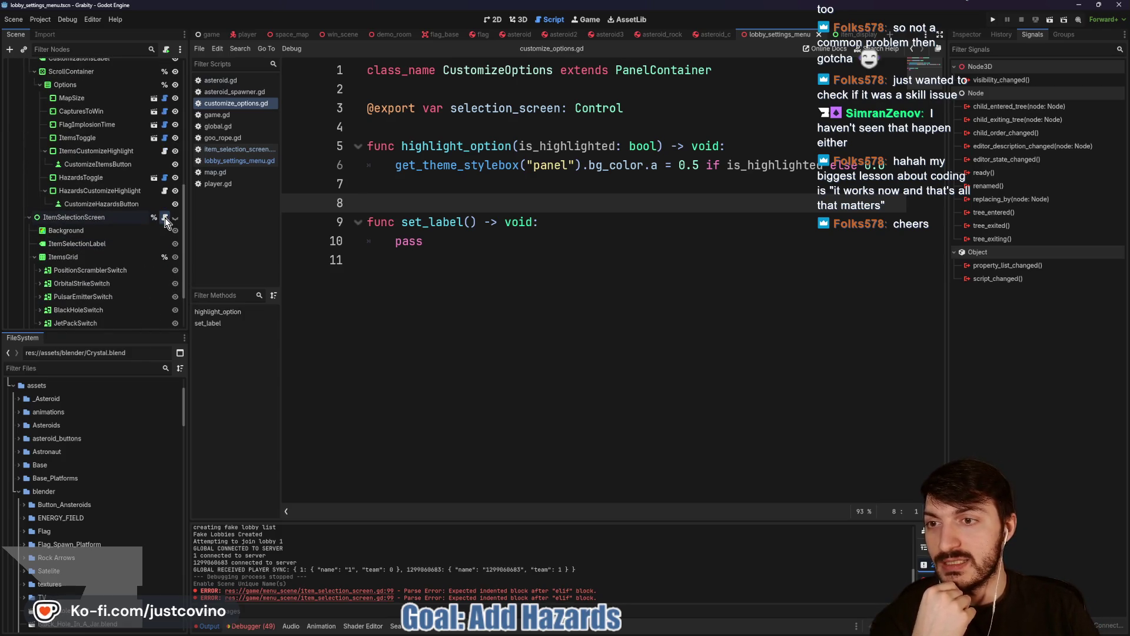
click(165, 218)
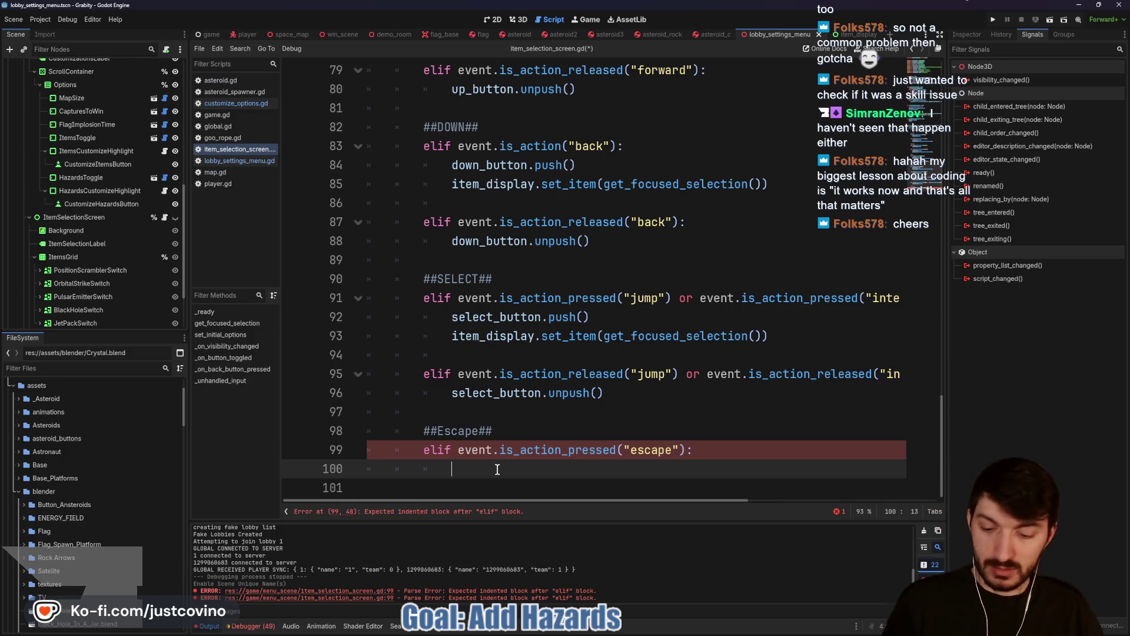
- Paste the exit button tween block into the escape branch and un-indent it one level
key(ctrl+v)
click(481, 376)
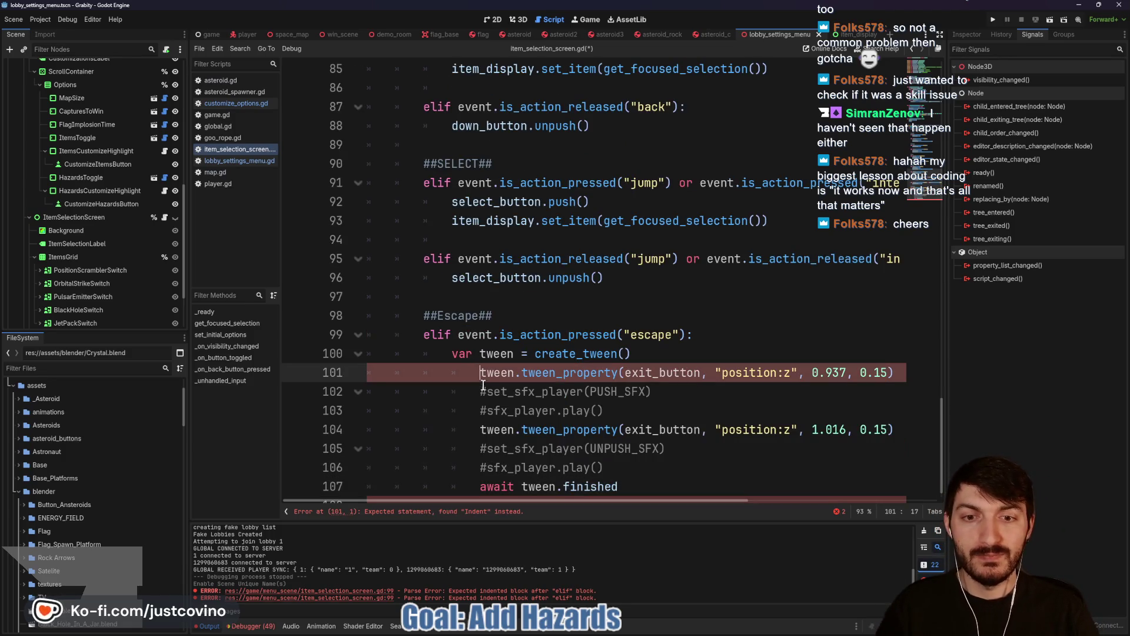
drag(472, 372, 699, 484)
key(shift+Tab)
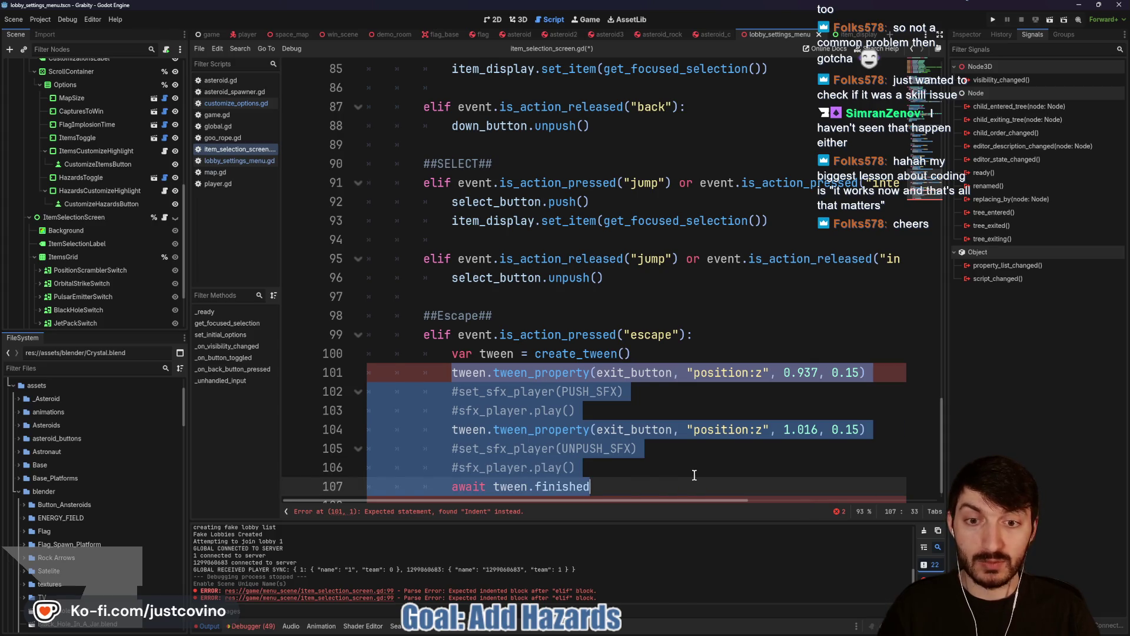
click(678, 462)
- Add a blank line after await tween.finished in the escape branch
click(629, 467)
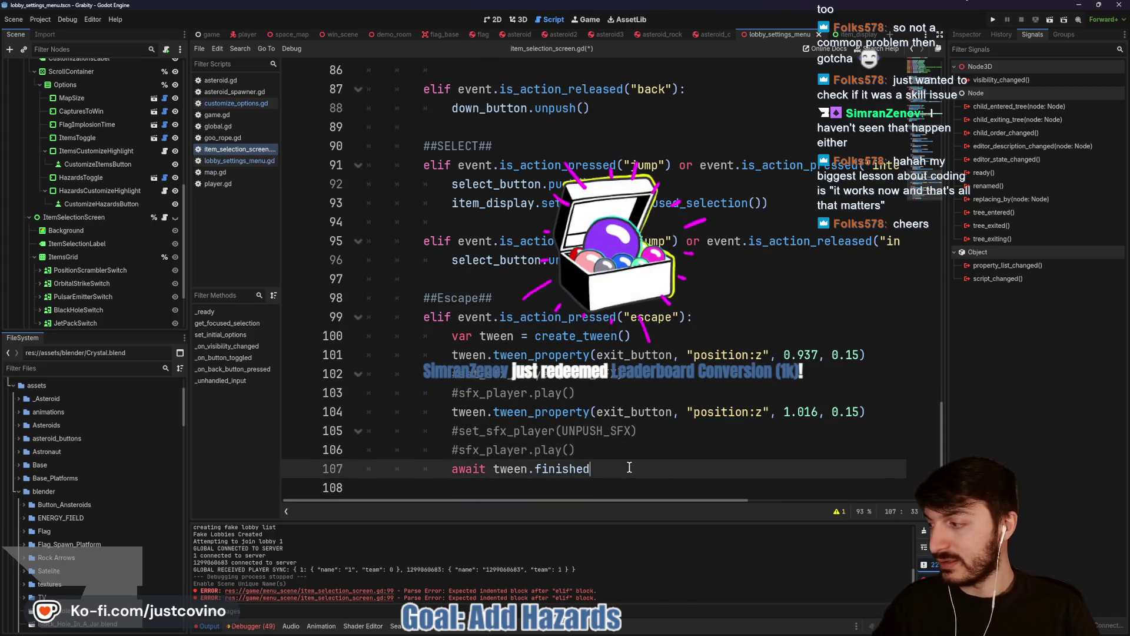
key(Return)
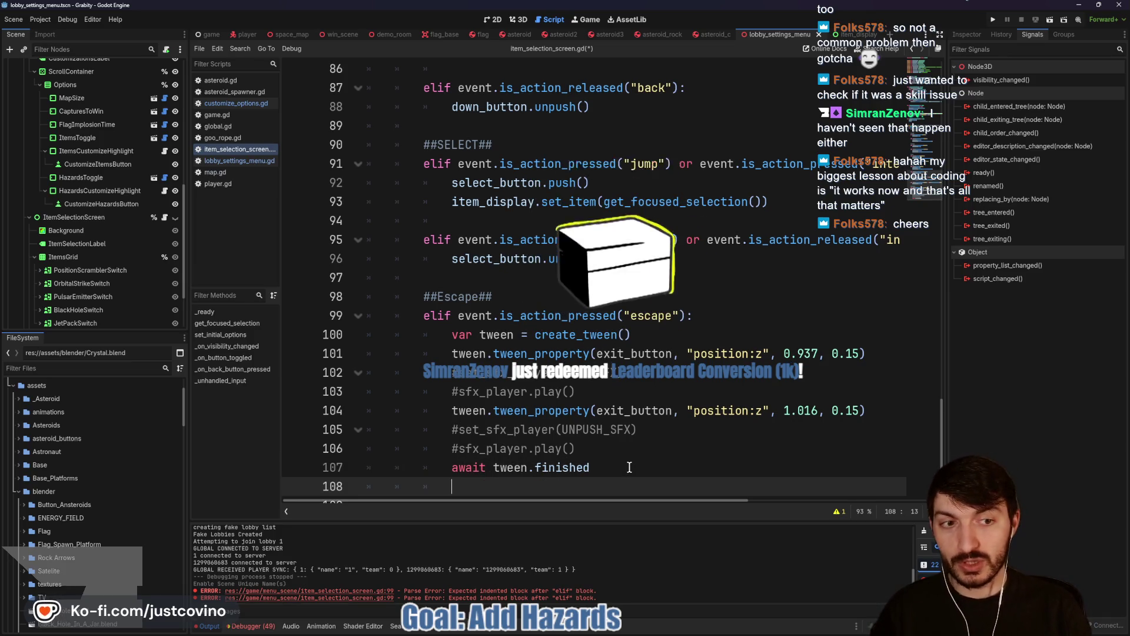
key(Return)
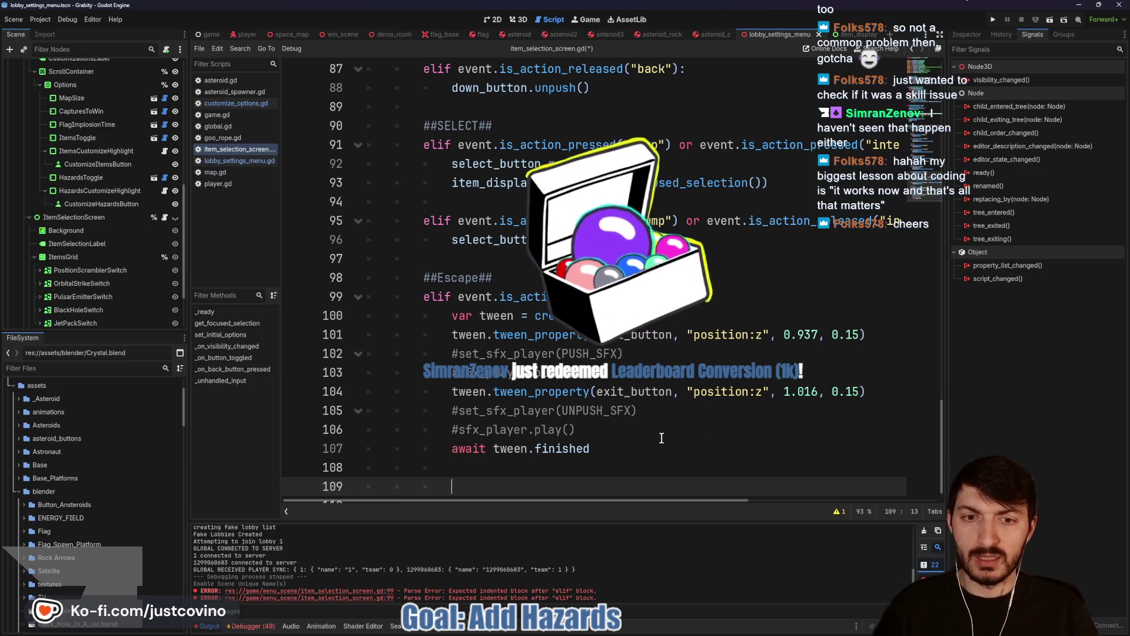
click(602, 449)
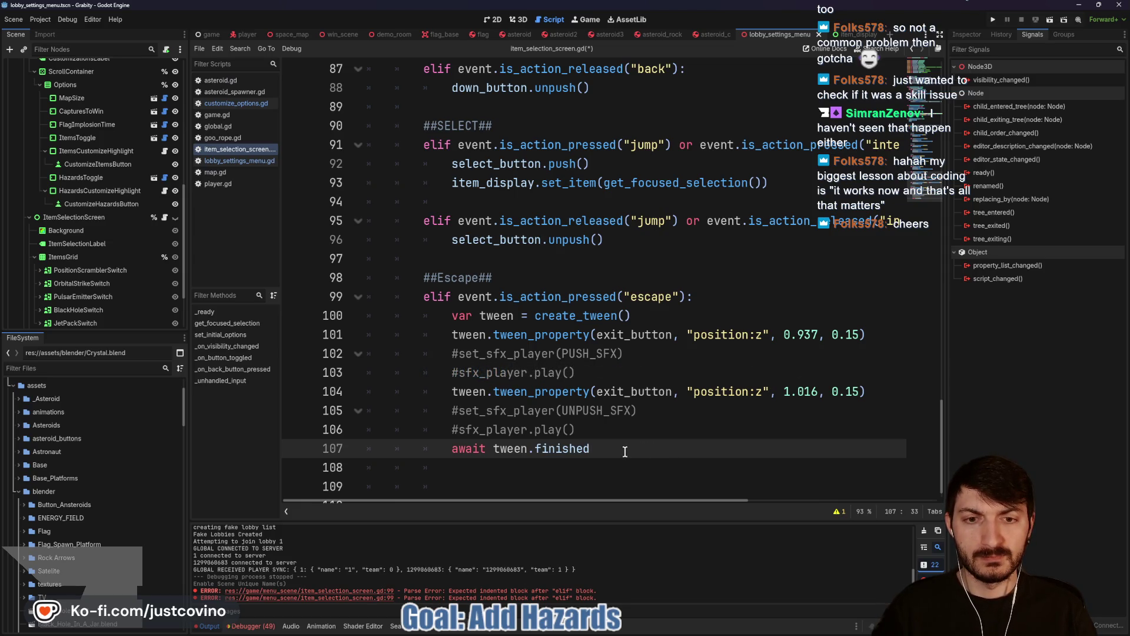
key(Return)
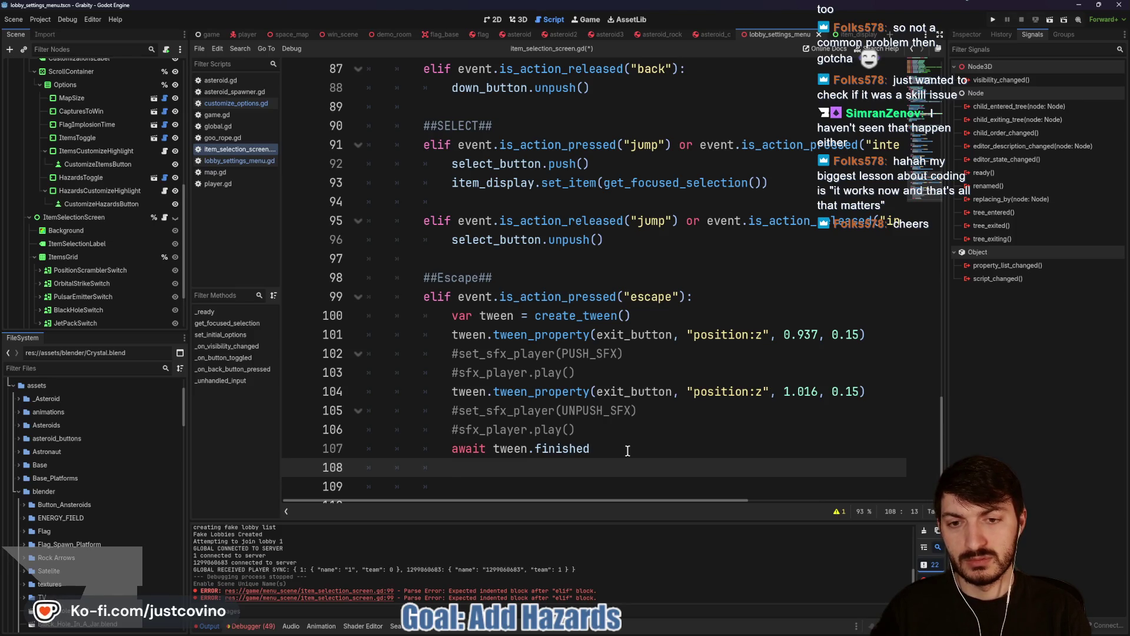
text(g)
key(BackSpace)
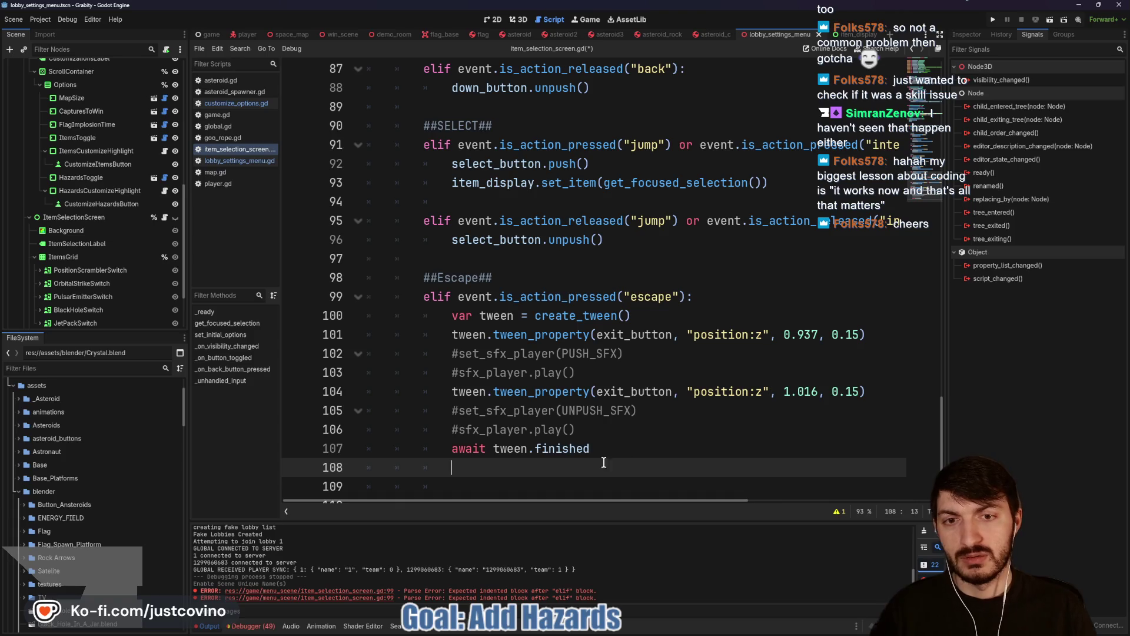
scroll(533, 442, up, 9)
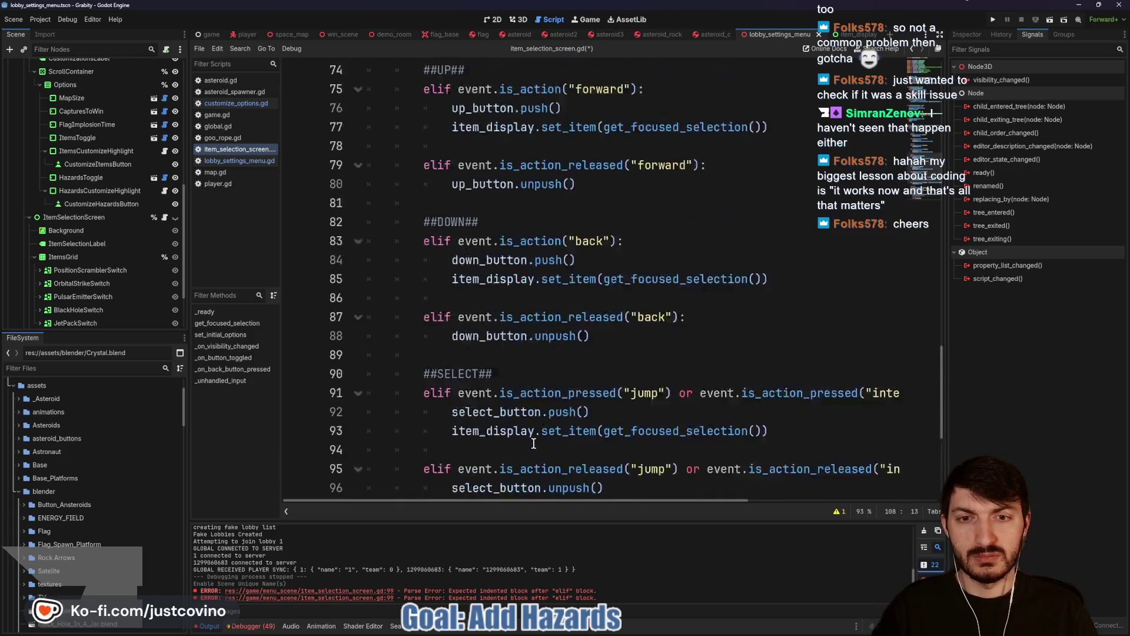
scroll(533, 443, up, 8)
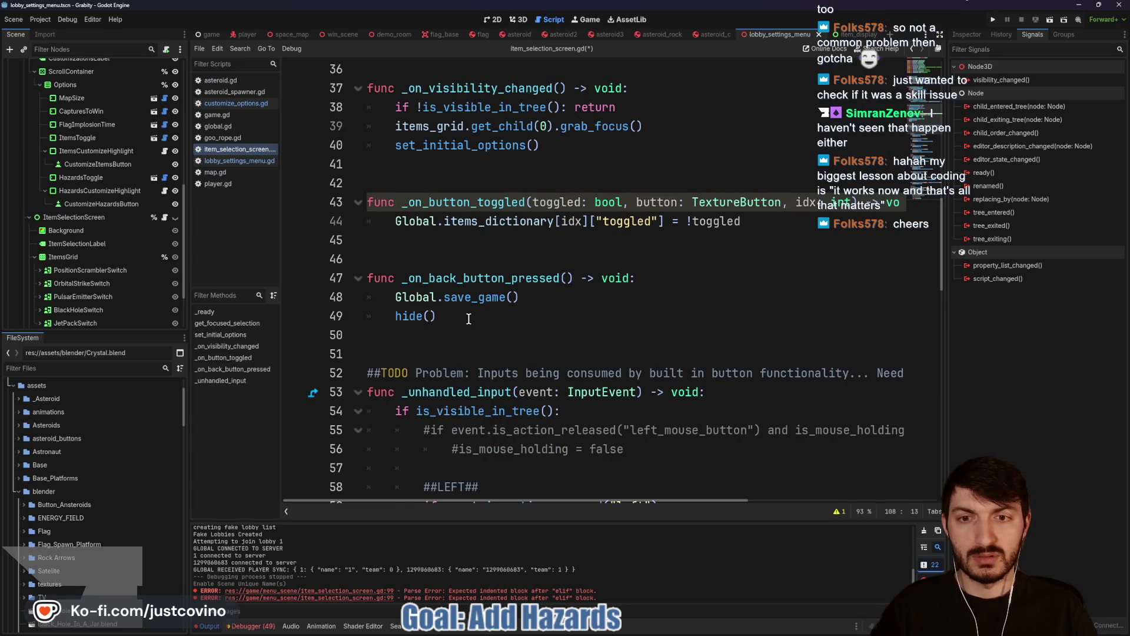
scroll(468, 318, down, 18)
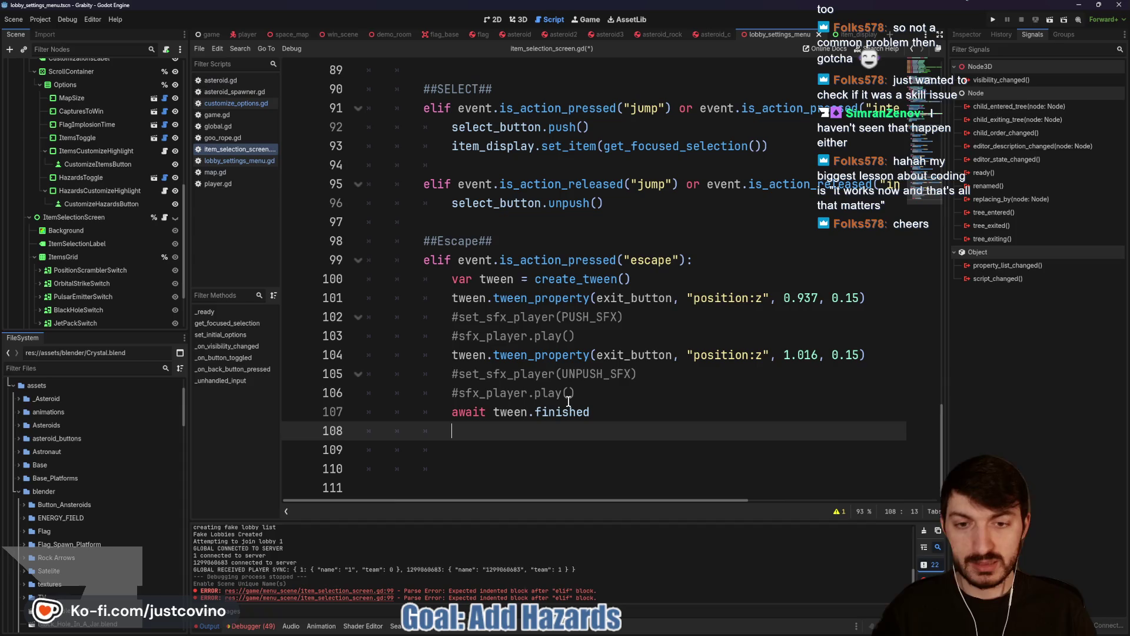
- Make the escape branch call _on_back_button_pressed() and delete its tween block
text(_on_back)
key(Return)
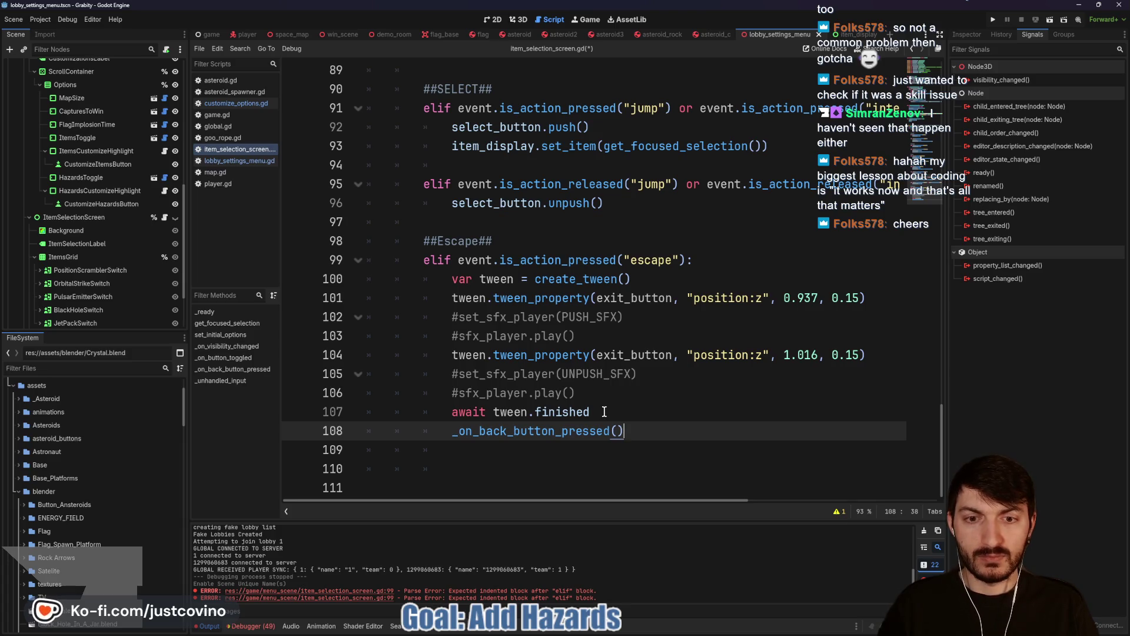
mouse_move(604, 411)
mouse_down()
mouse_move(390, 295)
mouse_move(389, 278)
mouse_up()
key(ctrl+c)
key(BackSpace)
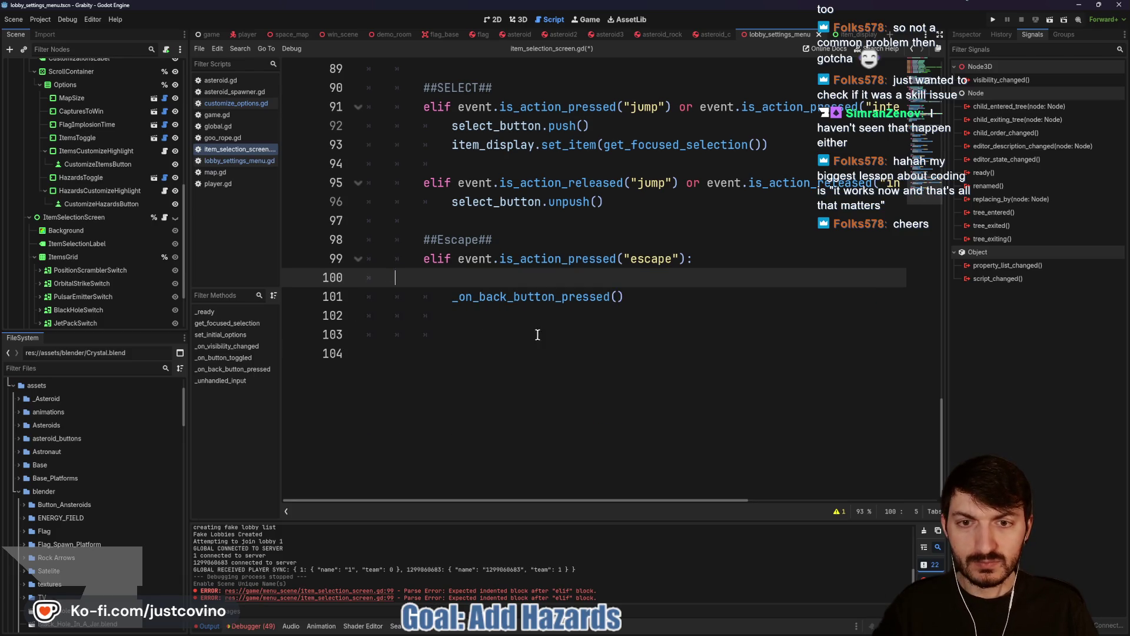
- Paste the tween block into _on_back_button_pressed and fix its indentation
scroll(530, 335, up, 15)
click(686, 320)
key(Return)
key(ctrl+v)
mouse_move(633, 466)
mouse_down()
mouse_move(411, 406)
mouse_move(370, 335)
mouse_up()
key(shift+Tab)
key(shift+Tab)
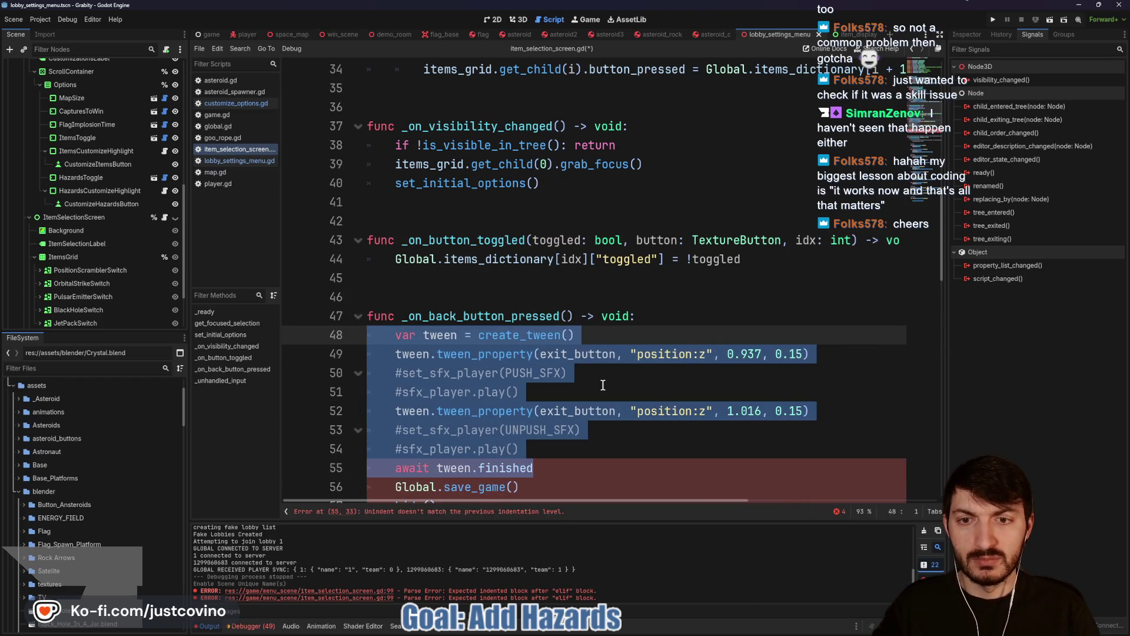
click(591, 450)
- Delete empty line 108, save, run the project, and host a lobby
scroll(592, 412, down, 15)
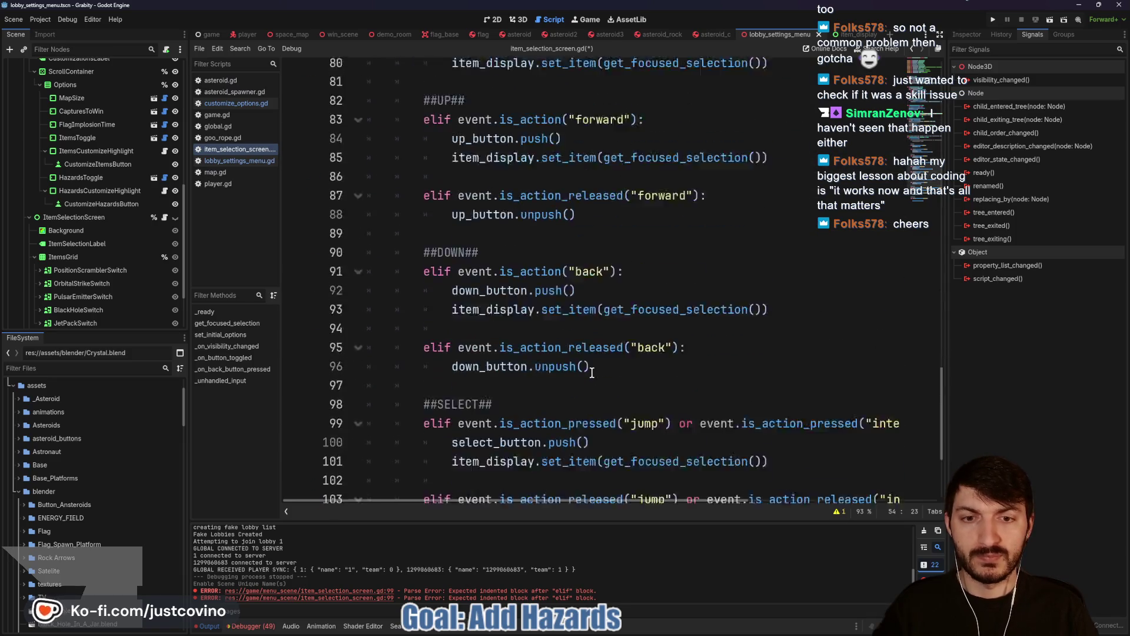
scroll(591, 372, down, 3)
click(507, 415)
key(BackSpace)
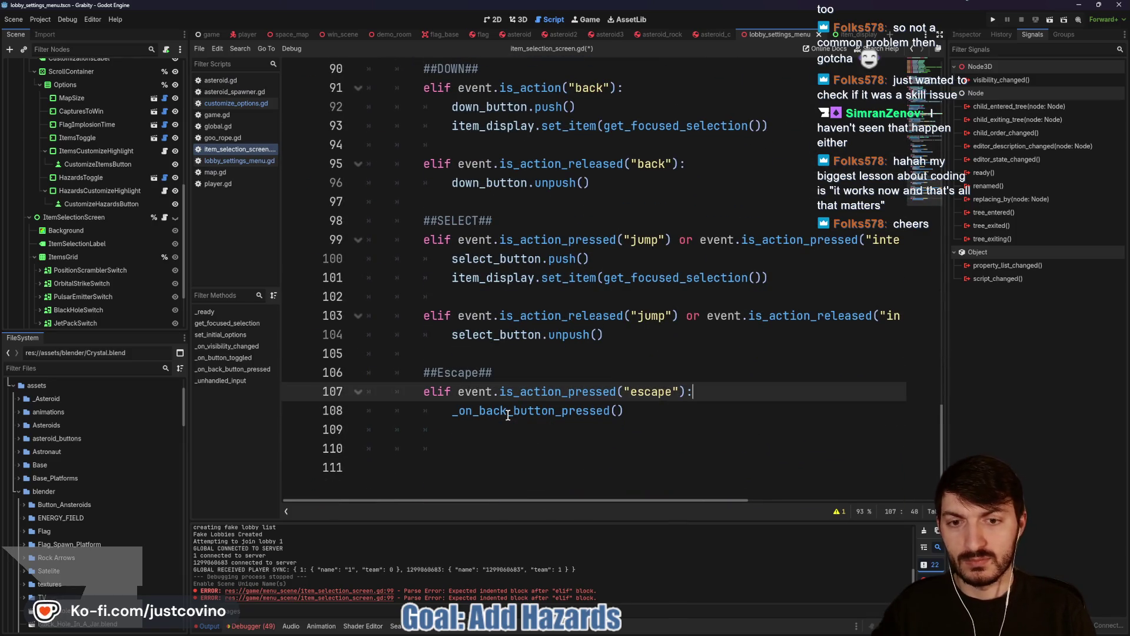
key(ctrl+s)
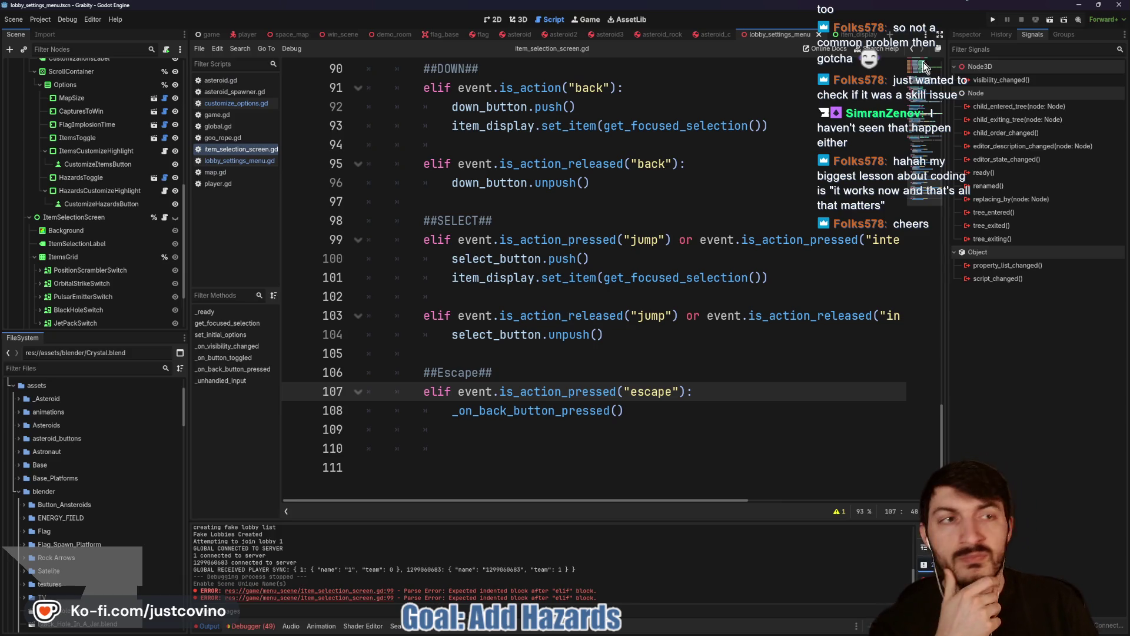
click(990, 20)
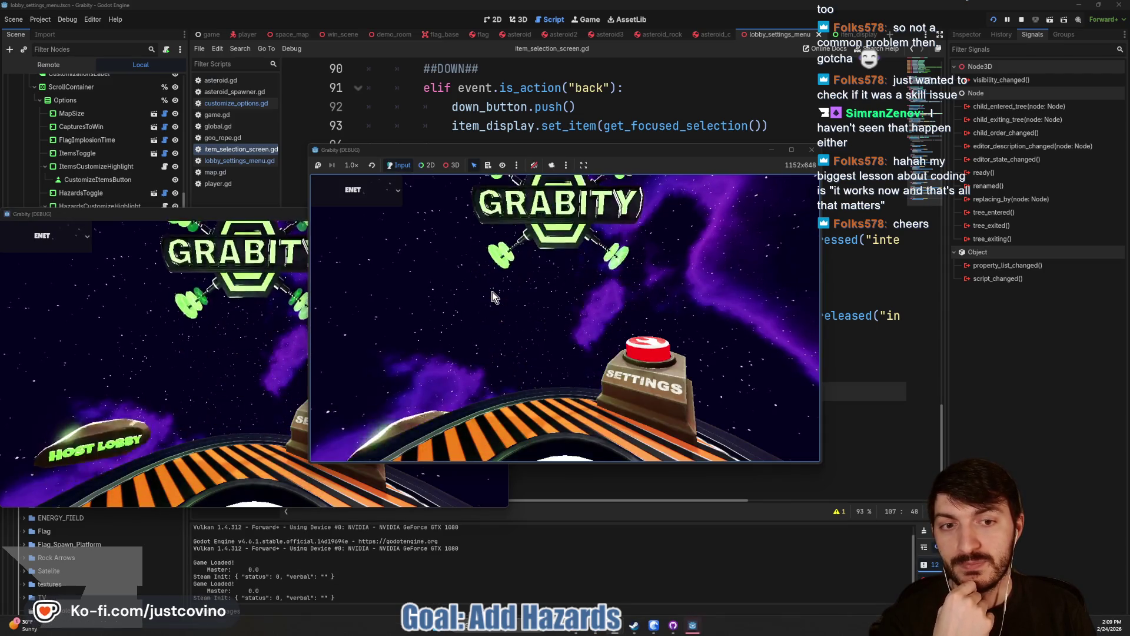
click(488, 294)
- Enter the lobby, open Game Customizations, and enter and leave Item Selection twice
click(550, 267)
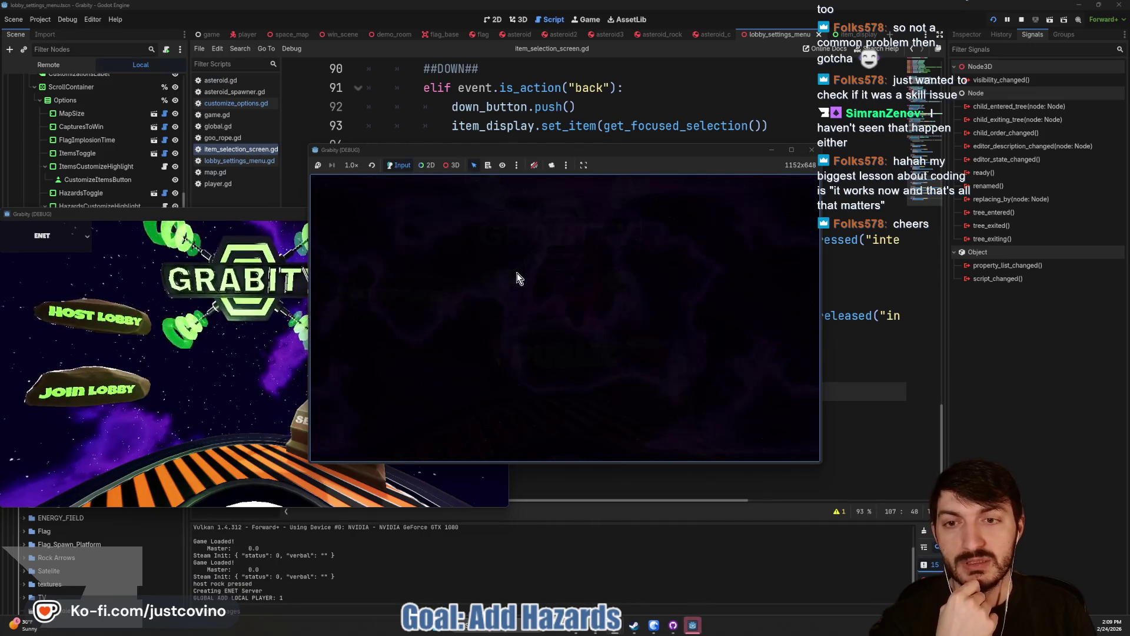
click(673, 238)
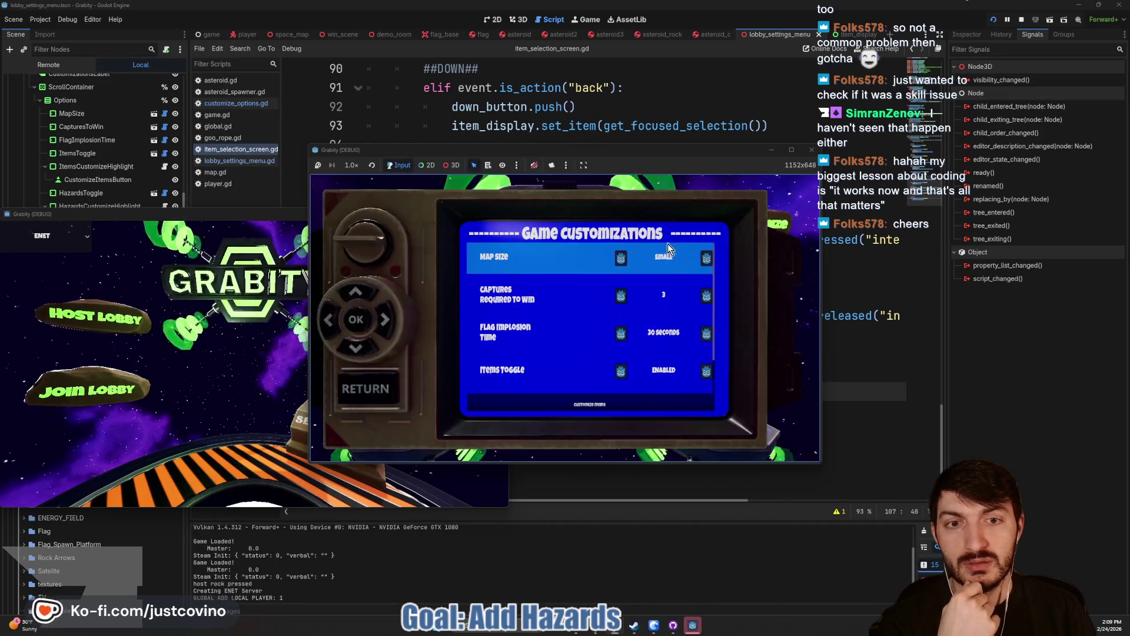
scroll(629, 294, down, 2)
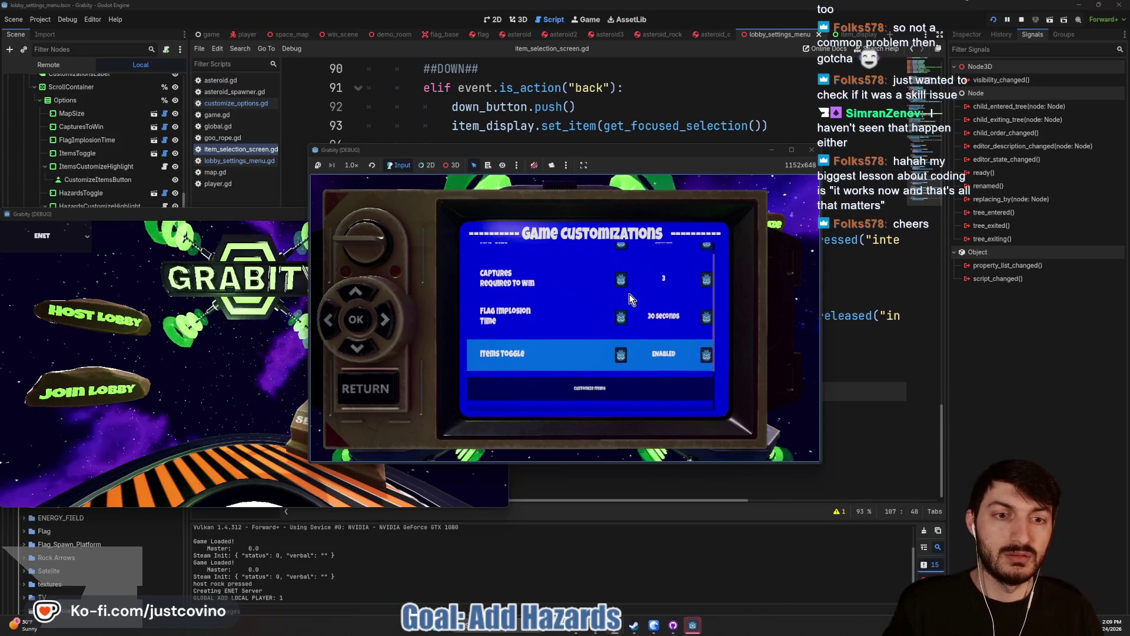
key(Return)
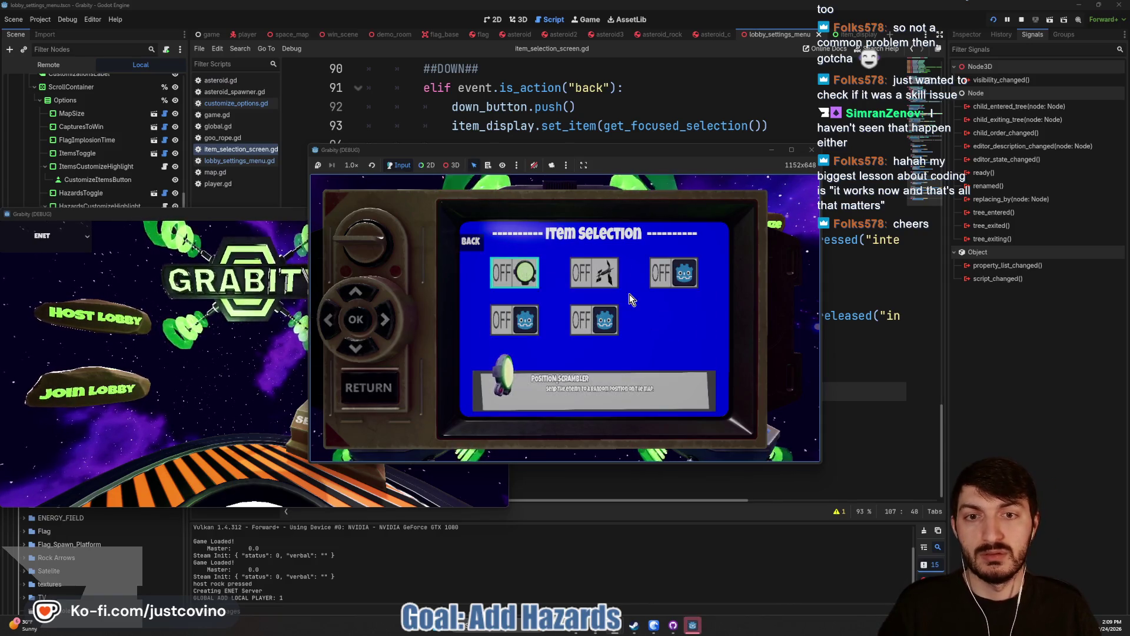
key(Escape)
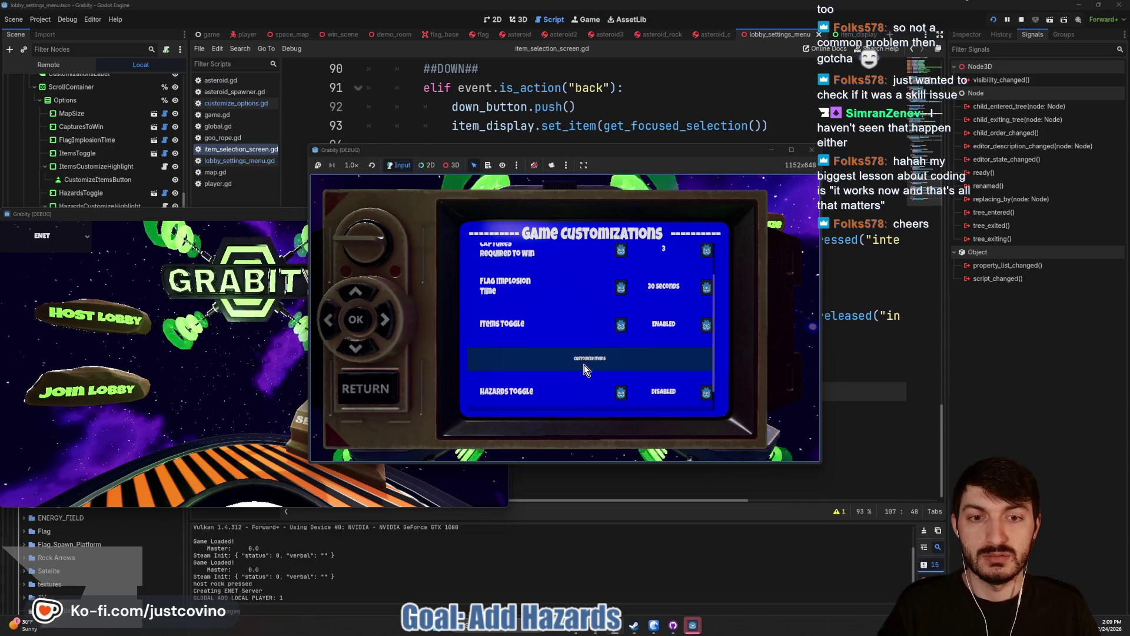
key(Return)
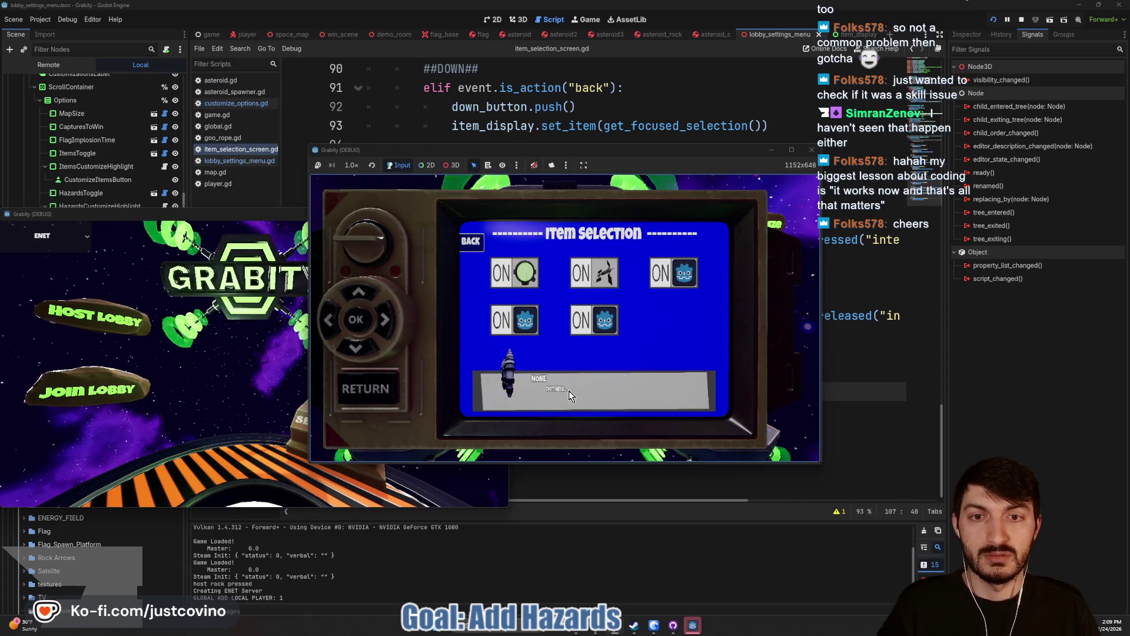
key(Escape)
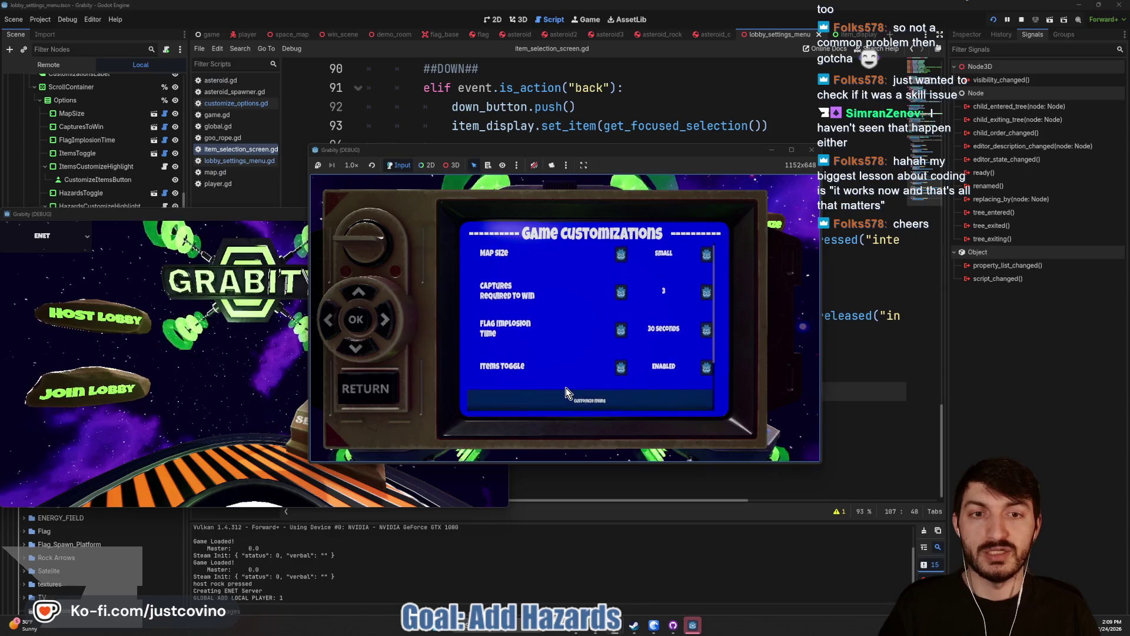
- Move the highlight between Items Toggle and Hazards Toggle, then stop the game
key(Down)
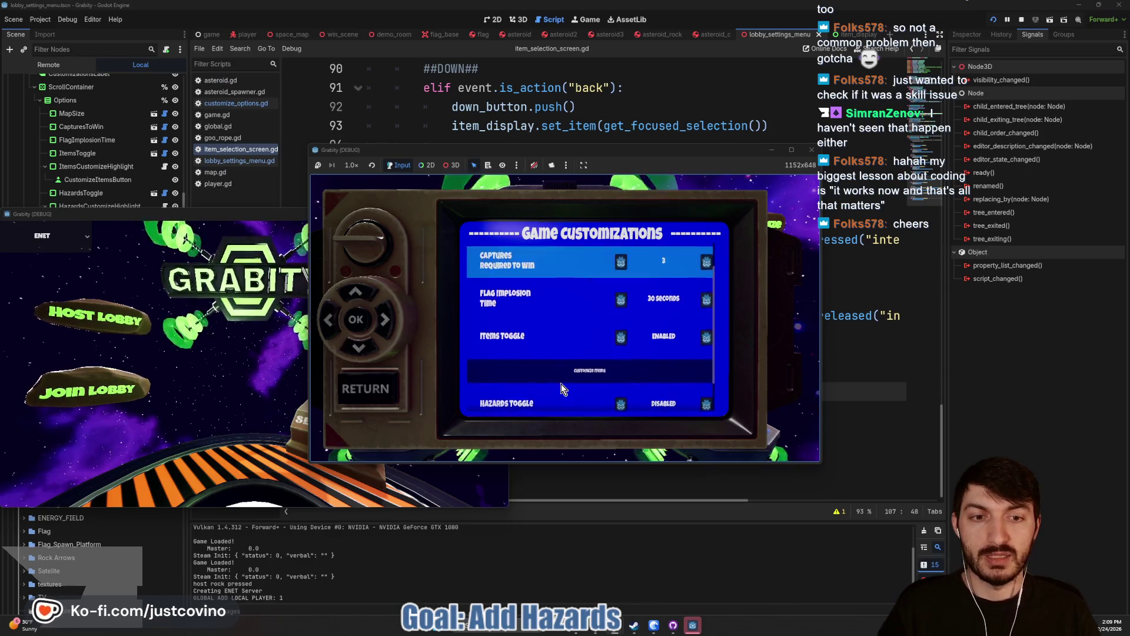
key(Down)
key(Down)
key(Up)
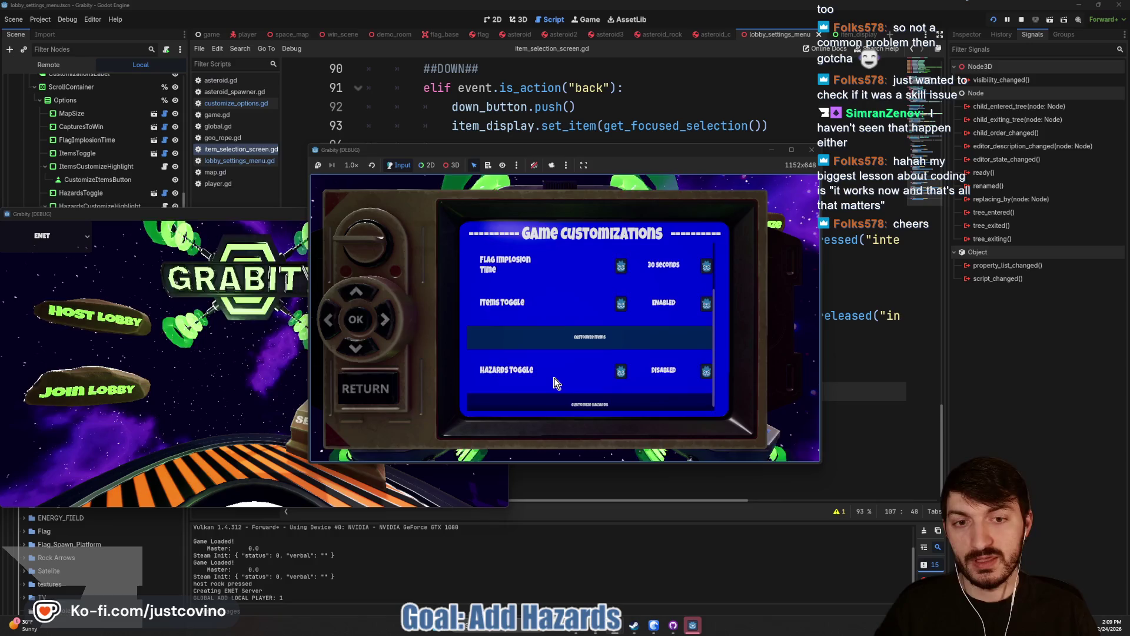
key(Down)
key(Up)
key(Down)
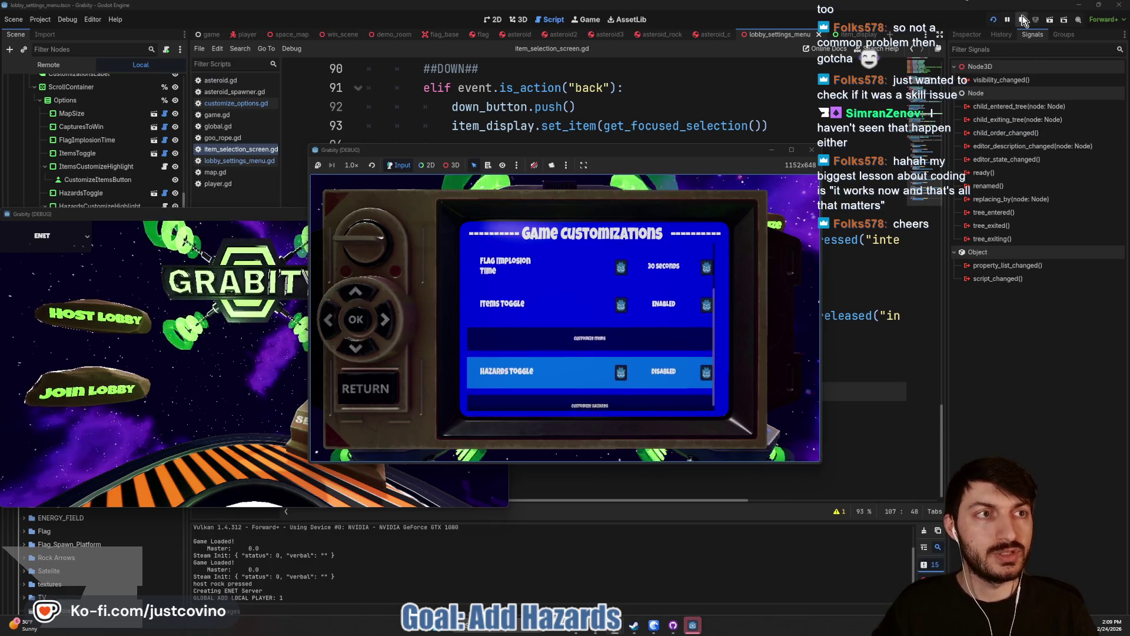
click(1022, 19)
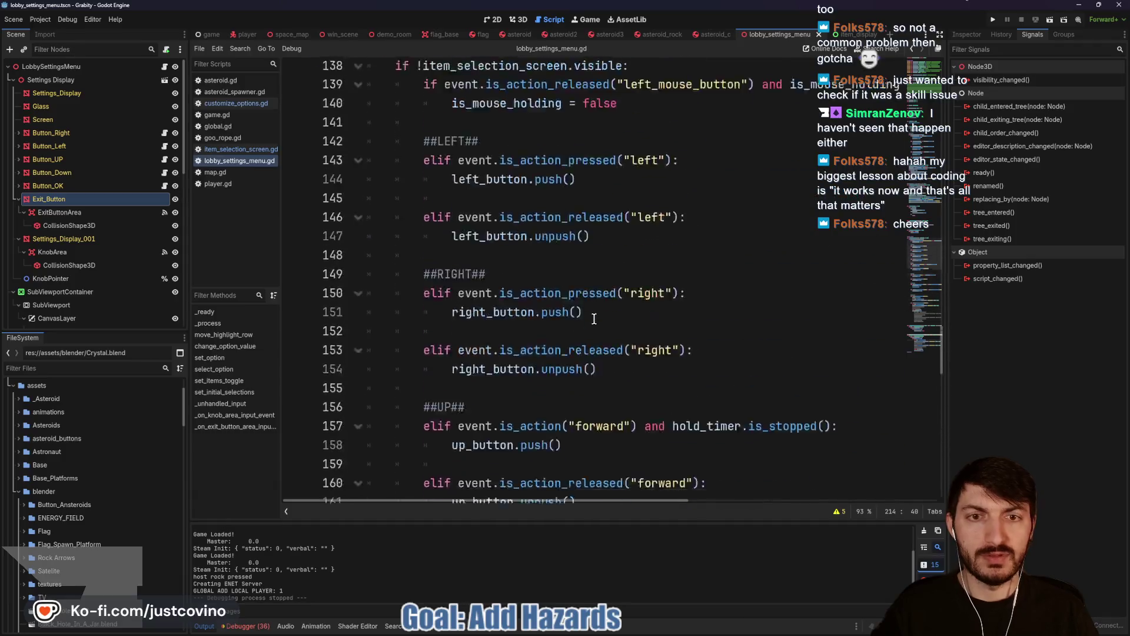
- Change the tween_property duration on line 92 from 0.5 to 0.25 and save the script
scroll(594, 319, up, 3)
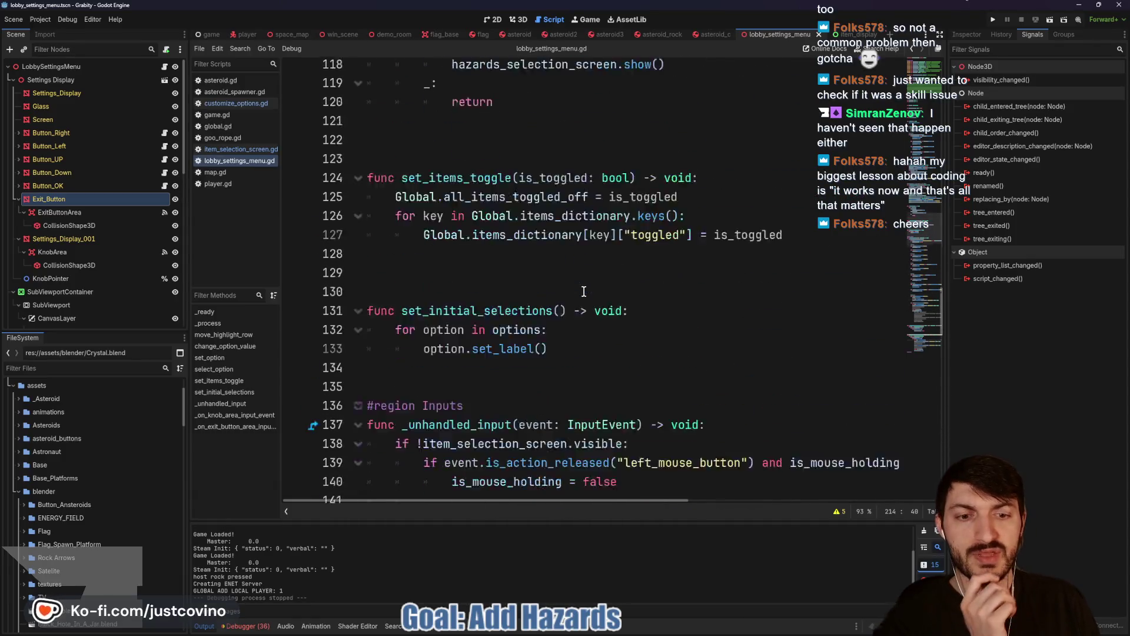
scroll(587, 288, down, 3)
scroll(603, 321, up, 10)
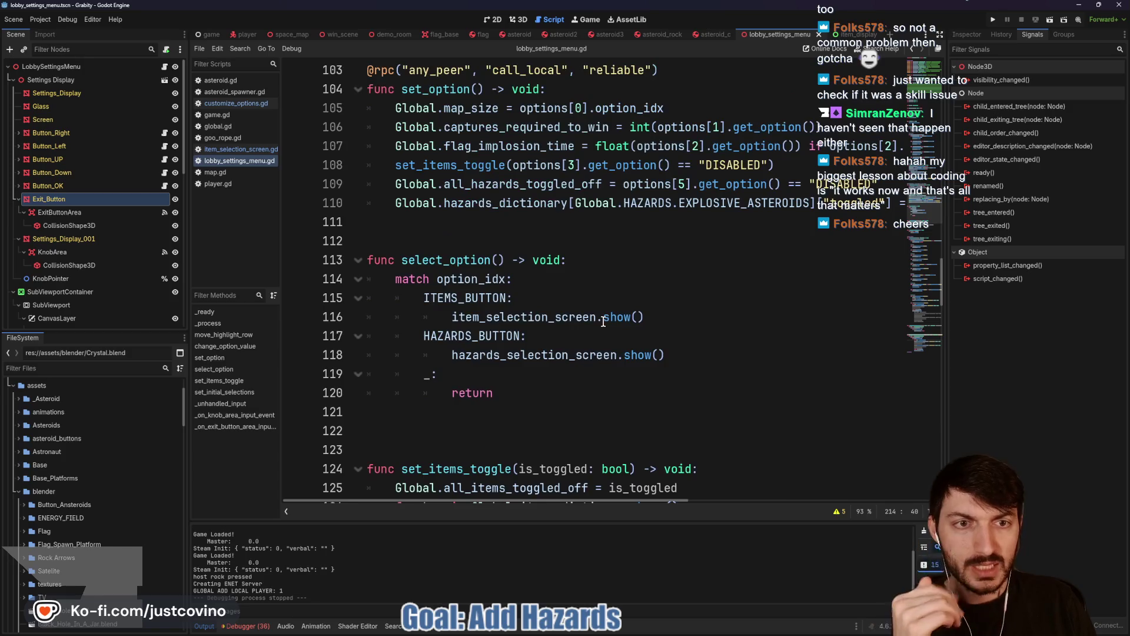
scroll(603, 322, up, 5)
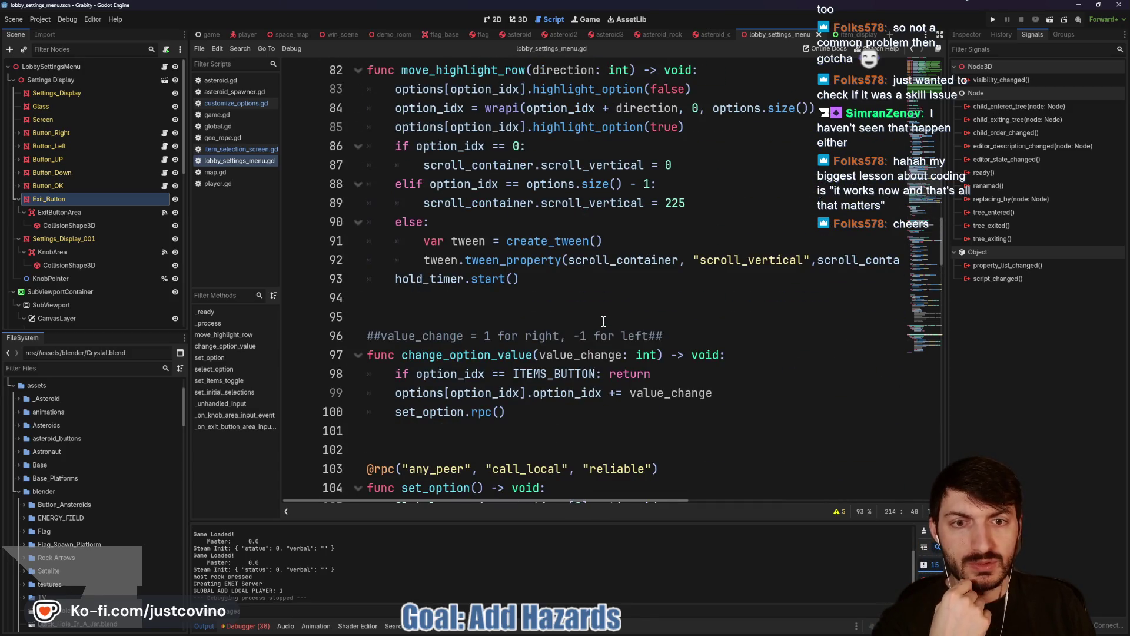
scroll(603, 322, up, 1)
scroll(603, 322, right, 5)
scroll(817, 318, right, 1)
click(845, 317)
text(25)
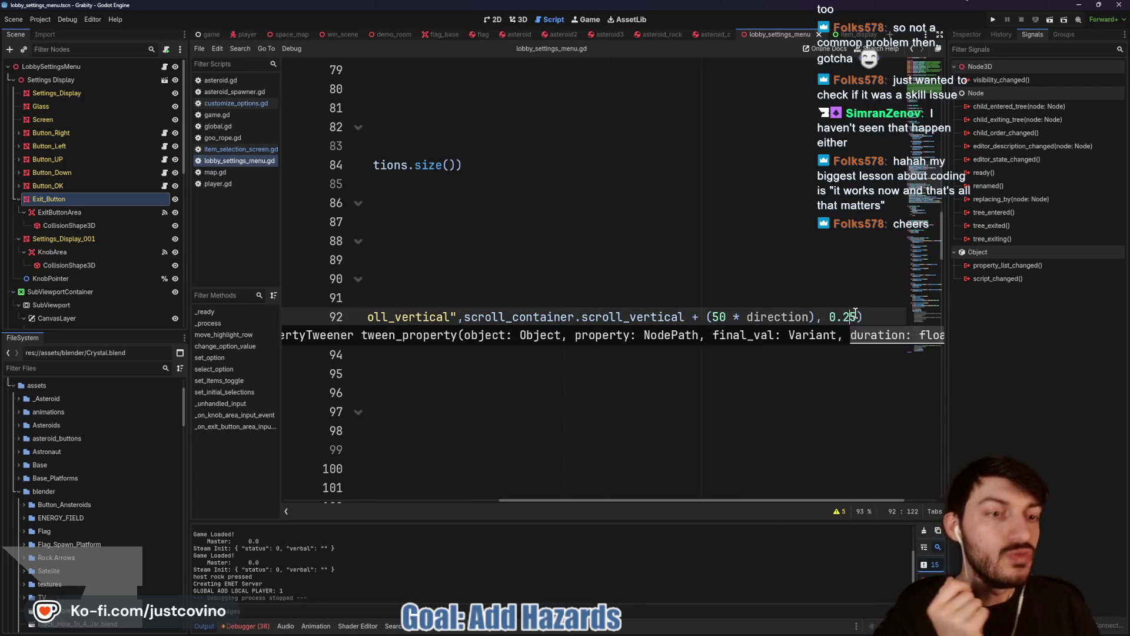
click(729, 299)
key(ctrl+s)
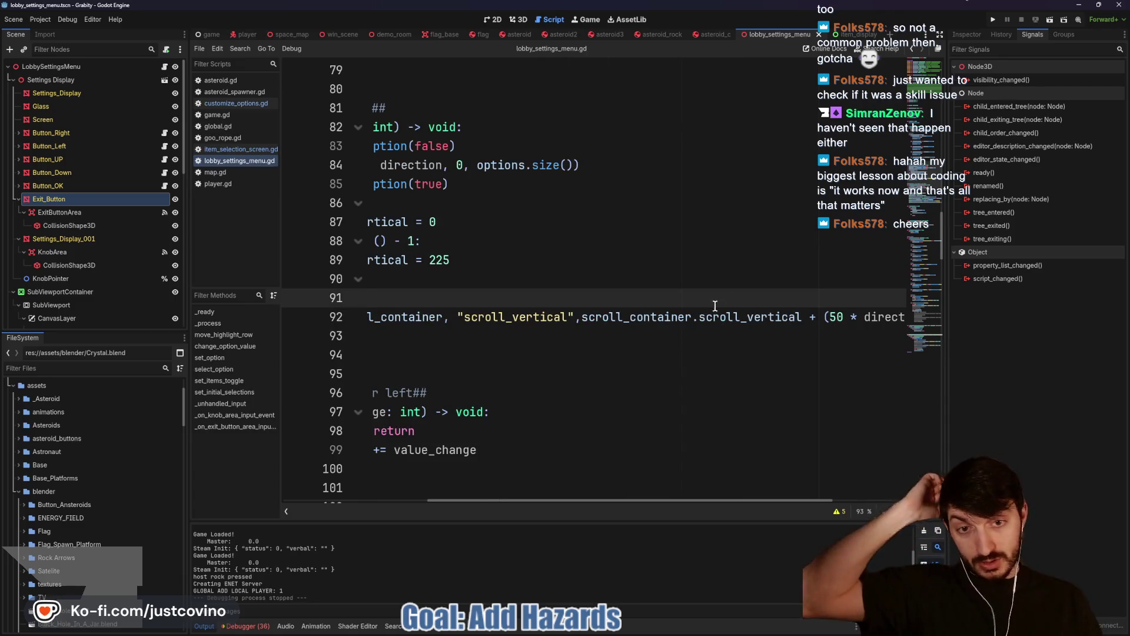
- Switch to the 2D workspace to show the lobby settings menu scene
scroll(717, 308, left, 3)
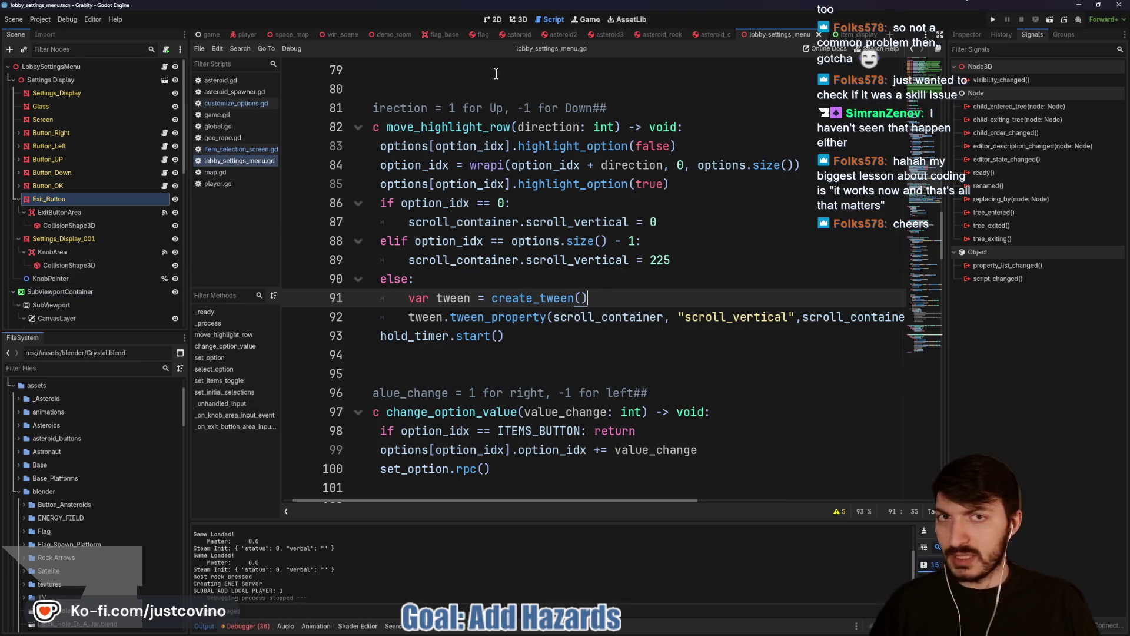
click(494, 23)
scroll(105, 286, down, 1)
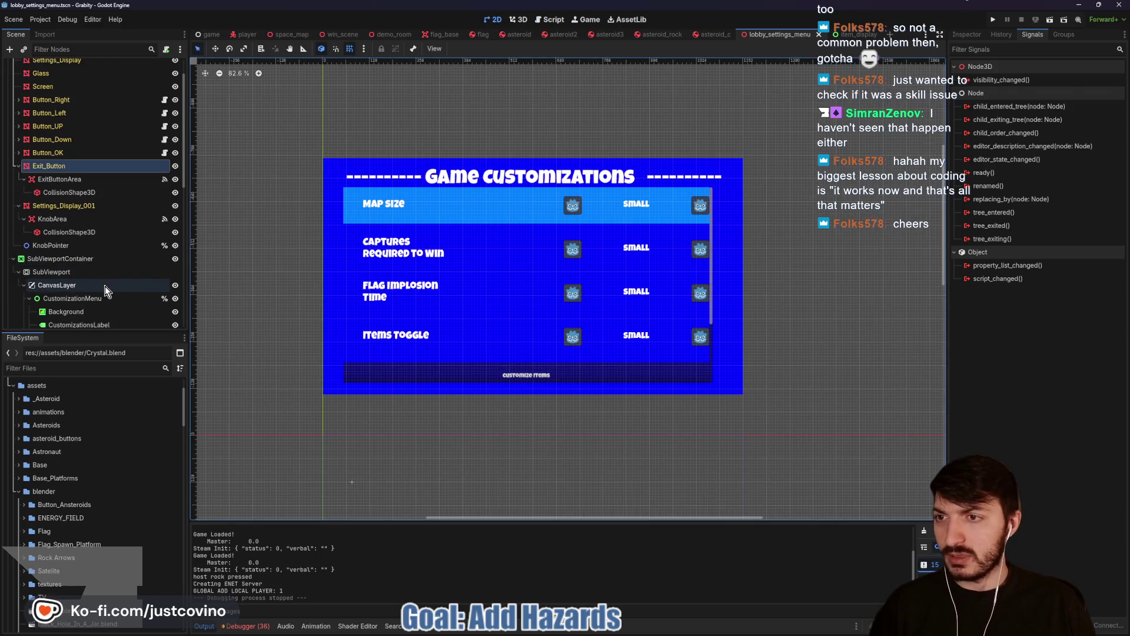
- Launch the project again with Run Project to test the lobby settings menu
scroll(104, 286, down, 7)
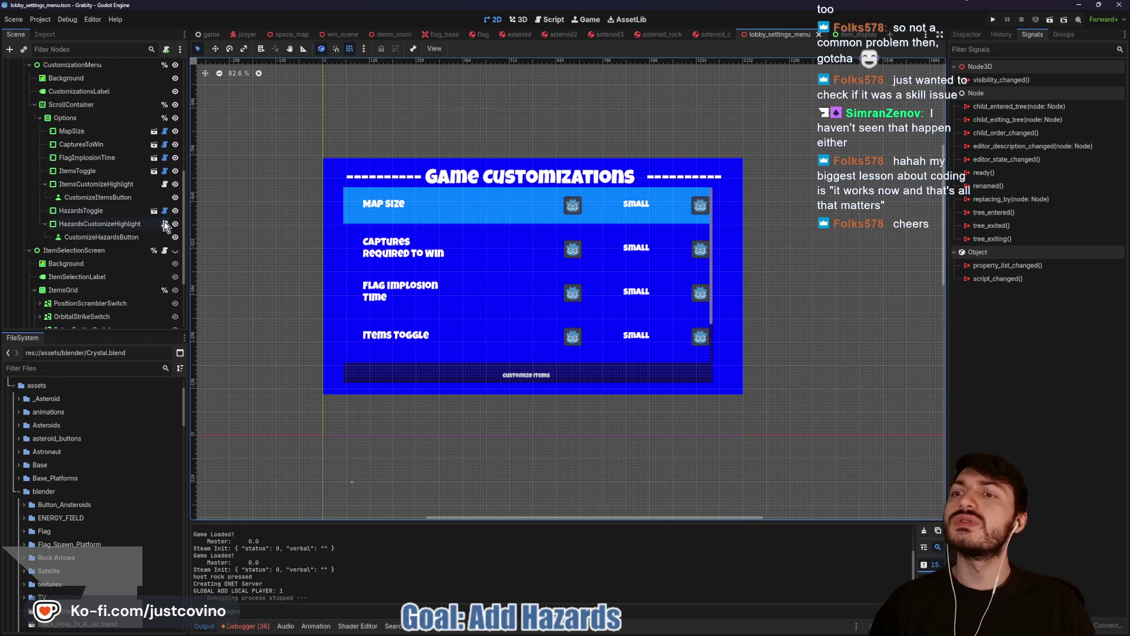
click(993, 20)
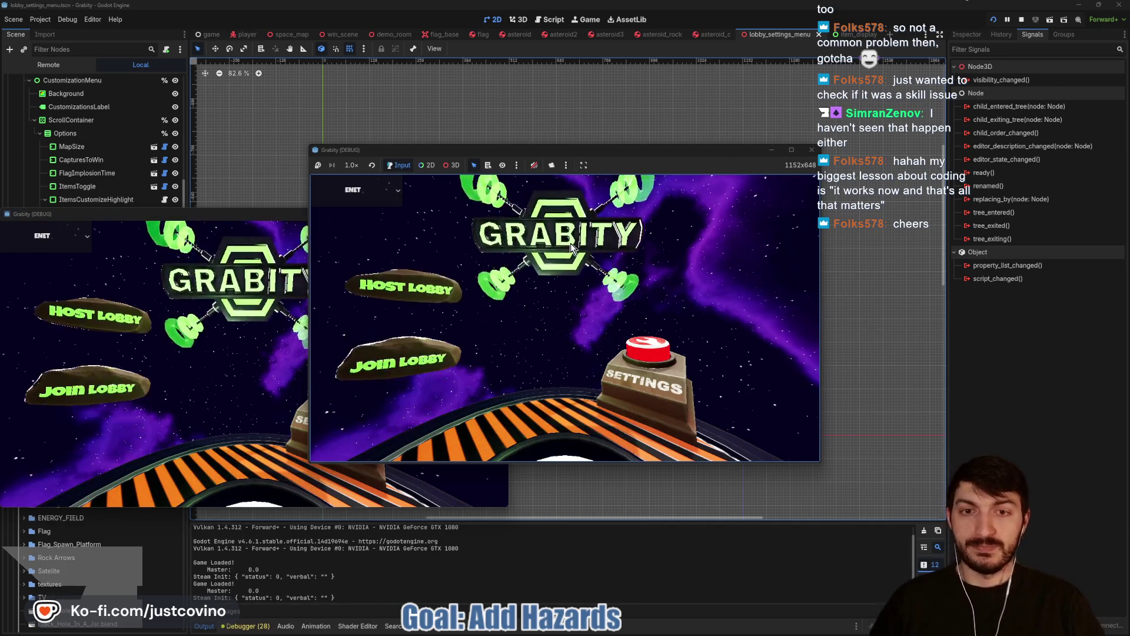
- Host a lobby, open Game Customizations, and open the item selection screen
click(422, 260)
click(562, 280)
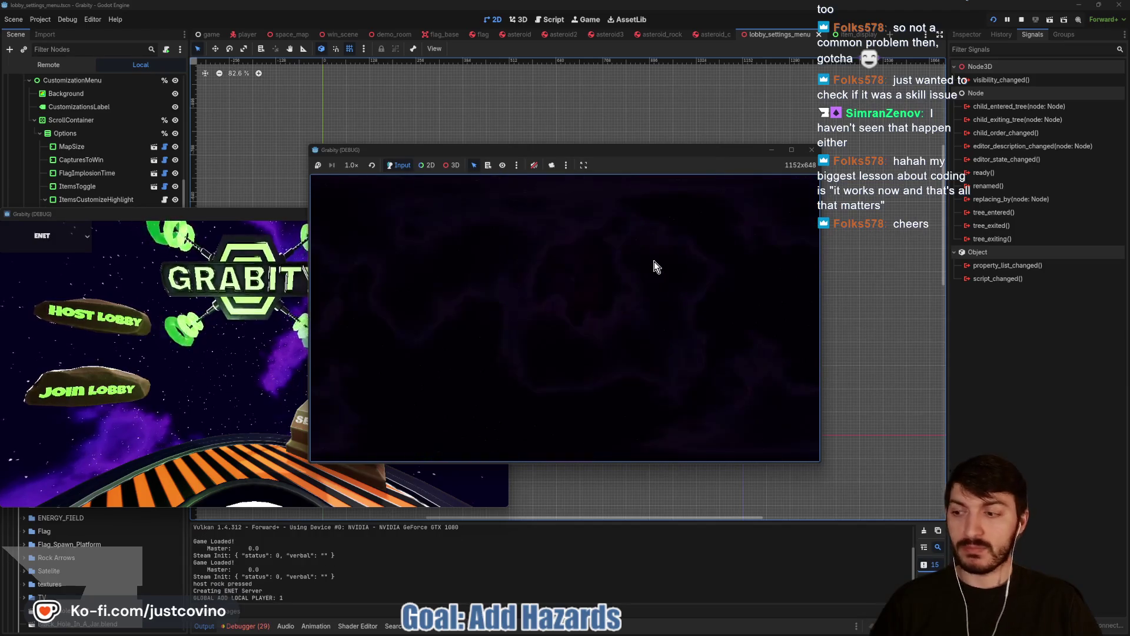
click(743, 231)
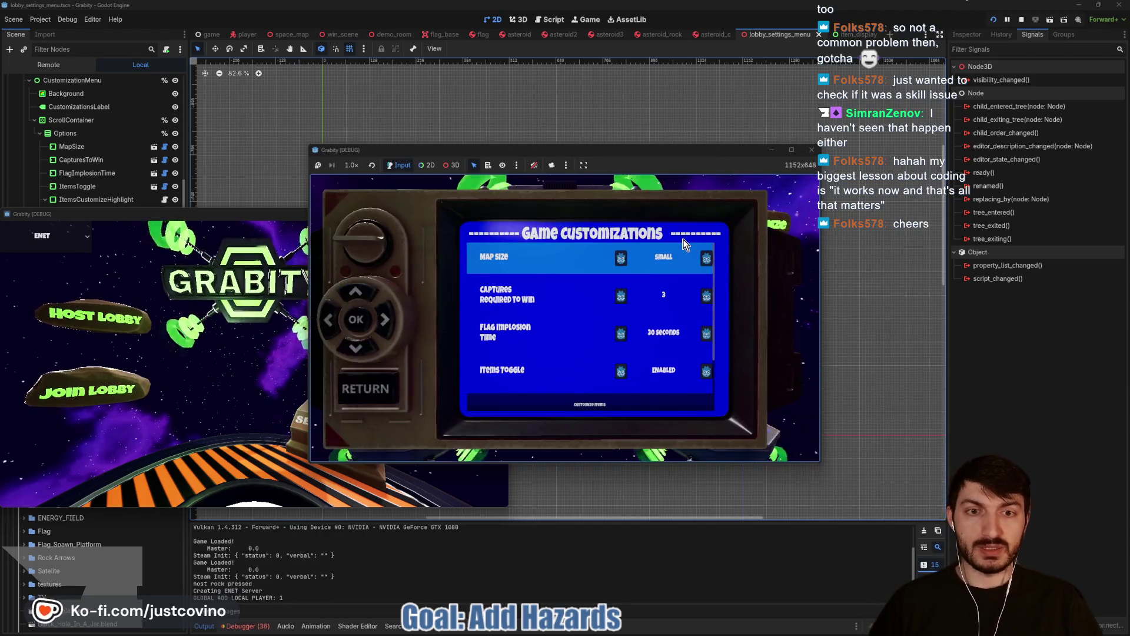
key(Down)
key(Down)
key(Down)
key(Return)
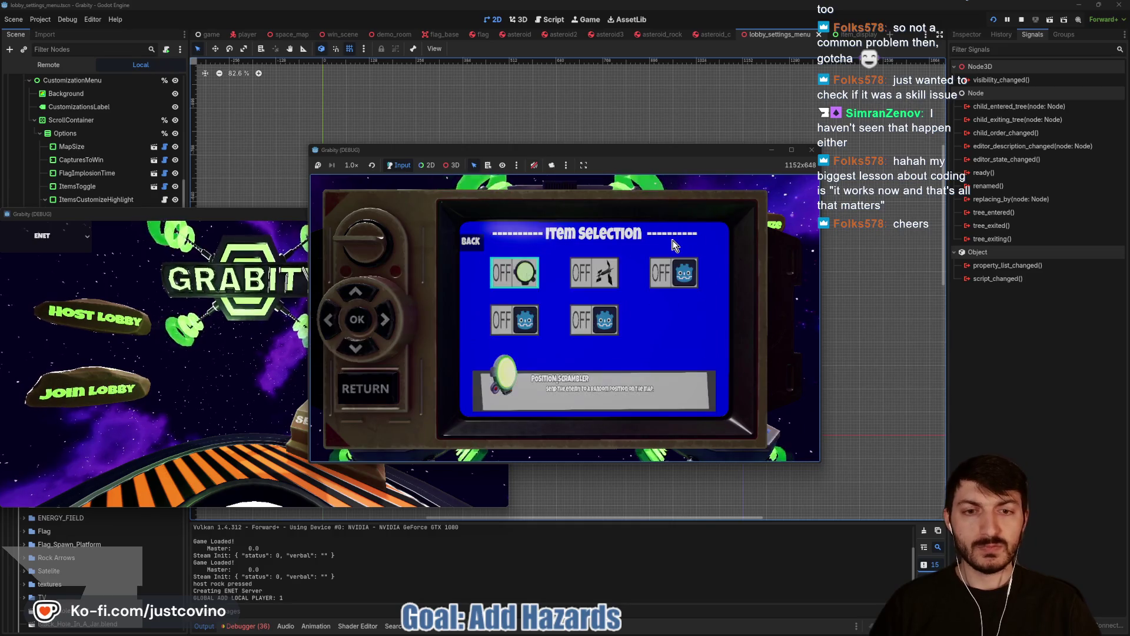
- Toggle five items on in Item Selection, then return to Game Customizations
key(Return)
key(Right)
key(Return)
key(Right)
key(Return)
key(Down)
key(Return)
key(Left)
key(Return)
key(Escape)
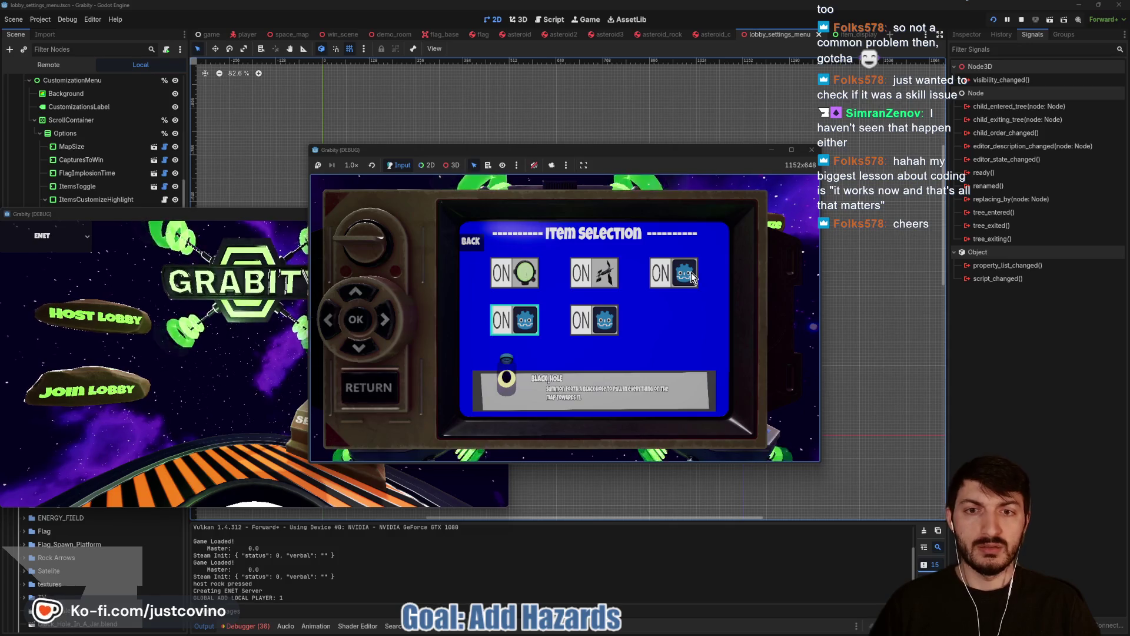
- Reopen Item Selection from the customize items row, then stop the game with F8
scroll(684, 270, down, 2)
scroll(684, 271, up, 3)
scroll(684, 271, down, 3)
scroll(645, 275, up, 3)
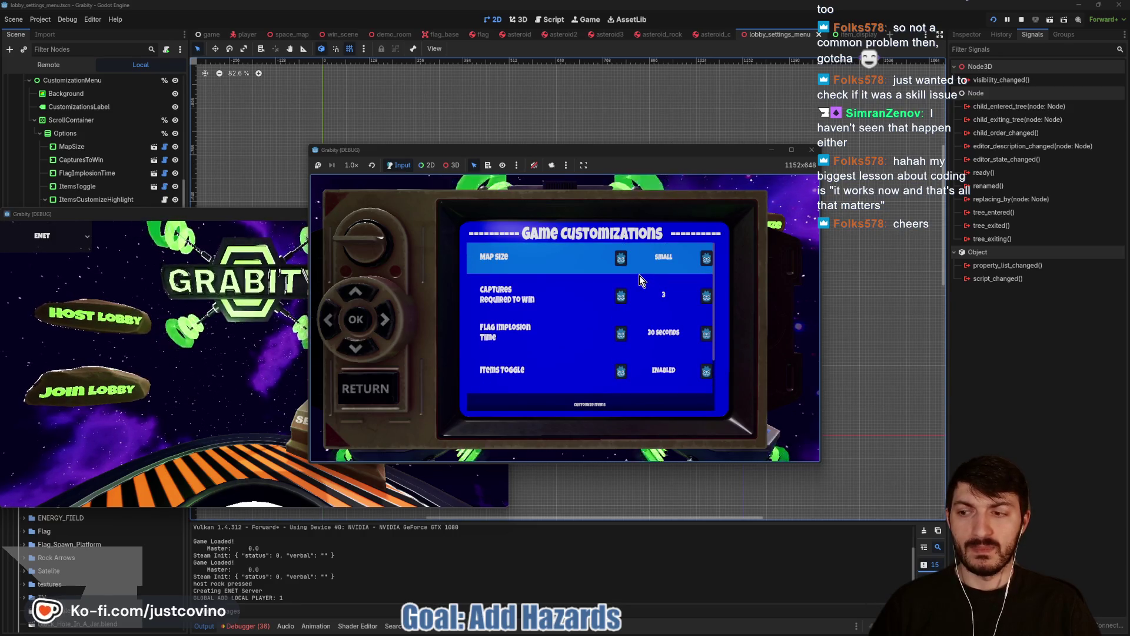
scroll(637, 278, down, 2)
scroll(637, 278, down, 1)
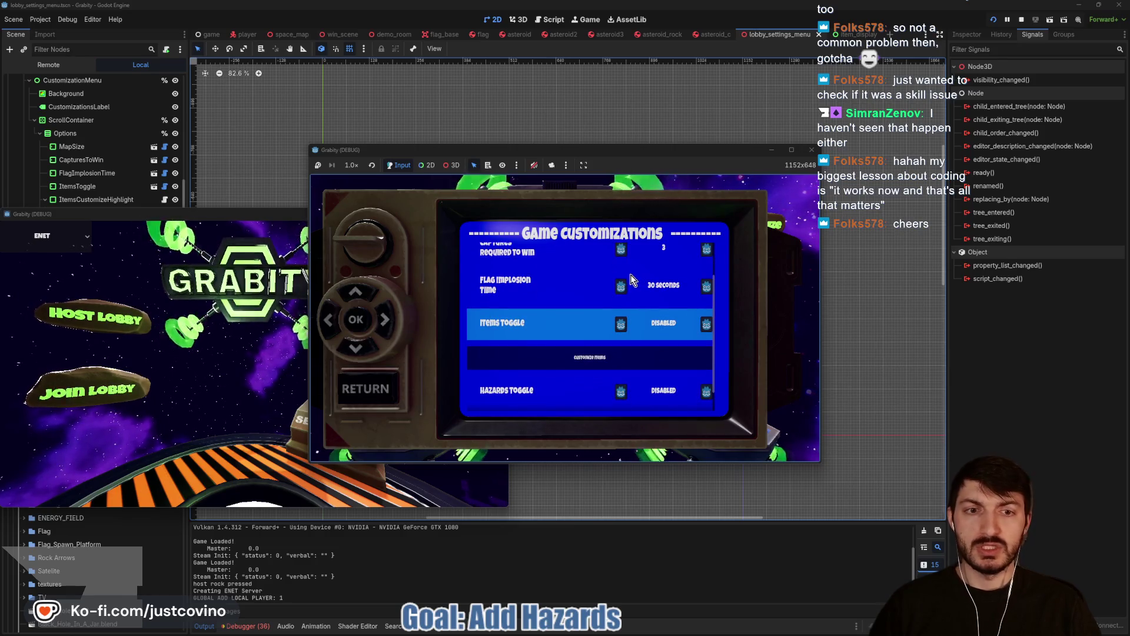
scroll(631, 279, down, 1)
key(Return)
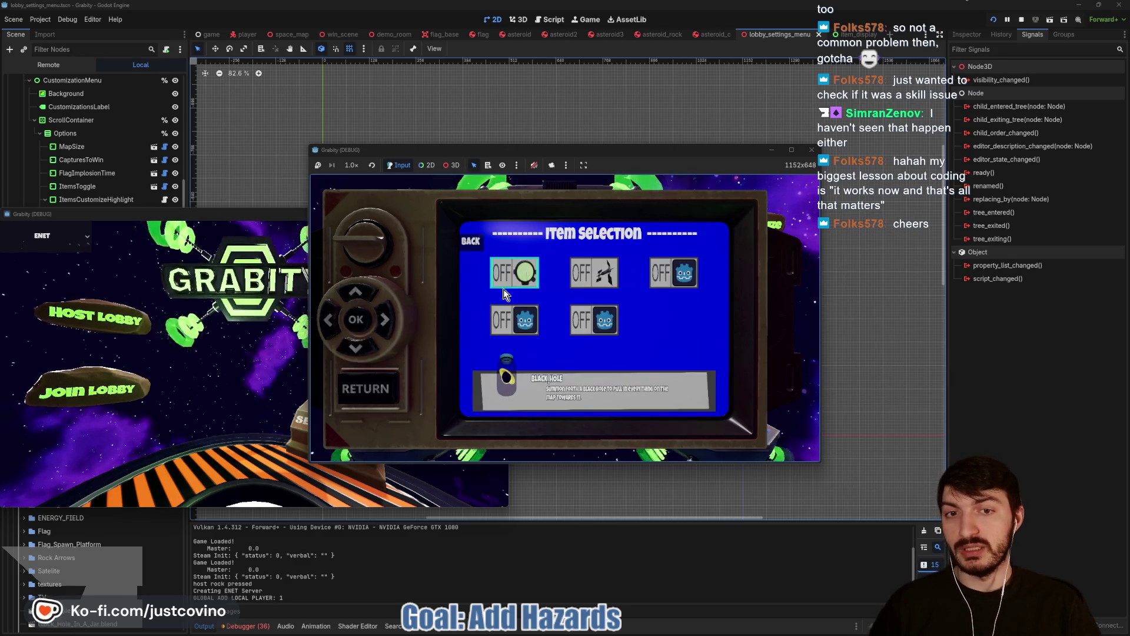
key(F8)
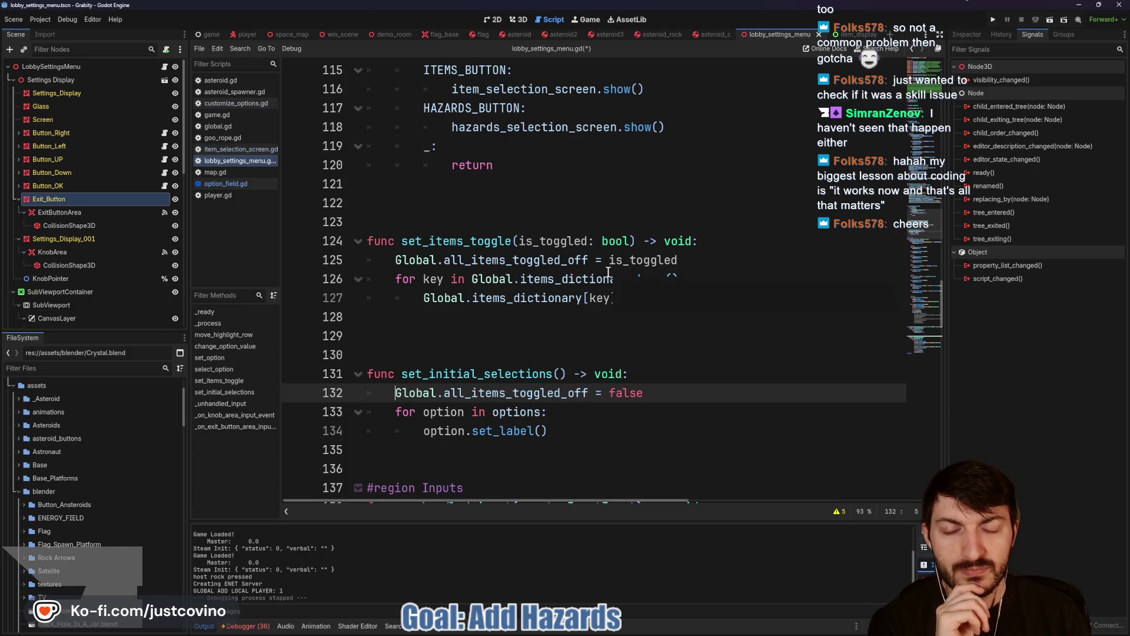
- Type the header 'func check_items_toggled() -> bool:' on empty line 129
click(492, 336)
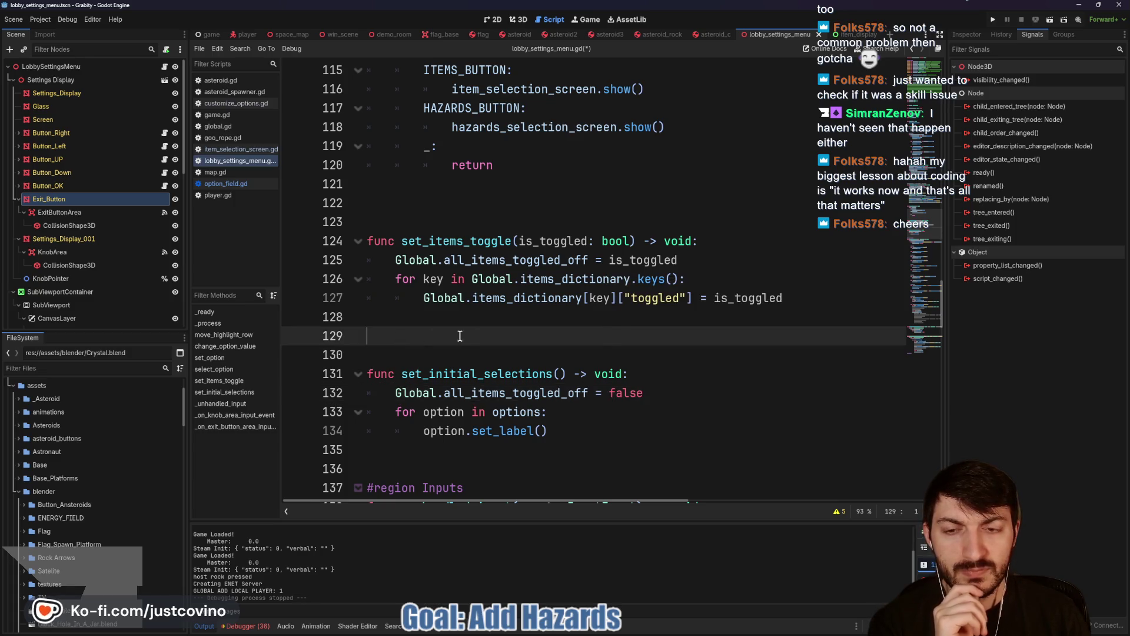
text(func check_items)
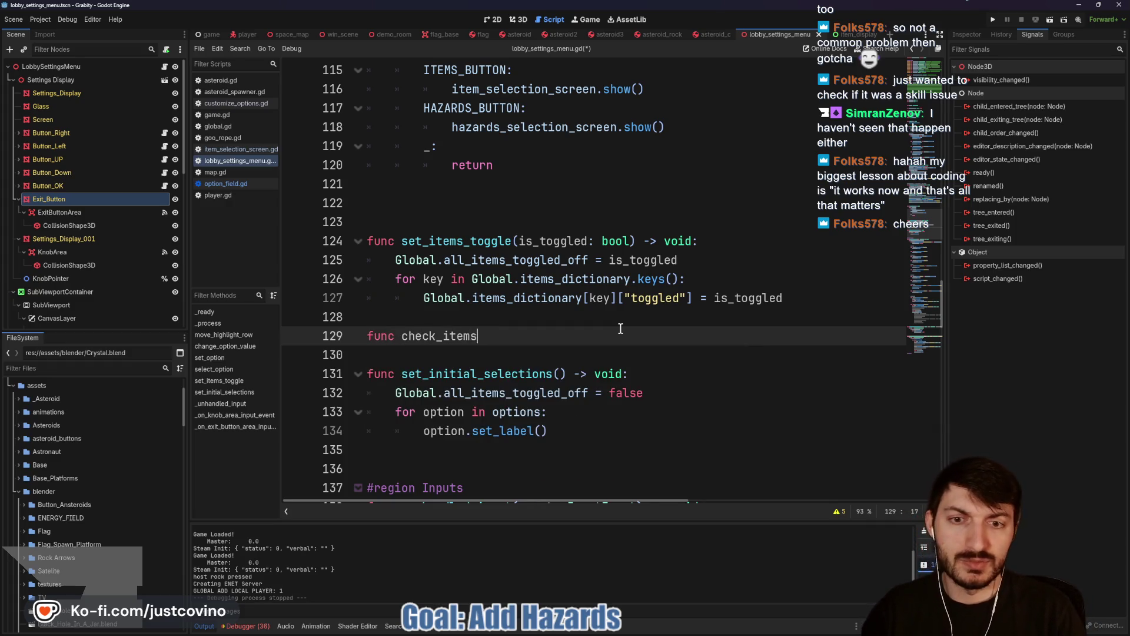
text(_toggled())
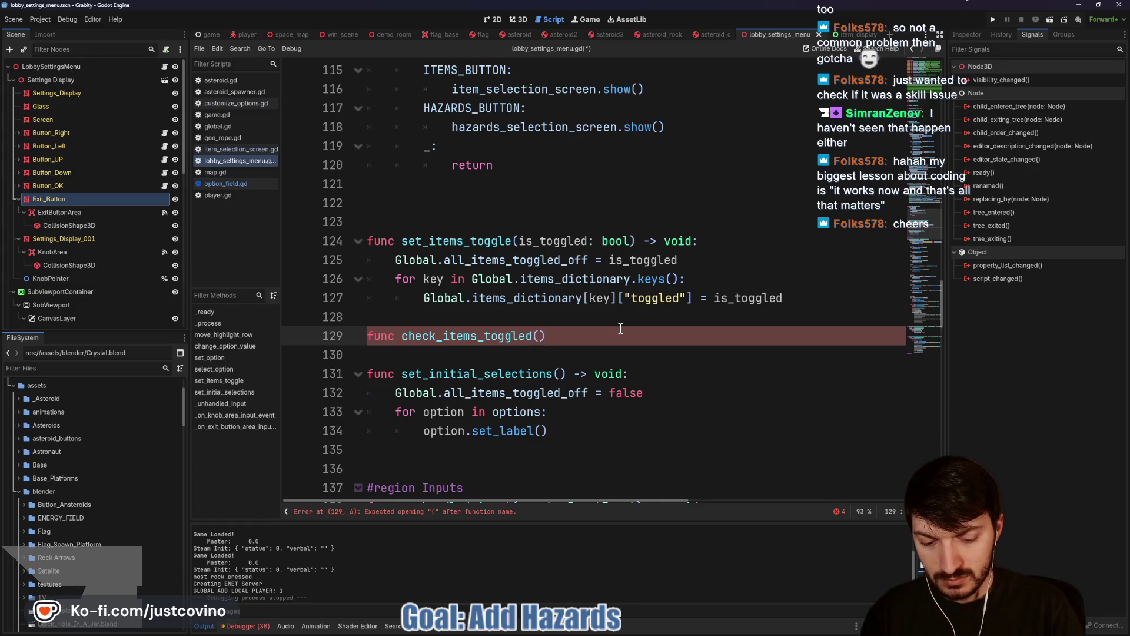
text( -> bool:)
- Loop over Global.items_dictionary.keys() and check each item's ["toggled"] == true
key(Return)
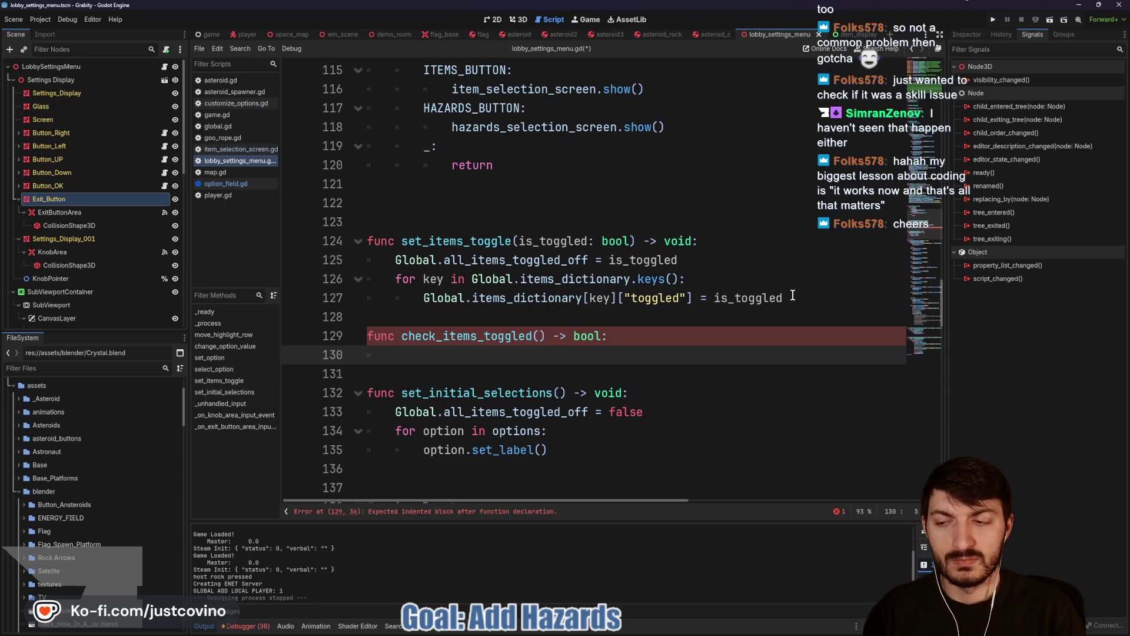
text(for key in )
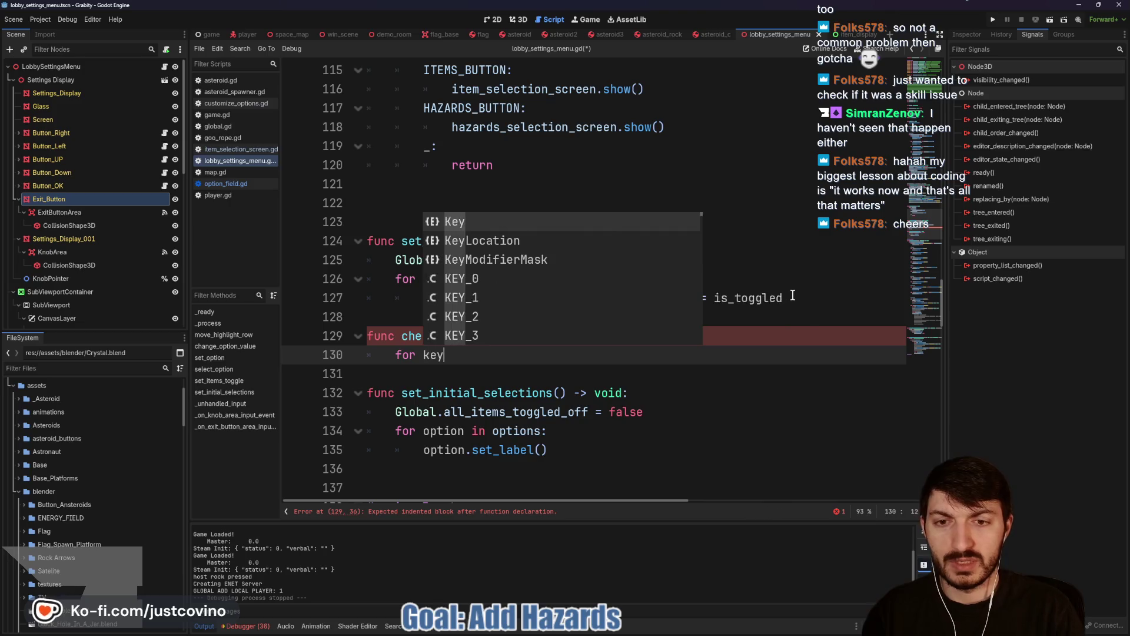
text(Global.item)
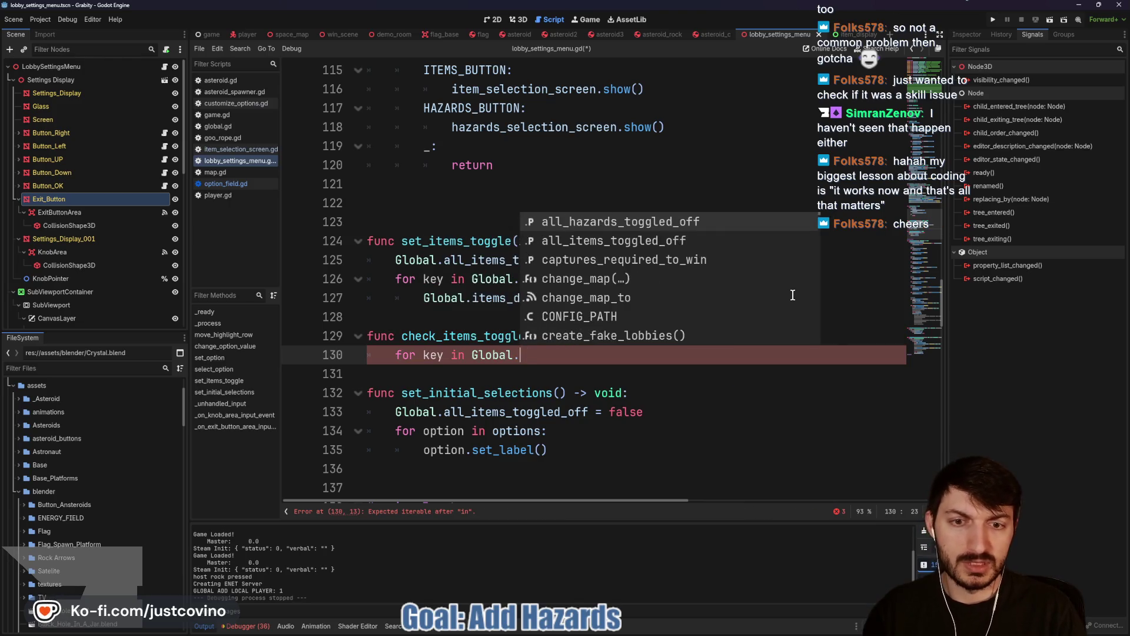
key(Return)
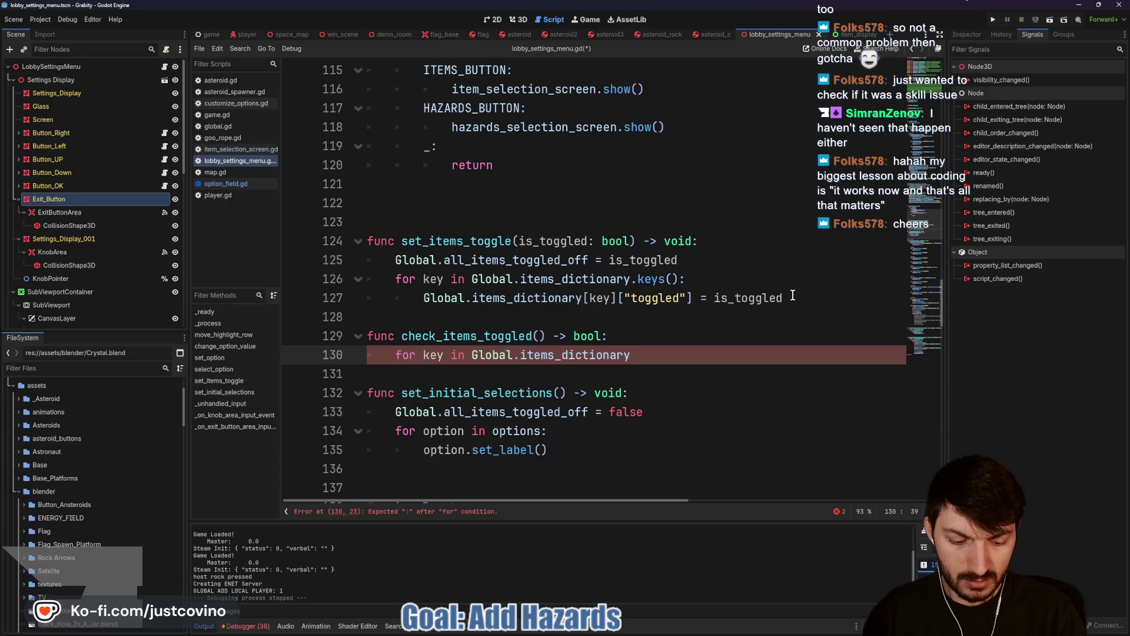
text(.keys)
key(Return)
text(:)
key(Return)
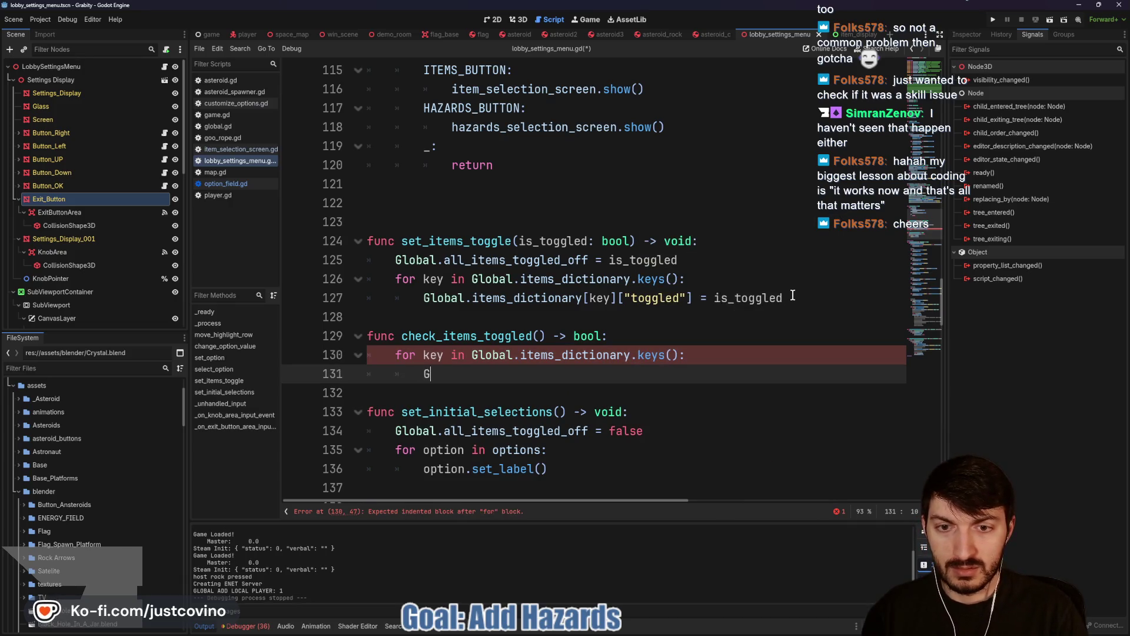
text(lobal.item)
key(Return)
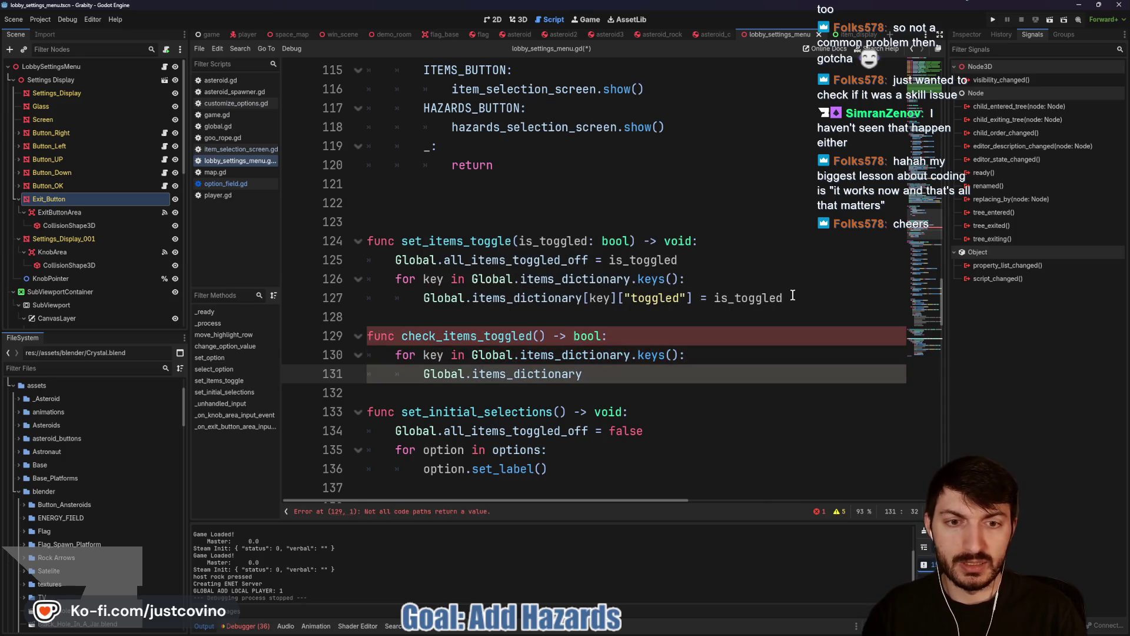
text([key]["toggled"])
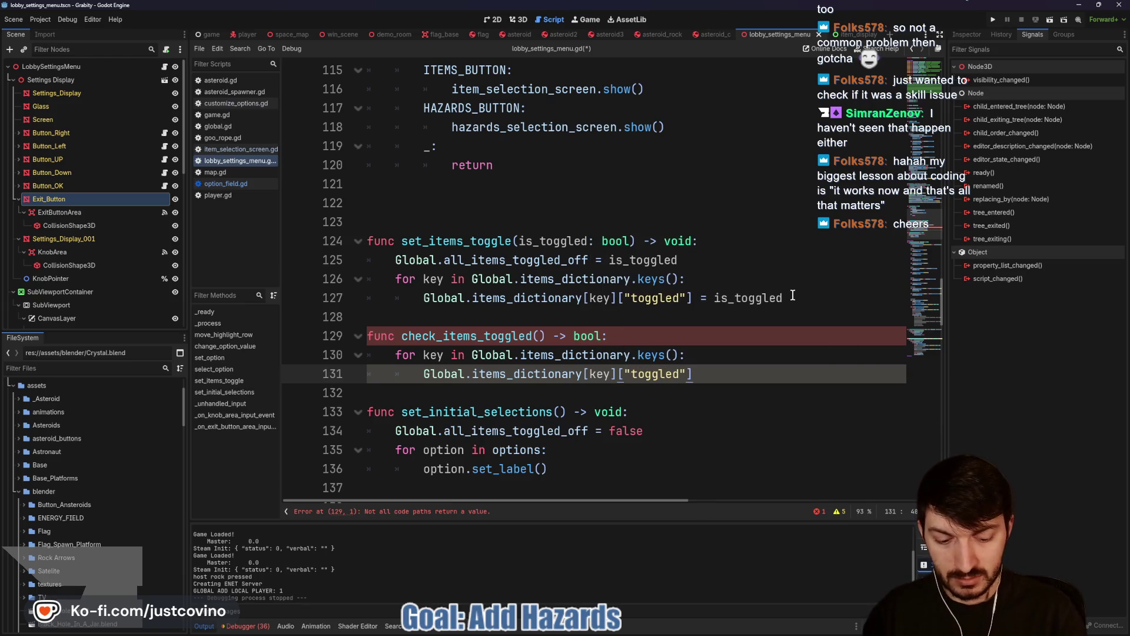
text( == true)
- Make the check an if statement returning true, followed by return false
click(425, 373)
text(if)
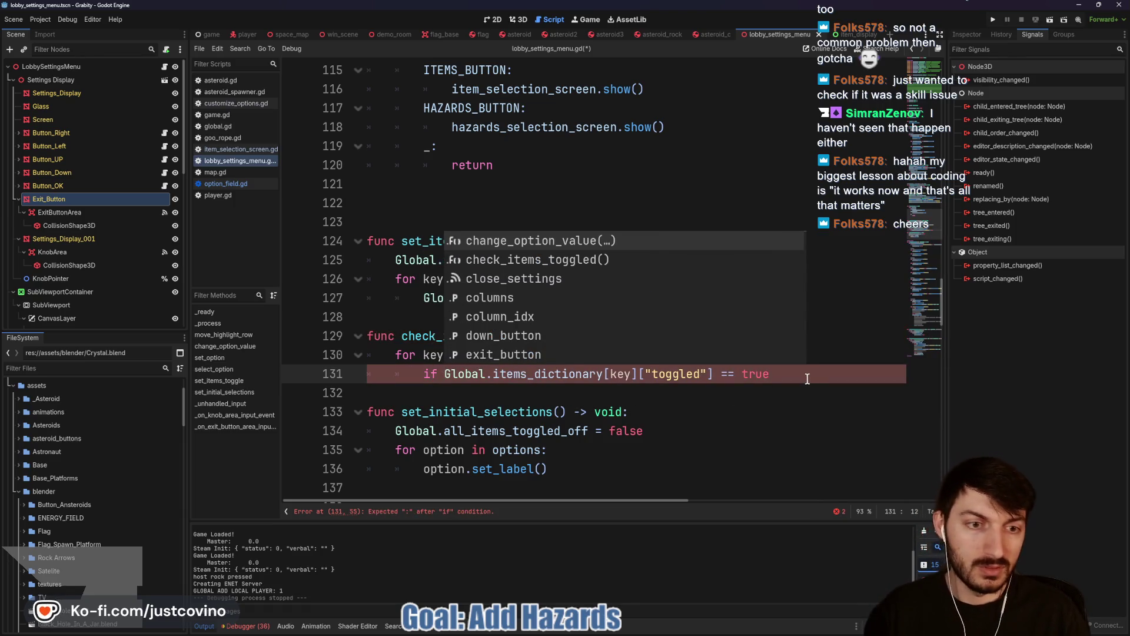
click(808, 379)
key(Return)
text(return)
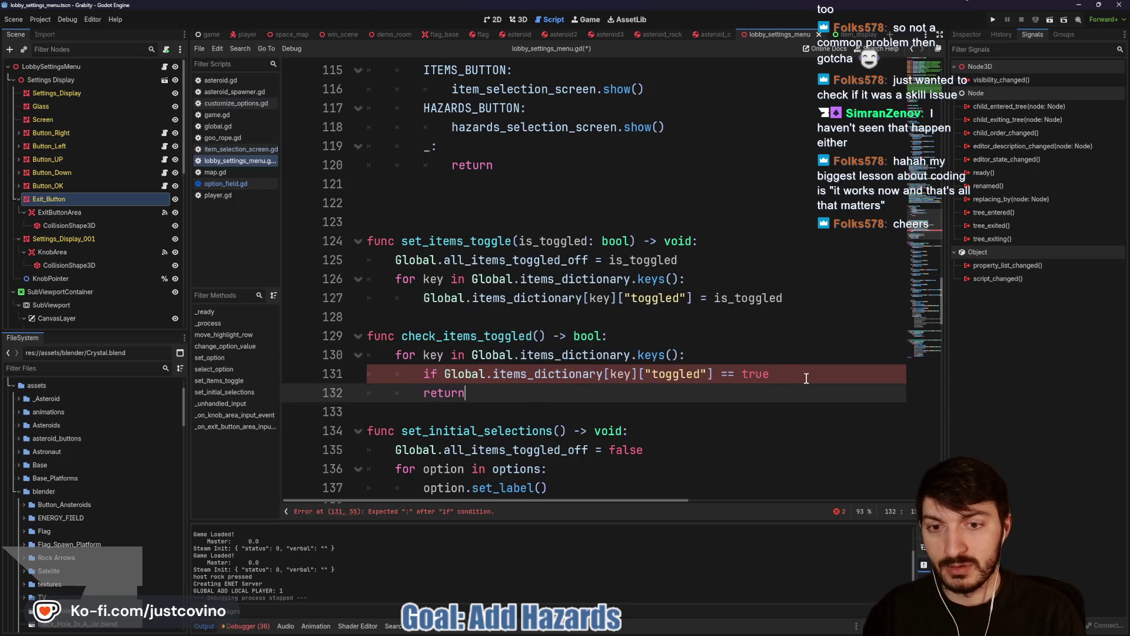
key(BackSpace)
key(BackSpace)
key(BackSpace)
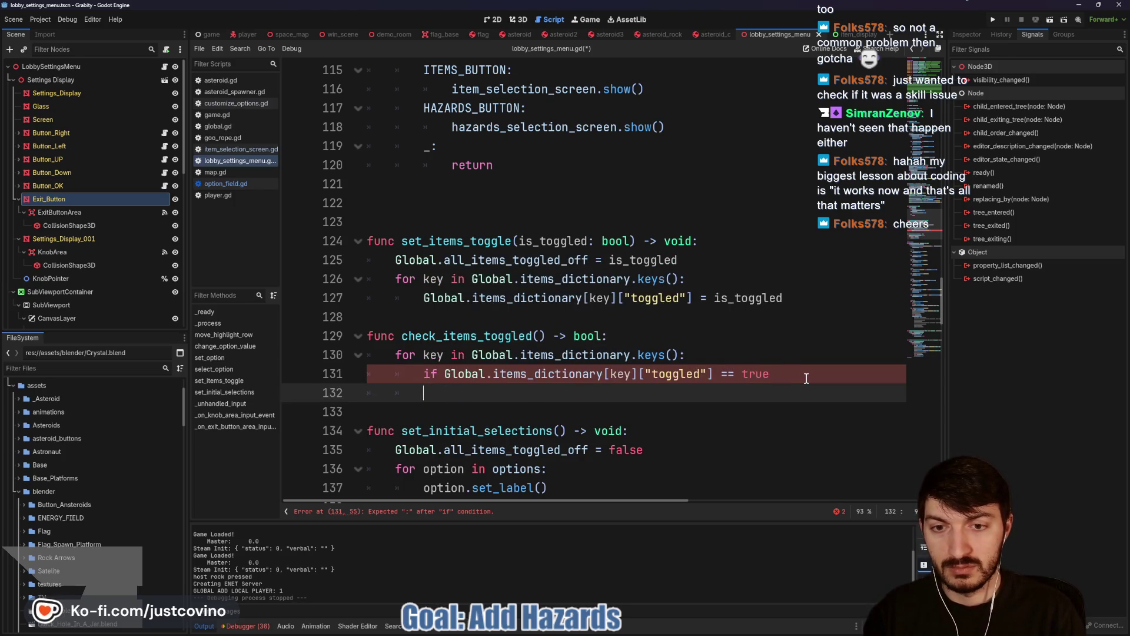
text(return true)
key(Return)
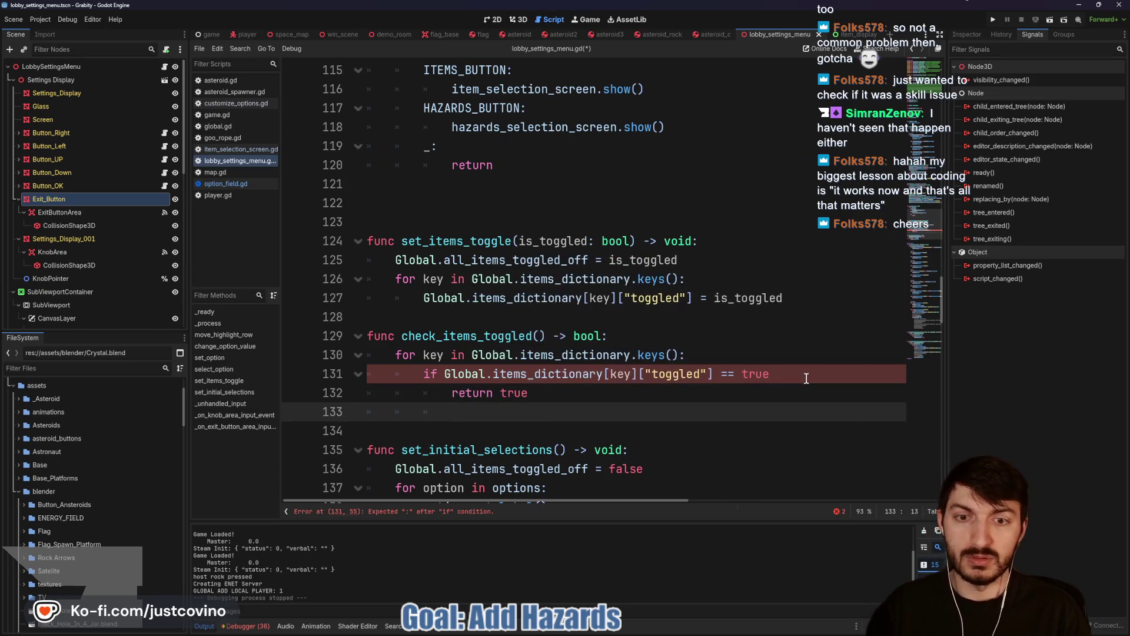
text(e)
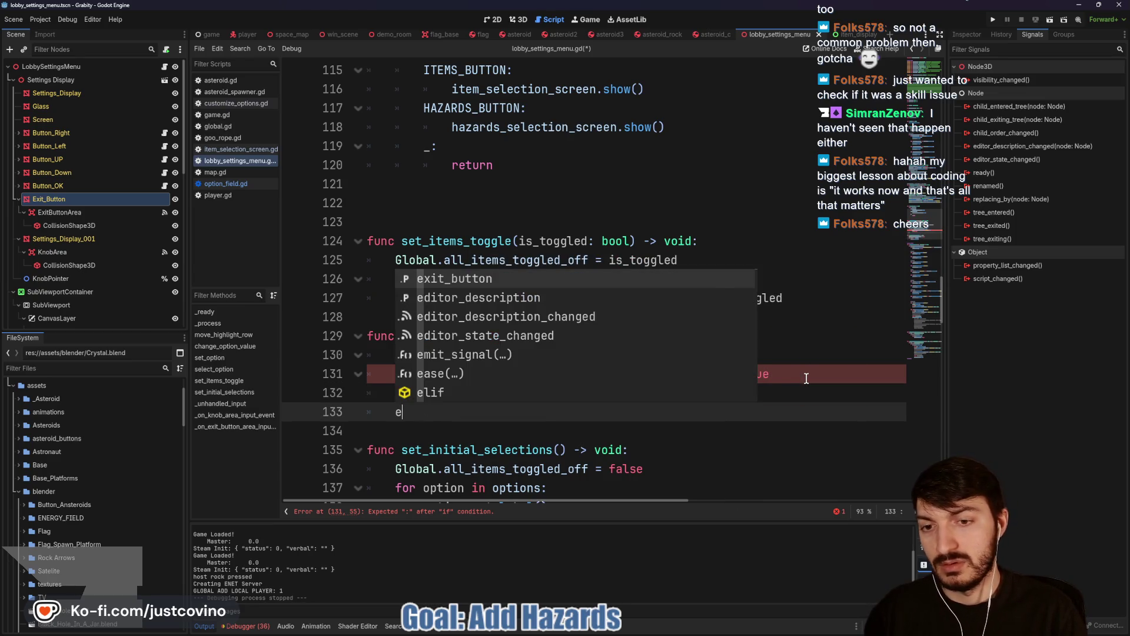
key(BackSpace)
text(return false)
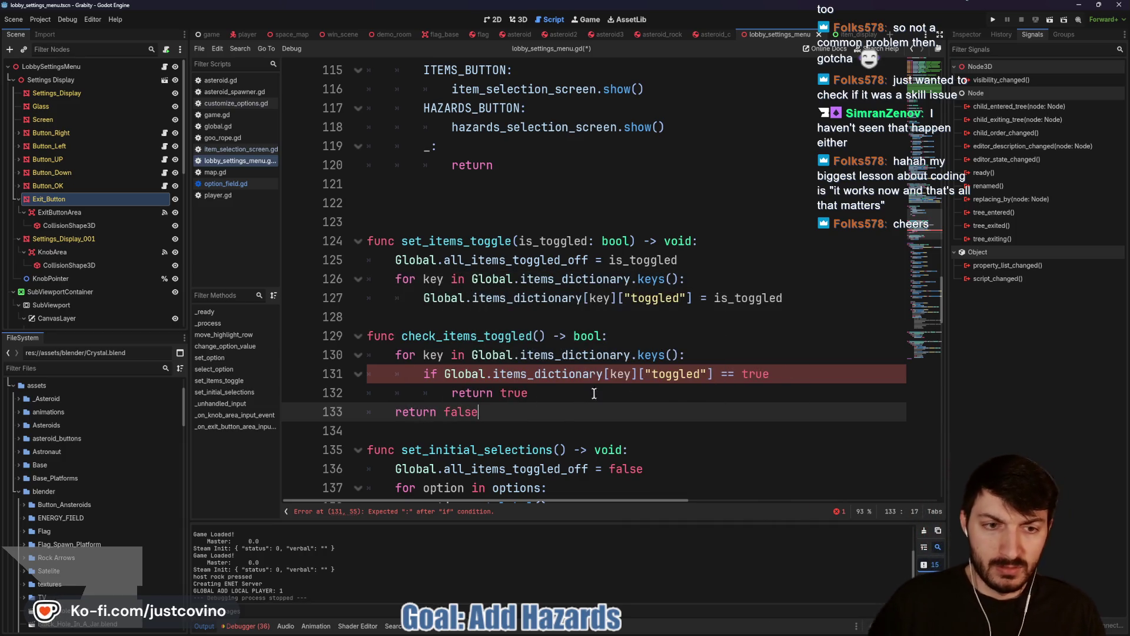
- Set Global.all_items_toggled_off = false inside the if block
click(789, 375)
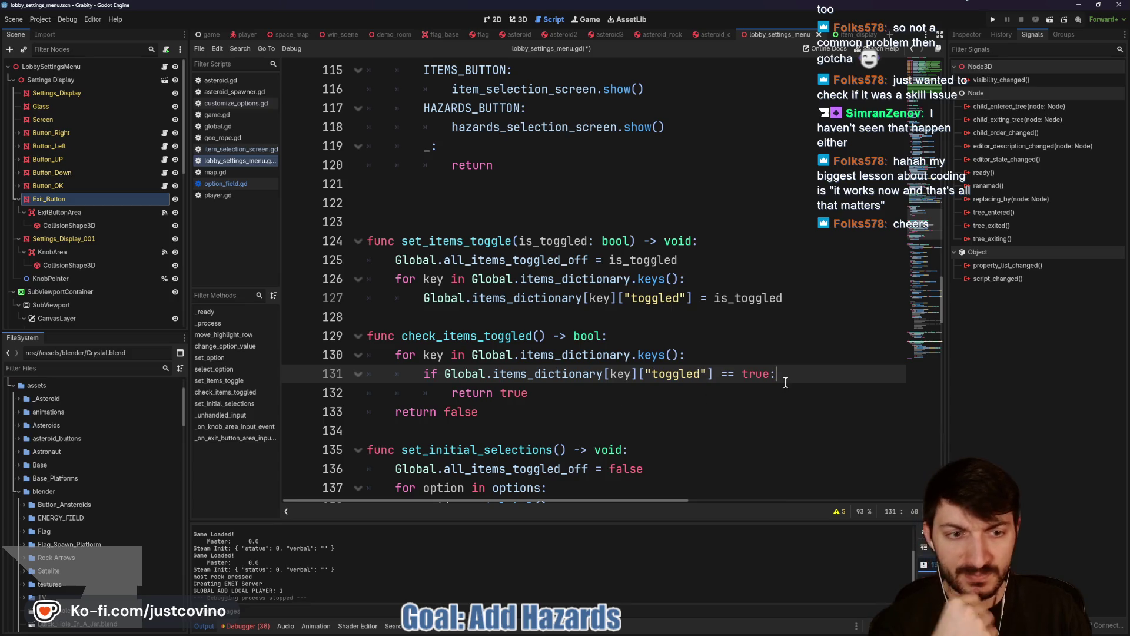
key(Return)
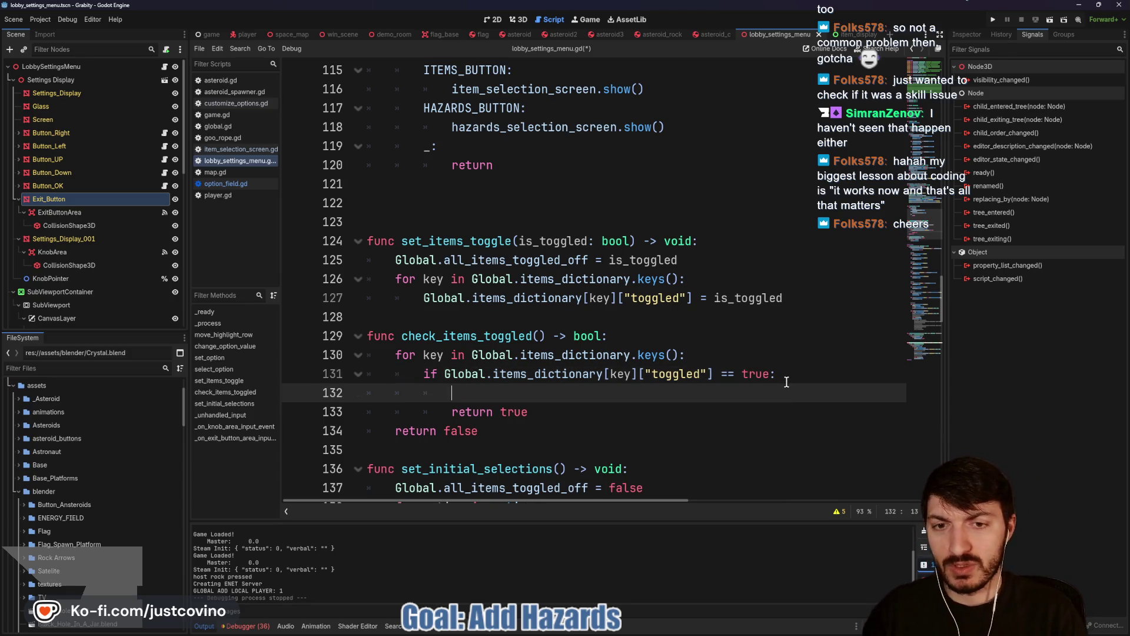
text(Global.)
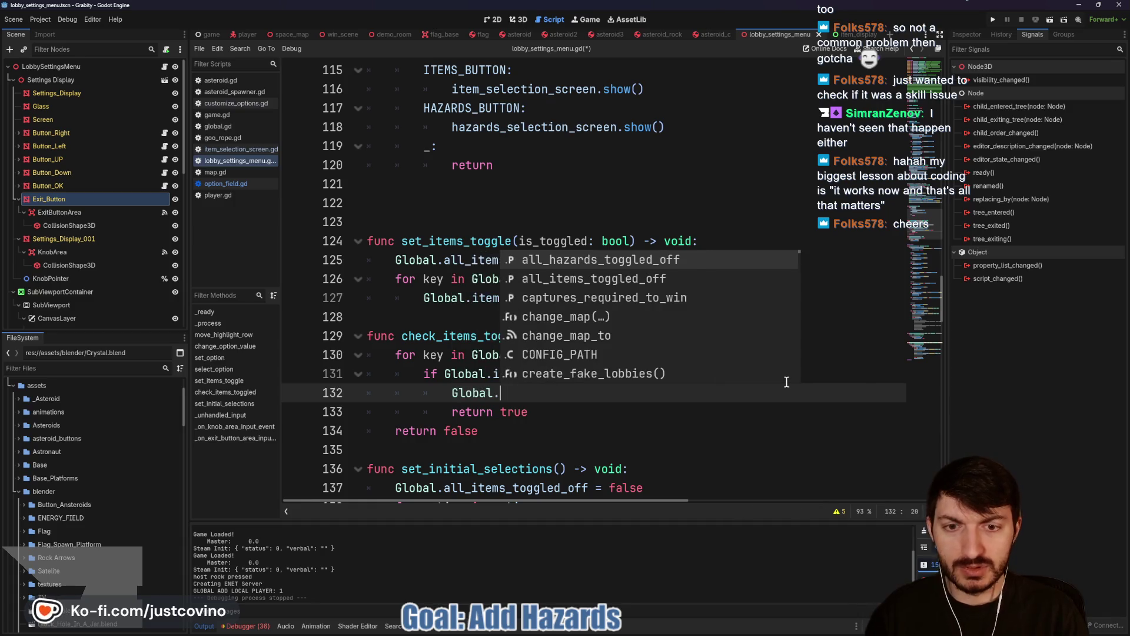
key(Down)
key(Return)
text(= false)
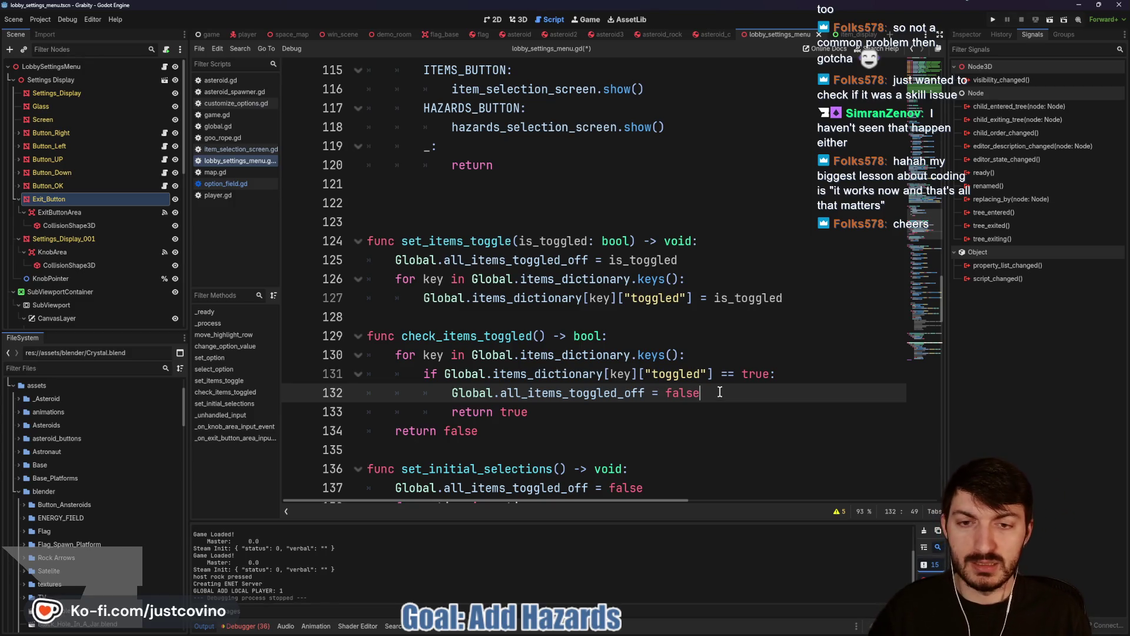
- Add blank lines before and after check_items_toggled for spacing
click(472, 448)
key(Return)
key(Return)
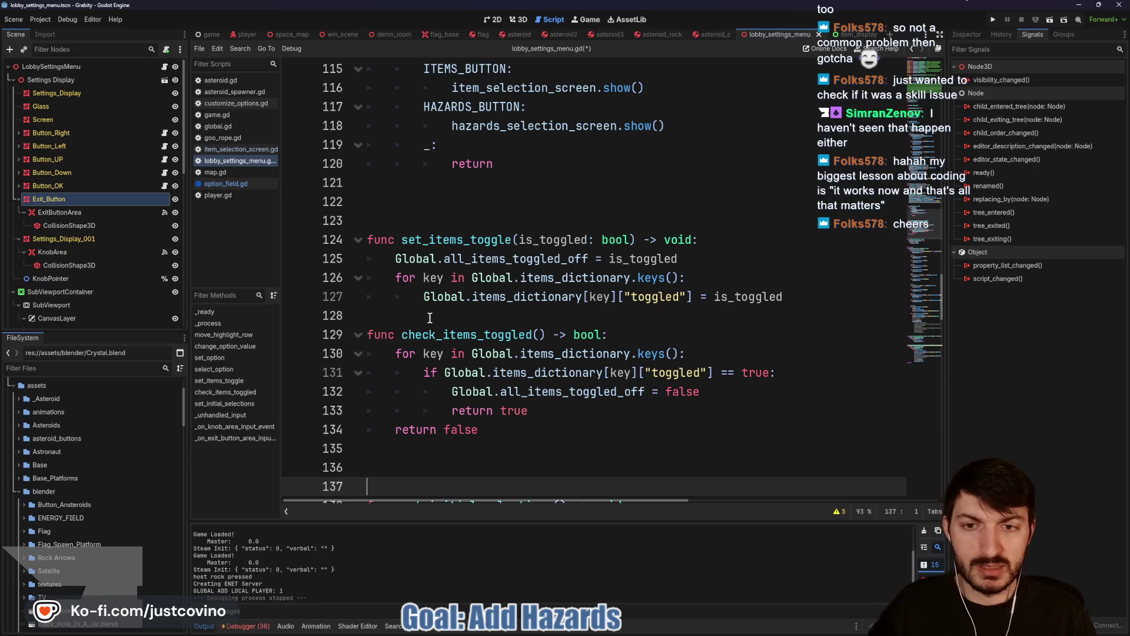
click(430, 318)
key(Return)
click(718, 410)
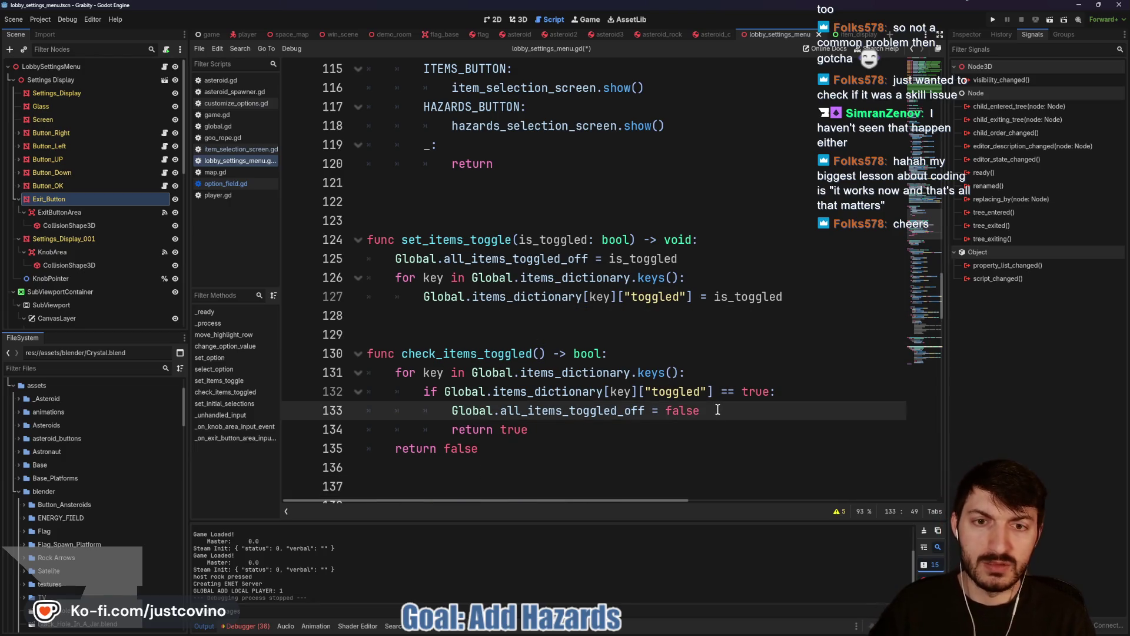
scroll(706, 389, up, 6)
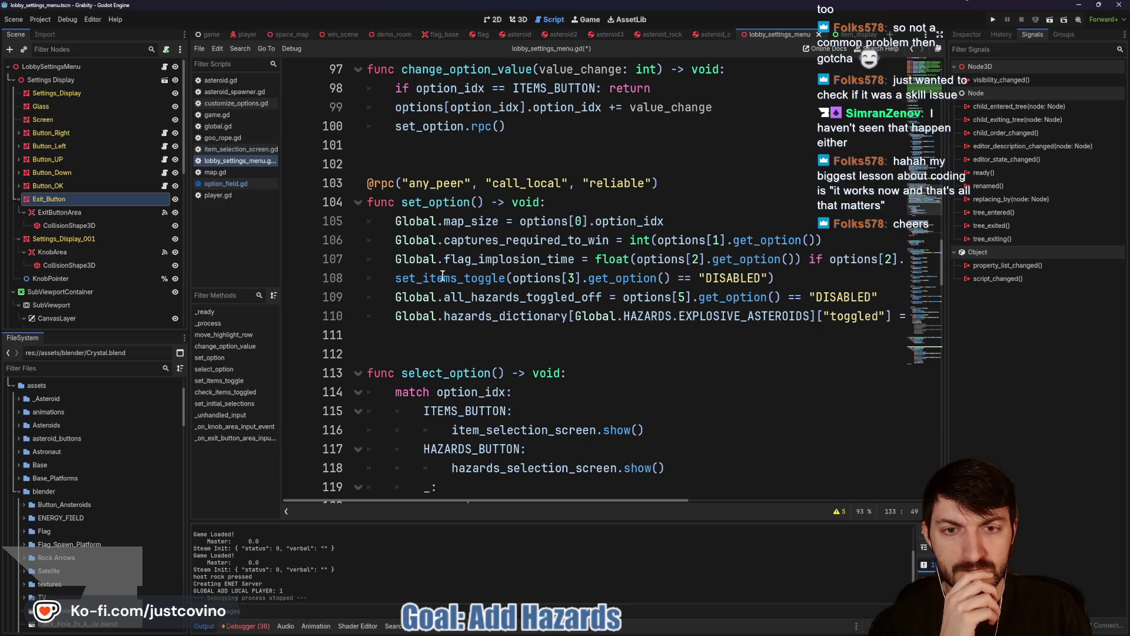
- Add an options[3] option_idx assignment on line 134 below the all_items_toggled_off line
drag(513, 278, 670, 278)
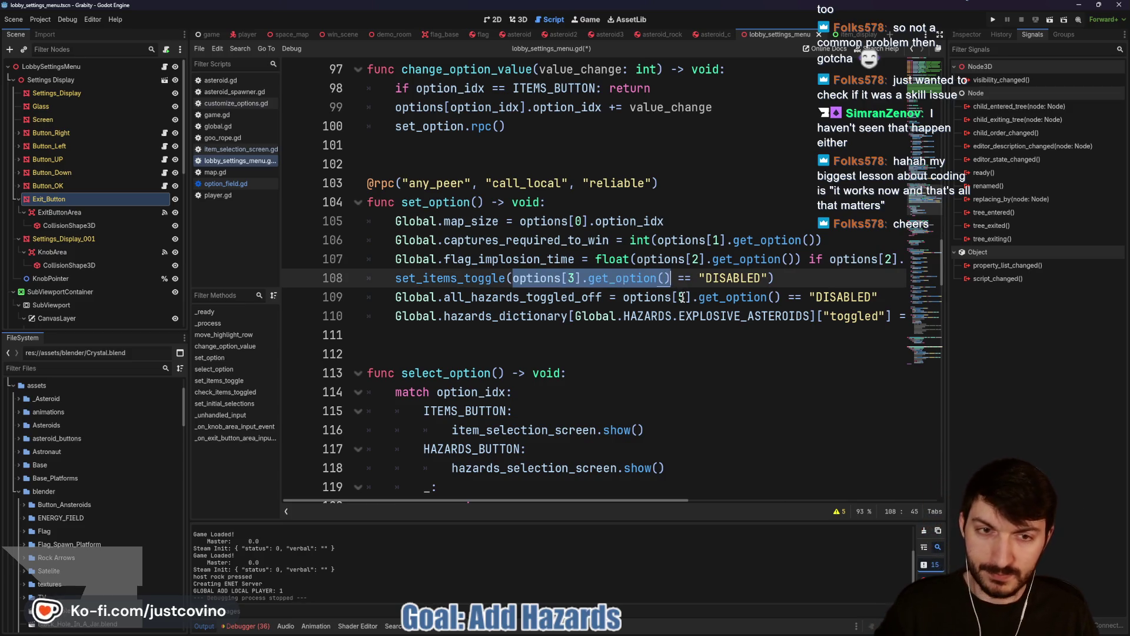
scroll(665, 310, down, 1)
scroll(666, 310, down, 4)
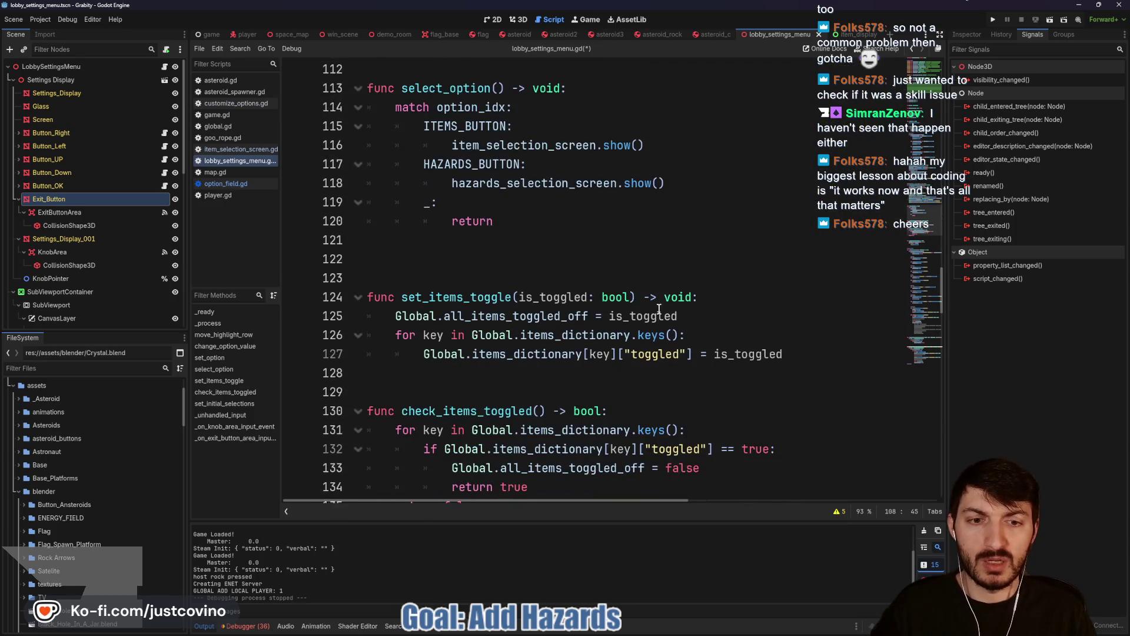
scroll(738, 384, down, 2)
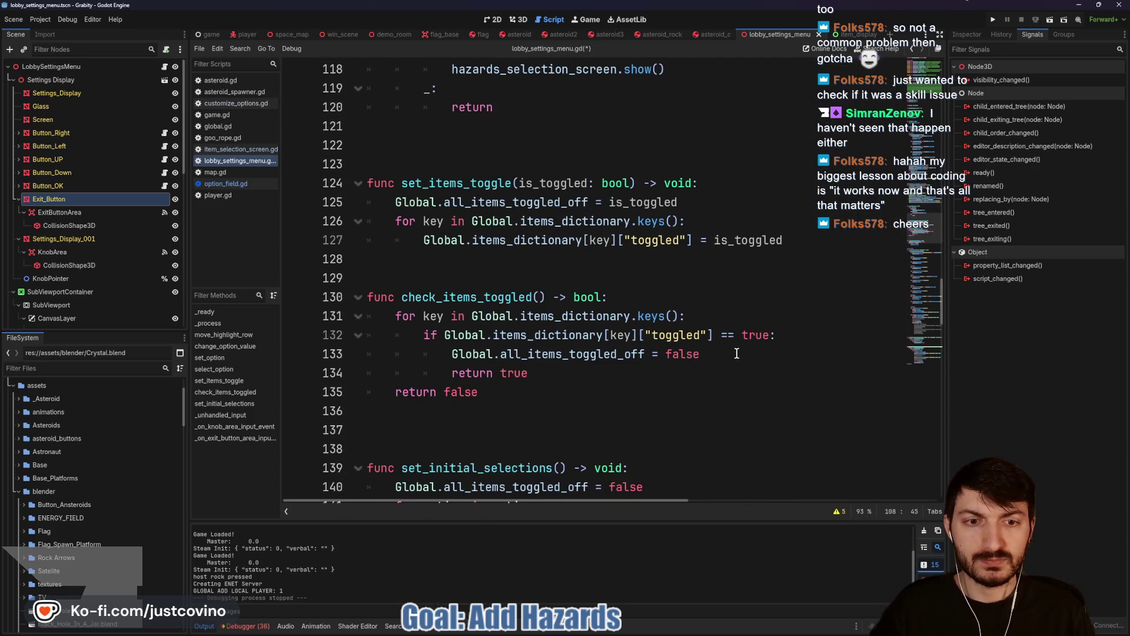
click(726, 354)
key(Return)
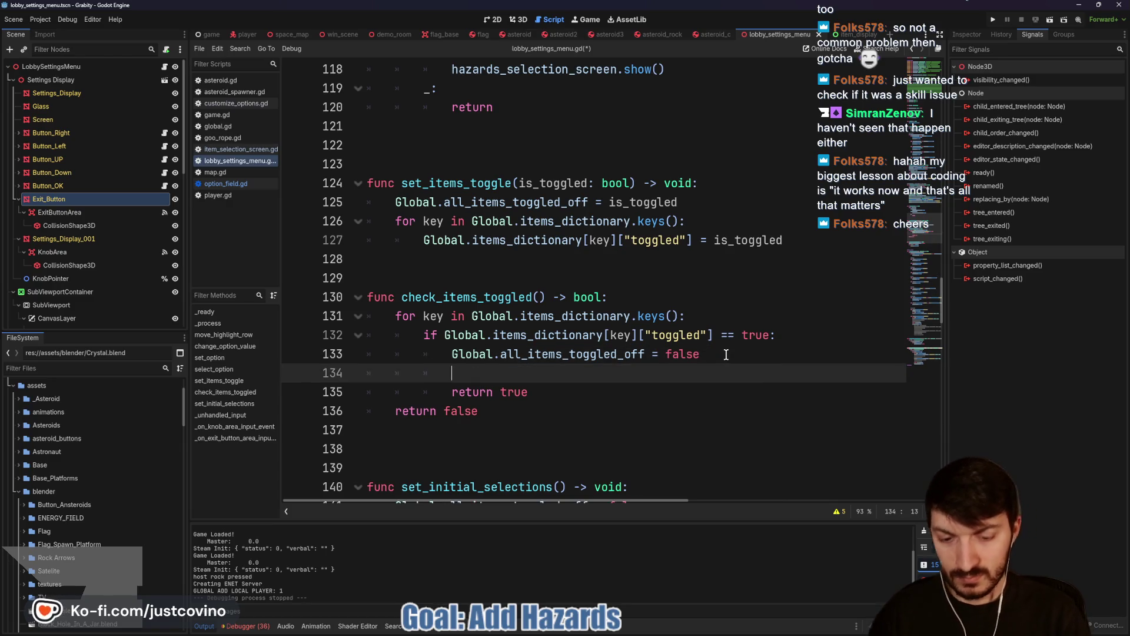
text(options[3].get_option())
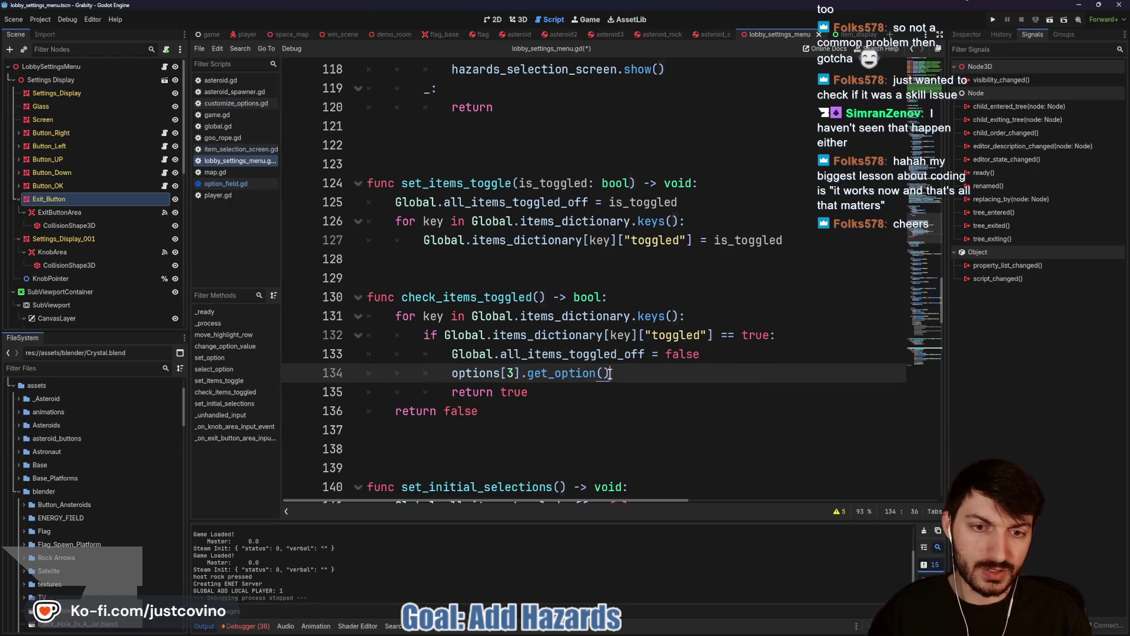
drag(614, 373, 521, 373)
text(option_)
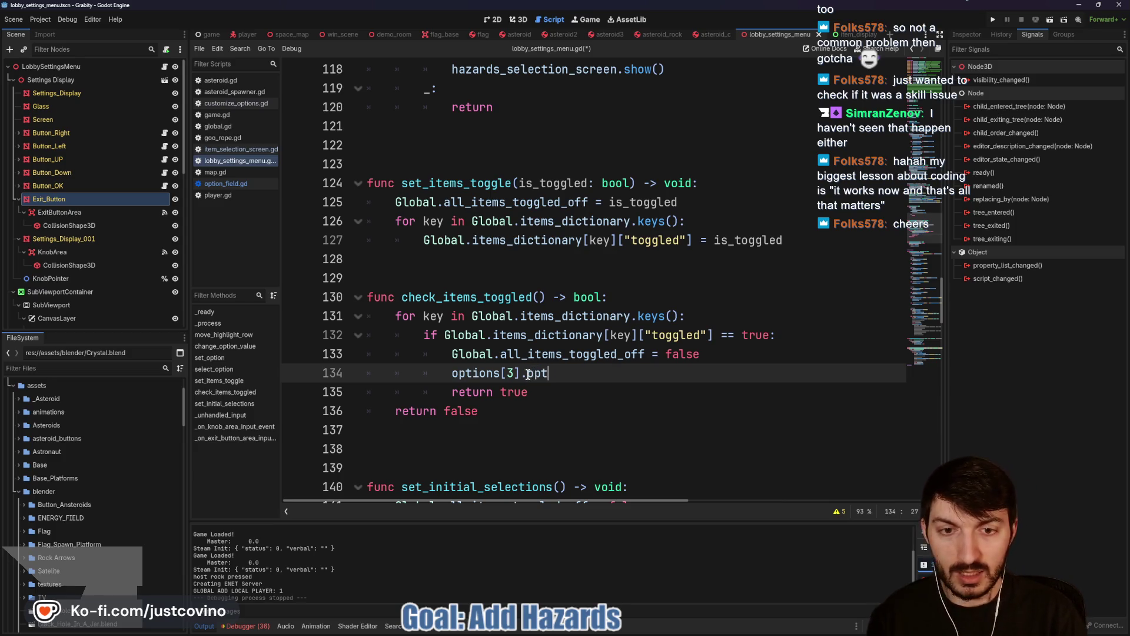
text(idx =)
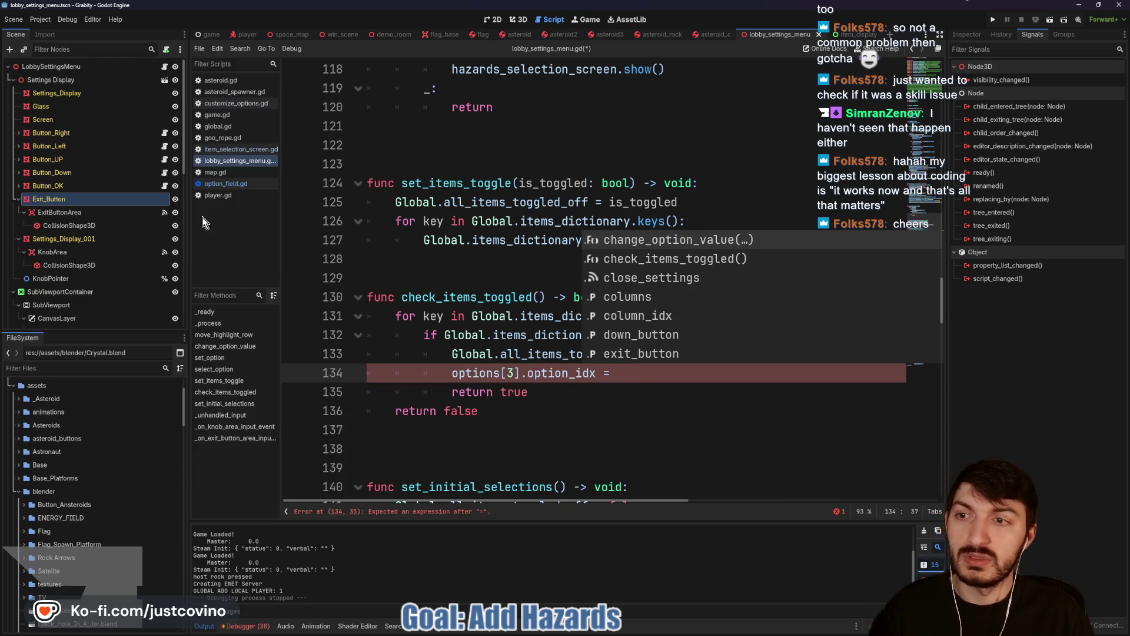
- Inspect the ItemsToggle node's properties, then return to the option_idx line
scroll(116, 235, down, 5)
scroll(116, 234, down, 2)
click(104, 242)
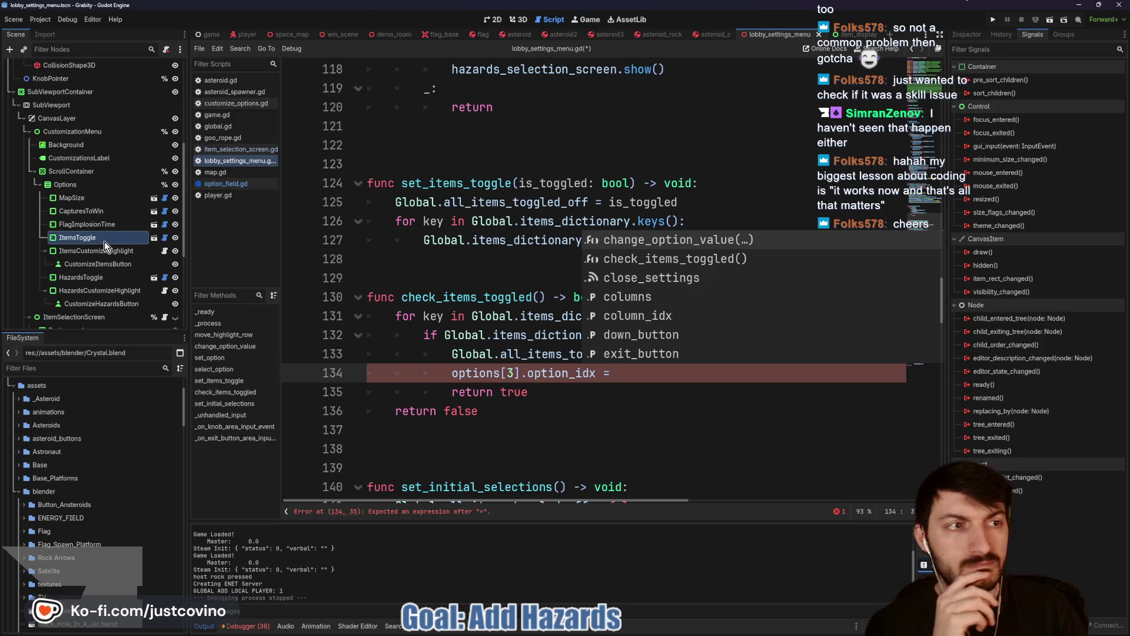
click(968, 35)
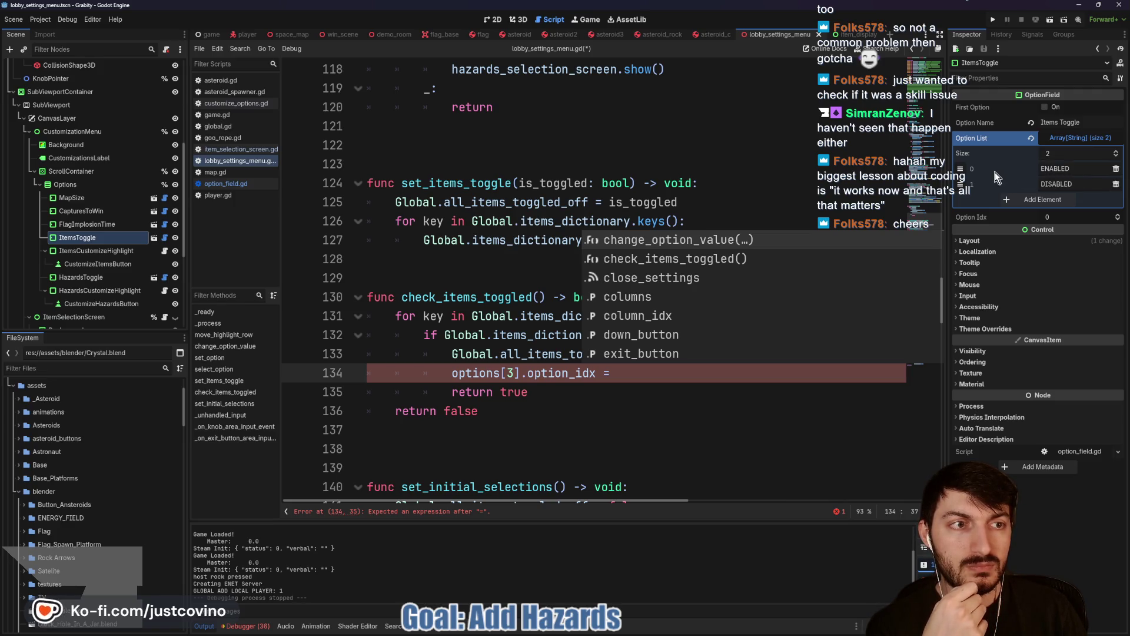
click(618, 373)
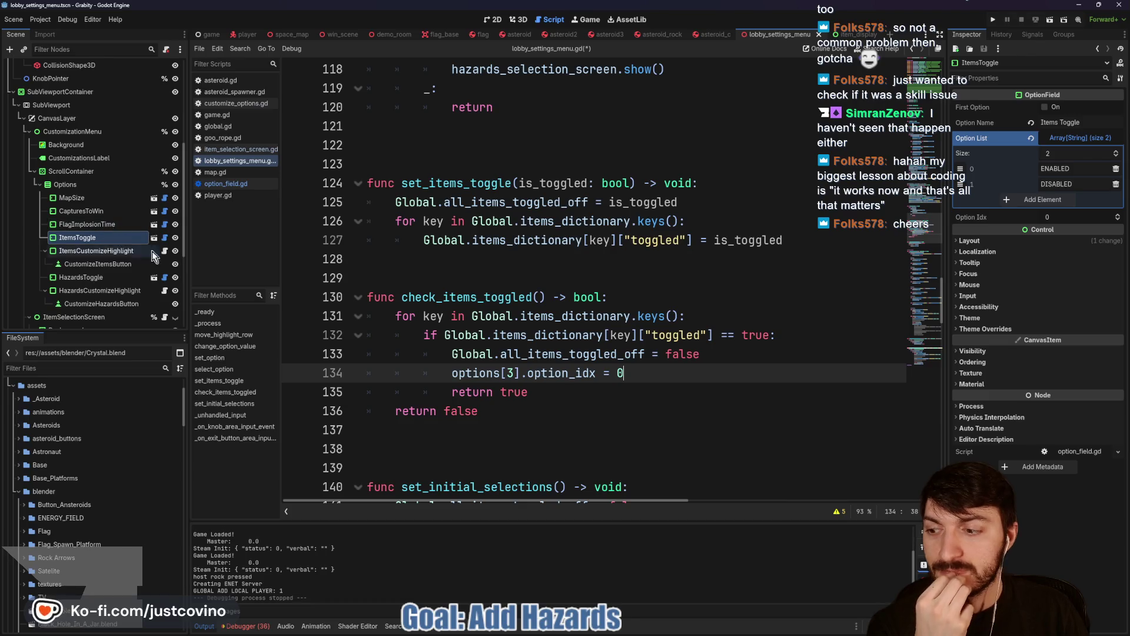
scroll(675, 348, down, 3)
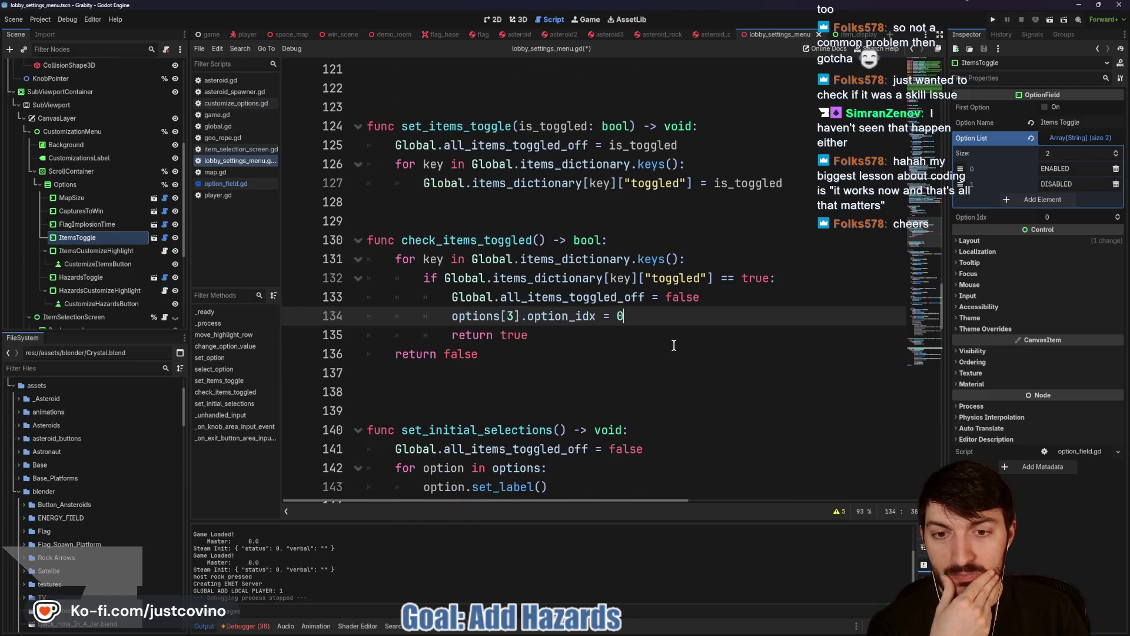
- Replace line 141's reset with check_items_toggled(), save, and open ItemsToggle's option_field.gd
drag(650, 334, 395, 334)
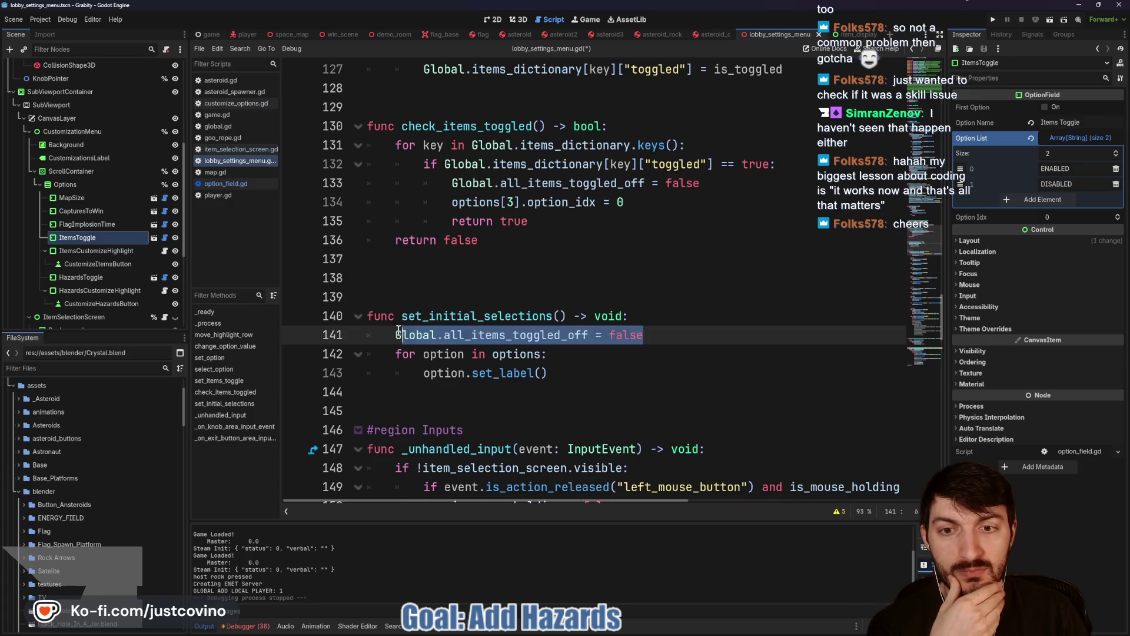
text(check)
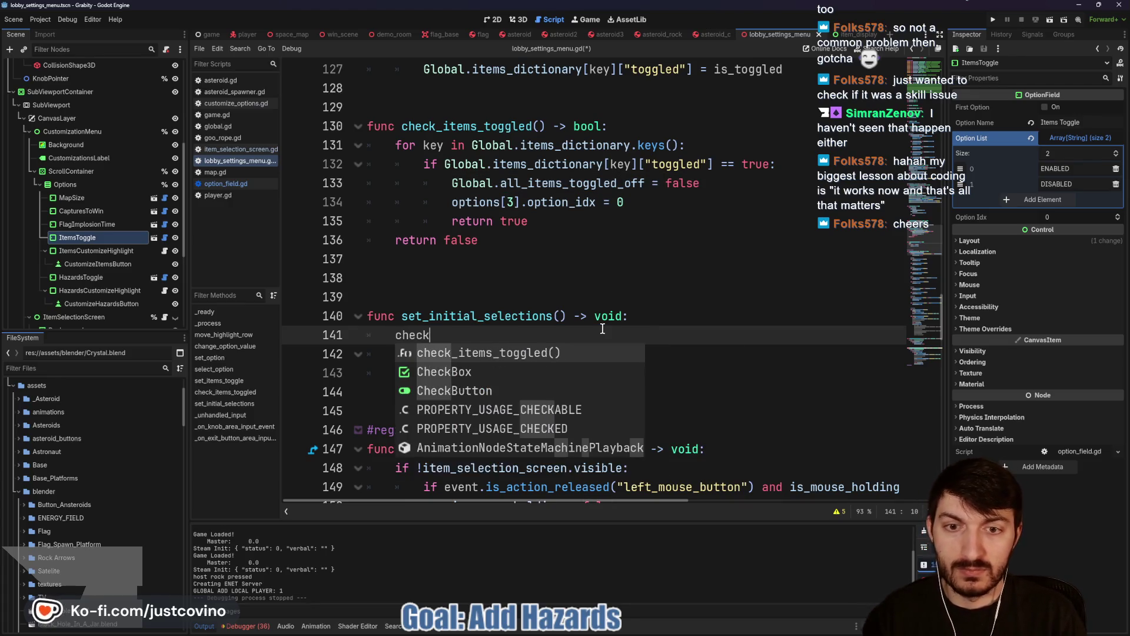
key(Return)
key(ctrl+s)
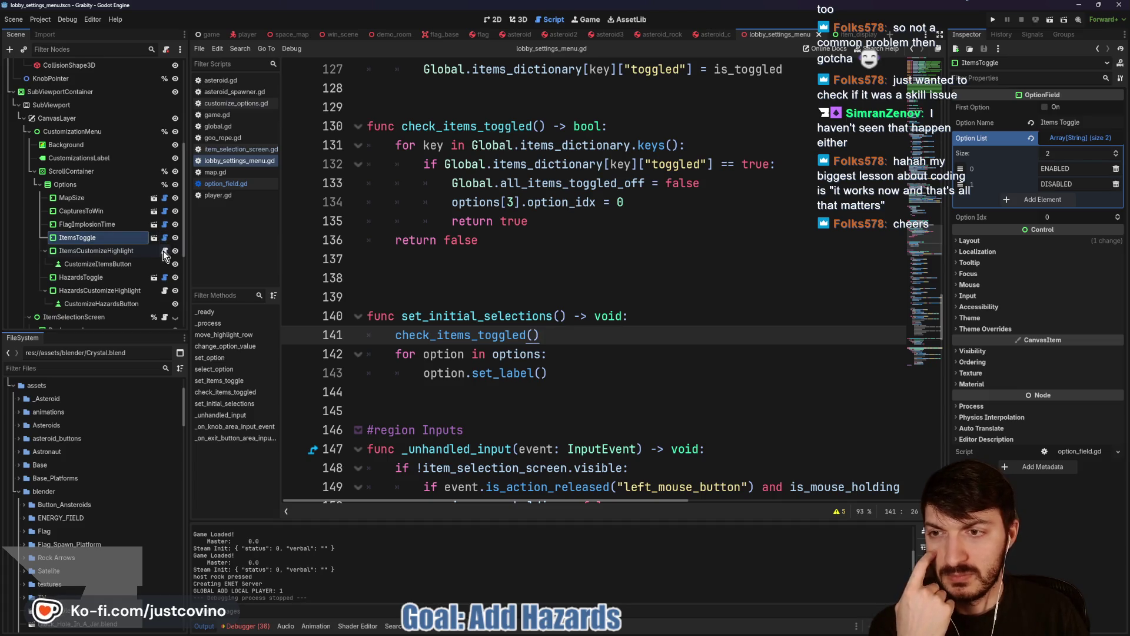
click(166, 251)
click(161, 238)
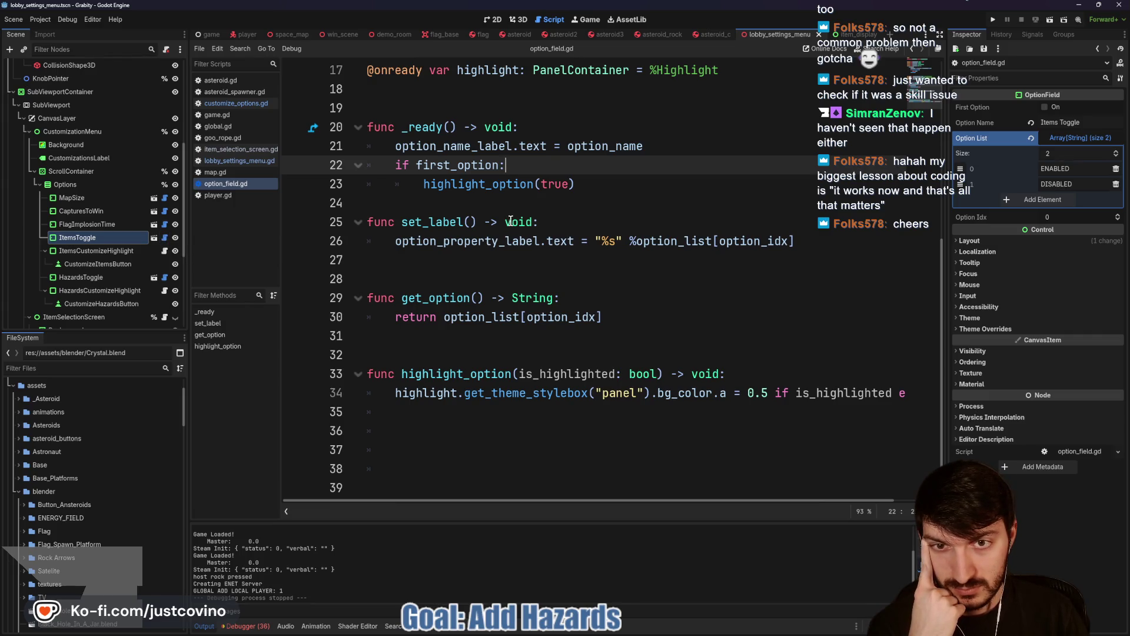
- Select ItemSelectionScreen in the Scene dock to open item_selection_screen.gd
scroll(512, 224, up, 2)
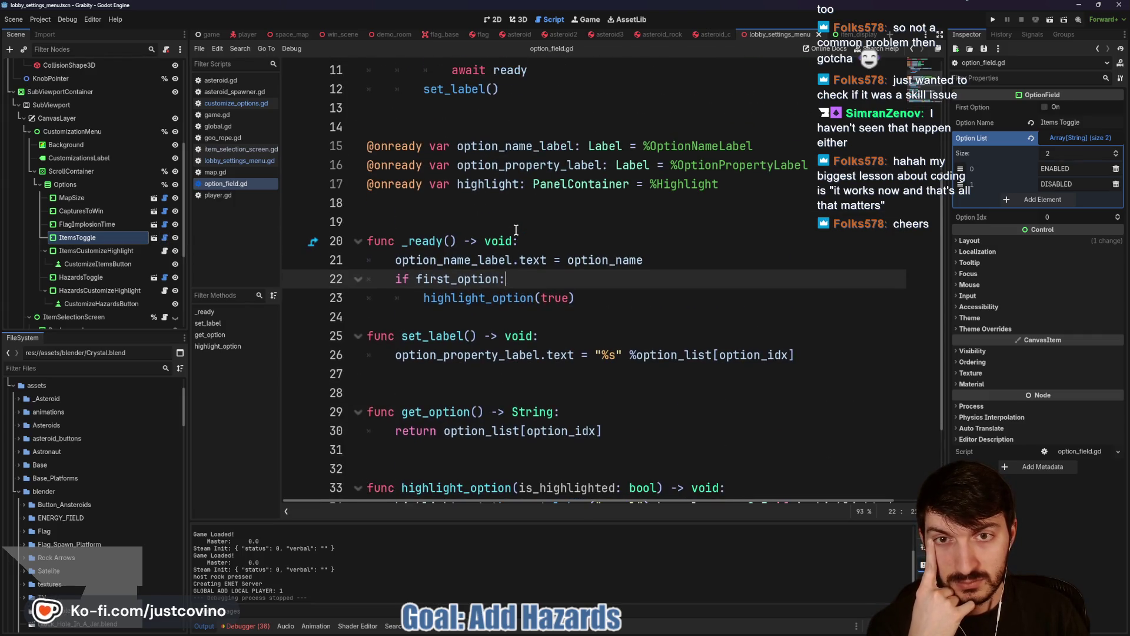
scroll(516, 229, up, 3)
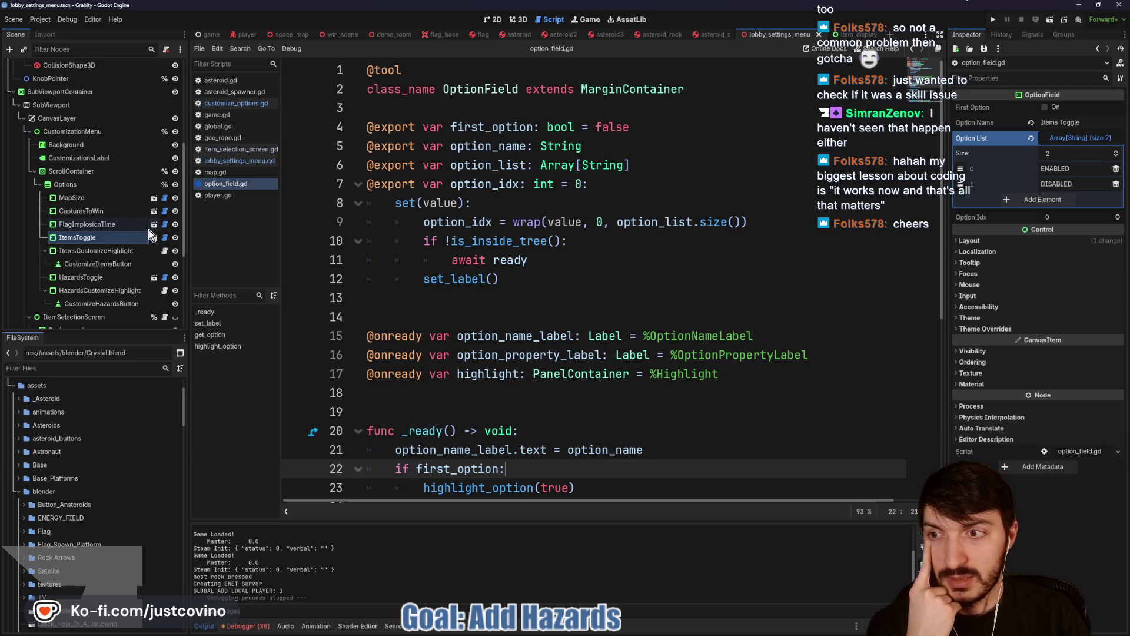
scroll(123, 227, down, 3)
scroll(123, 227, down, 2)
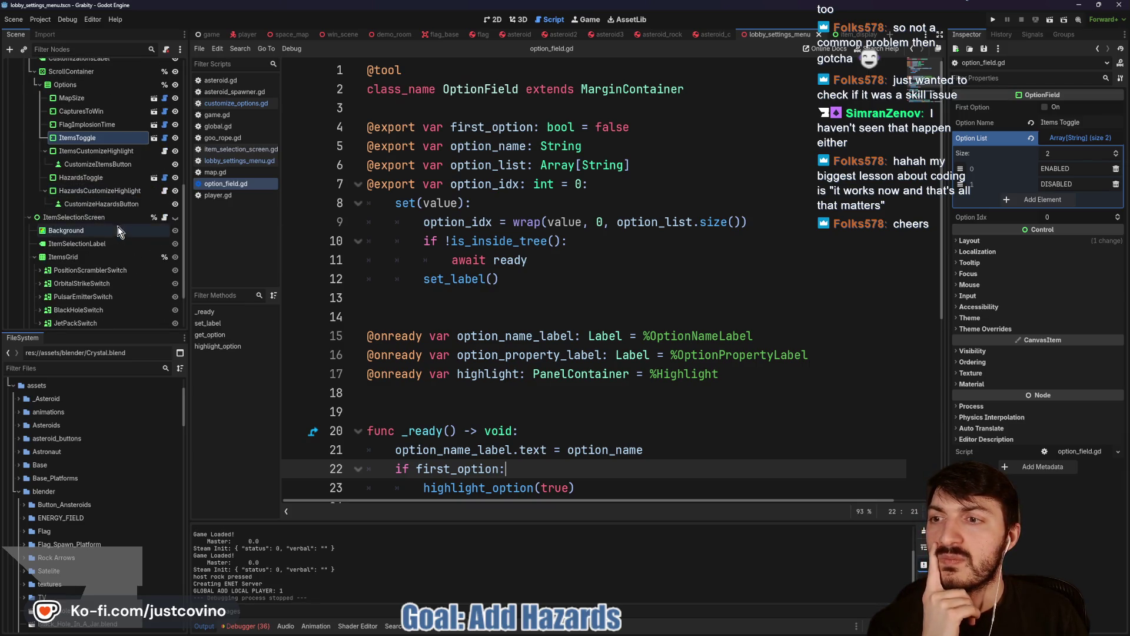
click(114, 218)
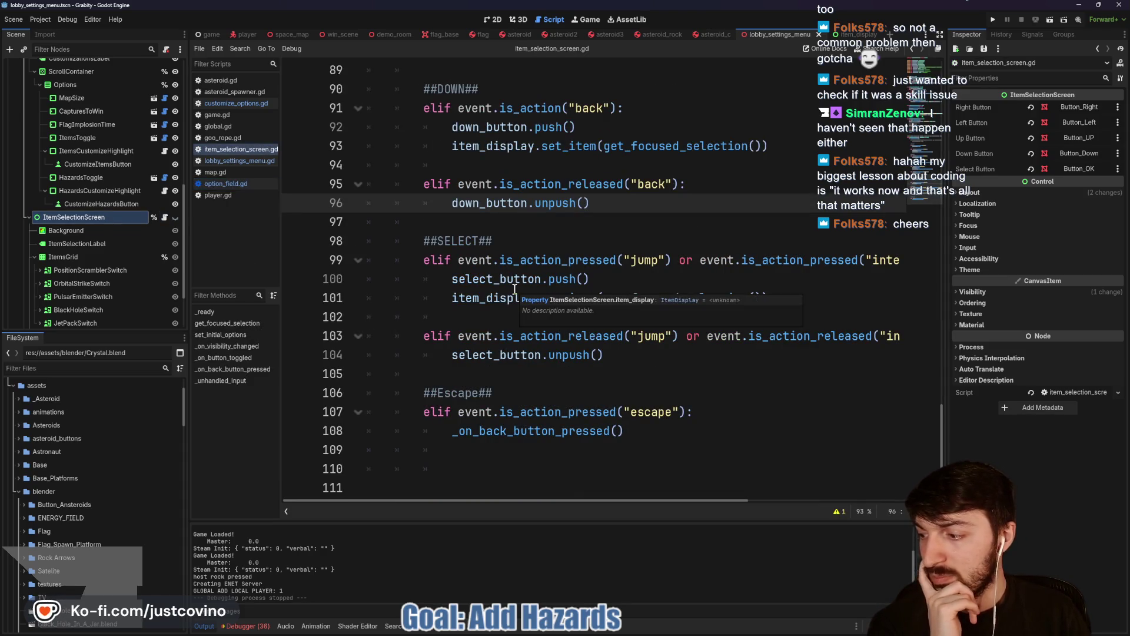
- Insert a blank line after Global.save_game() on line 56 in _on_back_button_pressed
scroll(514, 289, up, 10)
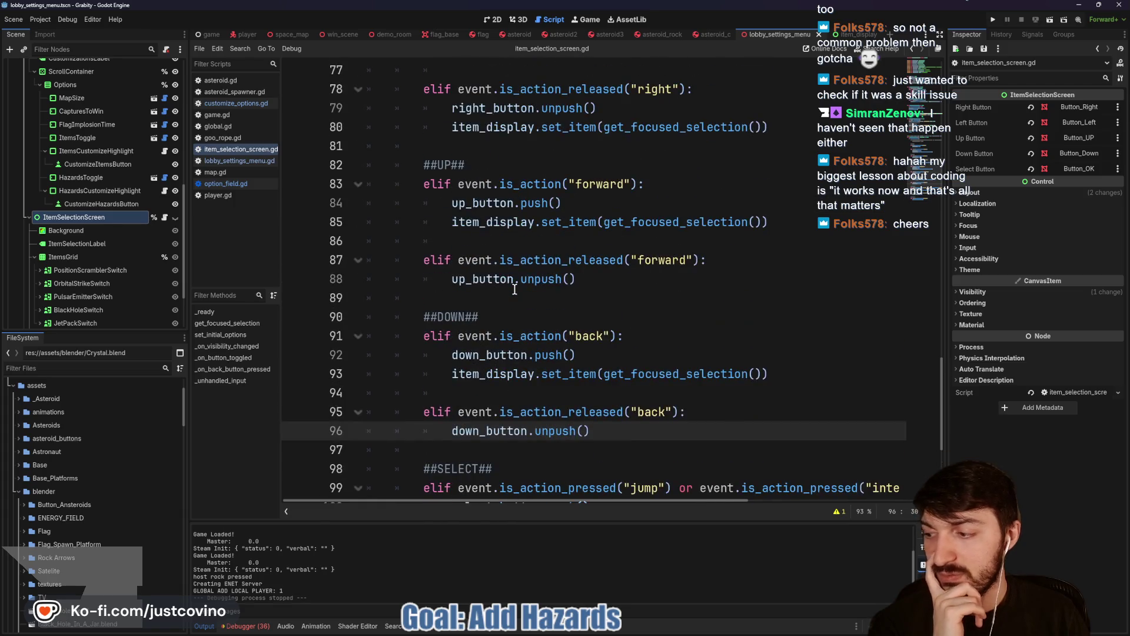
scroll(515, 289, up, 5)
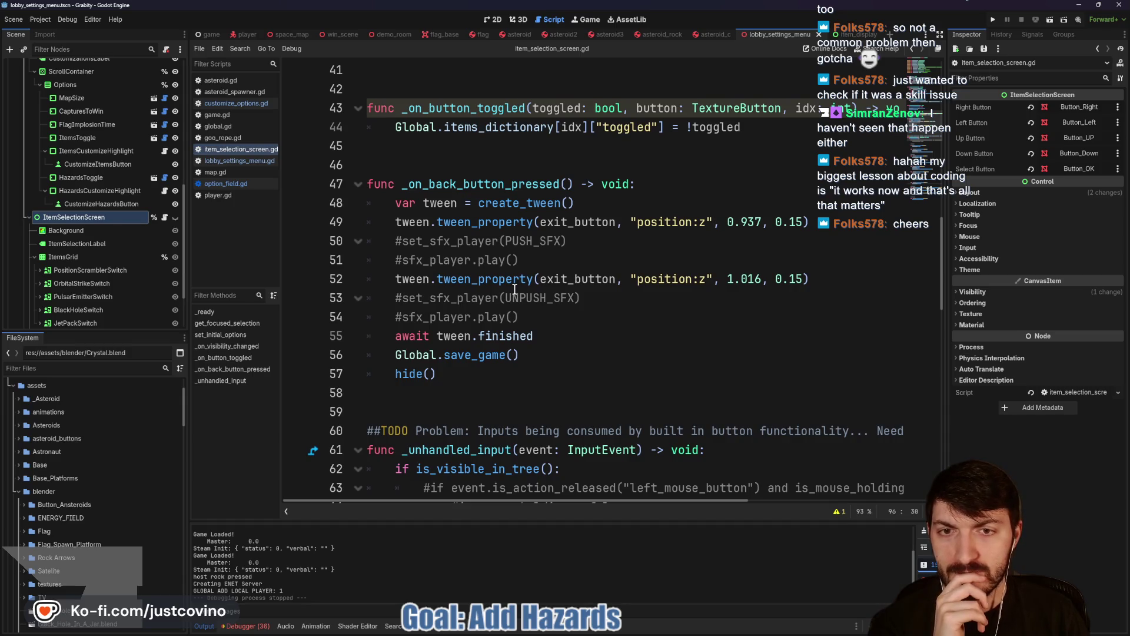
scroll(515, 289, up, 2)
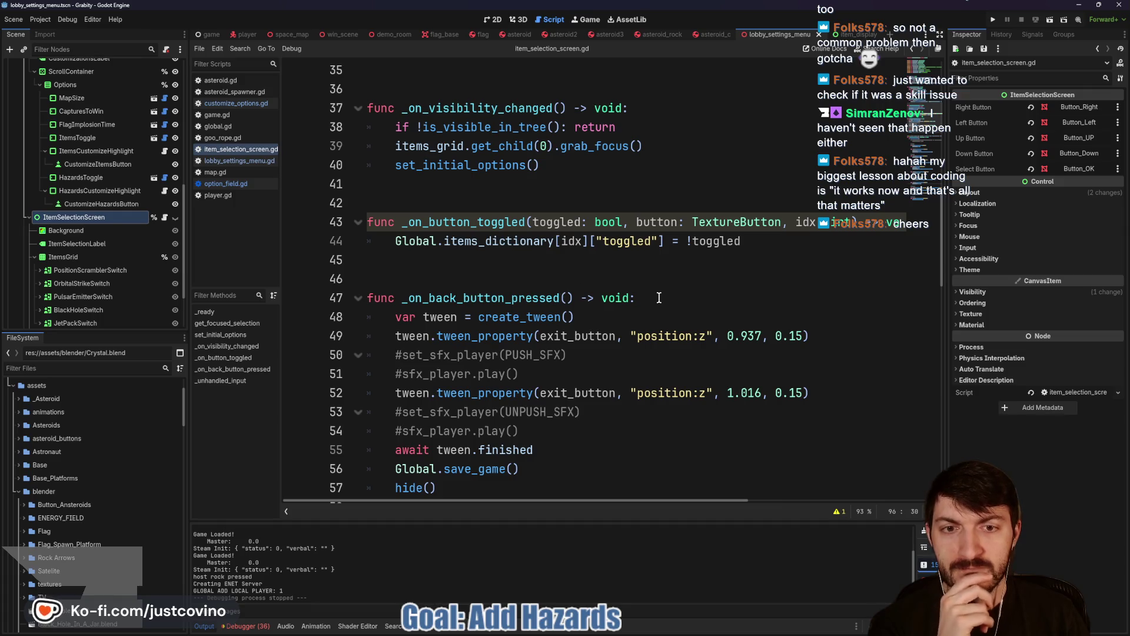
scroll(654, 297, down, 3)
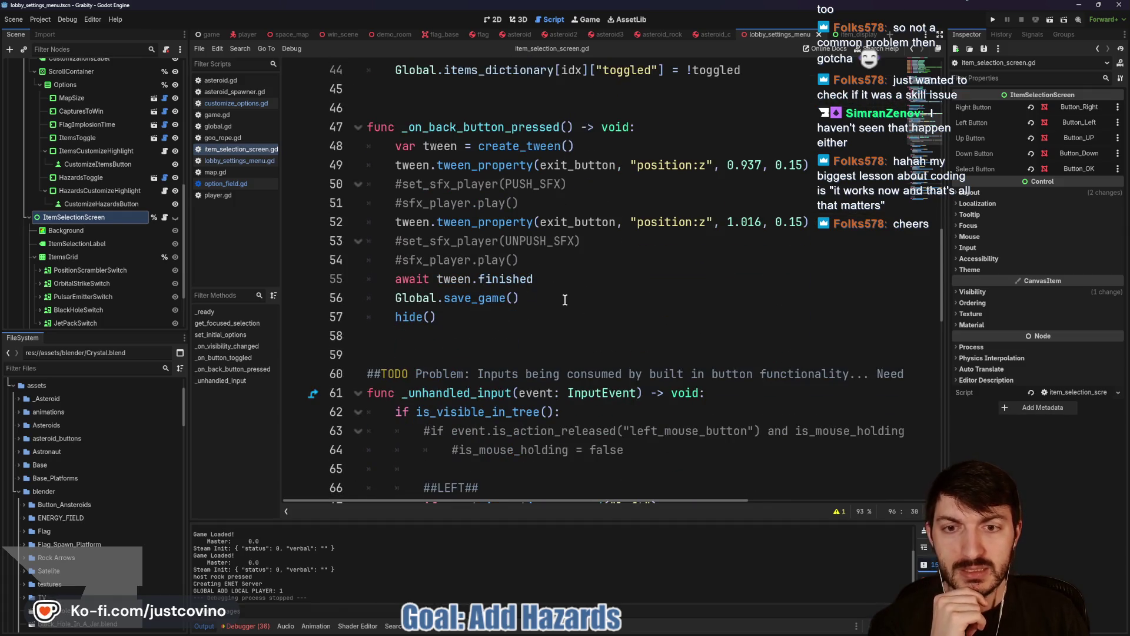
click(565, 298)
key(Return)
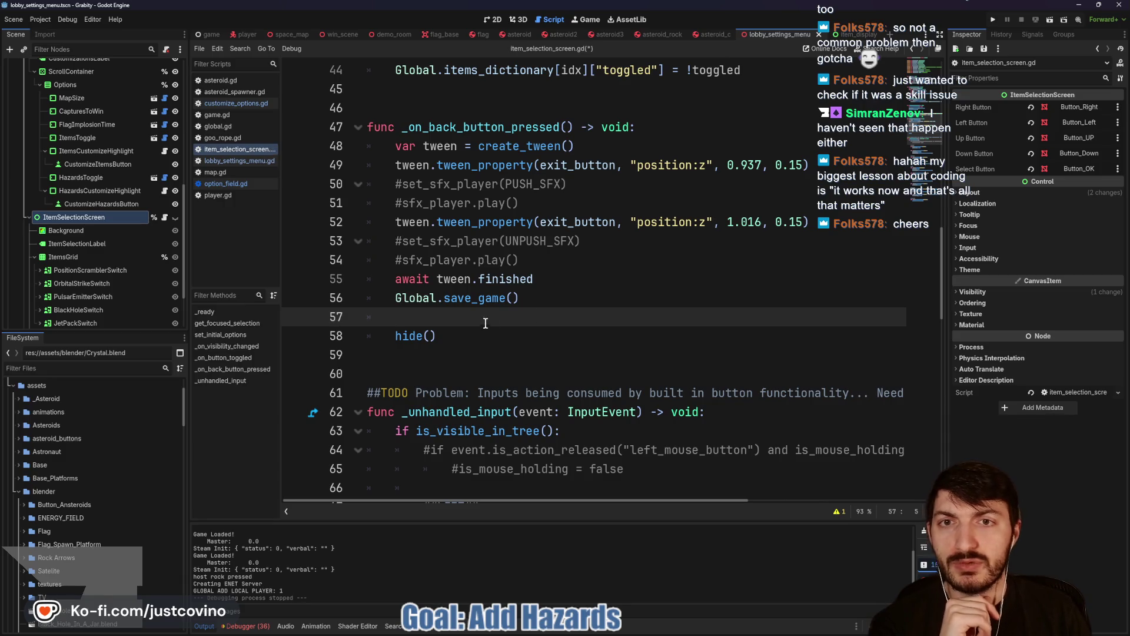
scroll(110, 261, up, 3)
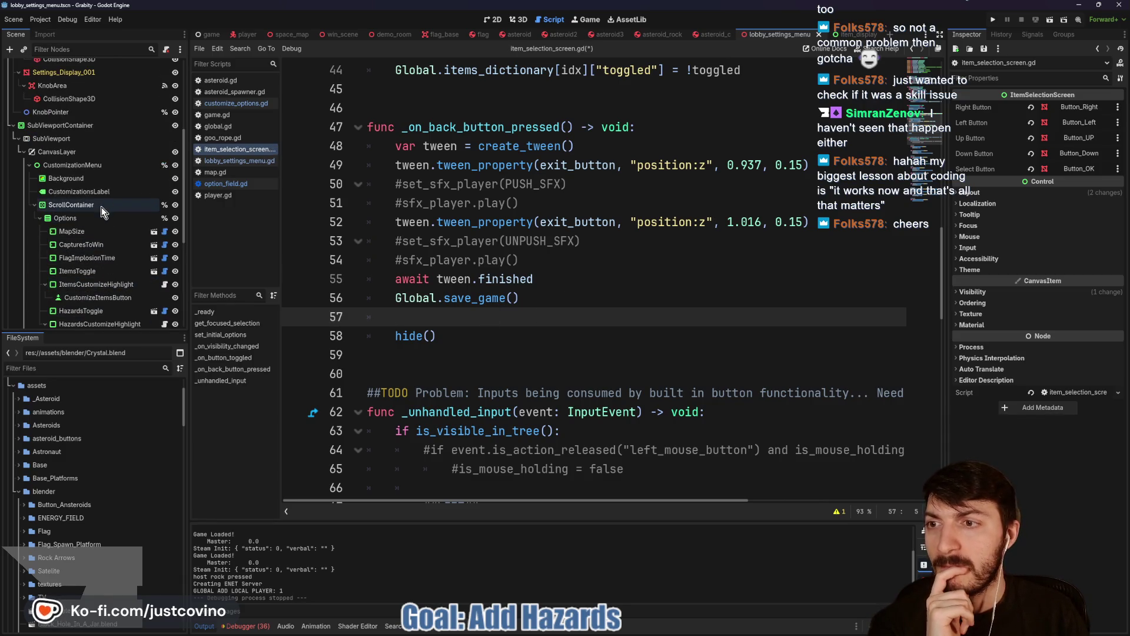
scroll(101, 208, up, 2)
scroll(102, 208, up, 4)
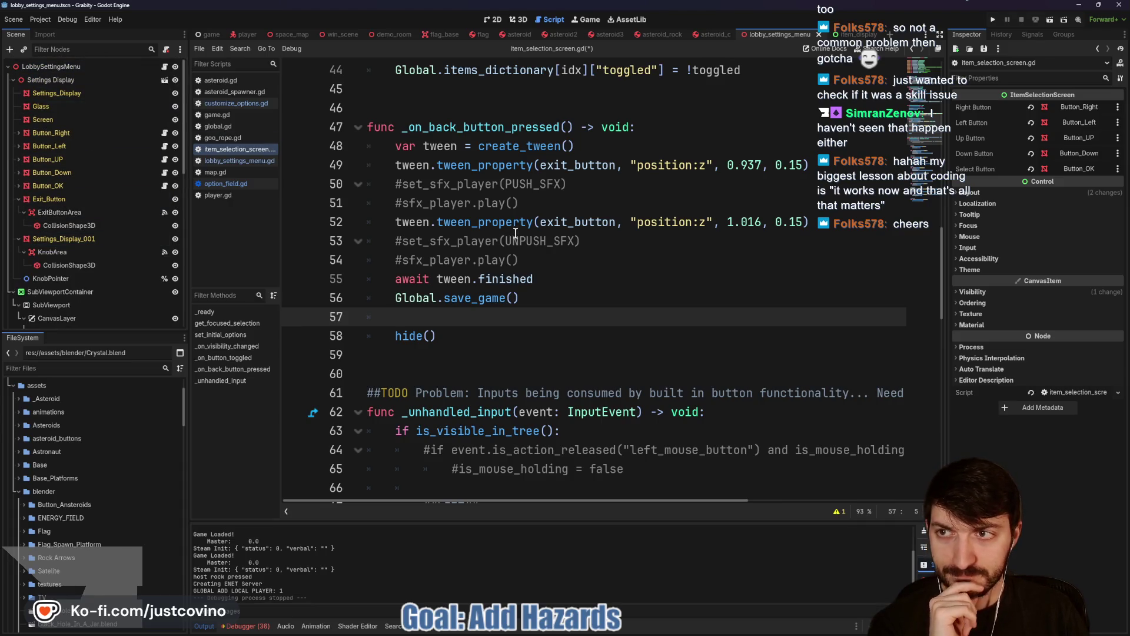
scroll(516, 234, up, 7)
scroll(516, 234, up, 7)
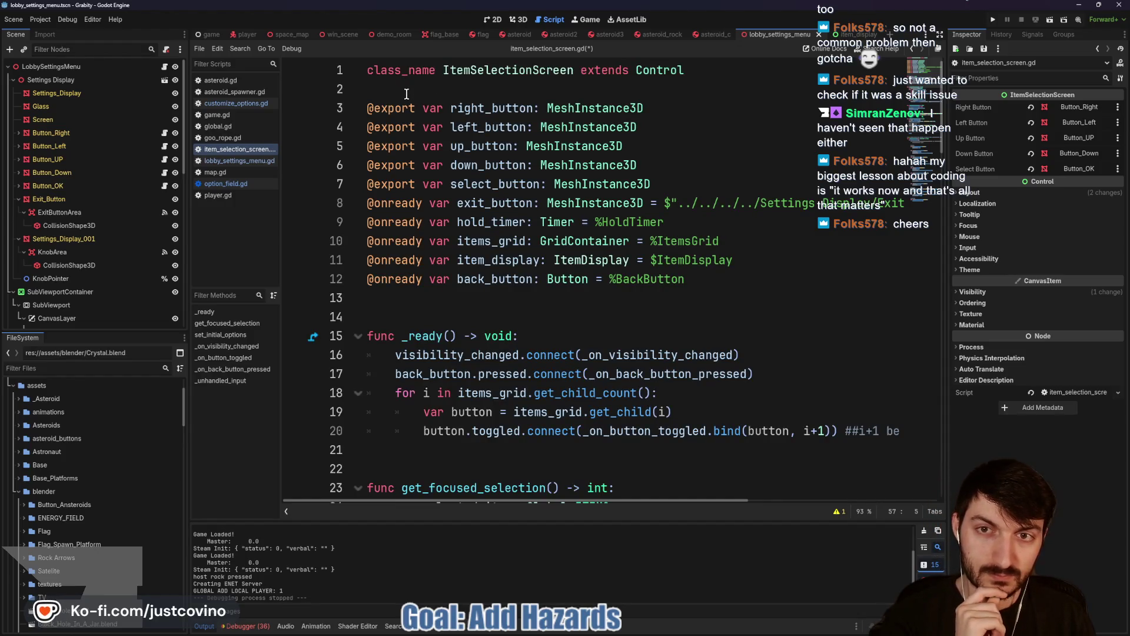
click(679, 186)
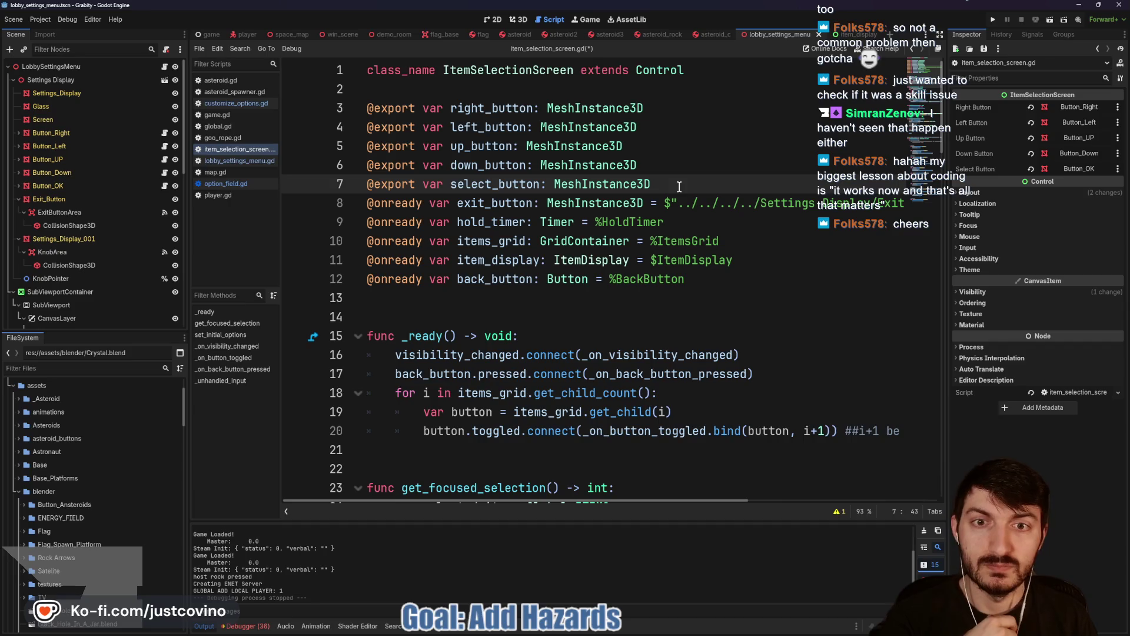
drag(422, 202, 375, 200)
text(export)
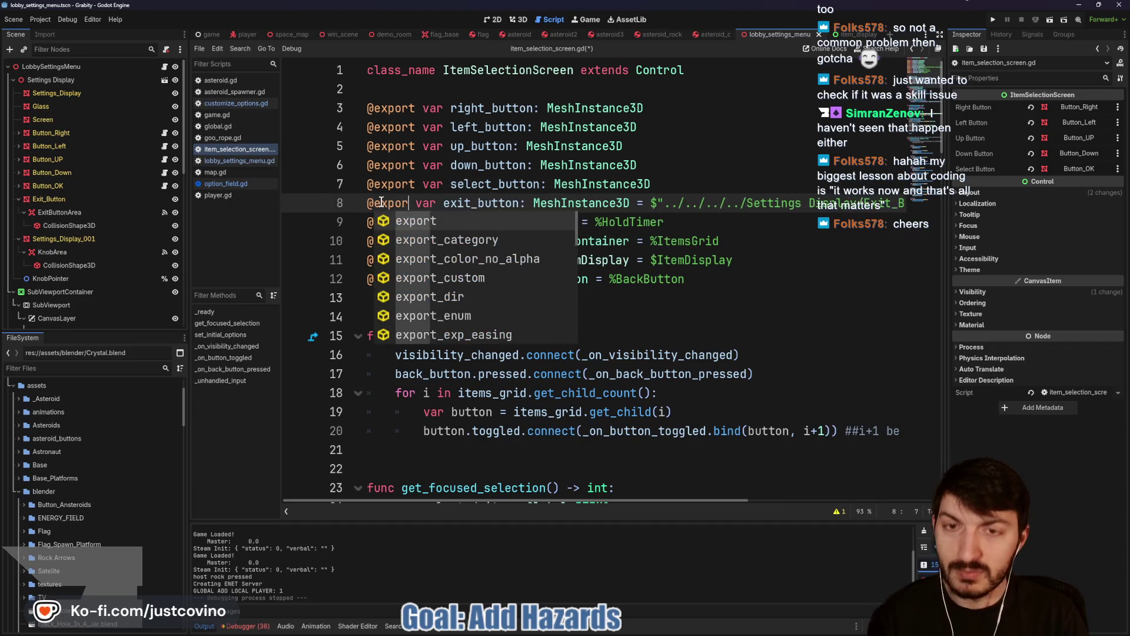
drag(643, 201, 912, 203)
key(BackSpace)
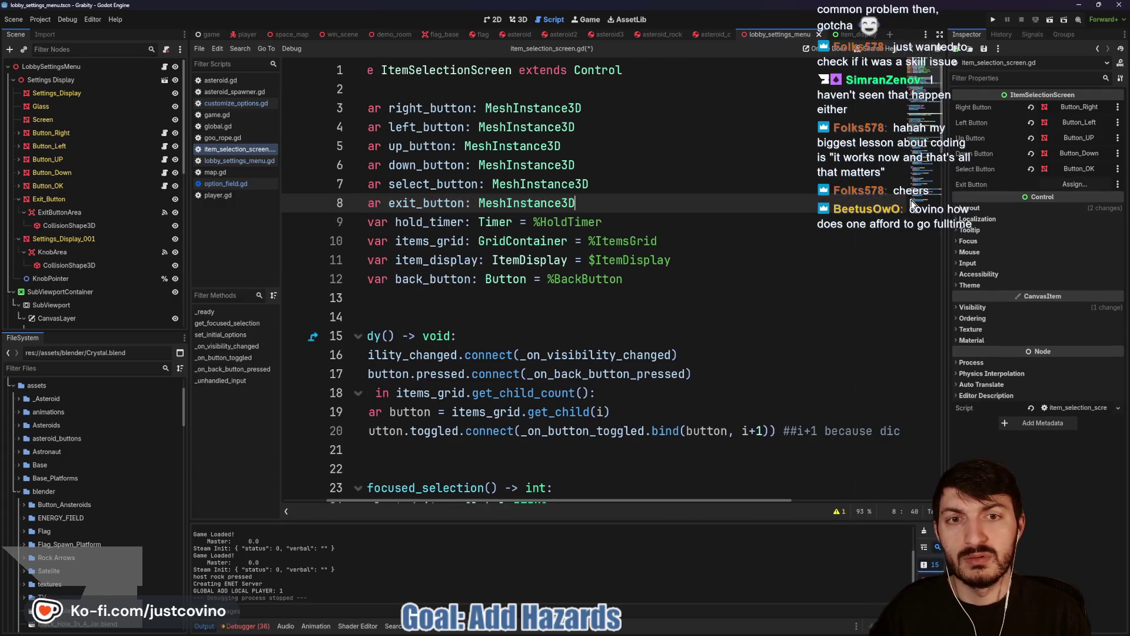
key(Return)
text(@export var)
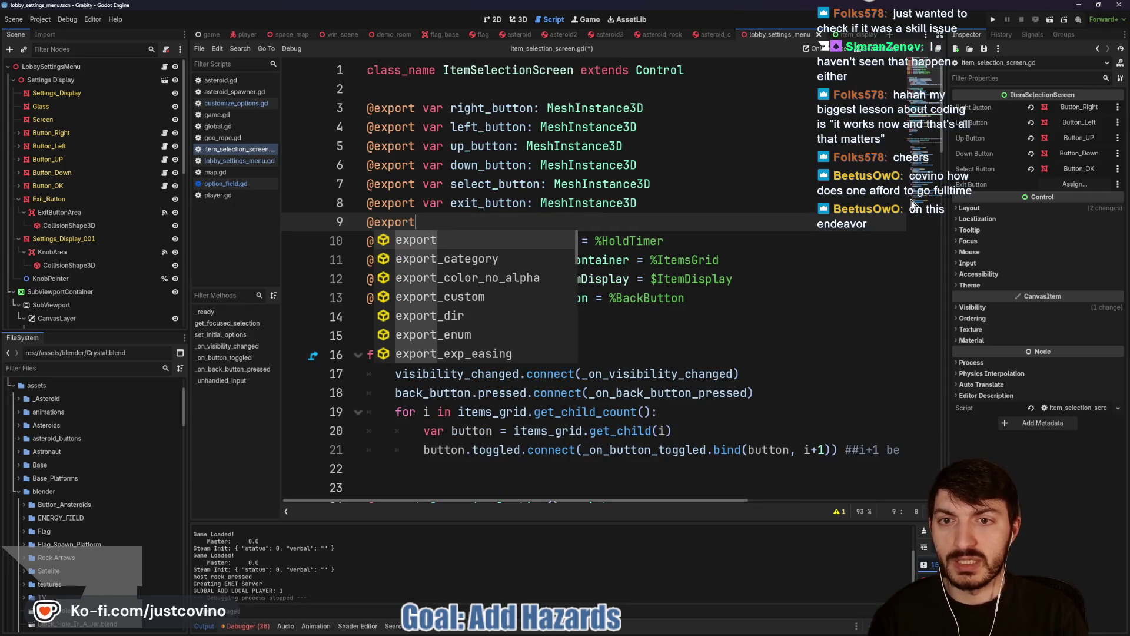
text( lobby_seeting)
key(BackSpace)
key(BackSpace)
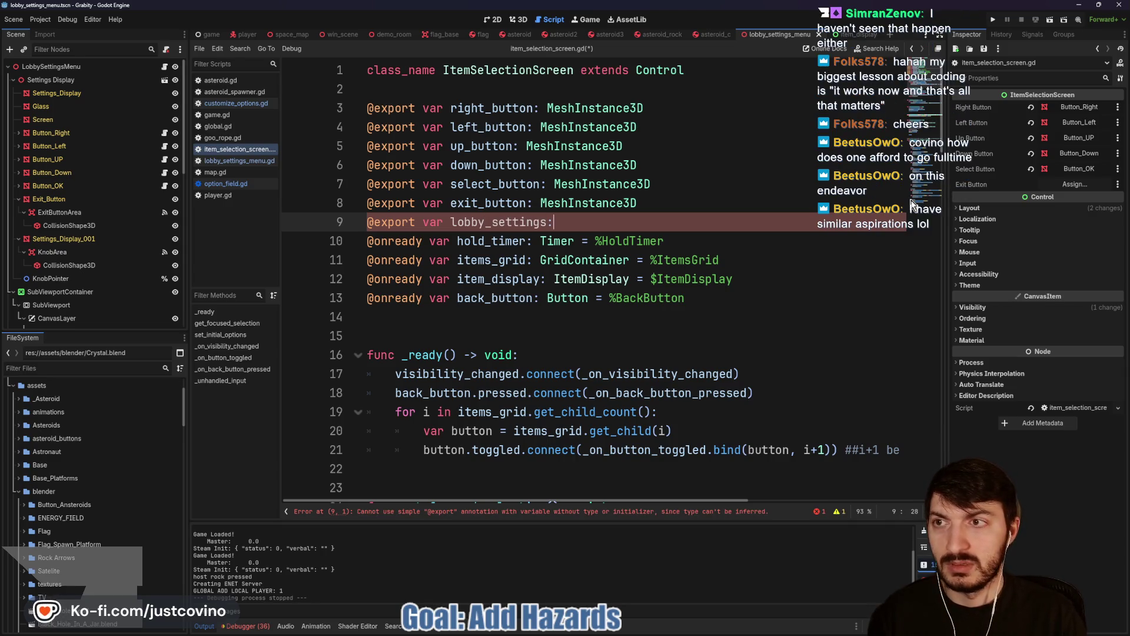
text(3D)
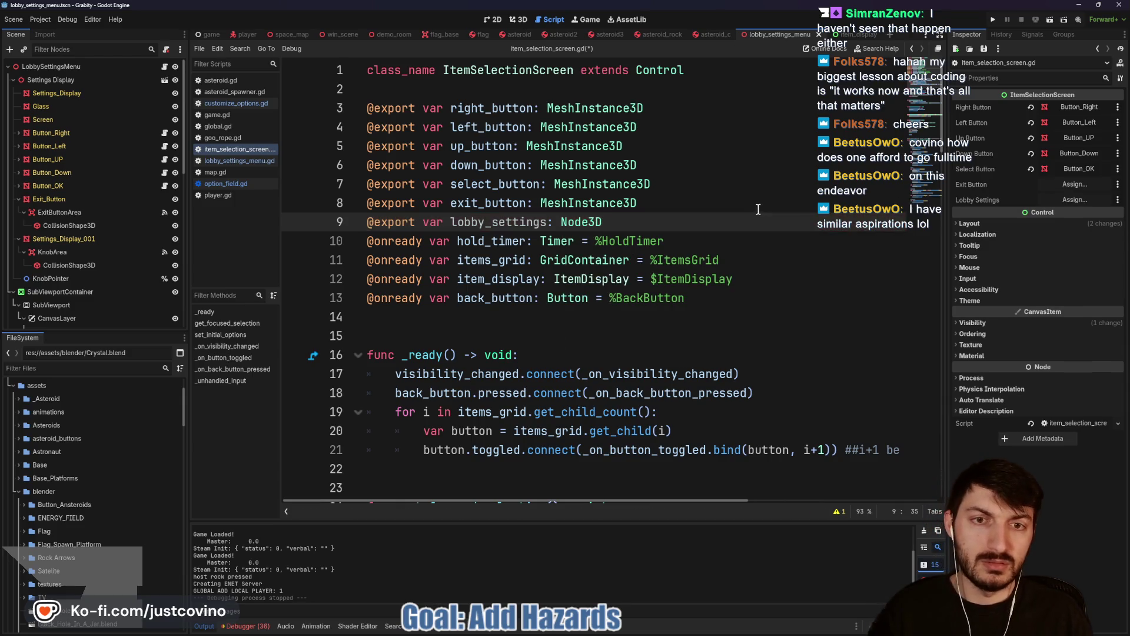
key(Return)
key(ctrl+s)
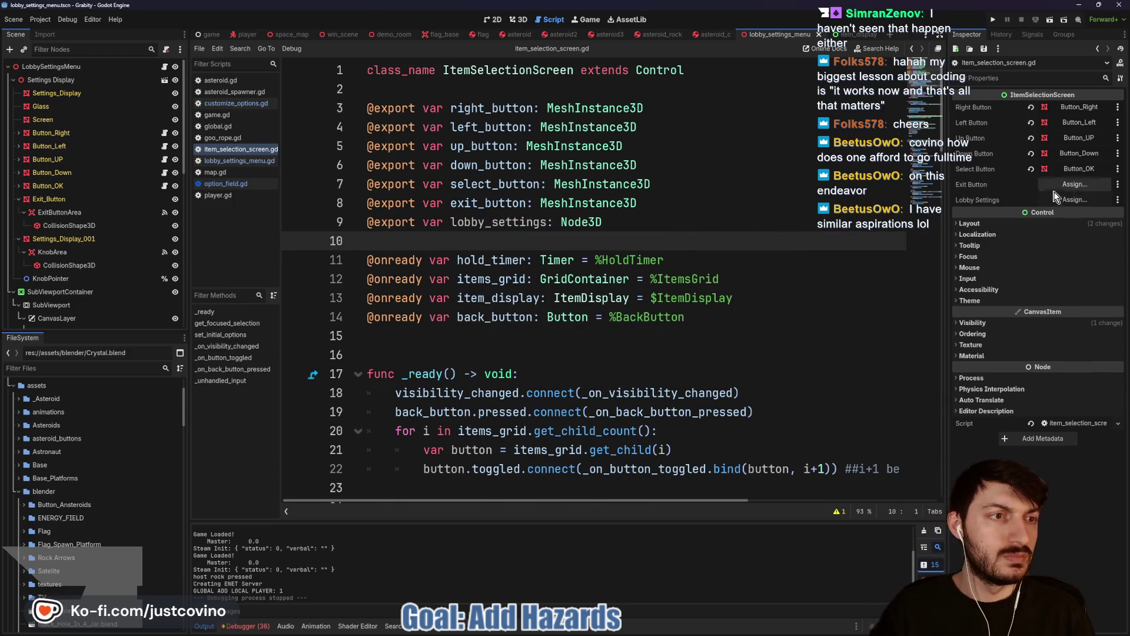
- Assign Exit_Button and LobbySettingsMenu to the exported fields in the Inspector and save the scene
click(541, 338)
click(532, 461)
click(1074, 199)
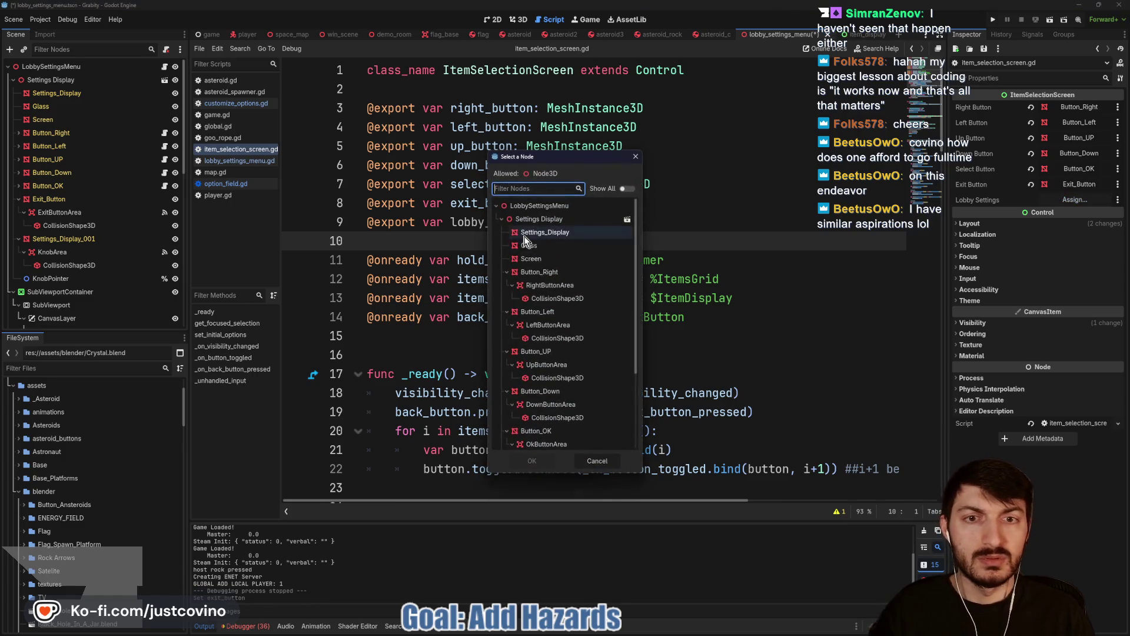
click(532, 460)
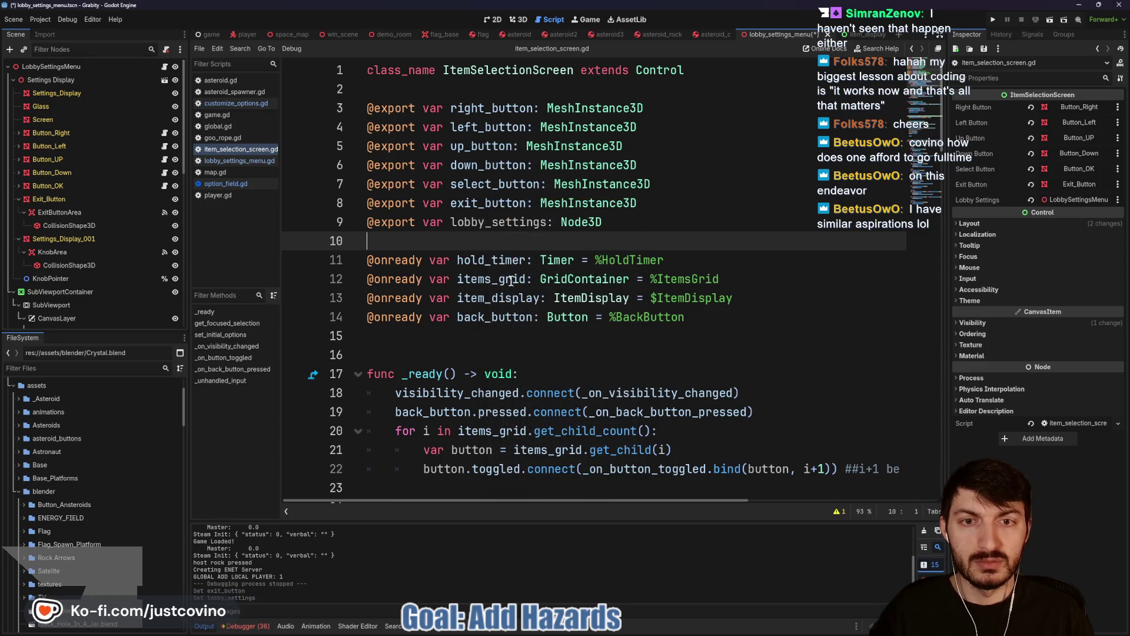
scroll(509, 291, down, 5)
scroll(509, 291, down, 1)
key(ctrl+s)
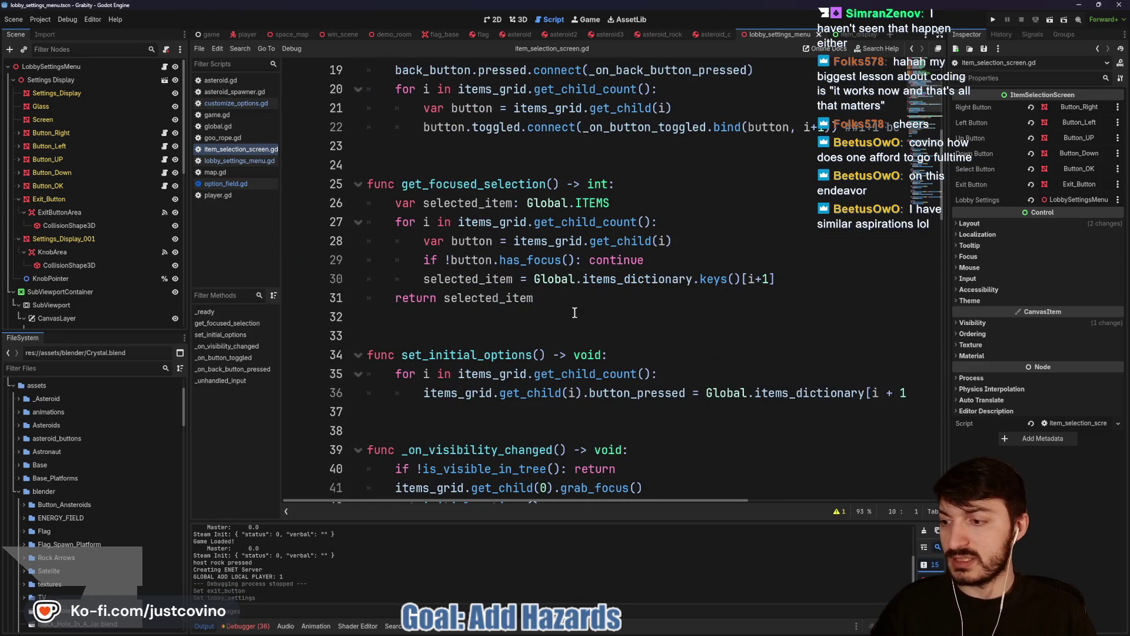
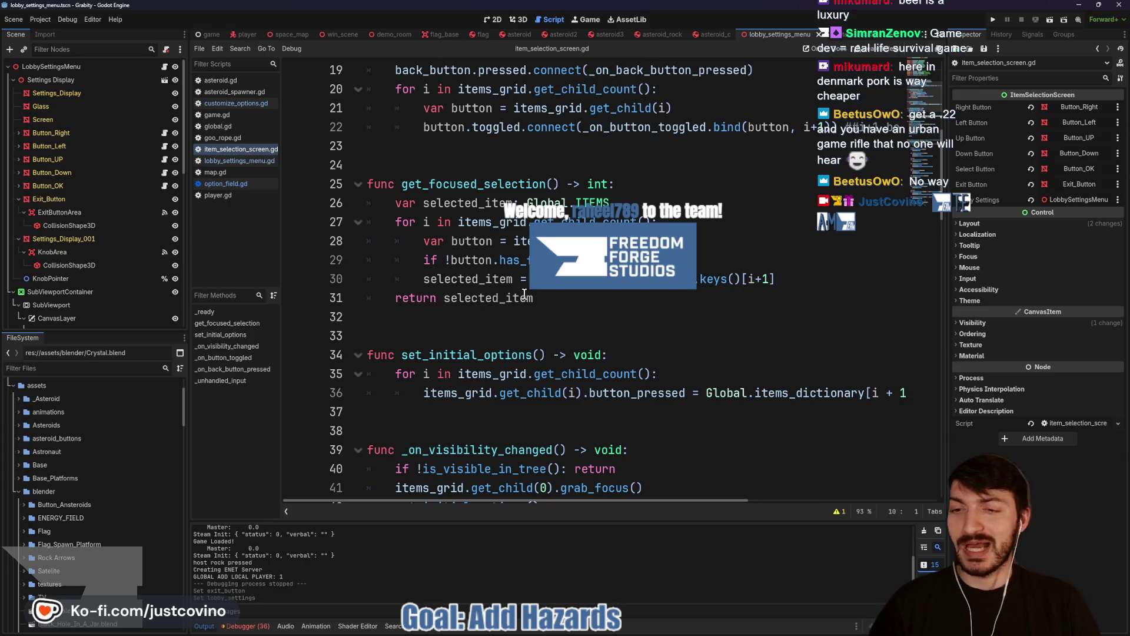
- Insert an empty line 43 after the set_initial_options() call in _on_visibility_changed
click(505, 313)
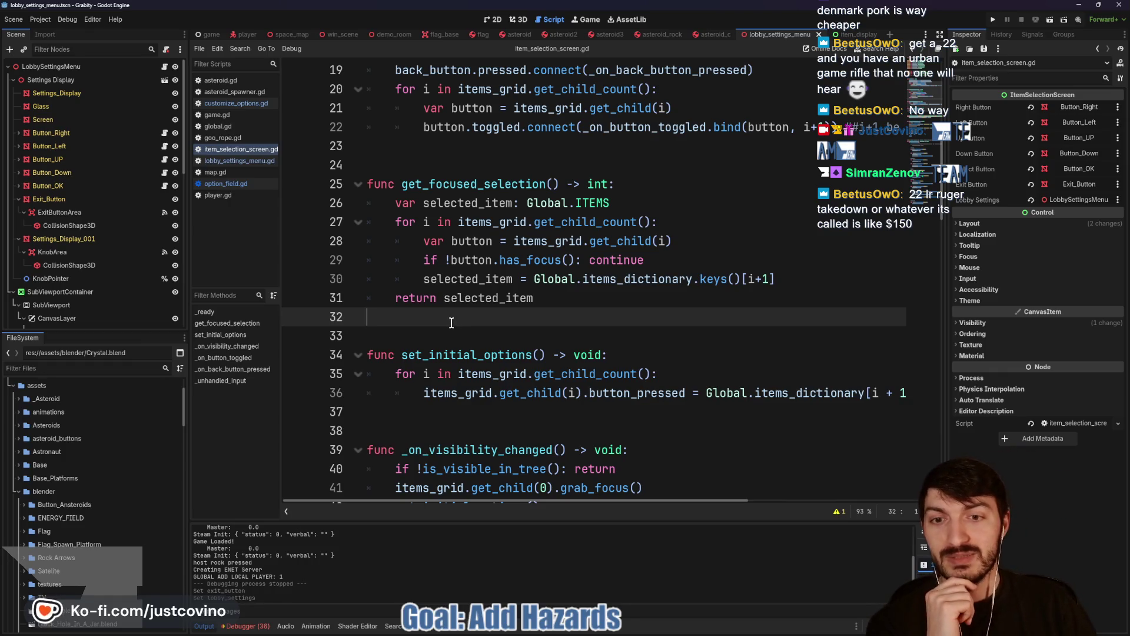
click(451, 335)
scroll(448, 332, down, 1)
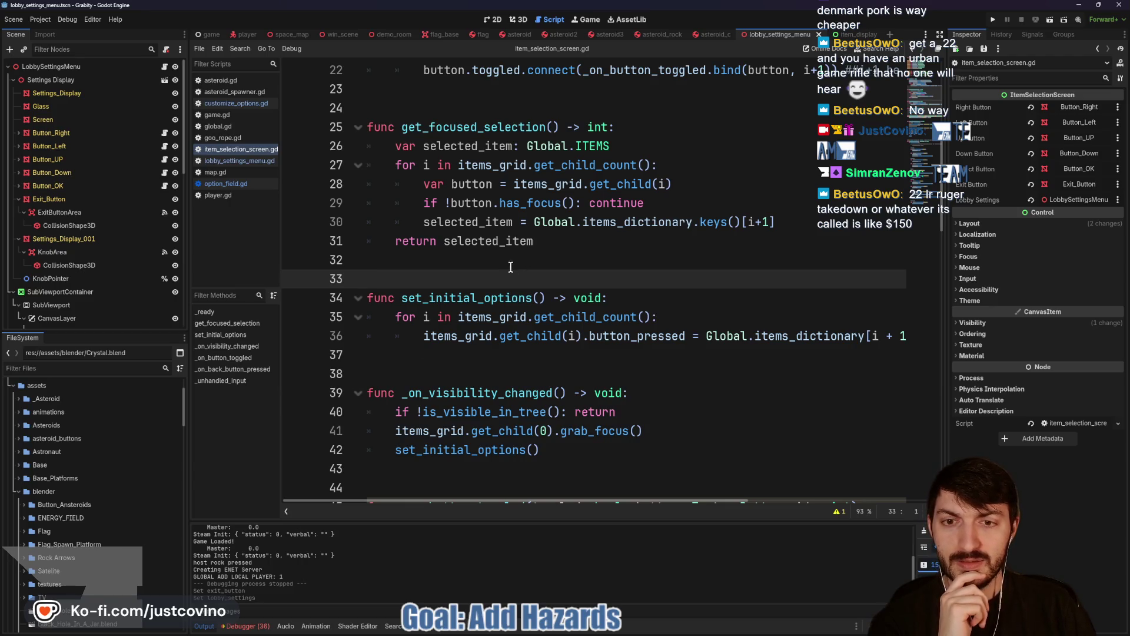
click(434, 263)
click(429, 277)
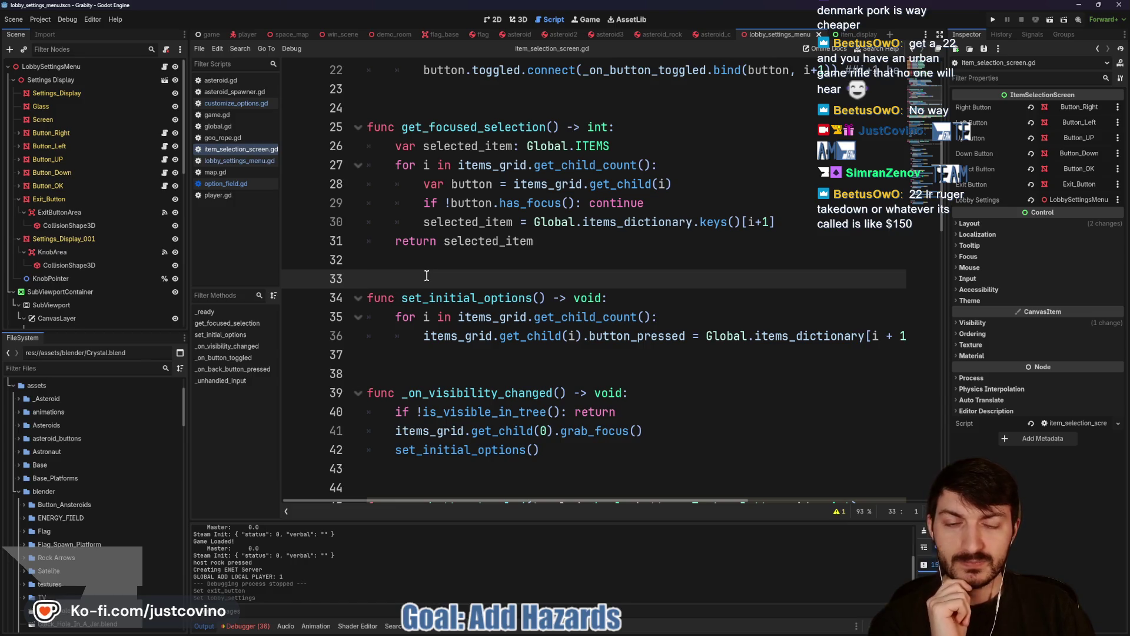
scroll(427, 276, up, 4)
scroll(426, 277, down, 1)
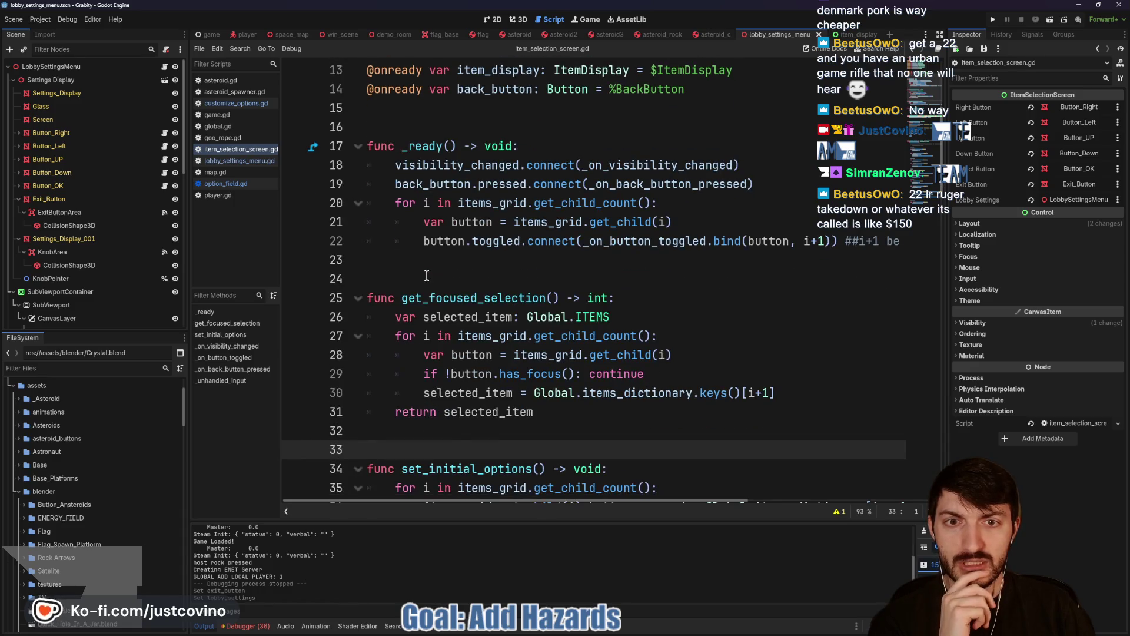
scroll(692, 178, down, 6)
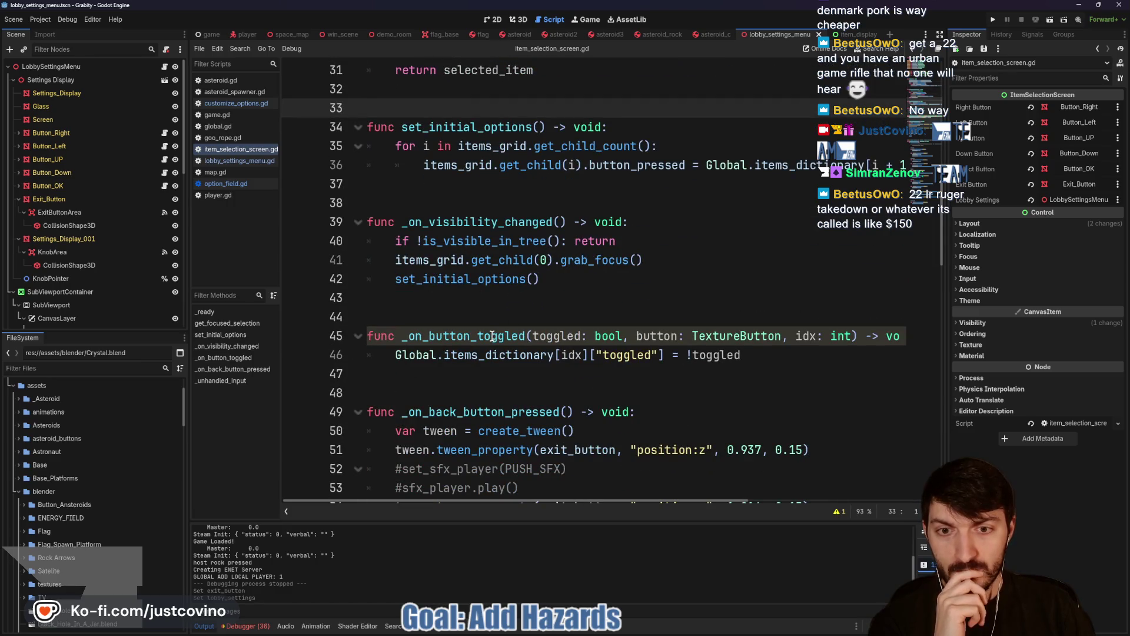
click(556, 277)
scroll(471, 283, up, 3)
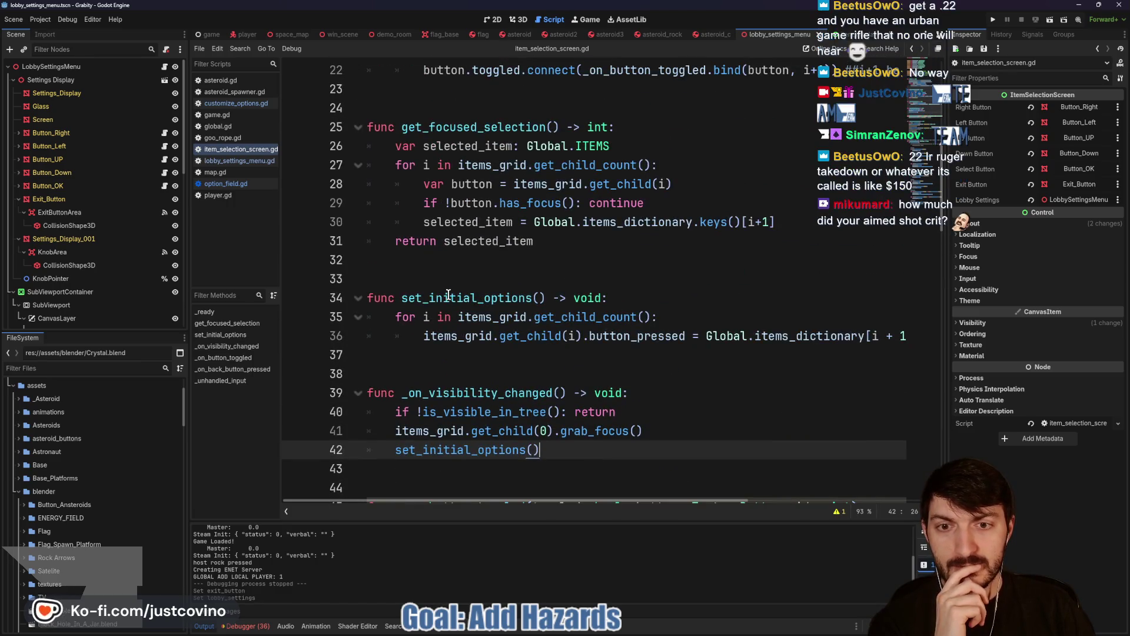
scroll(449, 294, down, 3)
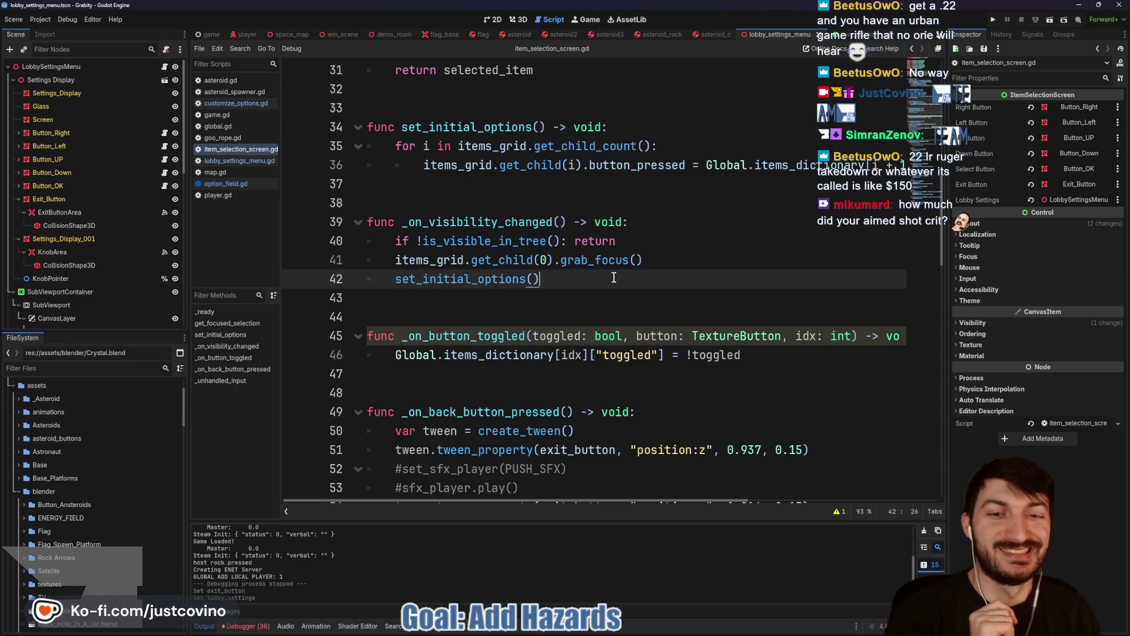
key(Return)
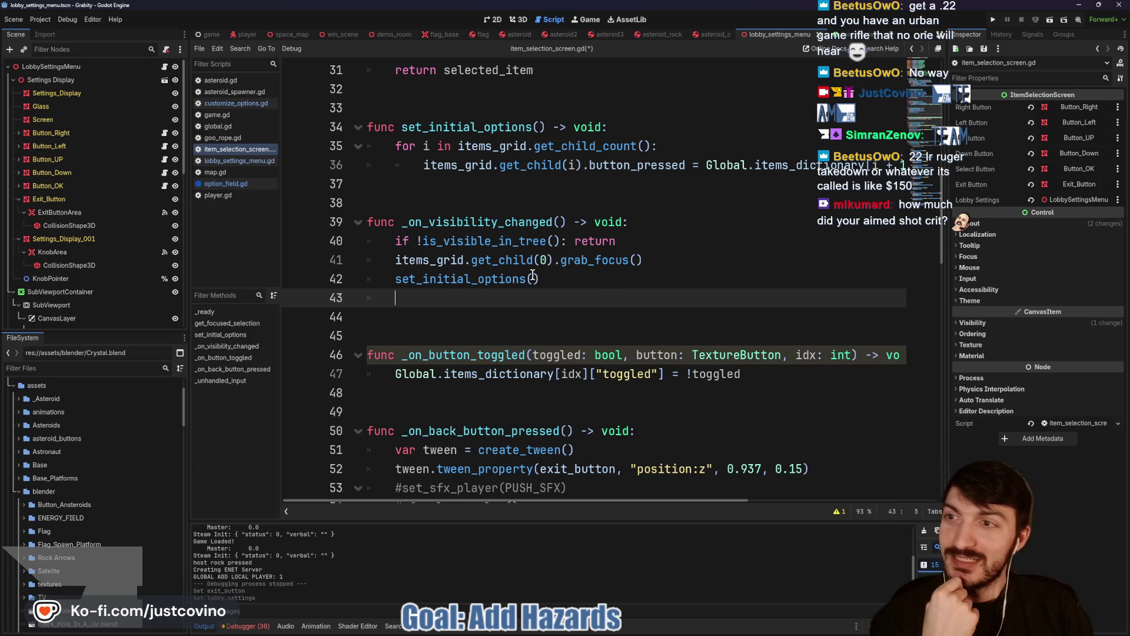
- Check set_initial_selections in the lobby settings menu script, then bring up customize_options.gd
click(165, 69)
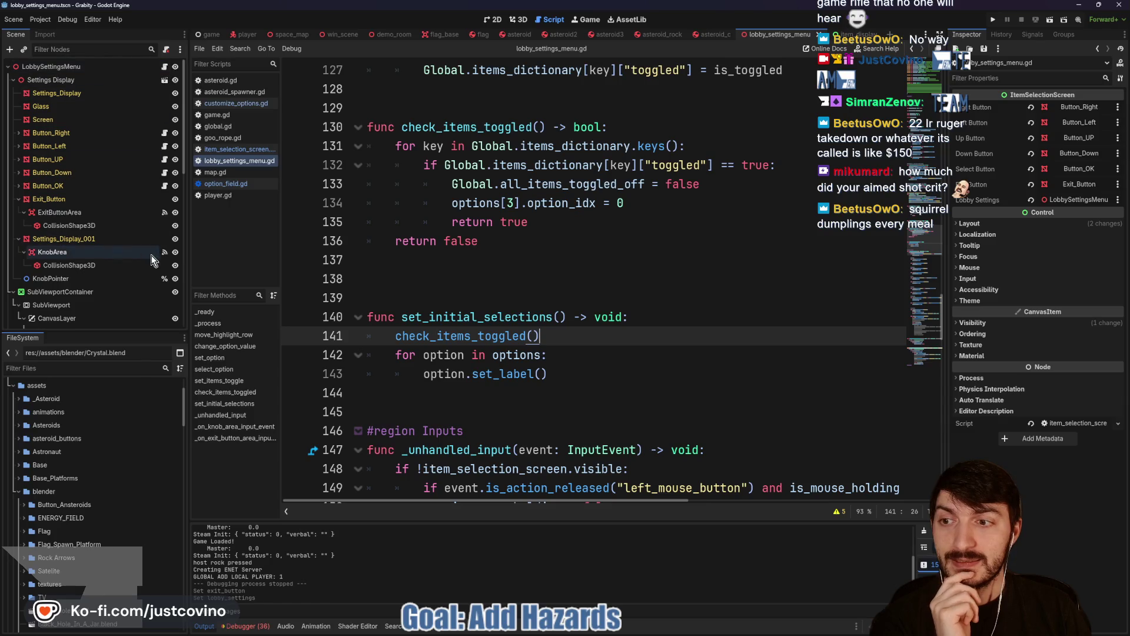
scroll(151, 253, down, 3)
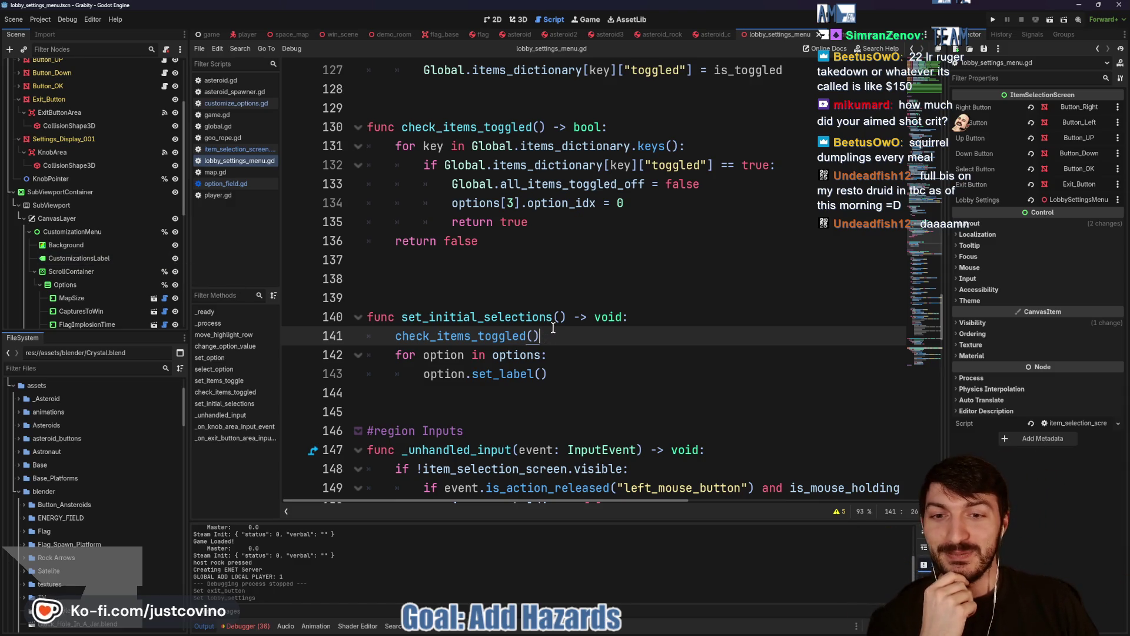
double_click(462, 317)
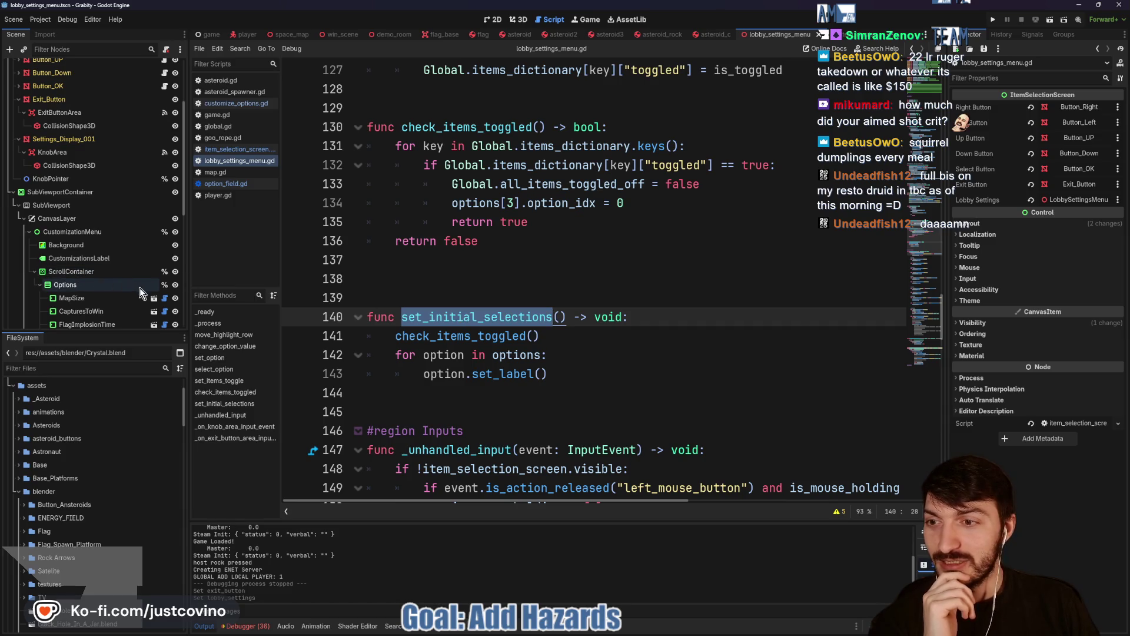
scroll(137, 287, down, 3)
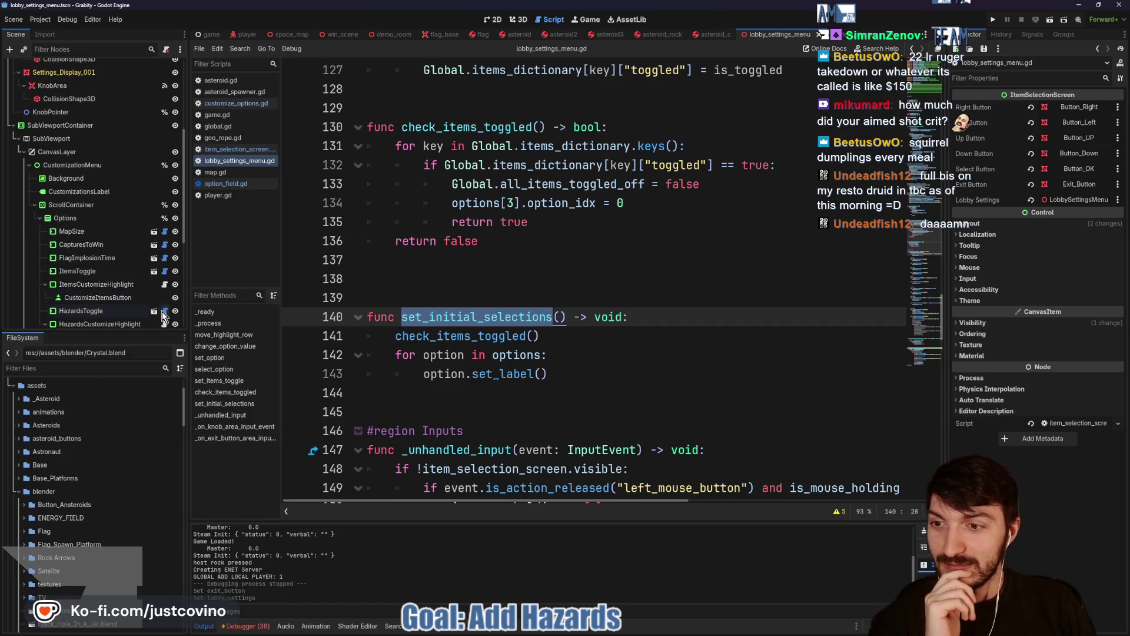
scroll(158, 301, down, 2)
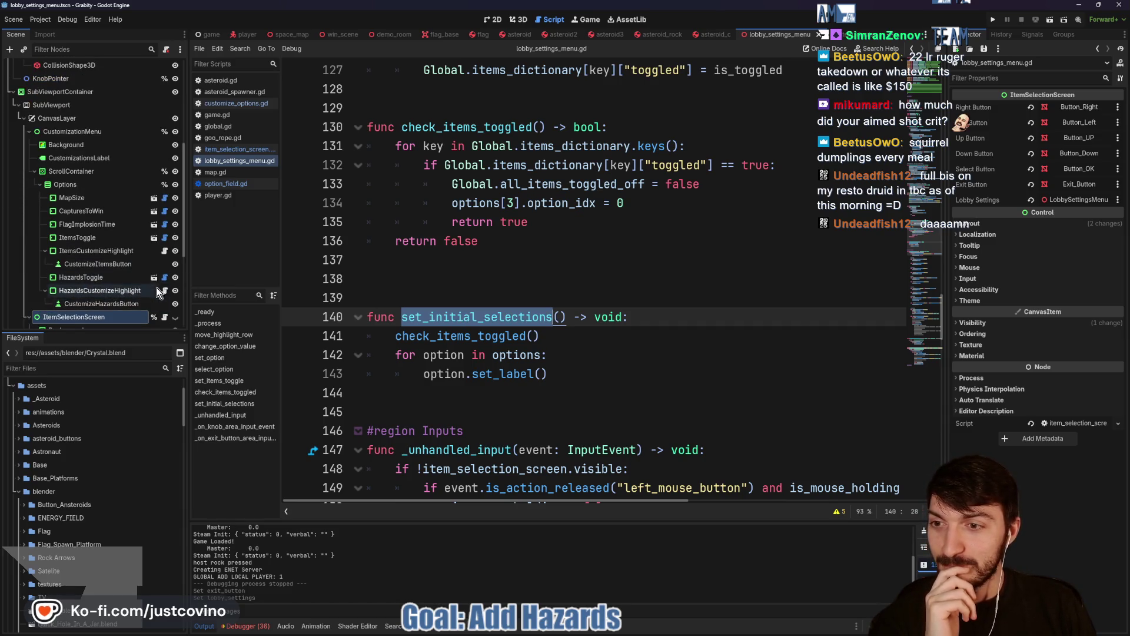
click(165, 253)
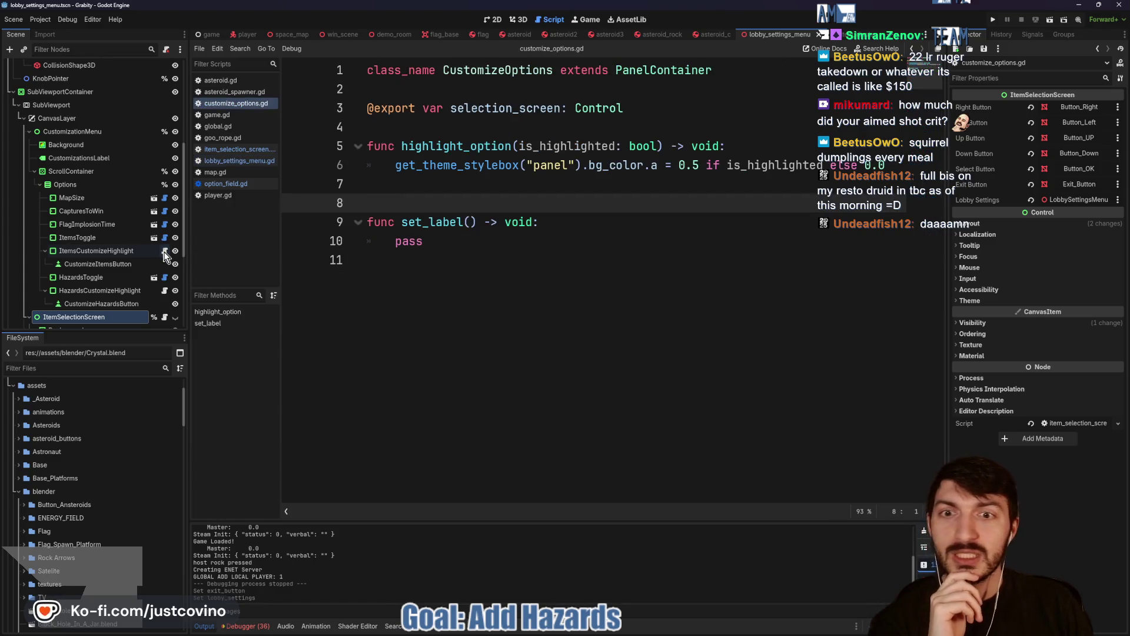
- Go back to item_selection_screen.gd via the ItemSelectionScreen script icon in the Scene tree
scroll(145, 195, down, 3)
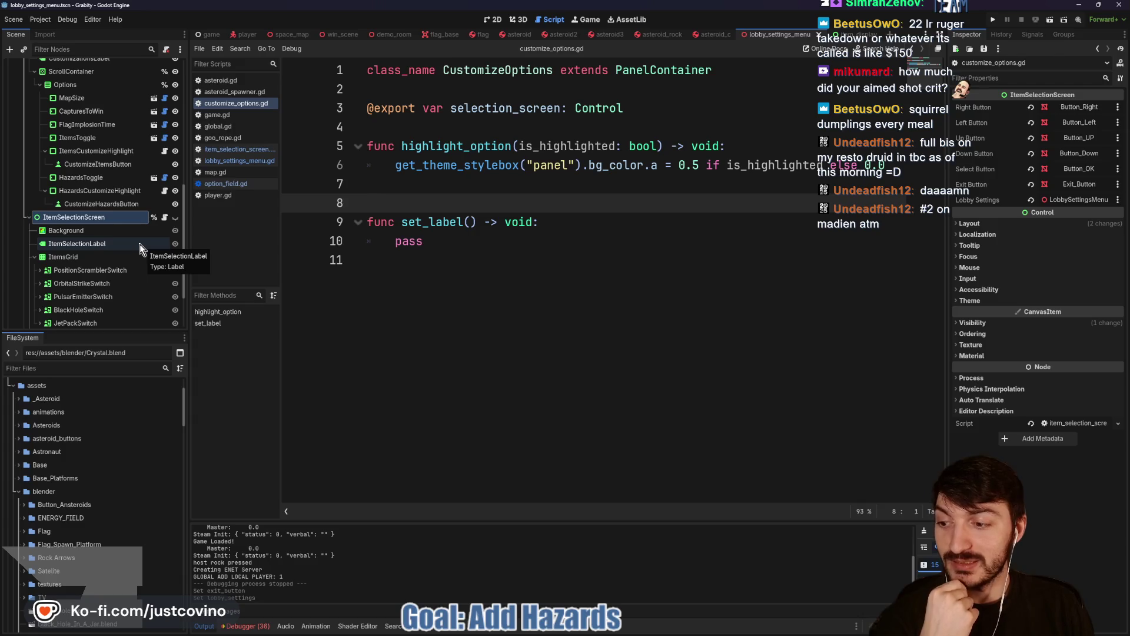
click(163, 217)
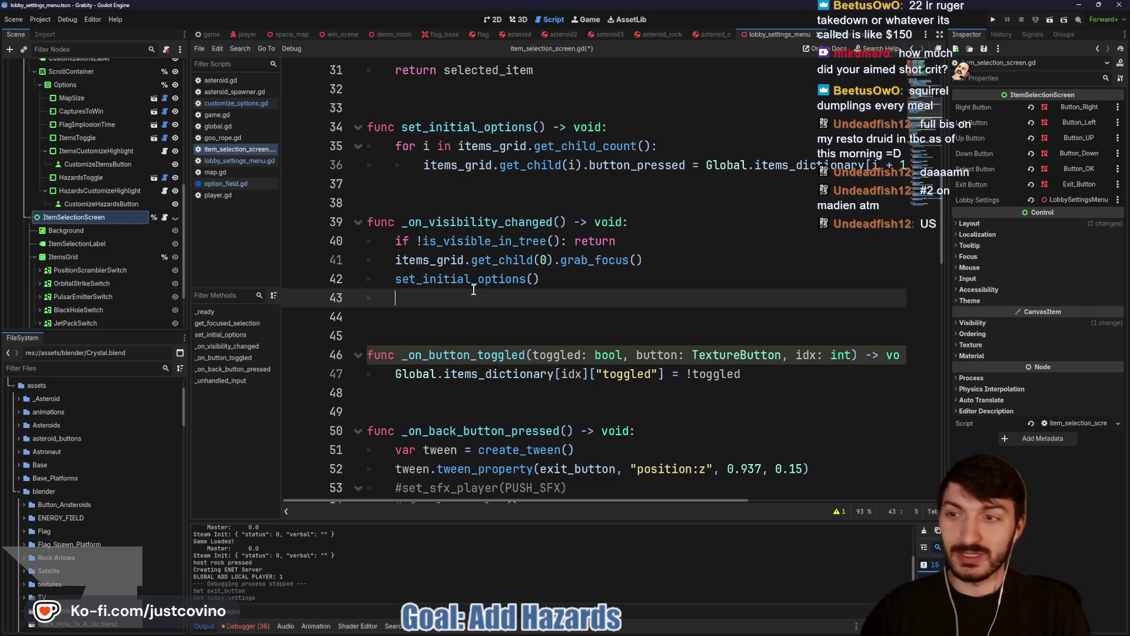
- Write lobby_settings.set_initial_selections() on line 43, confirming the function name in the lobby settings script
text(tt)
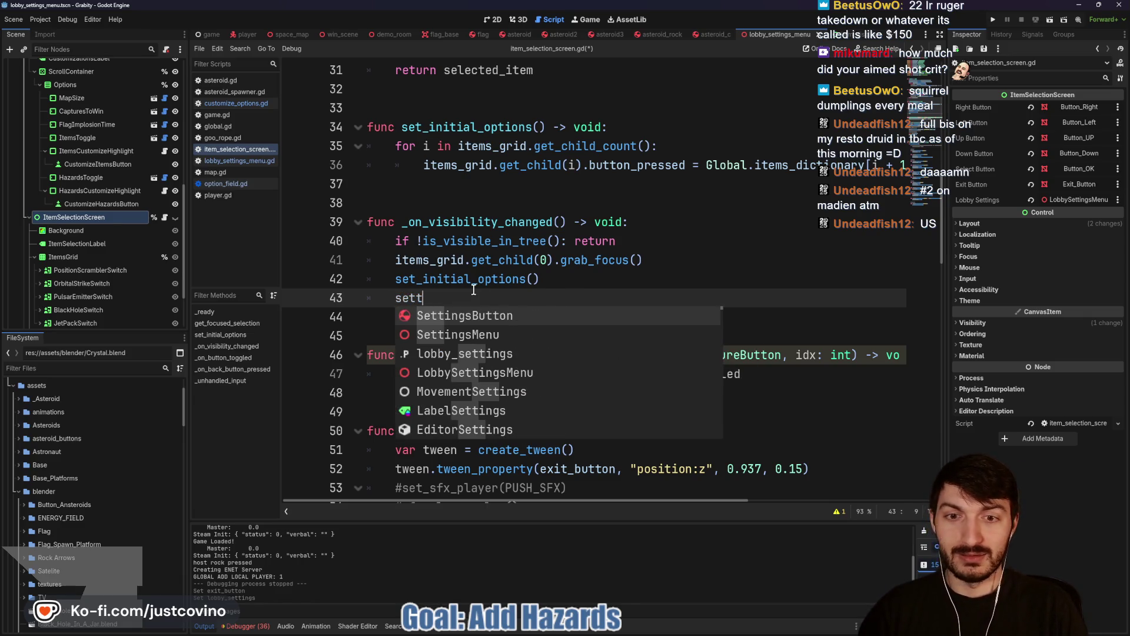
key(Down)
key(Down)
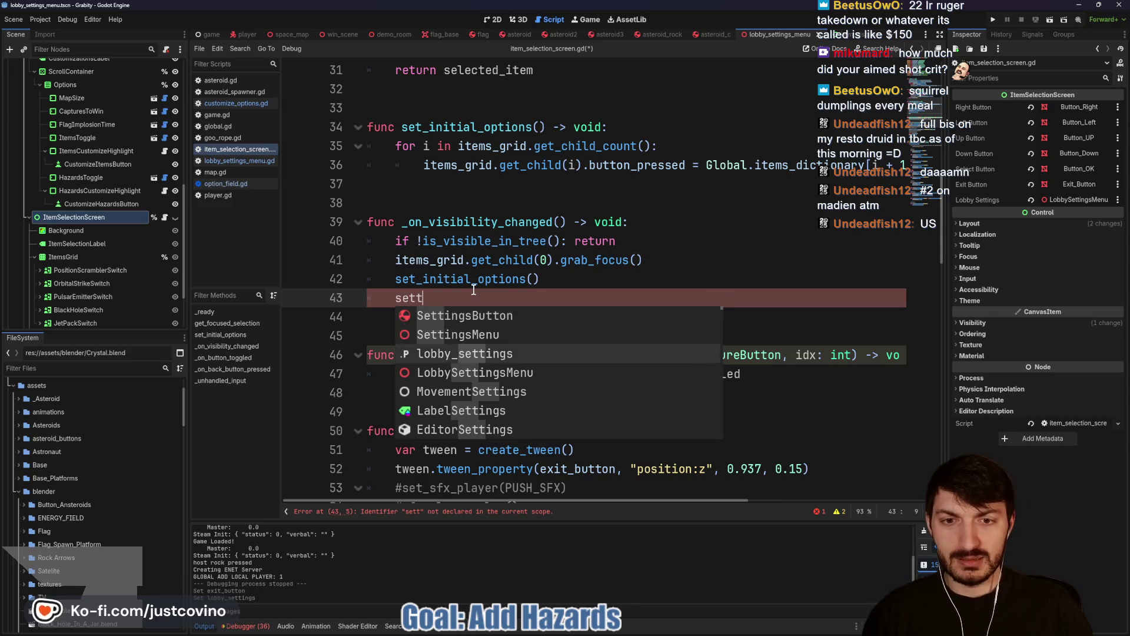
key(Return)
text(.set_initial)
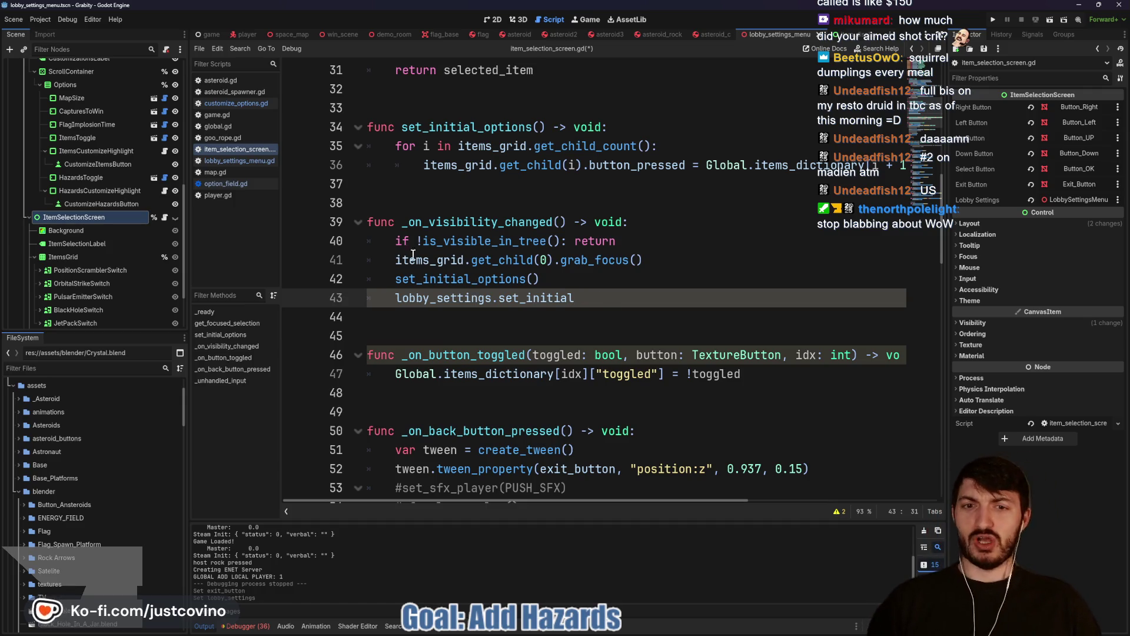
scroll(118, 194, up, 10)
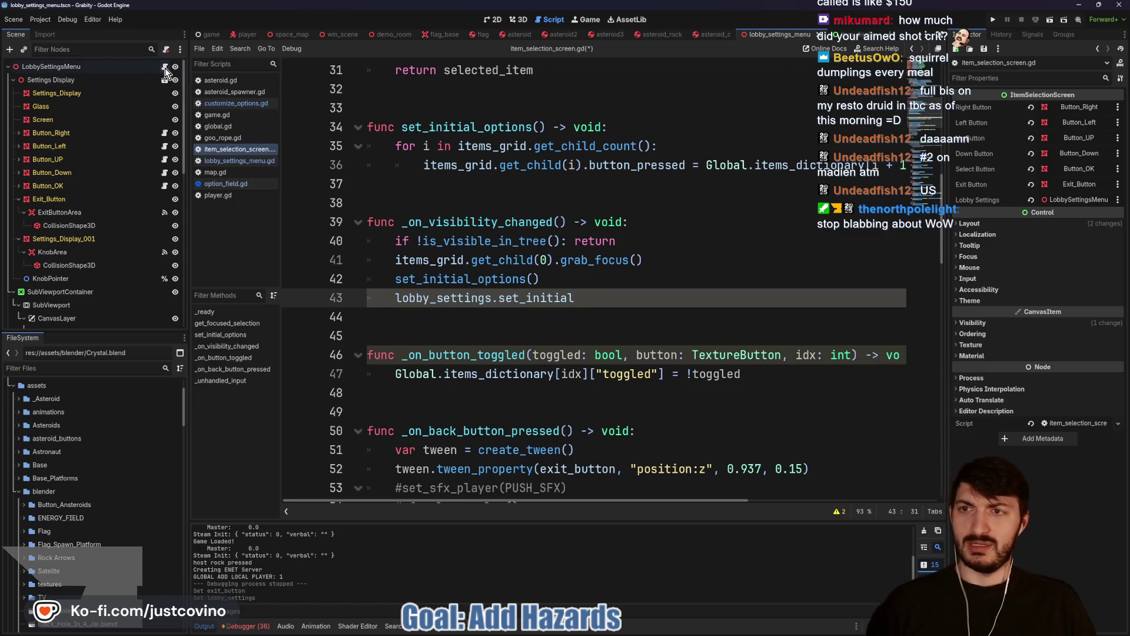
click(165, 69)
scroll(115, 265, down, 5)
scroll(140, 217, down, 2)
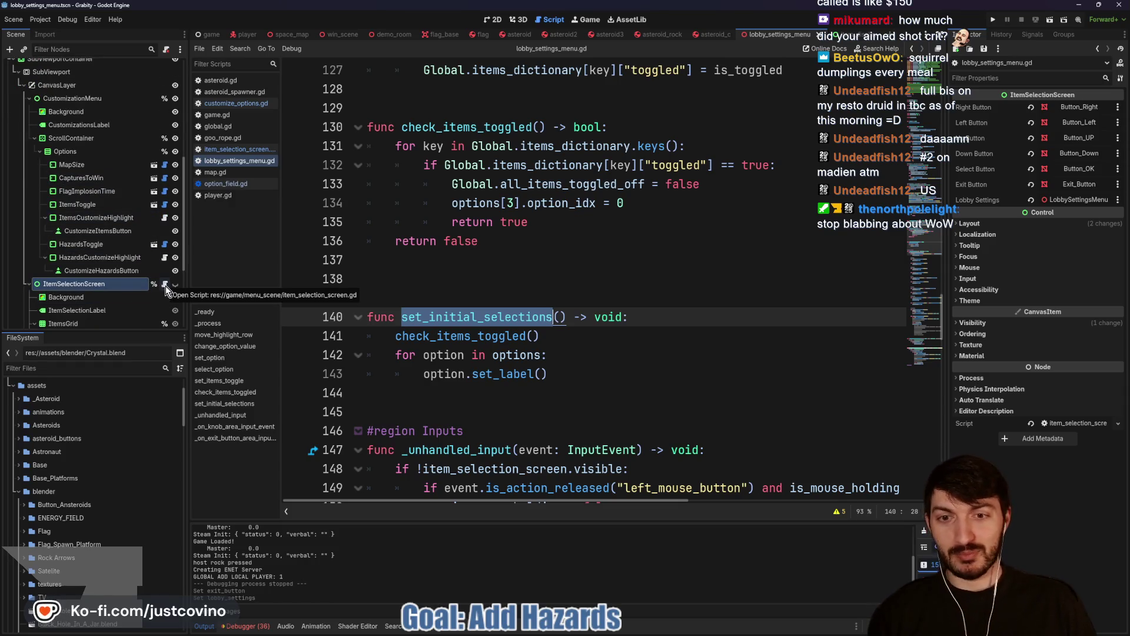
click(165, 285)
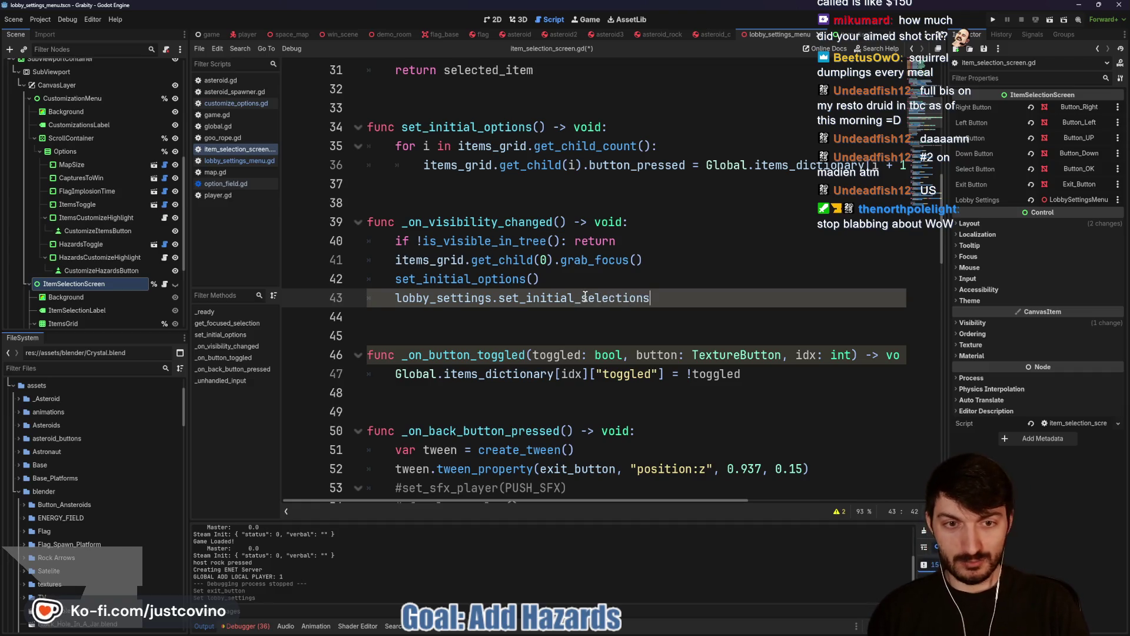
- Save item_selection_screen.gd and run the project
key(ctrl+s)
click(534, 318)
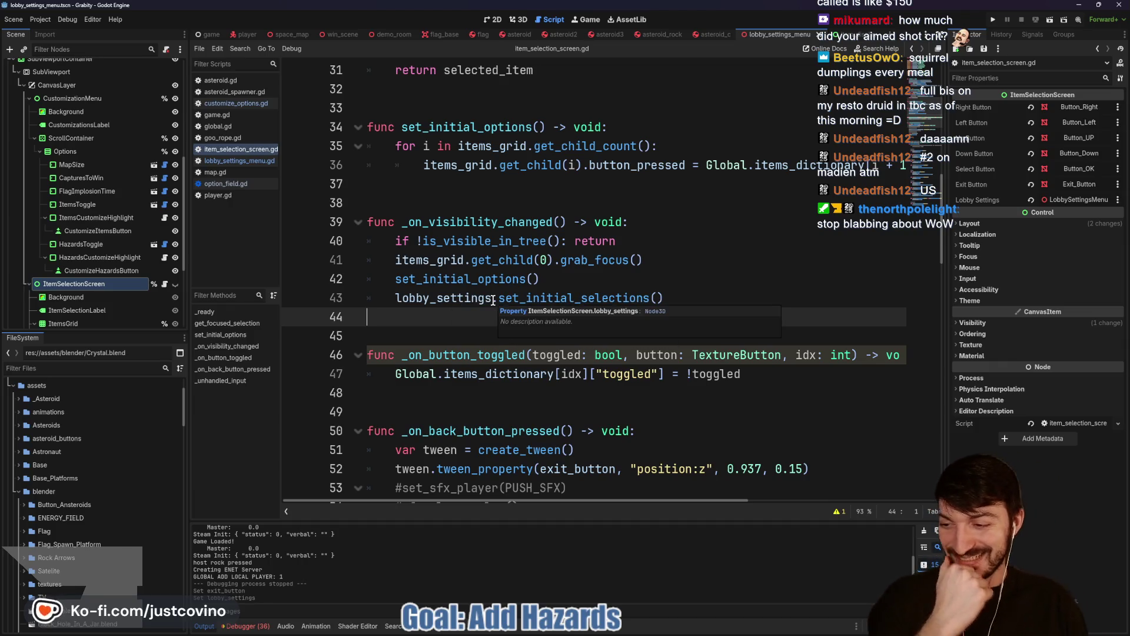
click(992, 19)
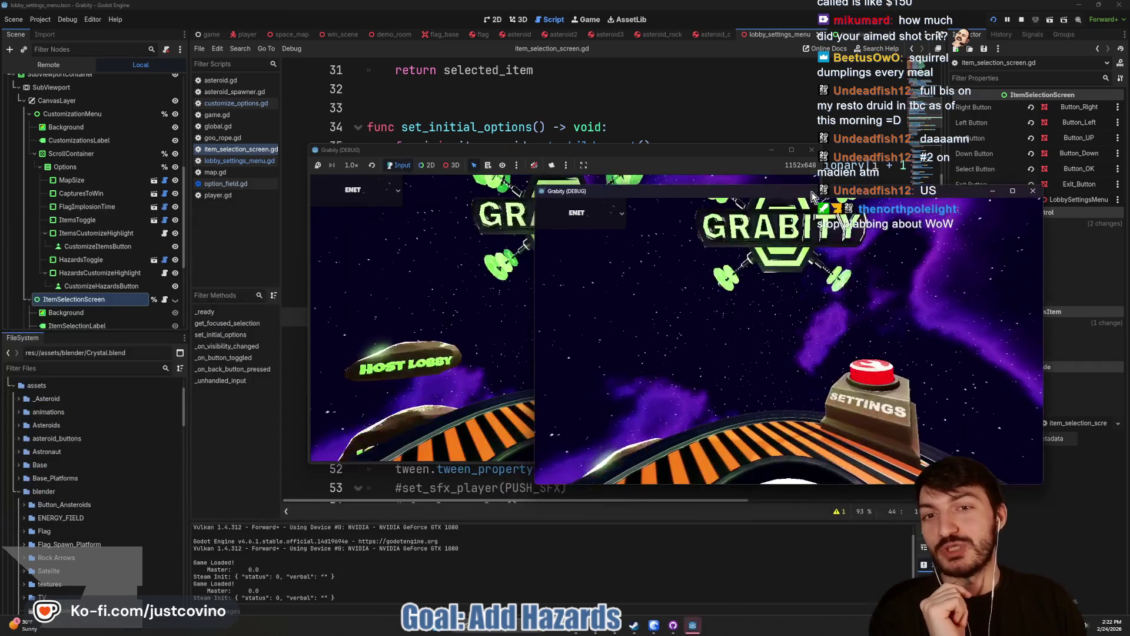
- Place the two game windows side by side, host a lobby in one, join from the other, and start the match
drag(634, 147, 362, 161)
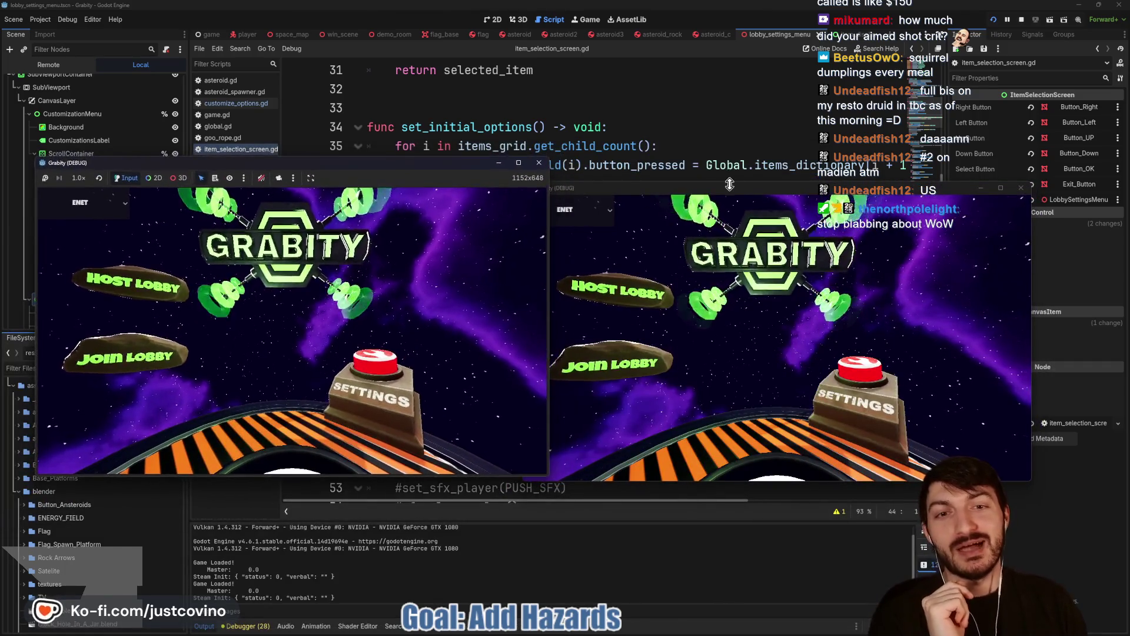
mouse_move(709, 187)
mouse_down()
mouse_move(757, 174)
mouse_move(725, 176)
mouse_up()
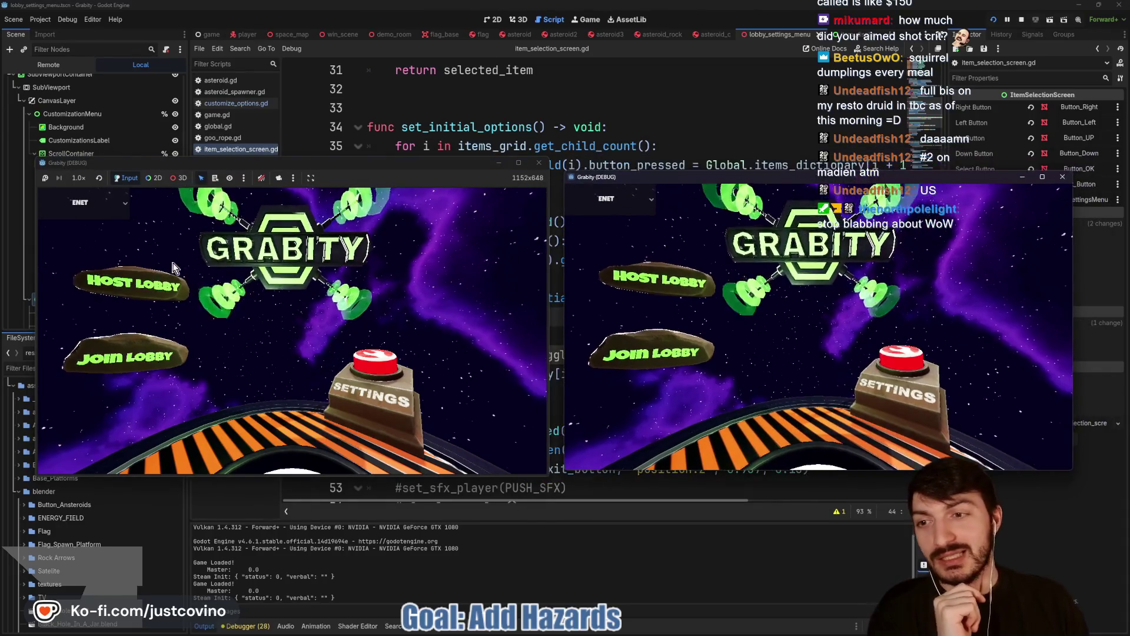
click(165, 285)
click(299, 280)
click(680, 351)
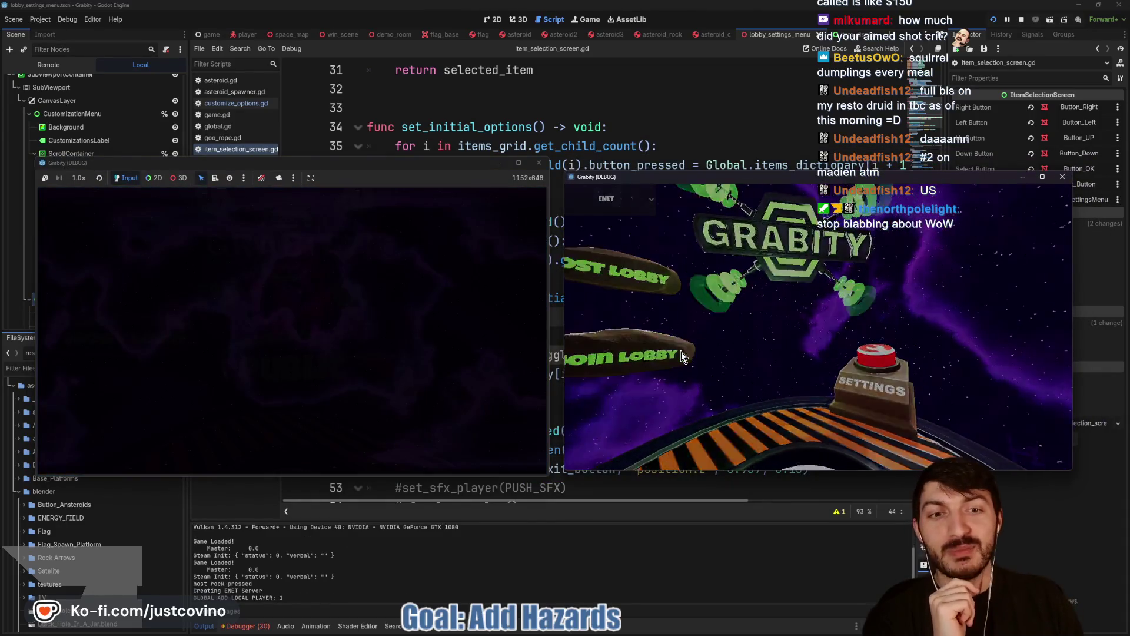
click(847, 344)
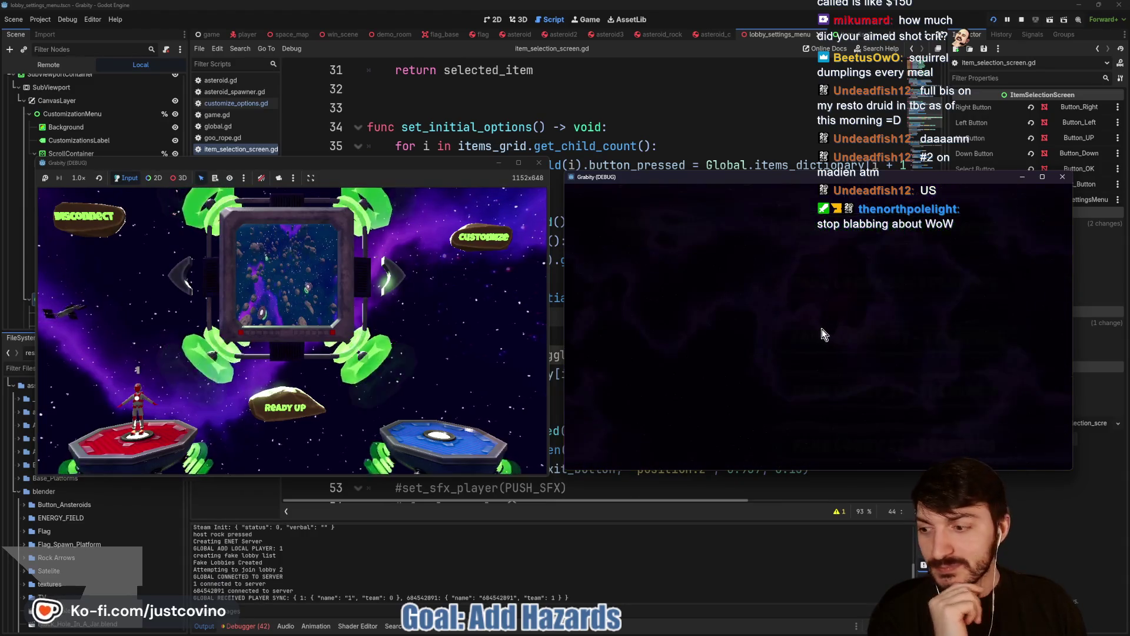
click(290, 414)
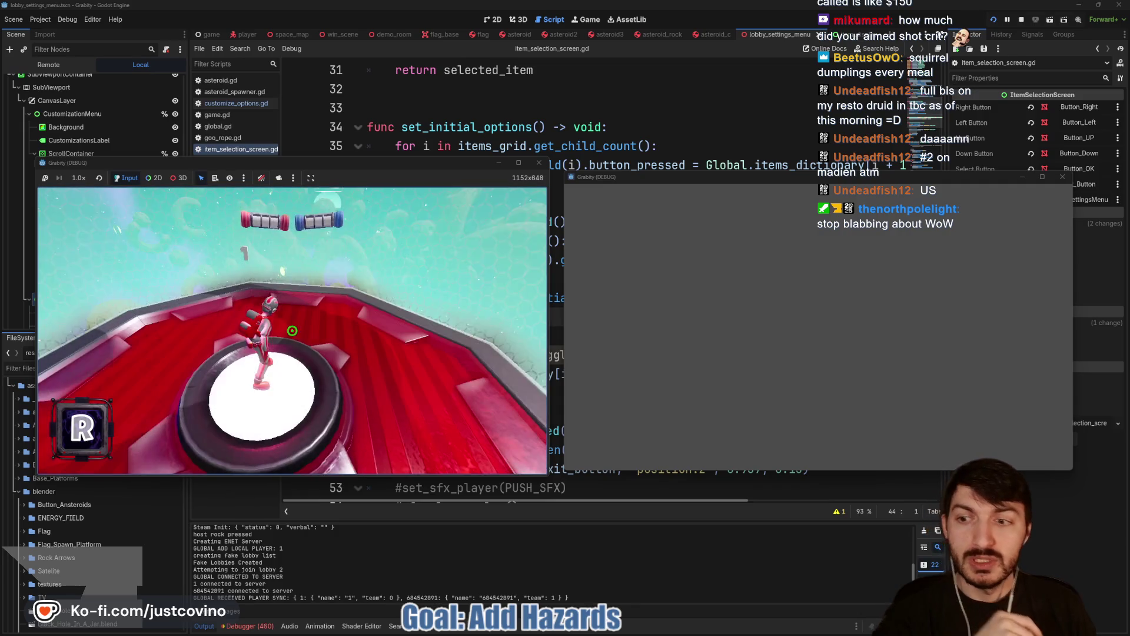
- Stop the game and relaunch the project
key(super)
key(super)
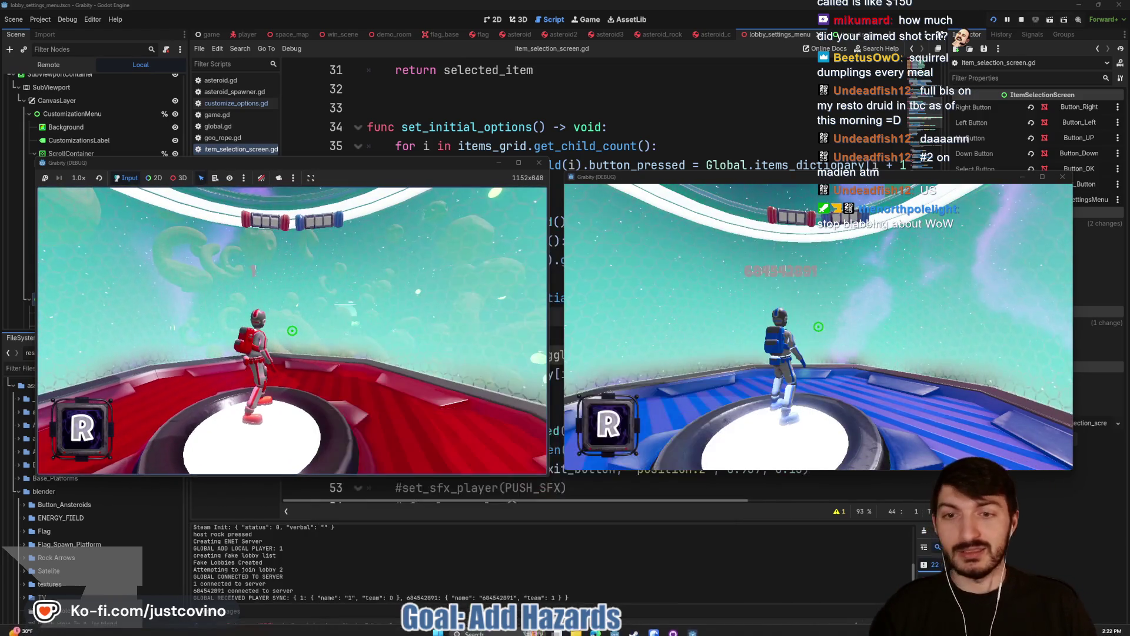
click(1021, 19)
click(992, 19)
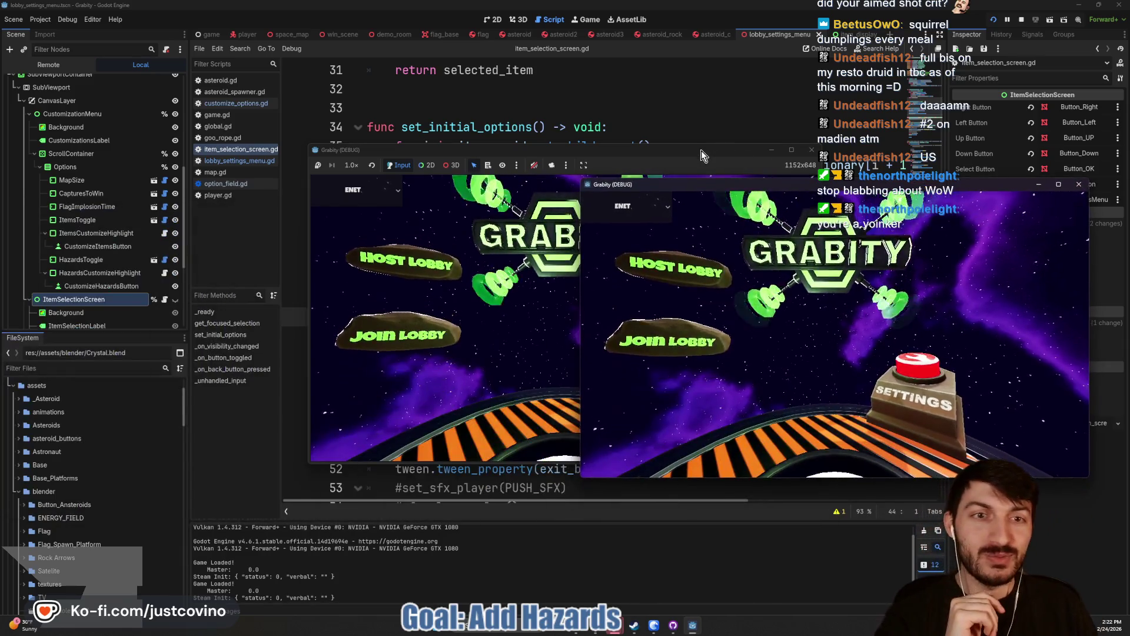
- Place the game windows side by side, host and join a lobby, and open Game Customizations
drag(701, 150, 461, 171)
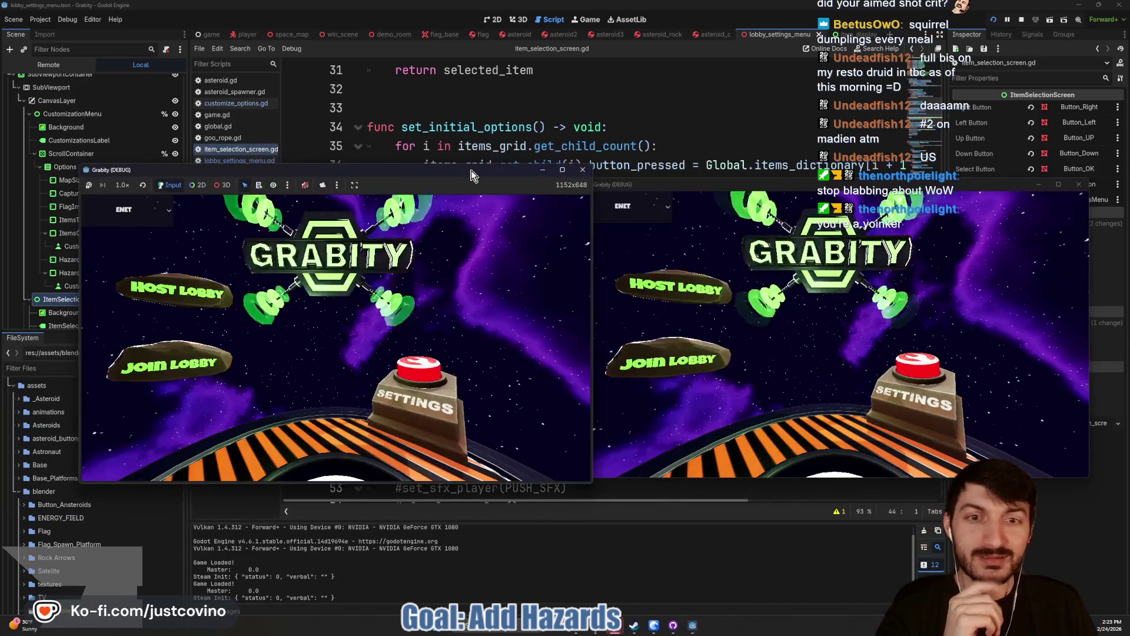
drag(781, 176, 751, 174)
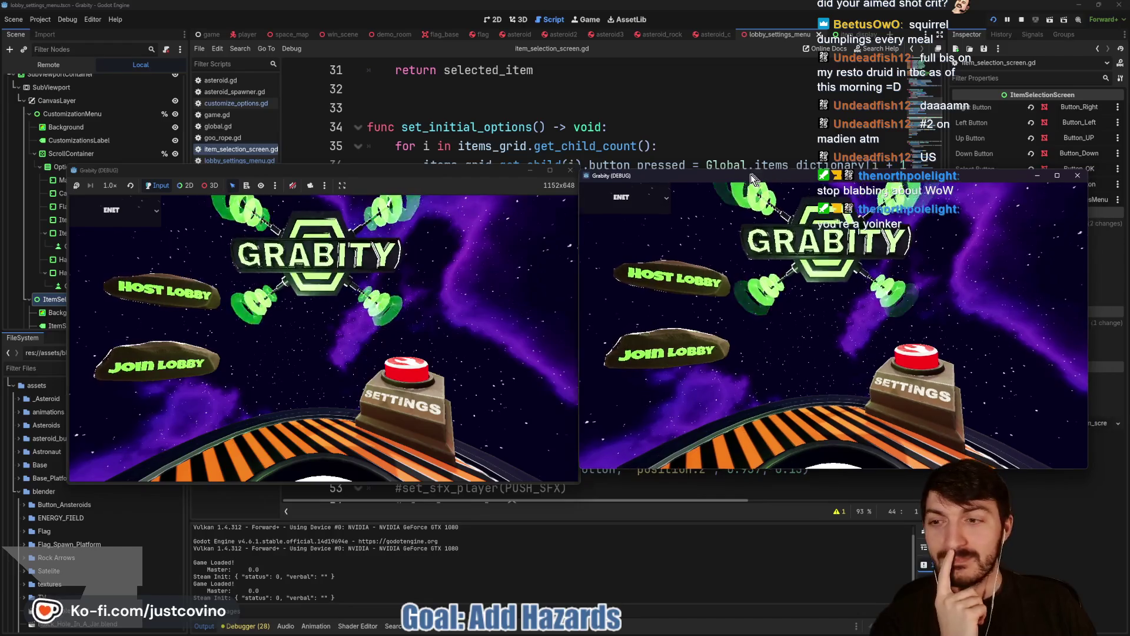
click(203, 291)
click(318, 317)
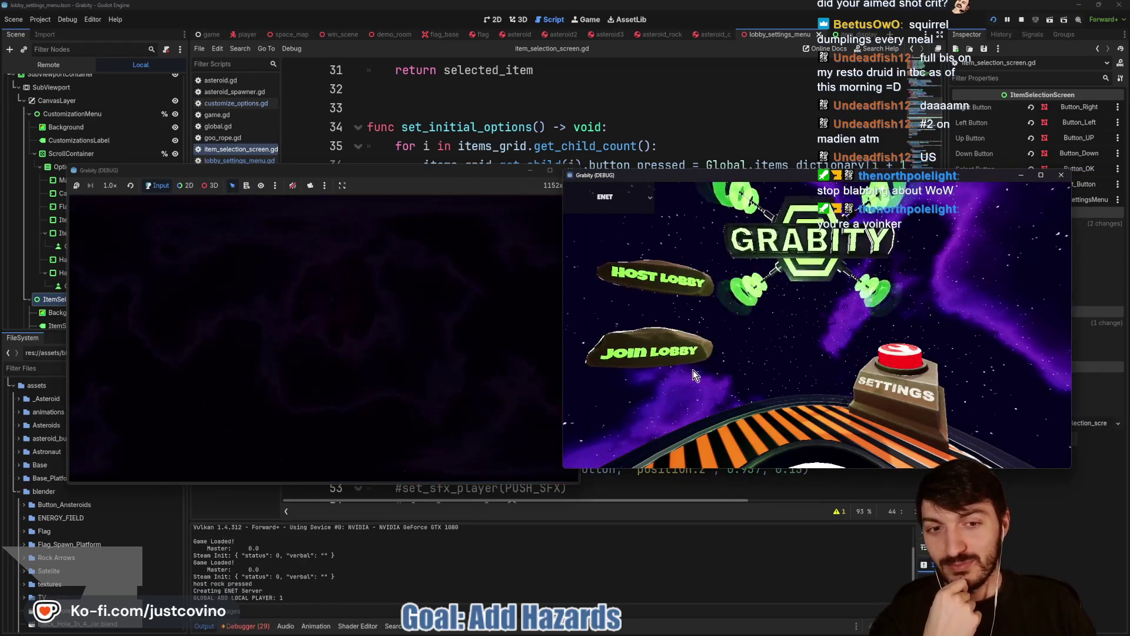
click(653, 353)
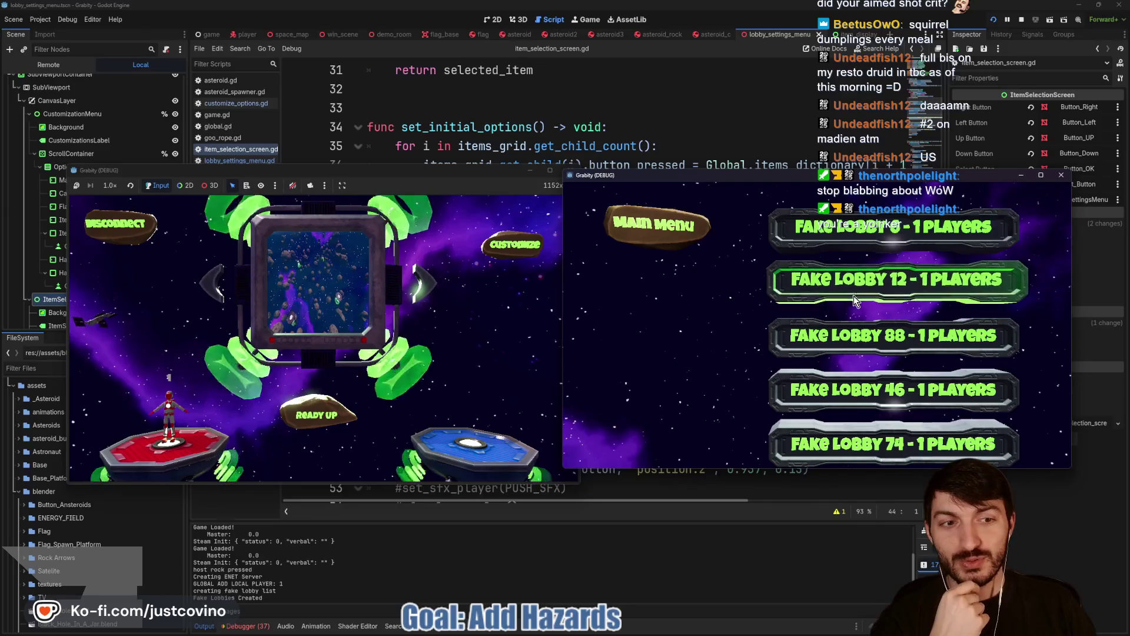
click(854, 295)
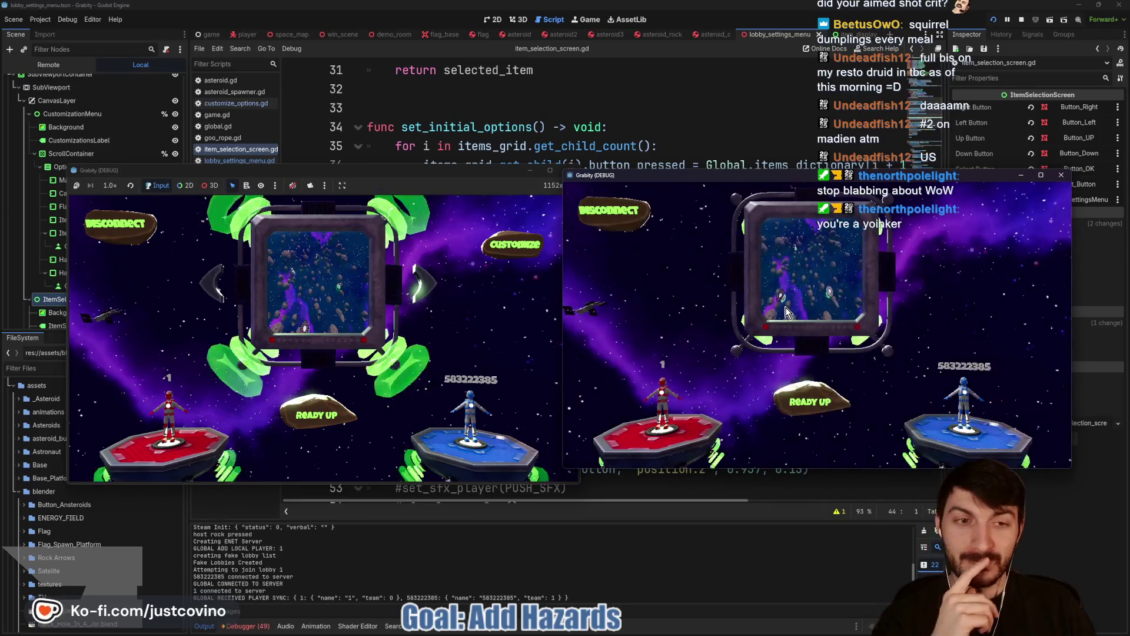
click(510, 259)
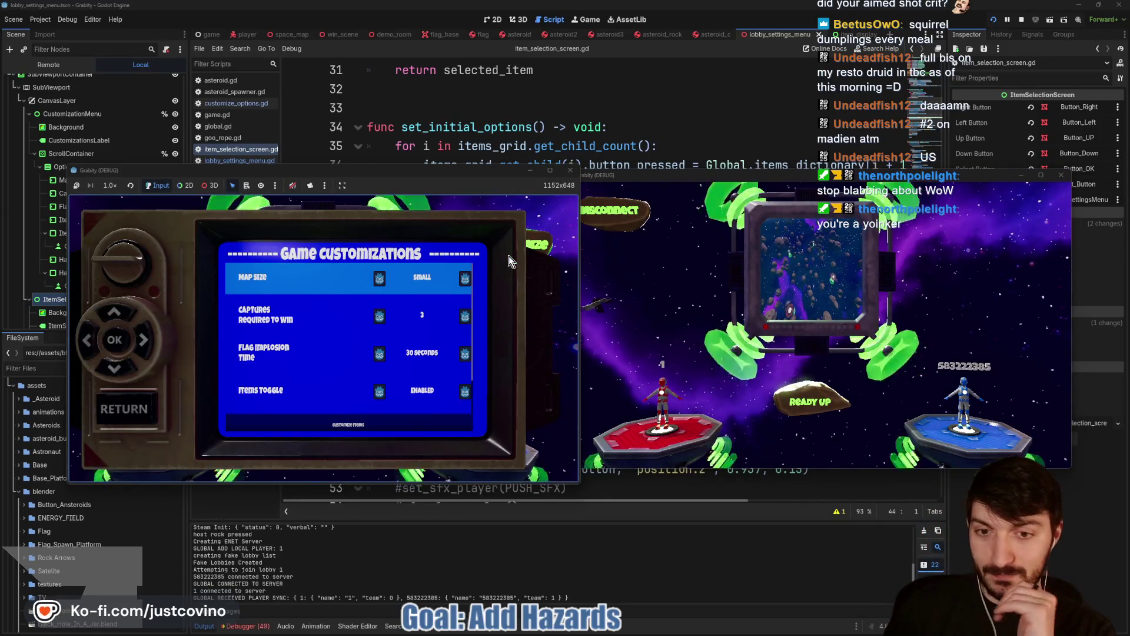
- Change the Items Toggle setting, then switch the second item off in Item Selection
key(Down)
key(Down)
key(Down)
key(Right)
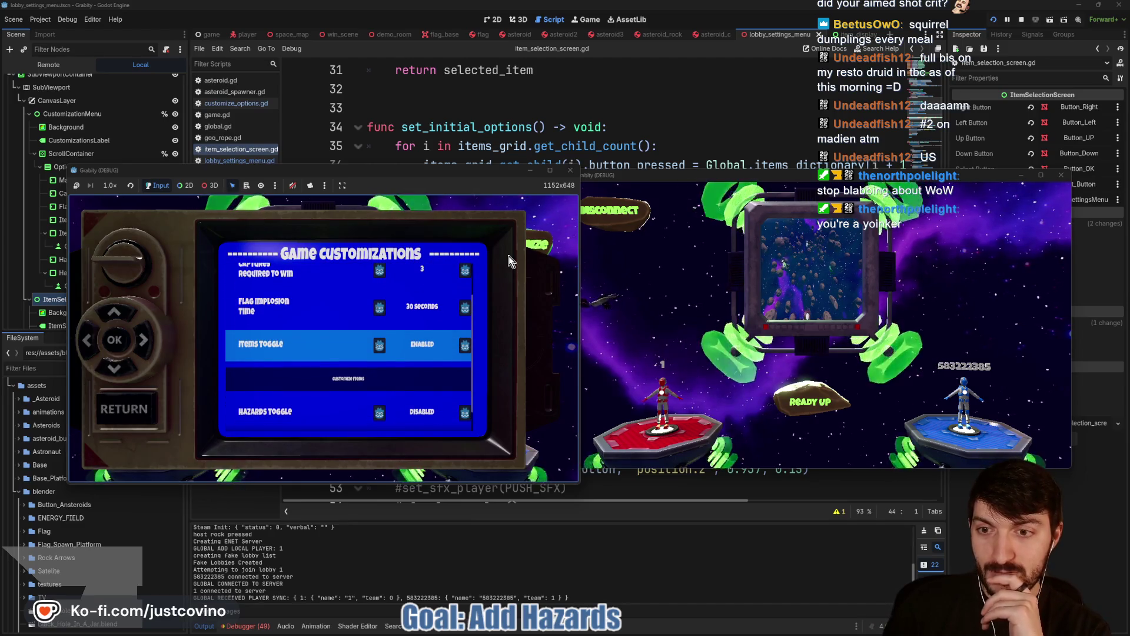
key(Down)
key(Return)
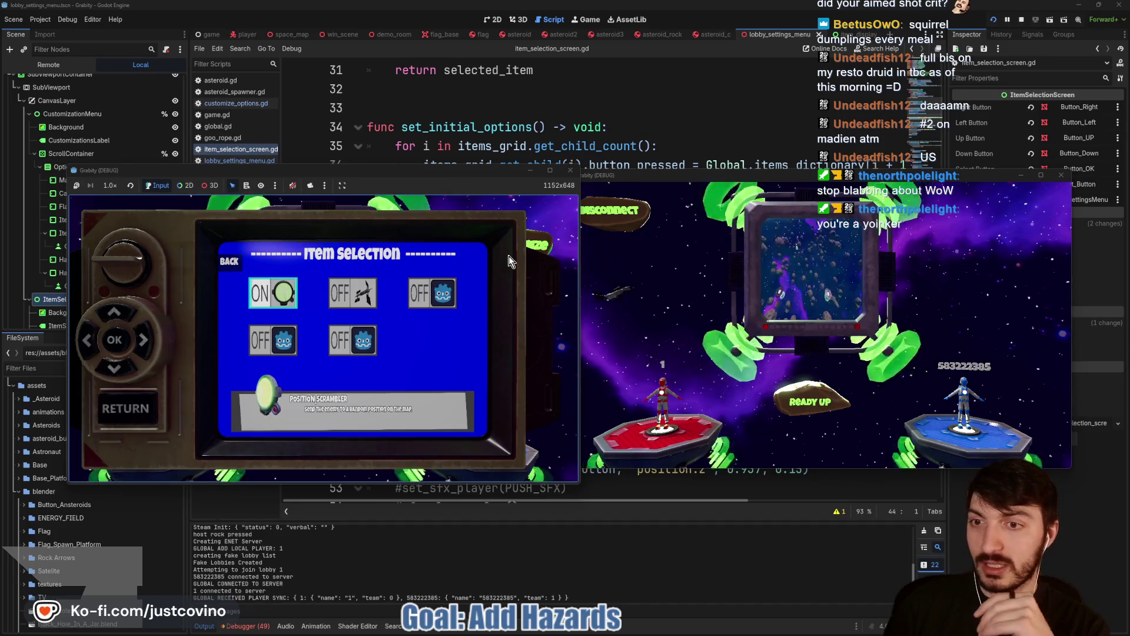
key(Escape)
key(Up)
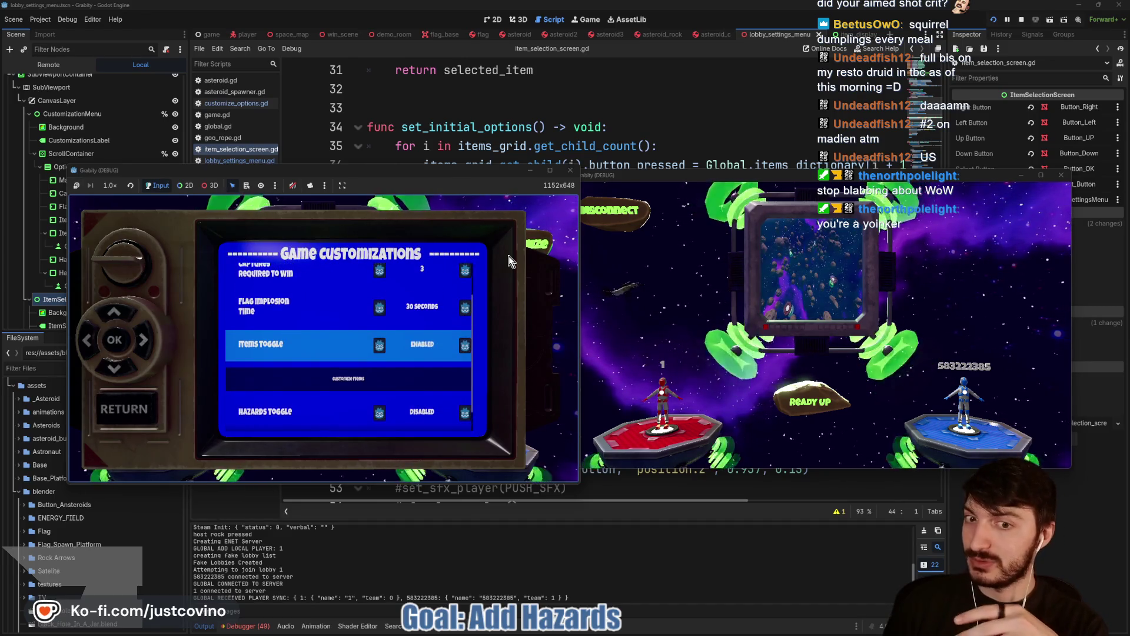
key(Down)
key(Return)
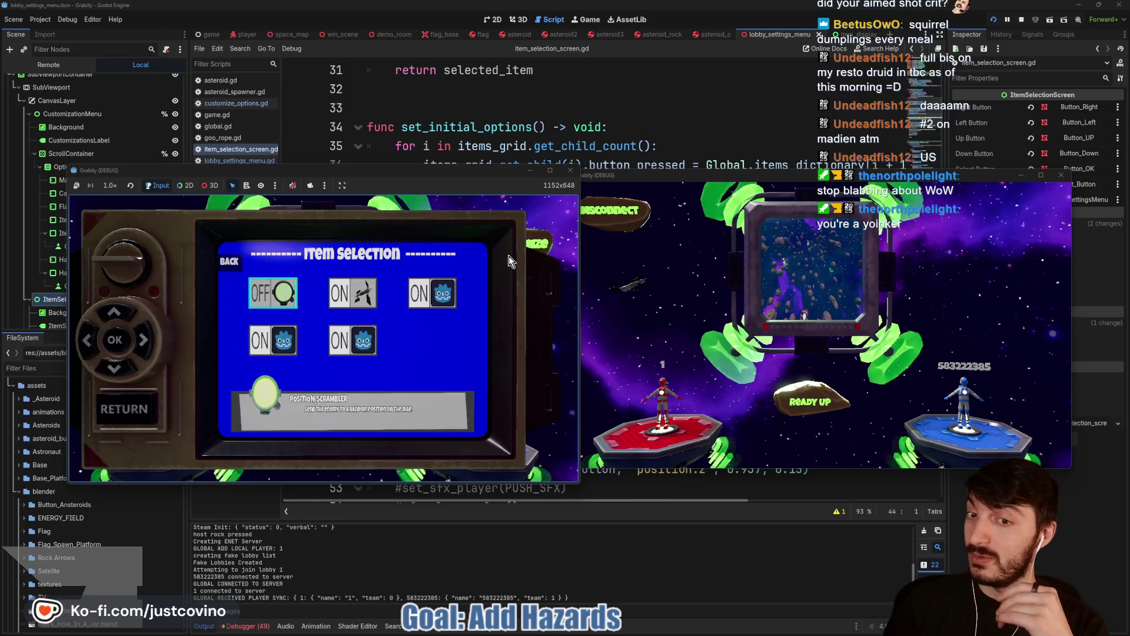
key(Return)
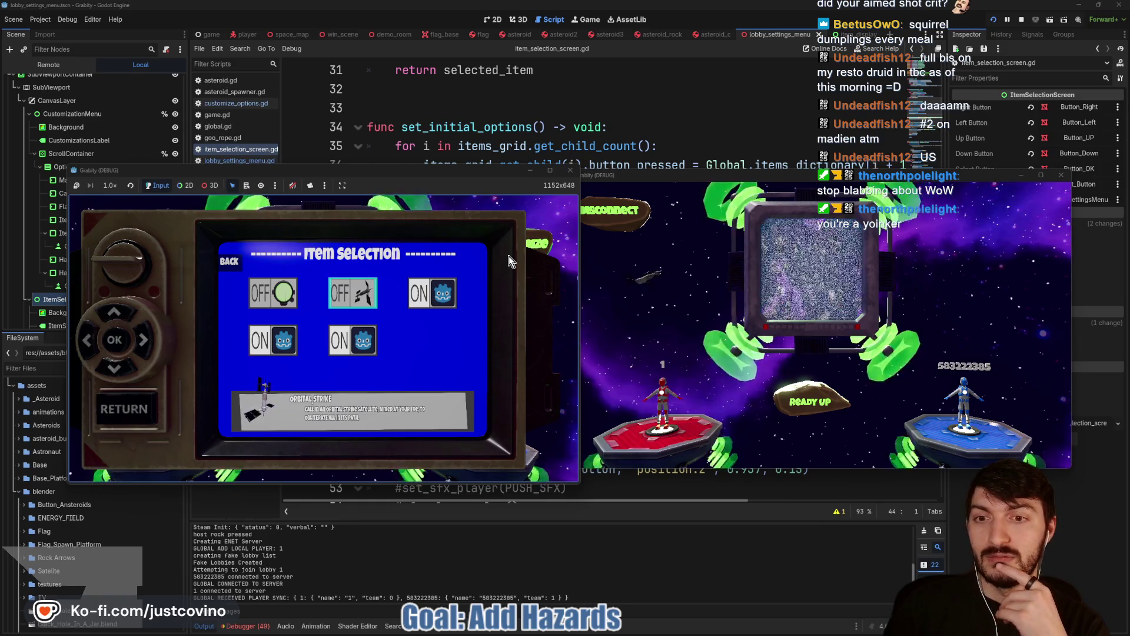
key(Escape)
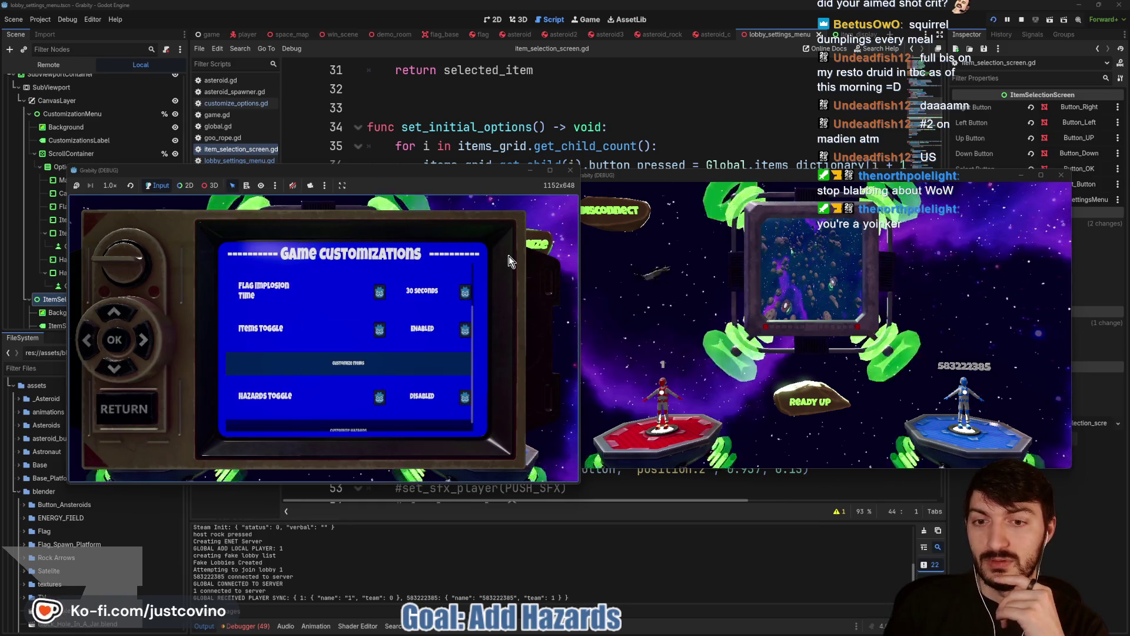
- Reopen Item Selection to check the saved toggles and switch the first item off
key(Return)
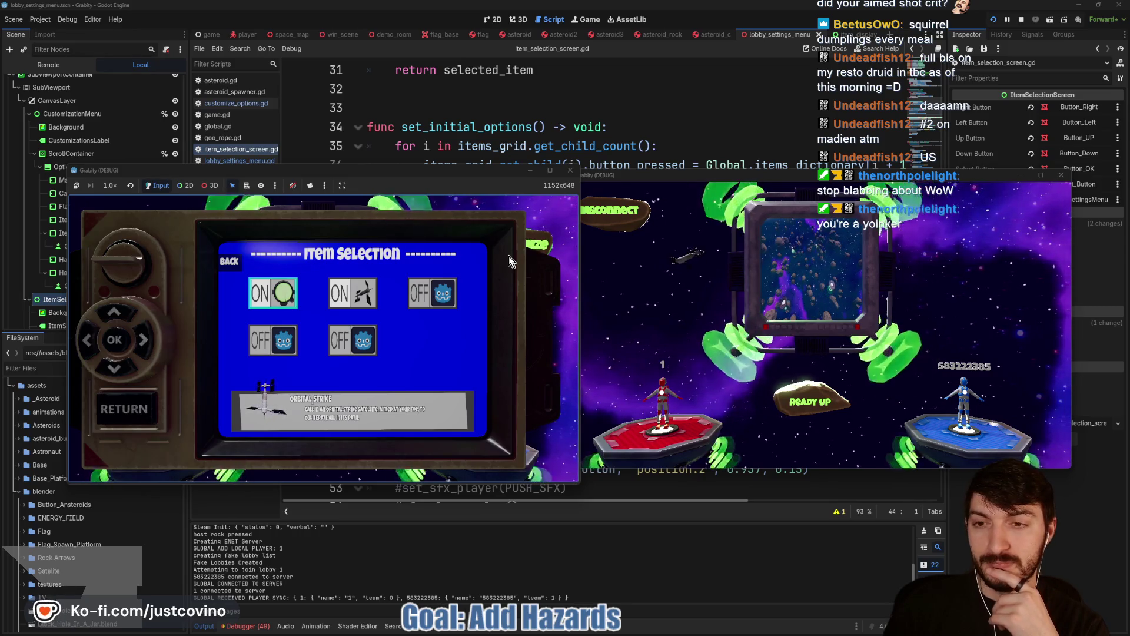
key(Right)
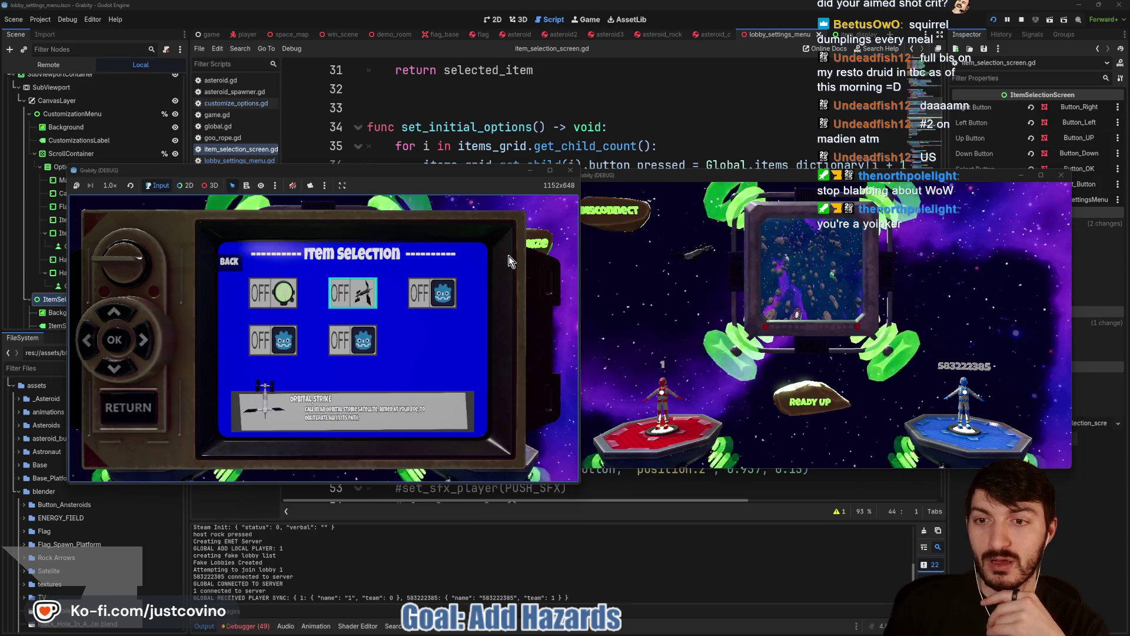
key(Escape)
key(Up)
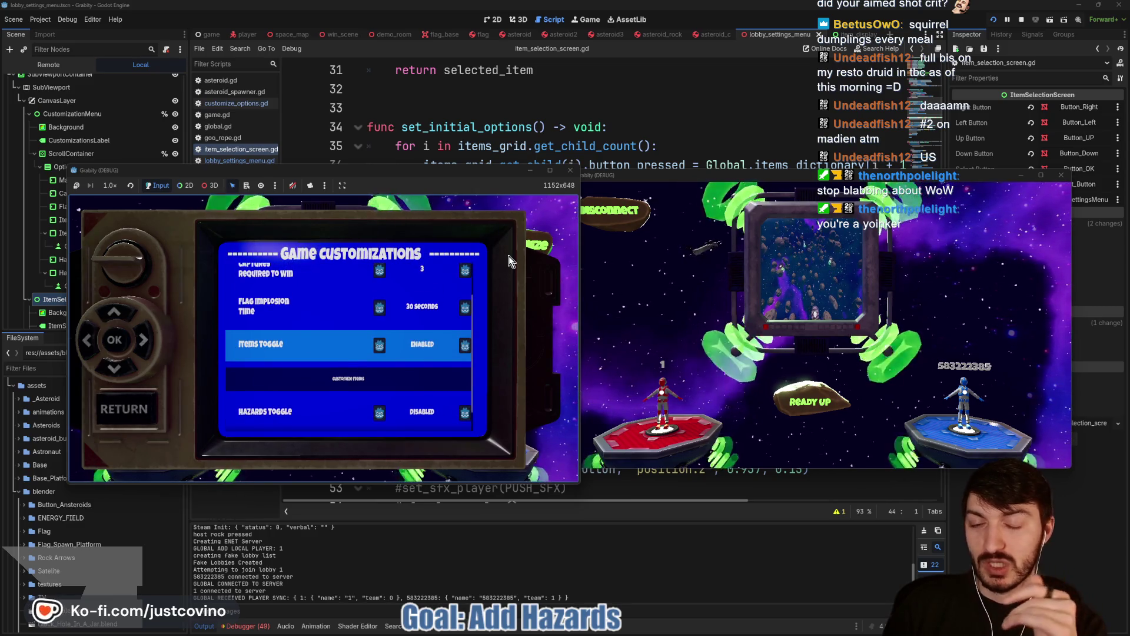
key(Down)
key(Return)
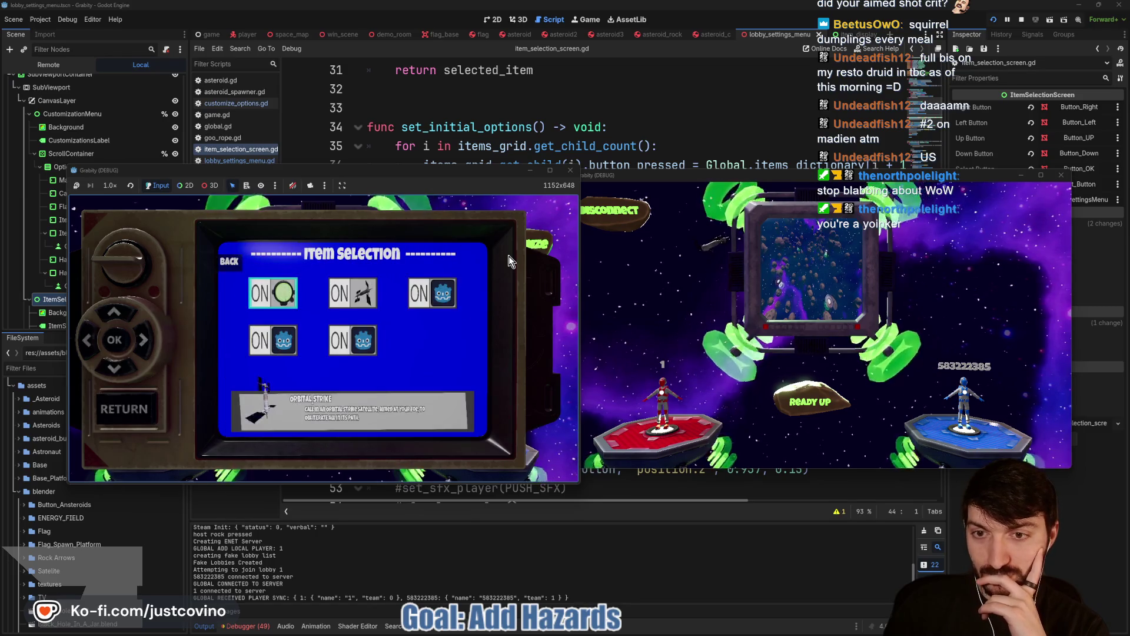
- Turn Position Scrambler back on, reopen Item Selection to verify, and return to the script
key(Escape)
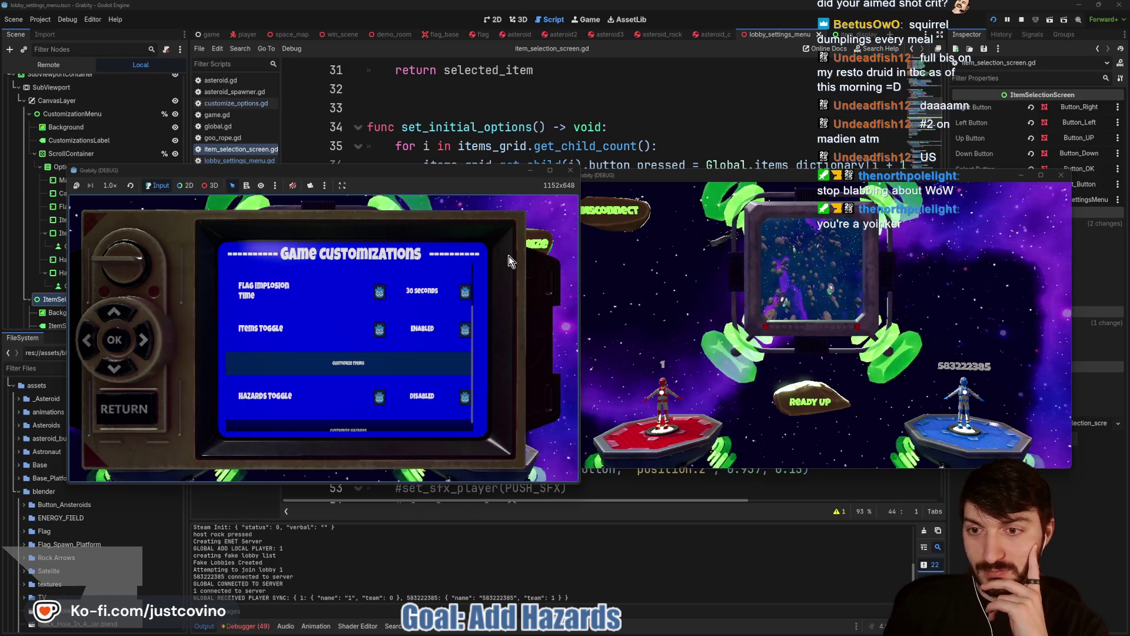
key(Down)
key(Up)
key(Return)
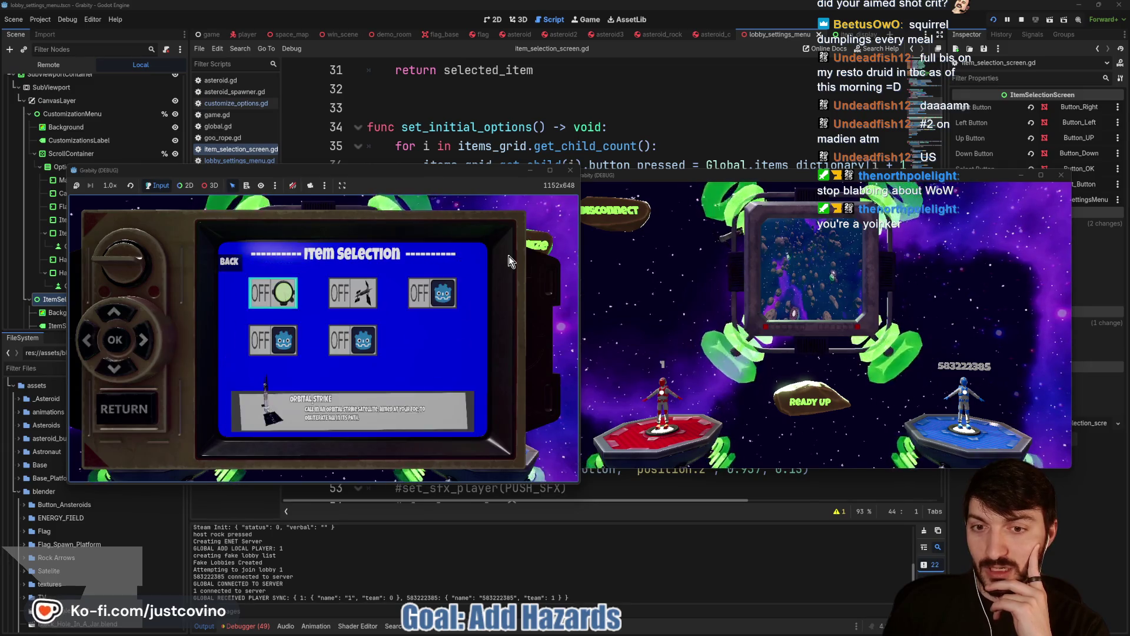
key(Return)
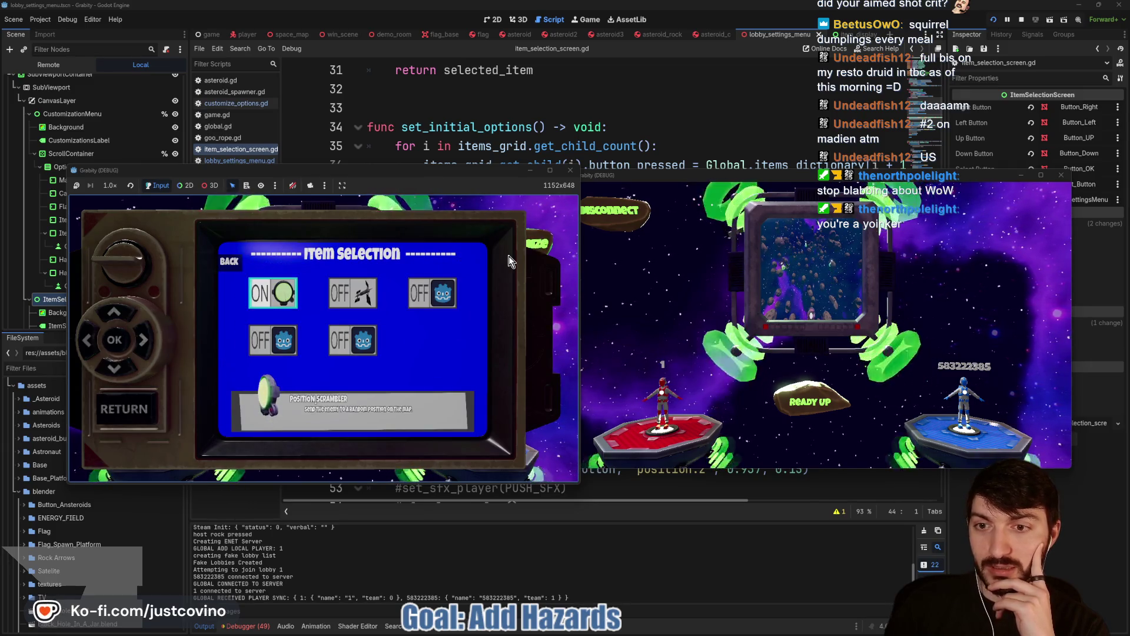
key(Escape)
key(Up)
key(Down)
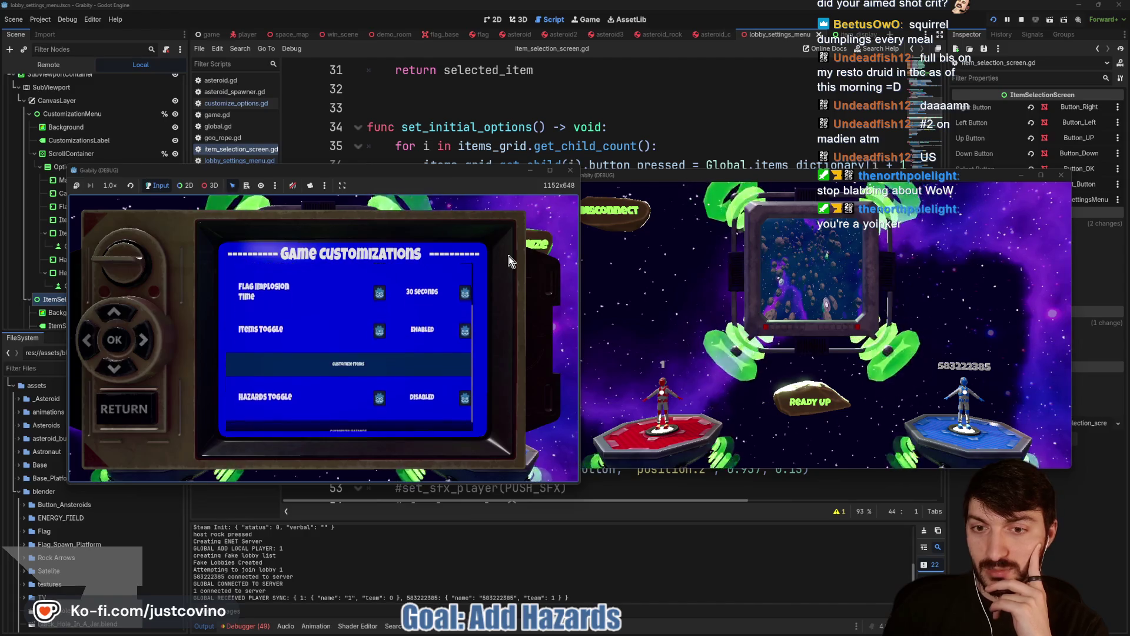
key(Return)
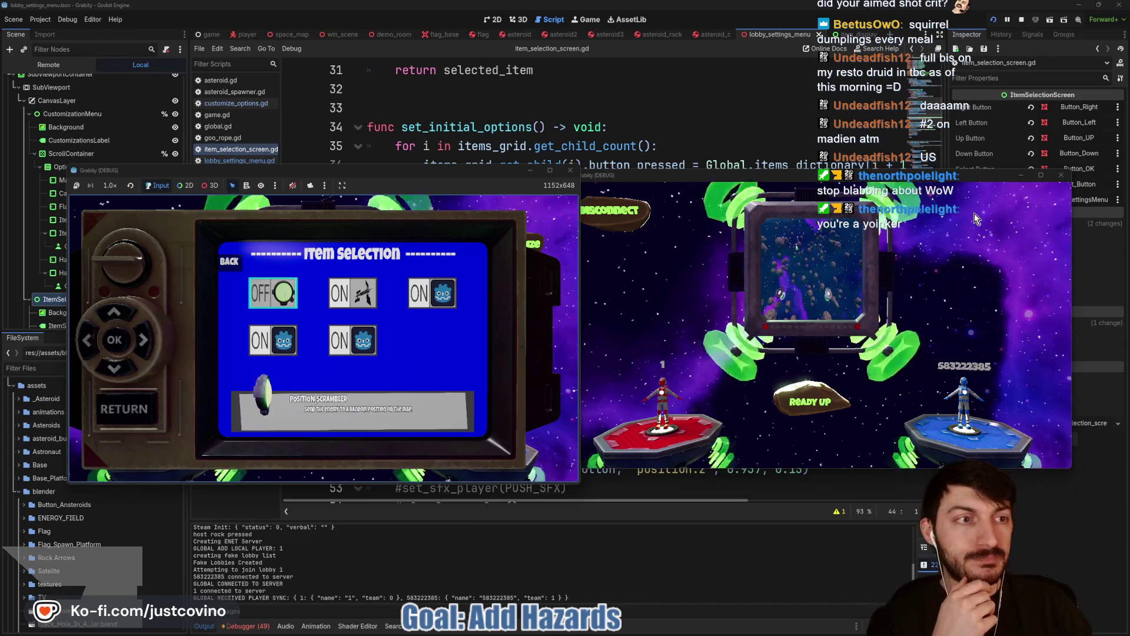
click(698, 127)
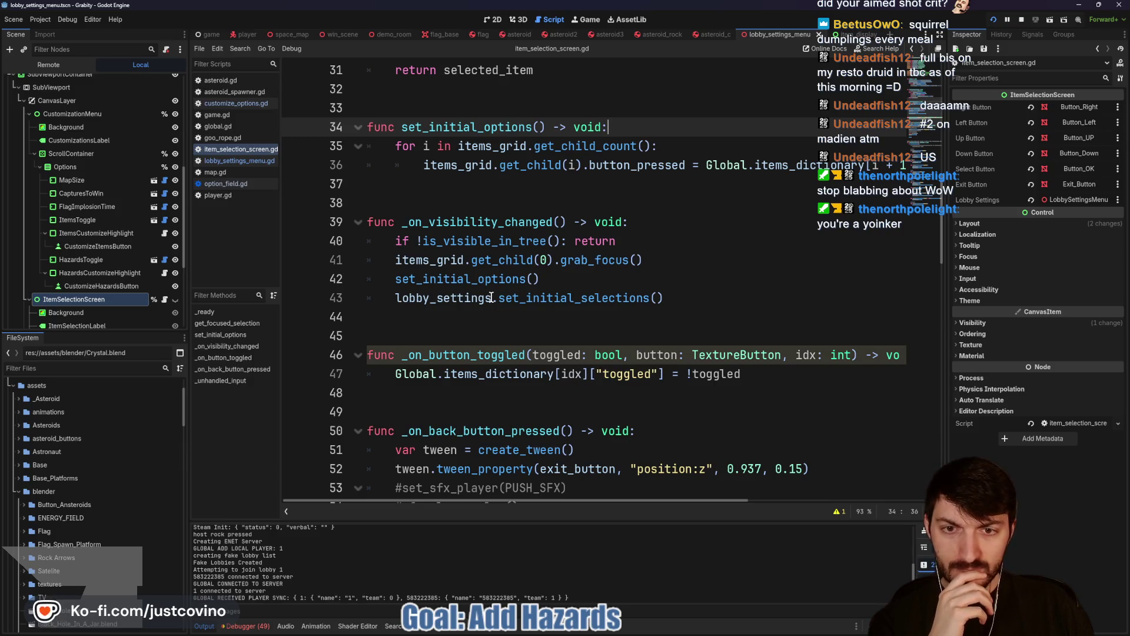
- Review the set_initial_options and set_initial_selections calls and place the cursor before Global on line 36
double_click(564, 299)
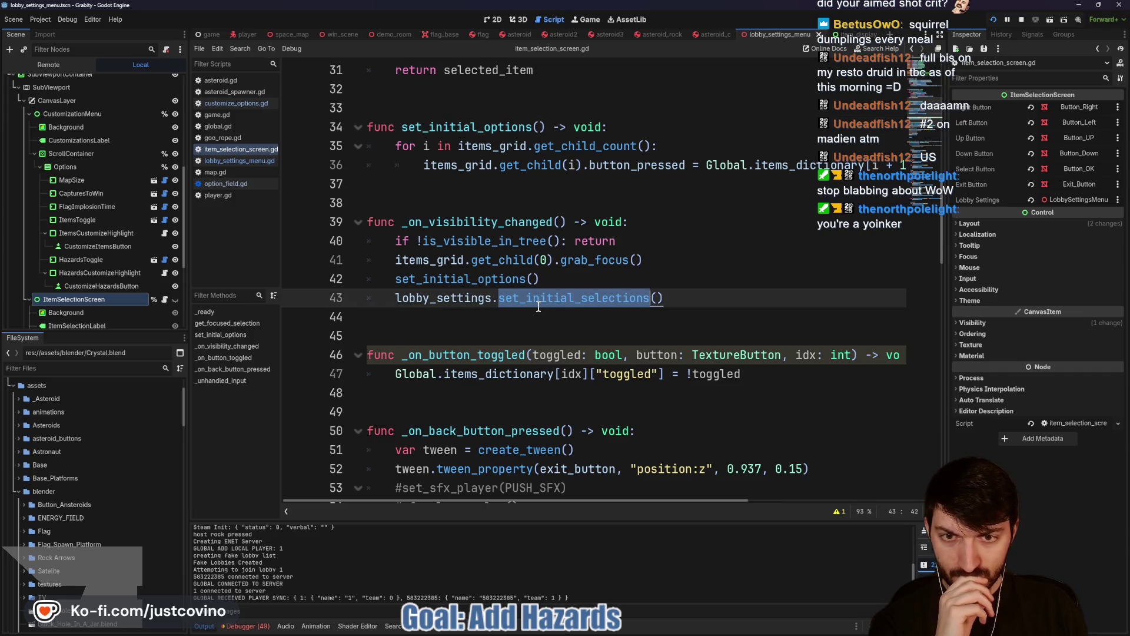
double_click(530, 279)
scroll(630, 317, down, 6)
scroll(627, 316, up, 9)
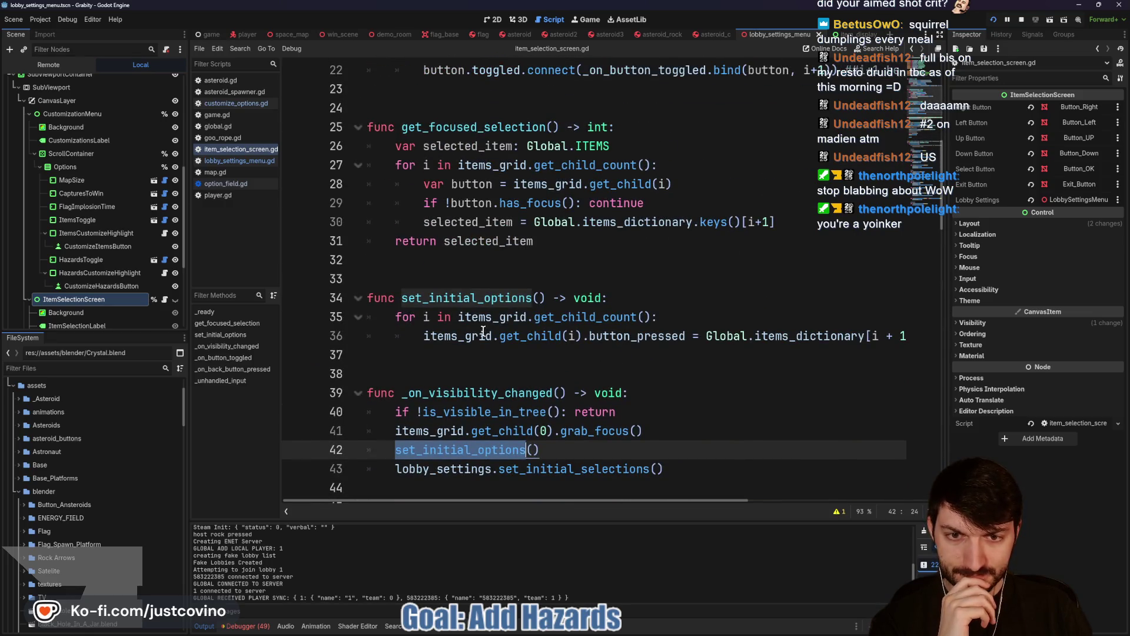
scroll(494, 347, right, 2)
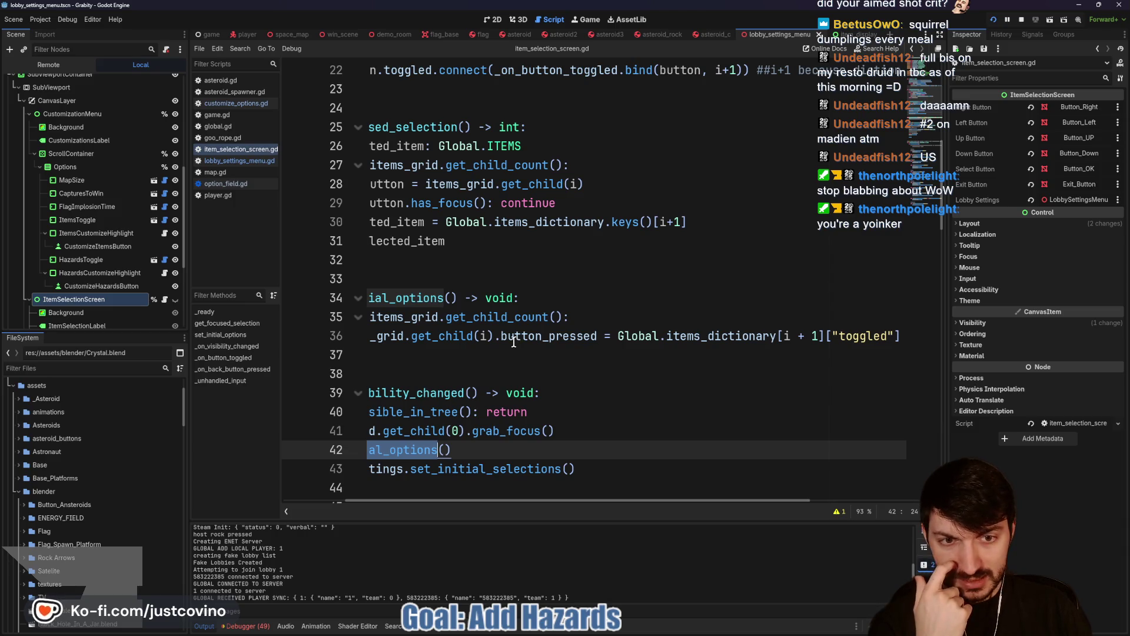
scroll(718, 337, right, 1)
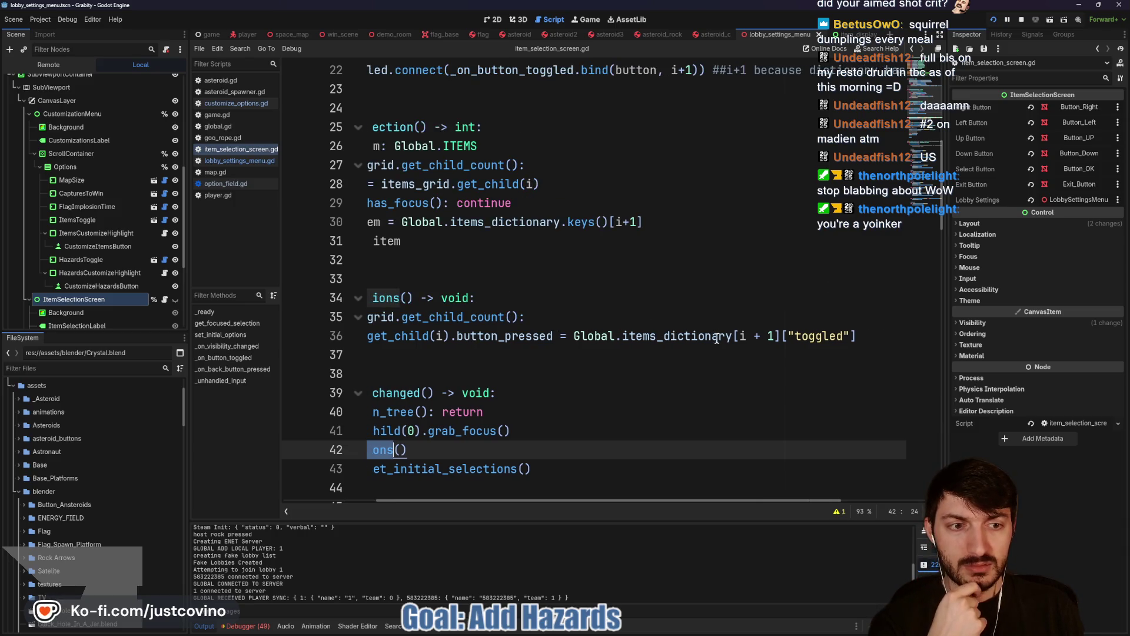
scroll(627, 341, left, 2)
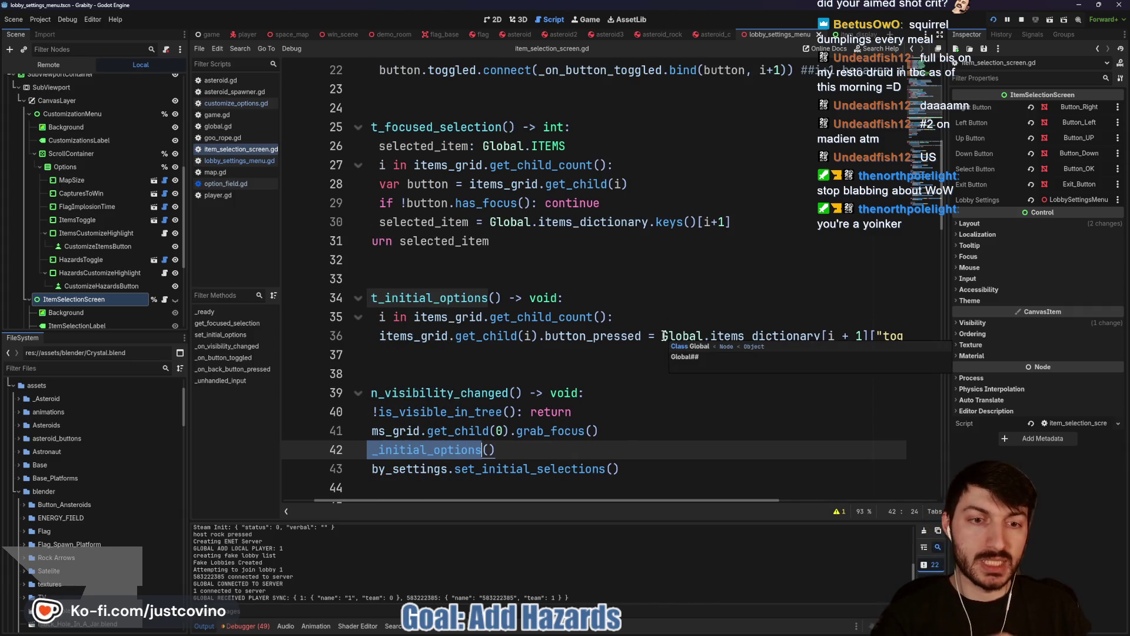
click(662, 336)
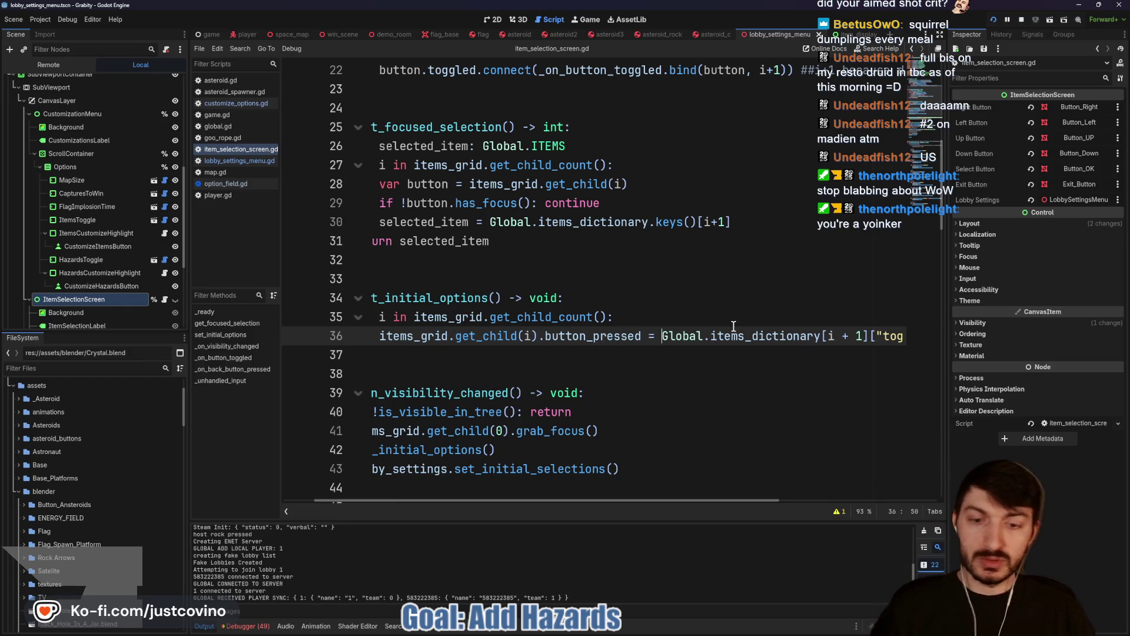
- Negate the toggled value with '!', rerun the game, and switch Orbital Strike off
text(!)
key(F6)
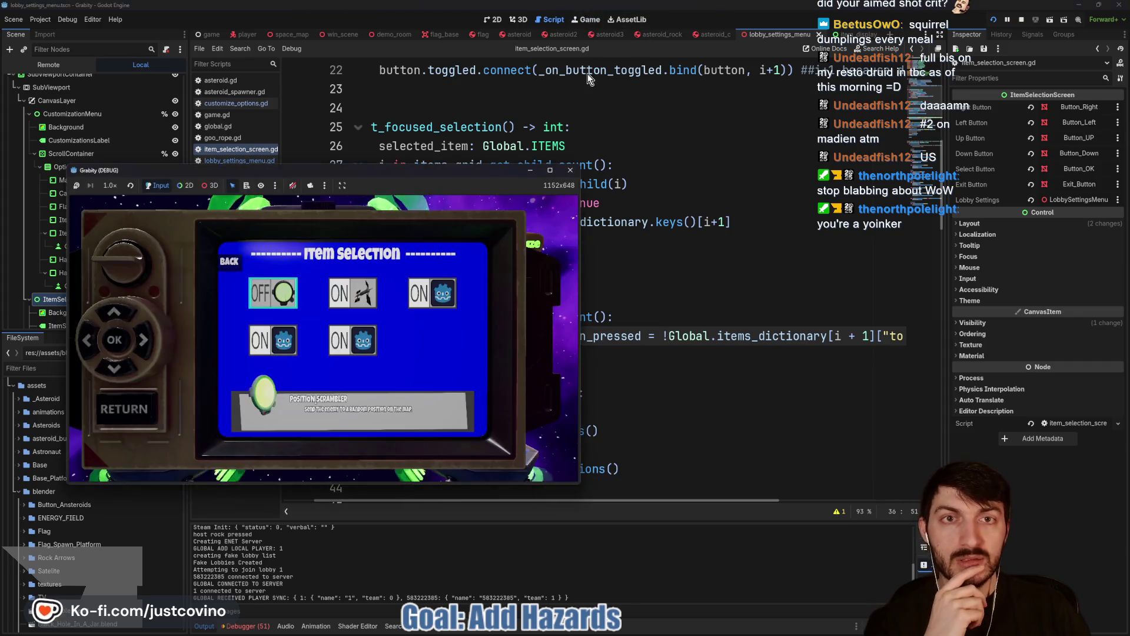
key(Right)
key(Return)
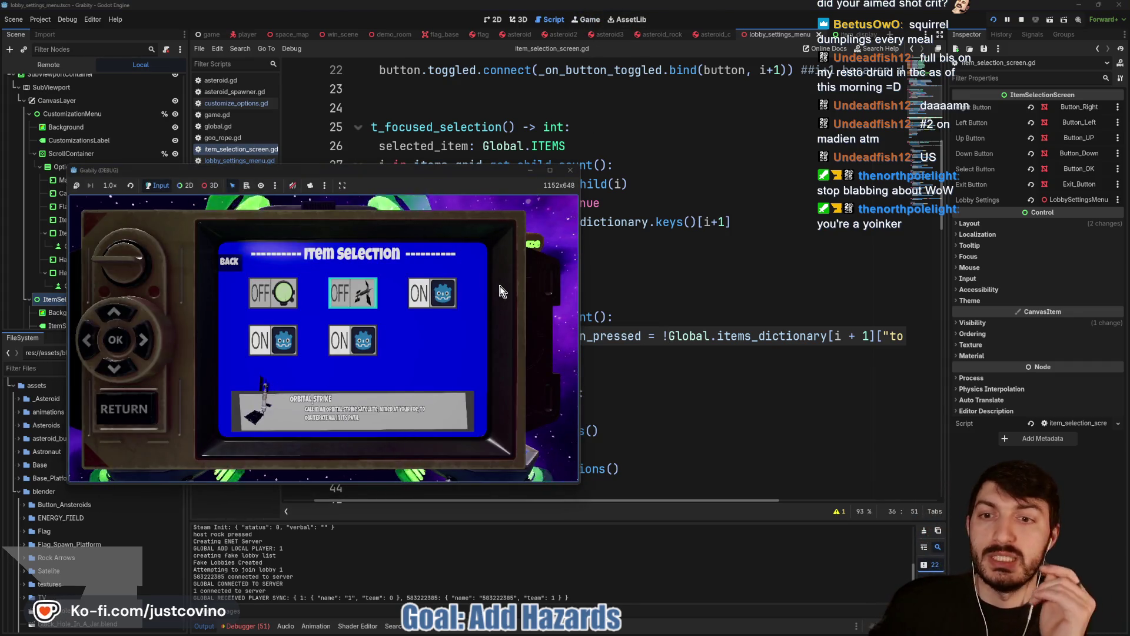
key(Left)
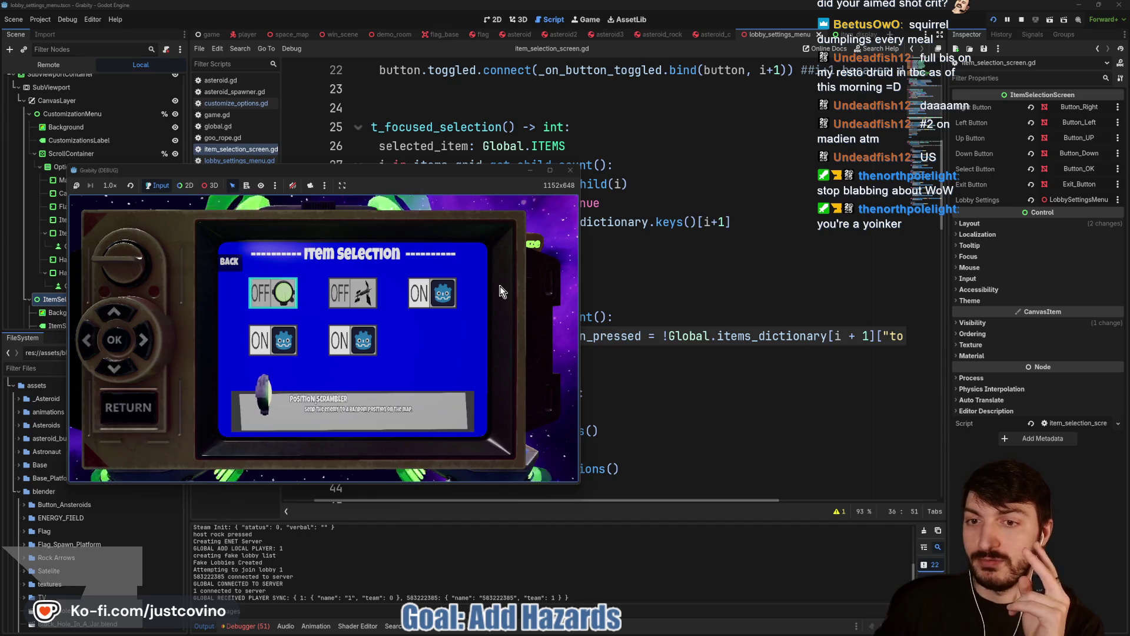
key(Escape)
key(Return)
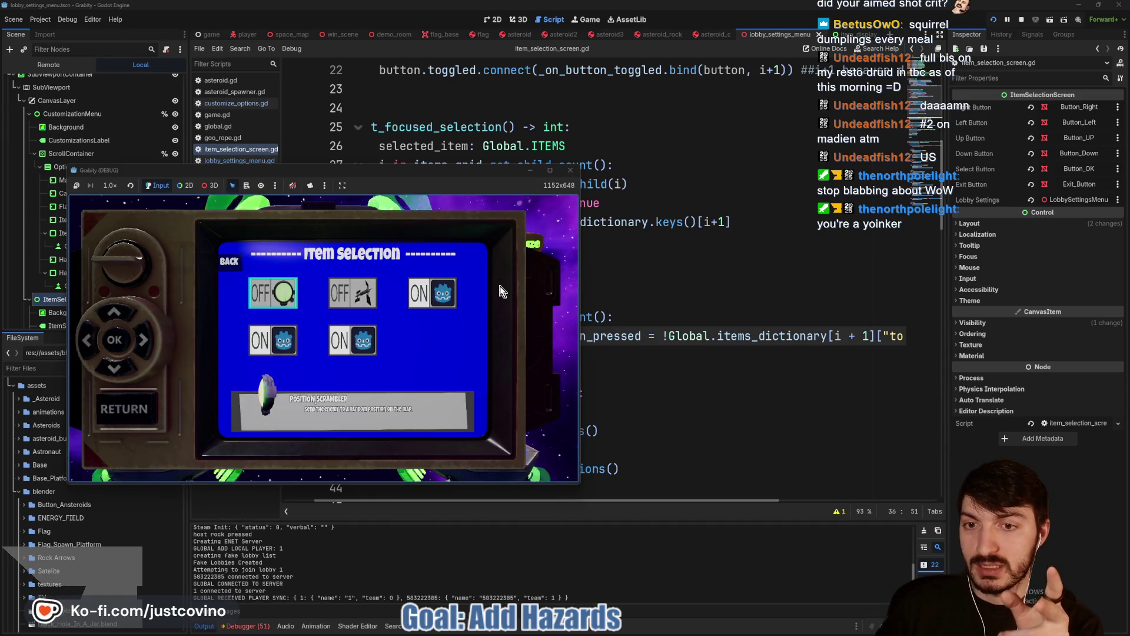
- Move between Game Customizations and Item Selection repeatedly to check the toggles, then stop the game
key(Escape)
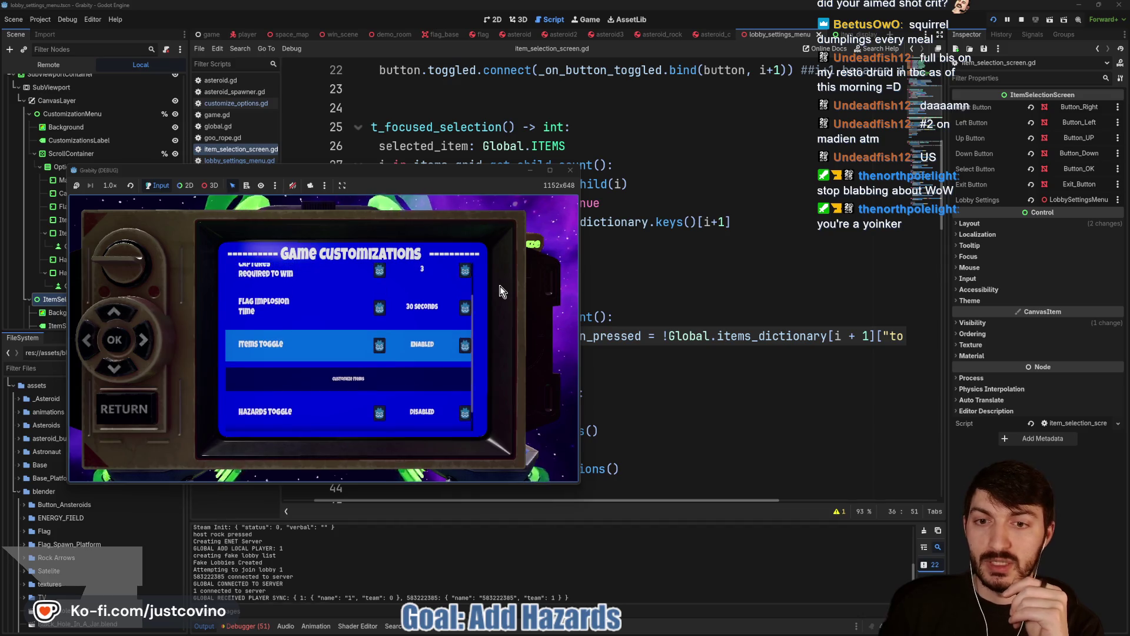
key(Down)
key(Return)
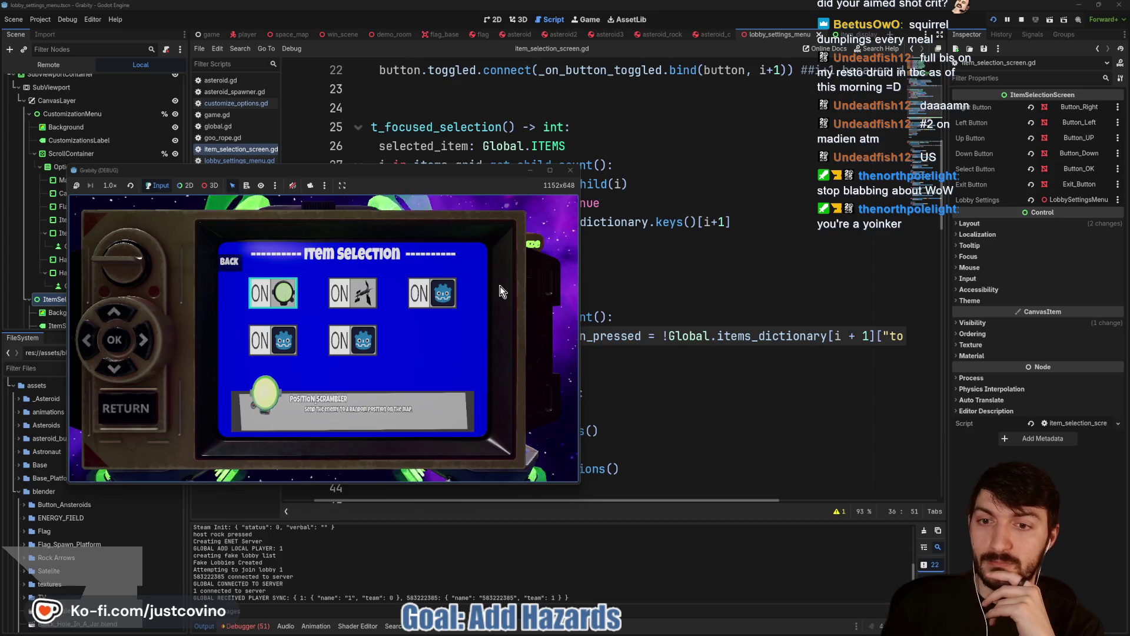
key(Escape)
key(Up)
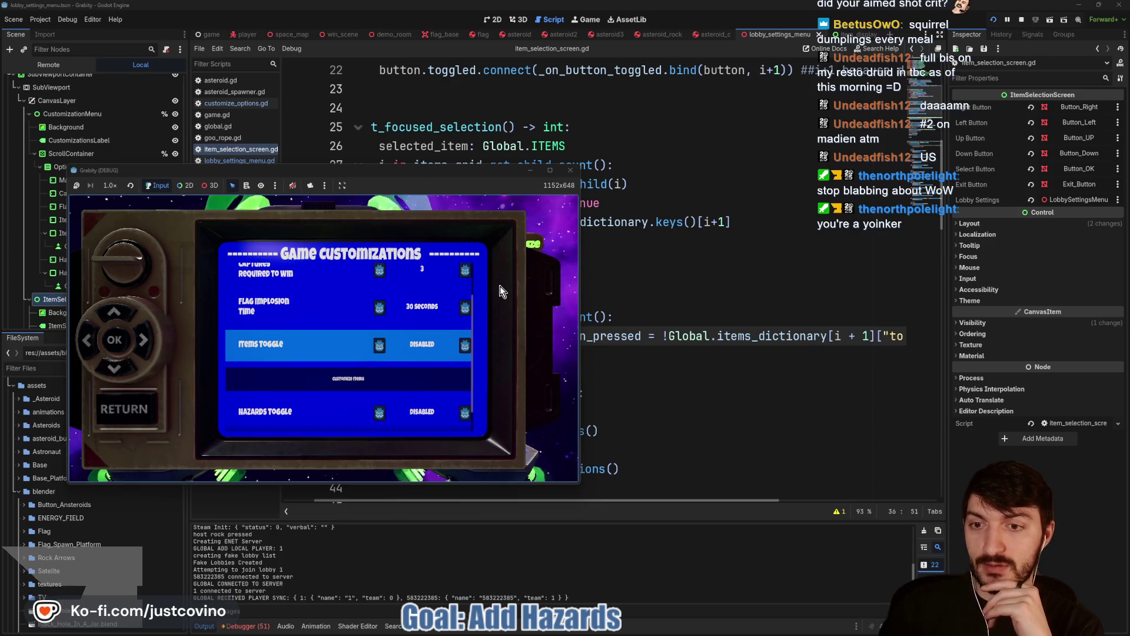
key(Down)
key(Return)
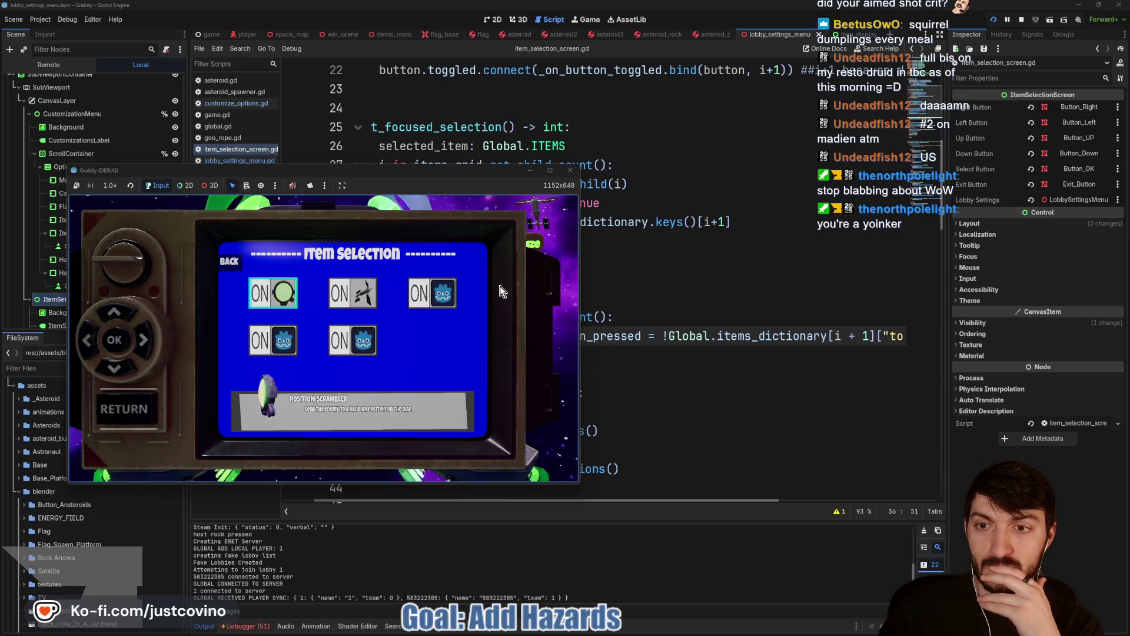
key(Escape)
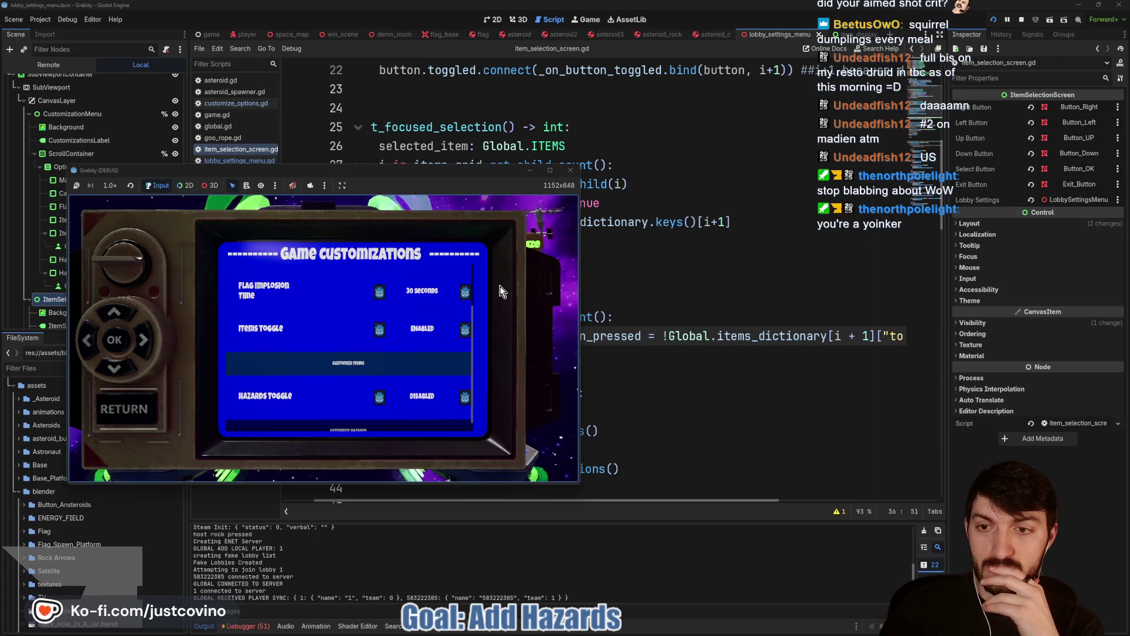
key(Up)
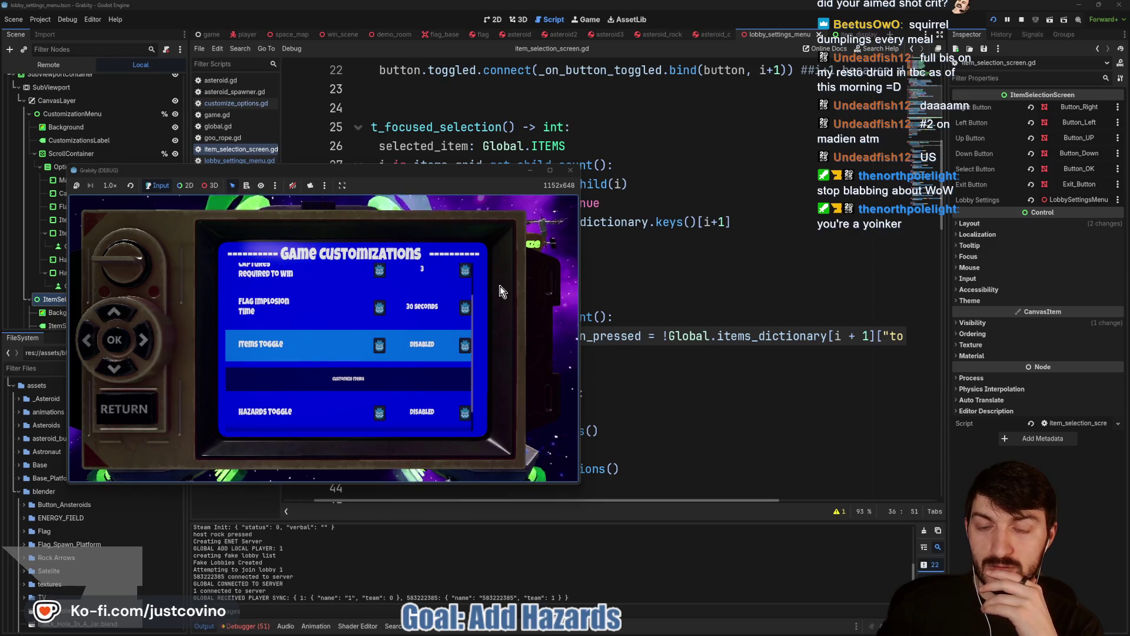
key(Down)
key(Return)
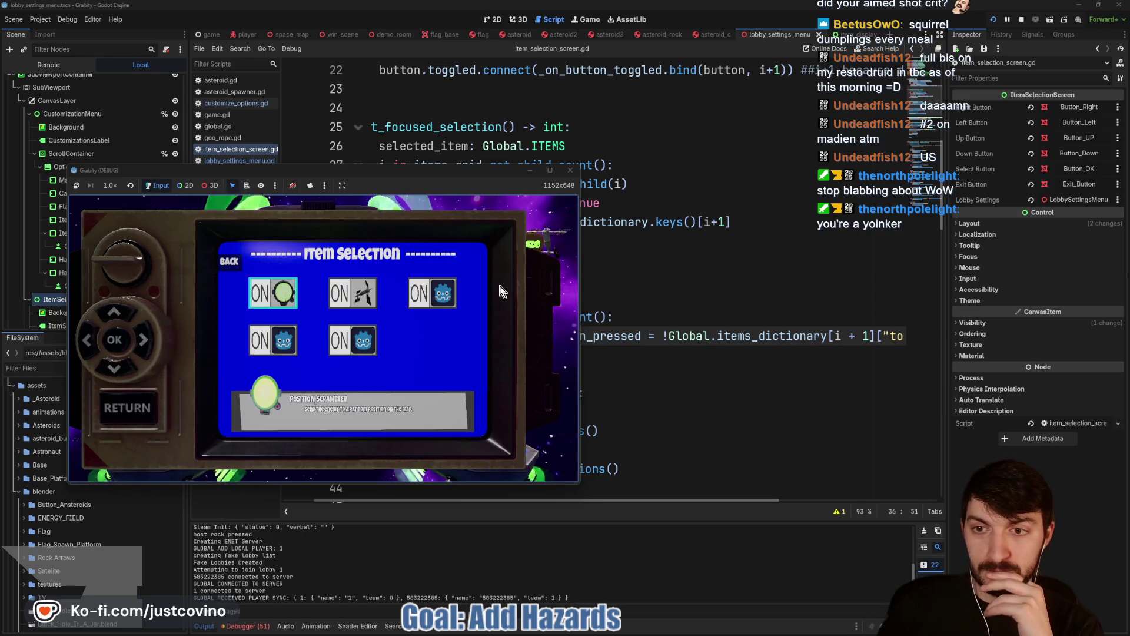
key(Escape)
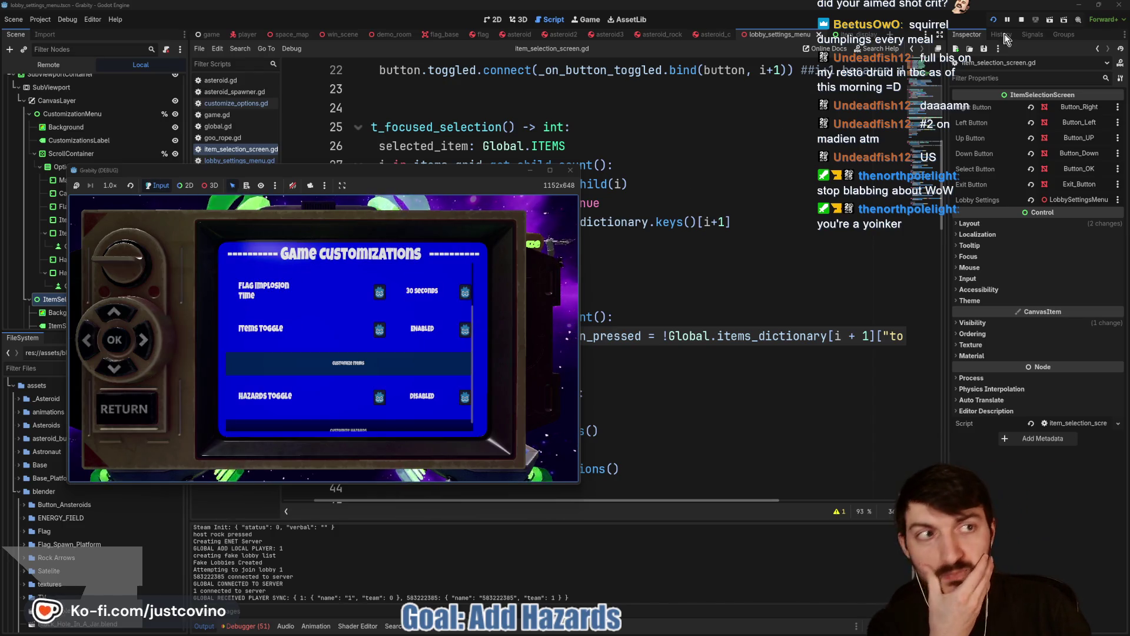
click(1027, 20)
- Append Global.all_items_toggled_off to the condition on line 36, then trim its tail
scroll(639, 297, left, 2)
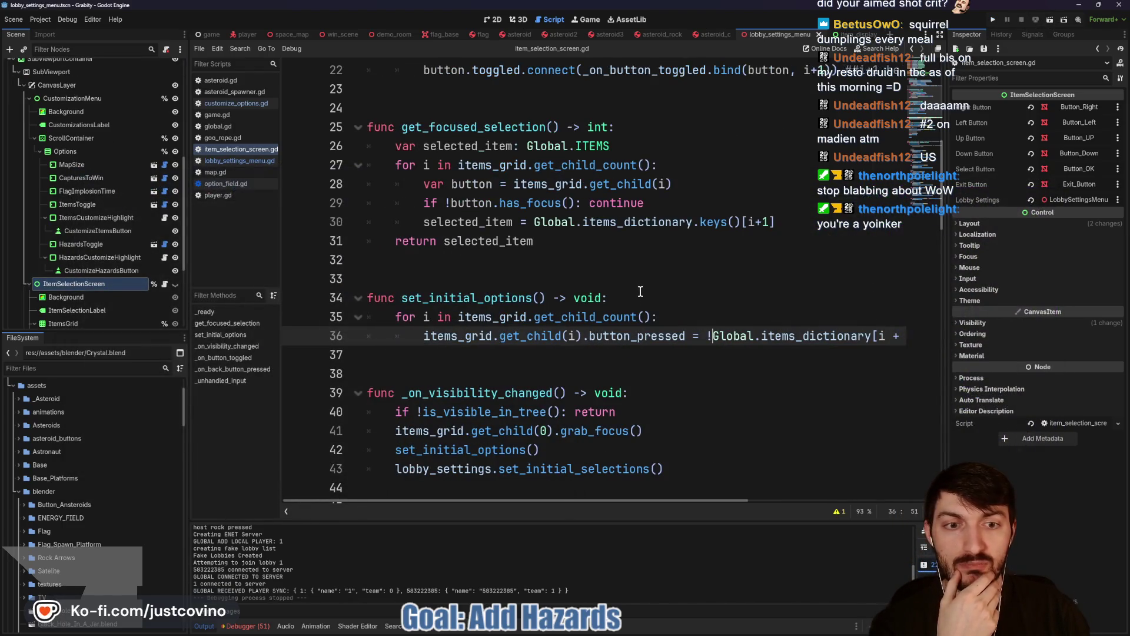
key(Up)
key(Up)
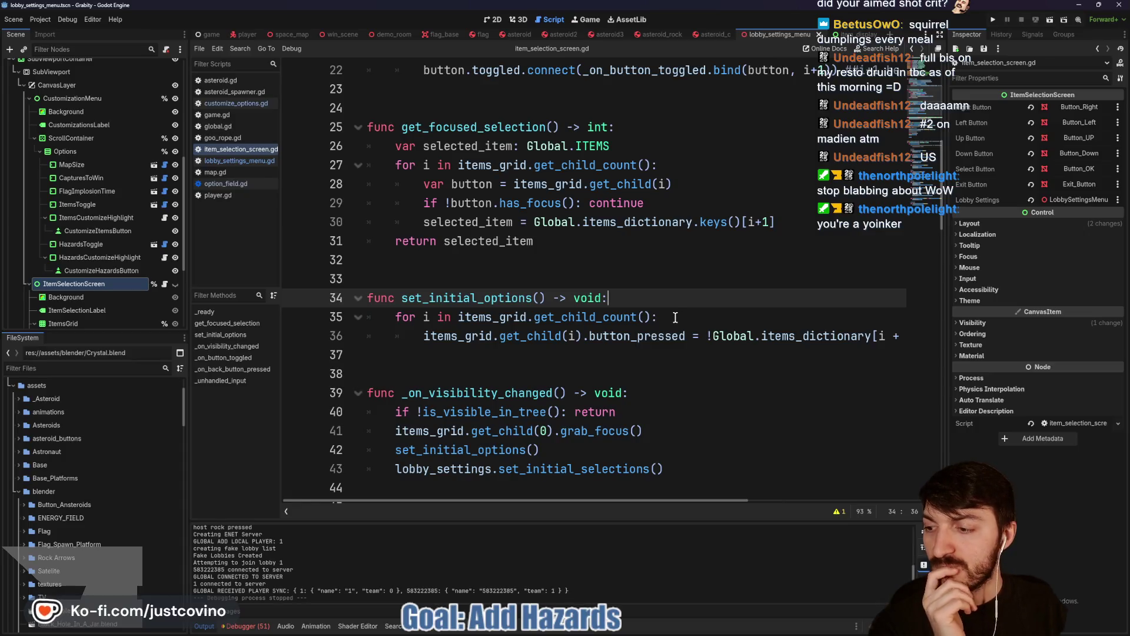
scroll(675, 317, down, 1)
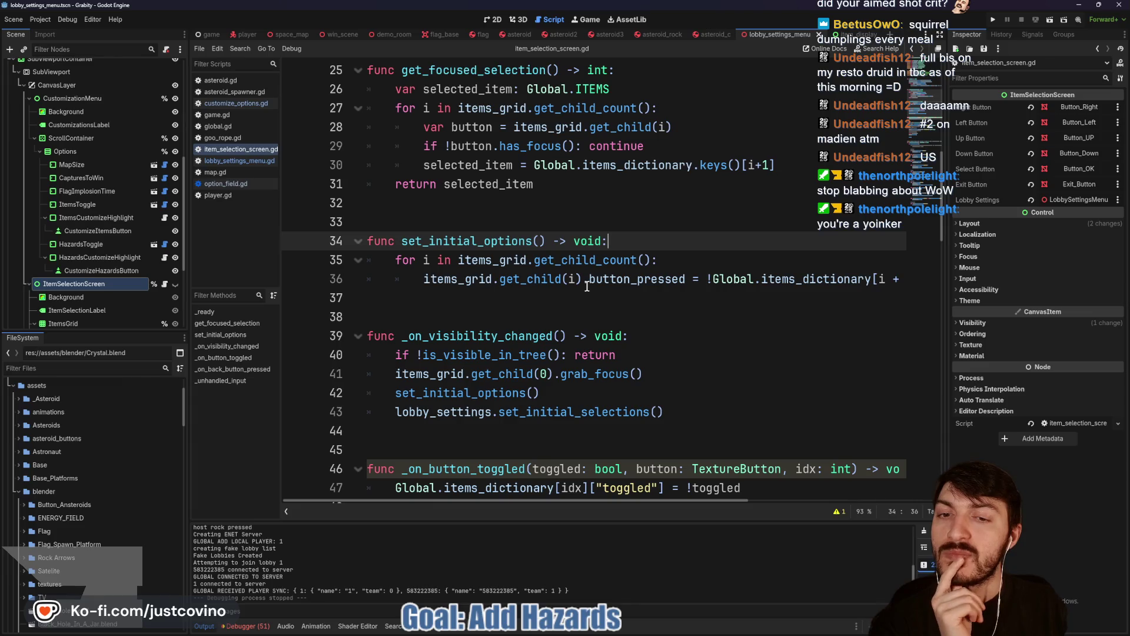
scroll(588, 286, right, 5)
scroll(616, 286, left, 5)
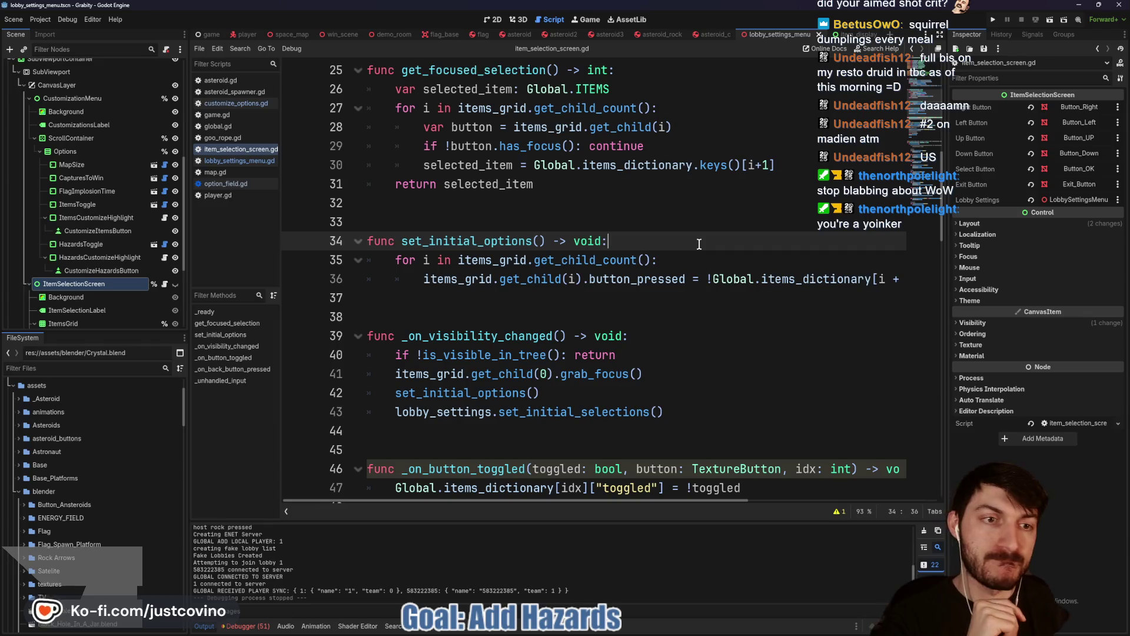
key(Return)
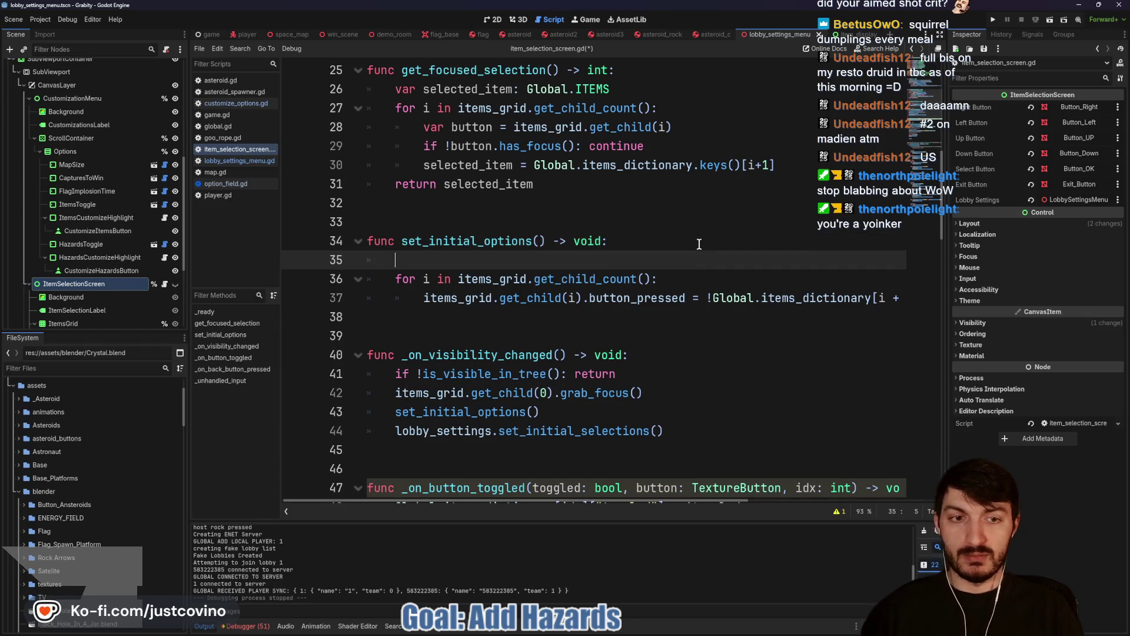
key(BackSpace)
key(BackSpace)
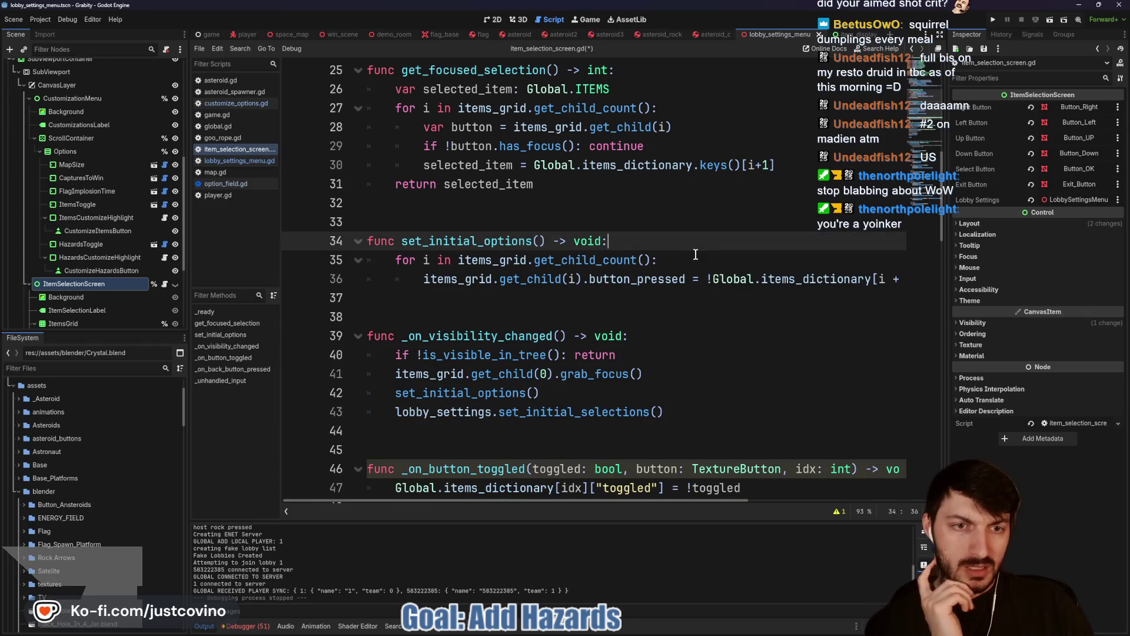
scroll(695, 254, right, 5)
click(800, 284)
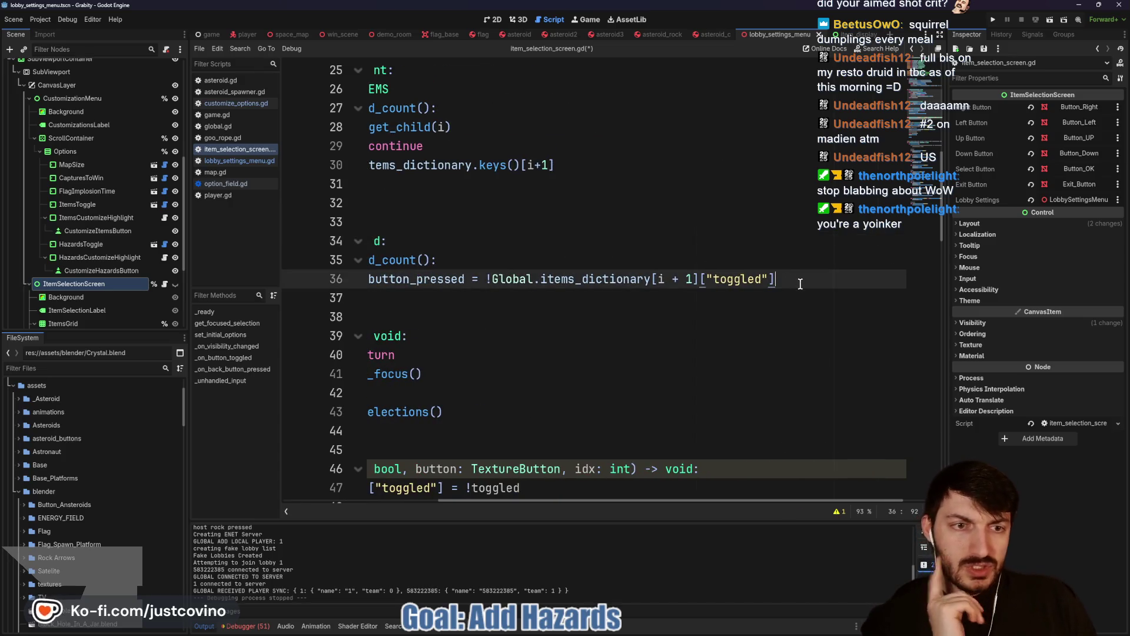
text(Global.)
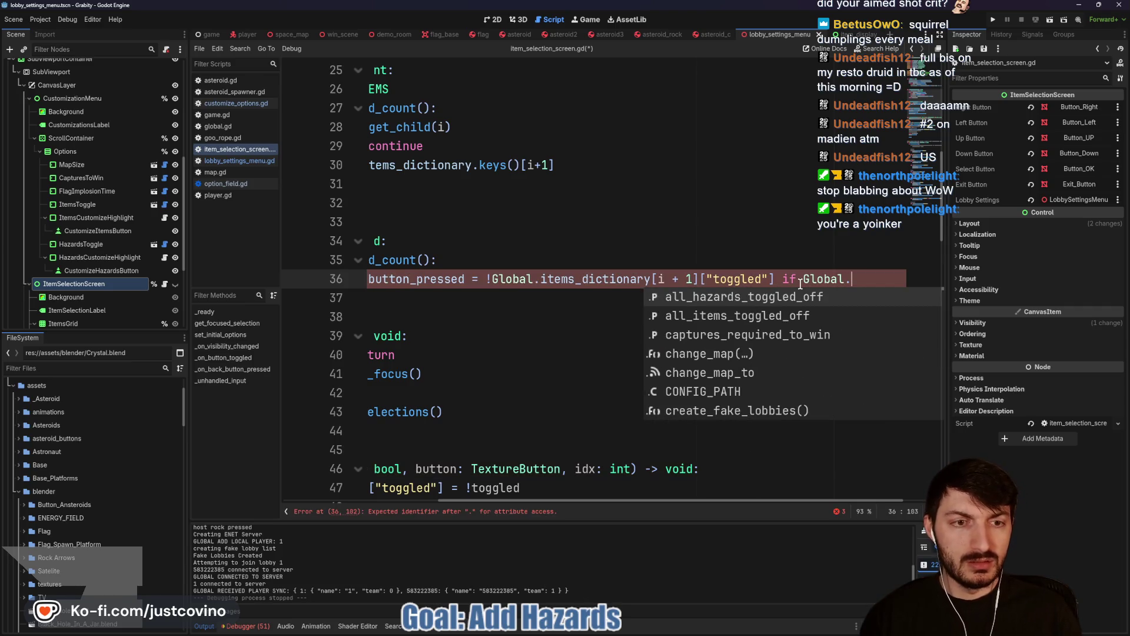
key(Down)
key(Return)
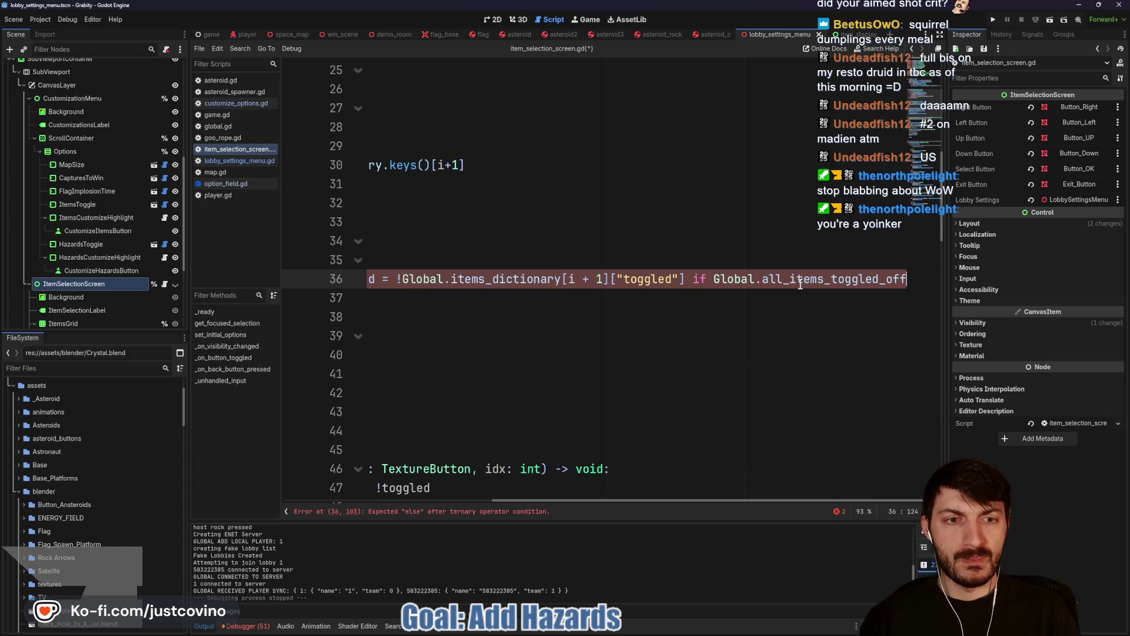
key(BackSpace)
key(BackSpace)
key(BackSpace)
key(BackSpace)
key(BackSpace)
key(BackSpace)
scroll(765, 282, left, 4)
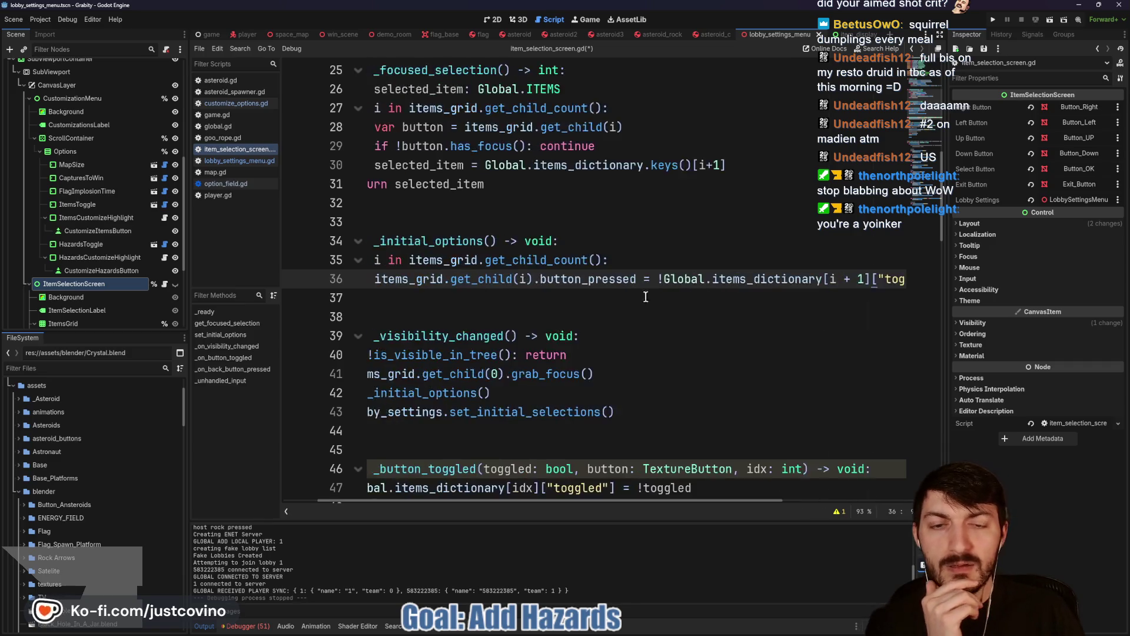
scroll(646, 297, left, 1)
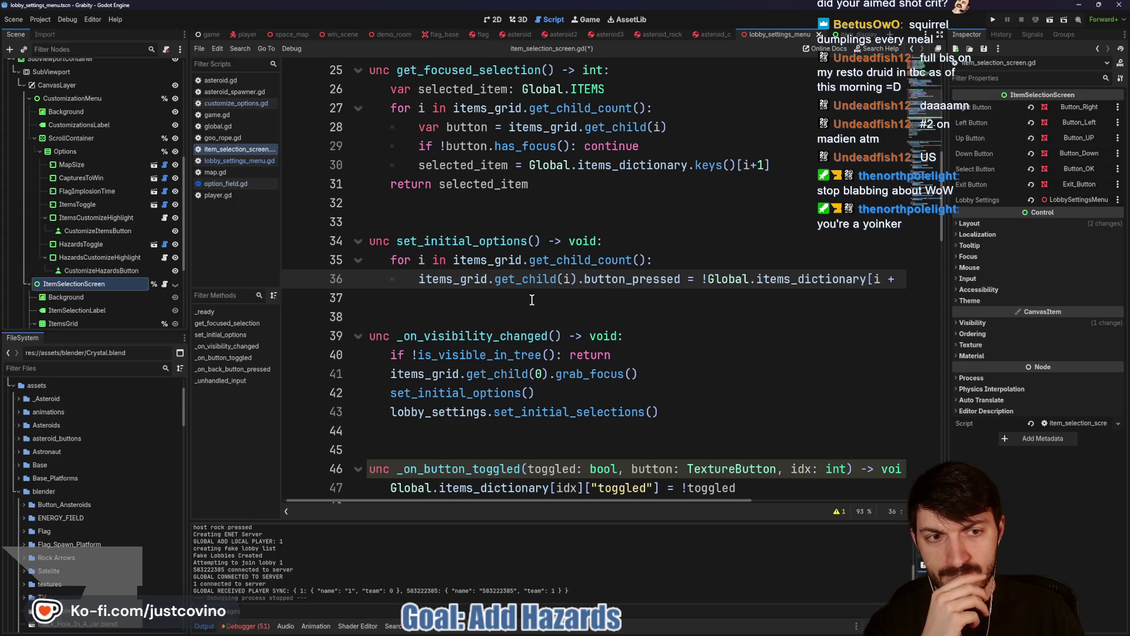
- Add an 'if Global.all_items_toggled_off:' check at the top of set_initial_options
click(648, 246)
key(Return)
text(if Global.)
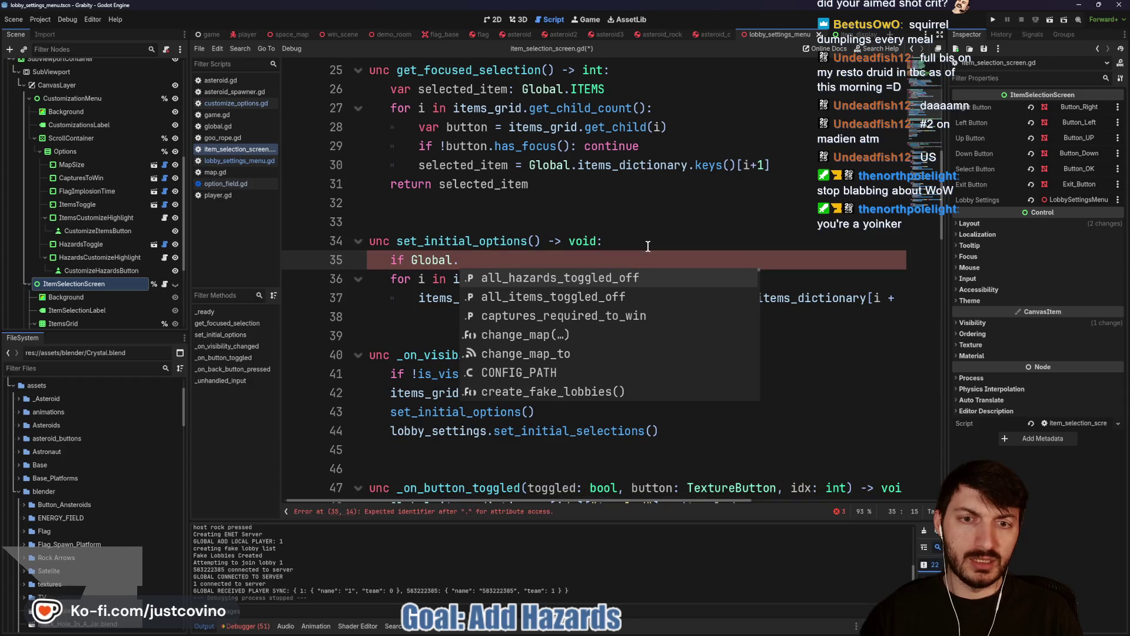
key(Down)
key(Return)
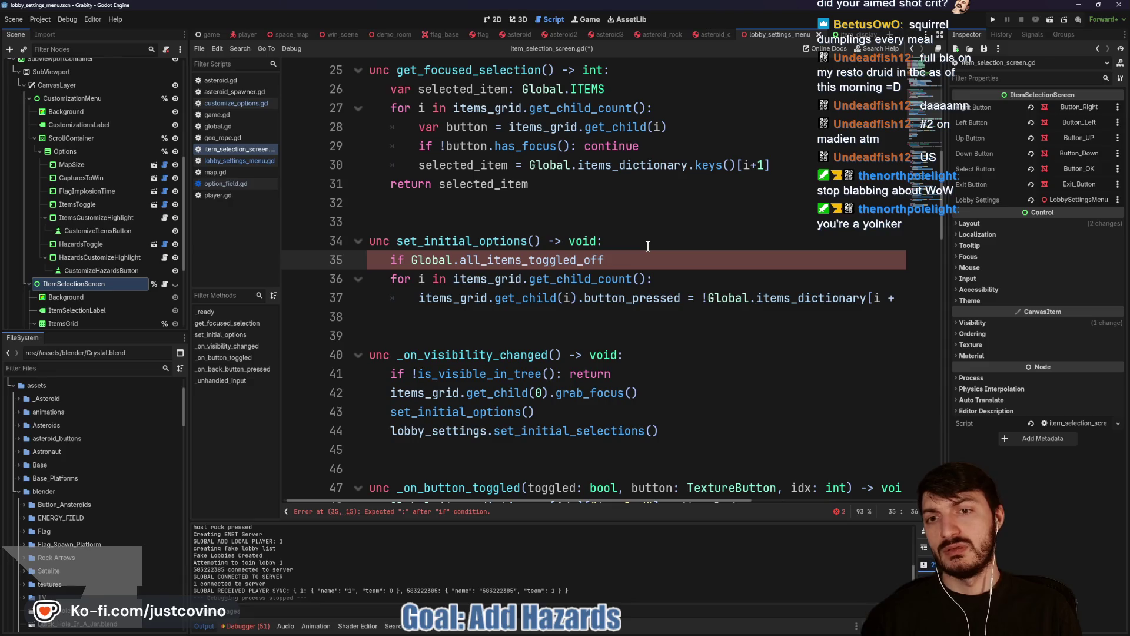
text(==)
key(BackSpace)
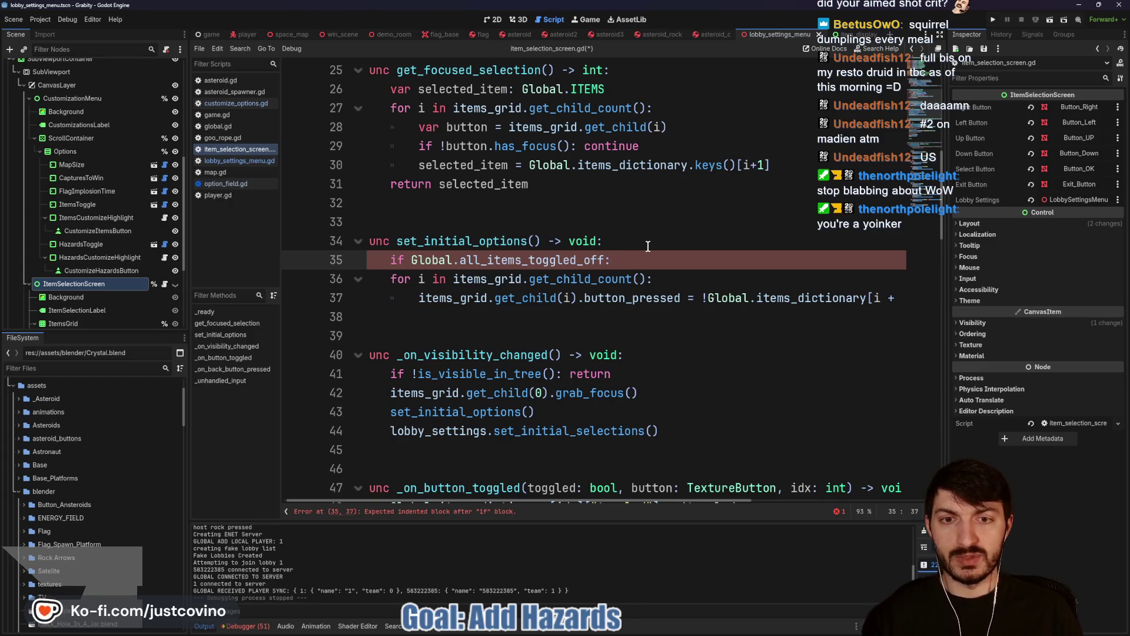
key(Return)
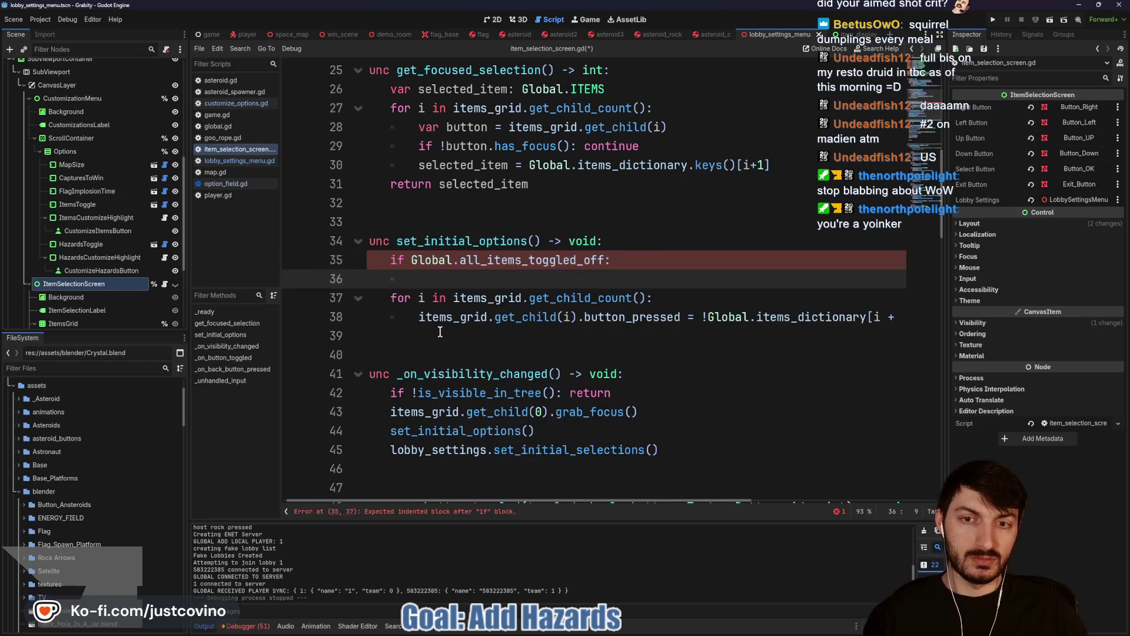
- Move the first for-loop into the if block and remove the negation before Global on line 37
drag(439, 332, 356, 296)
key(ctrl+c)
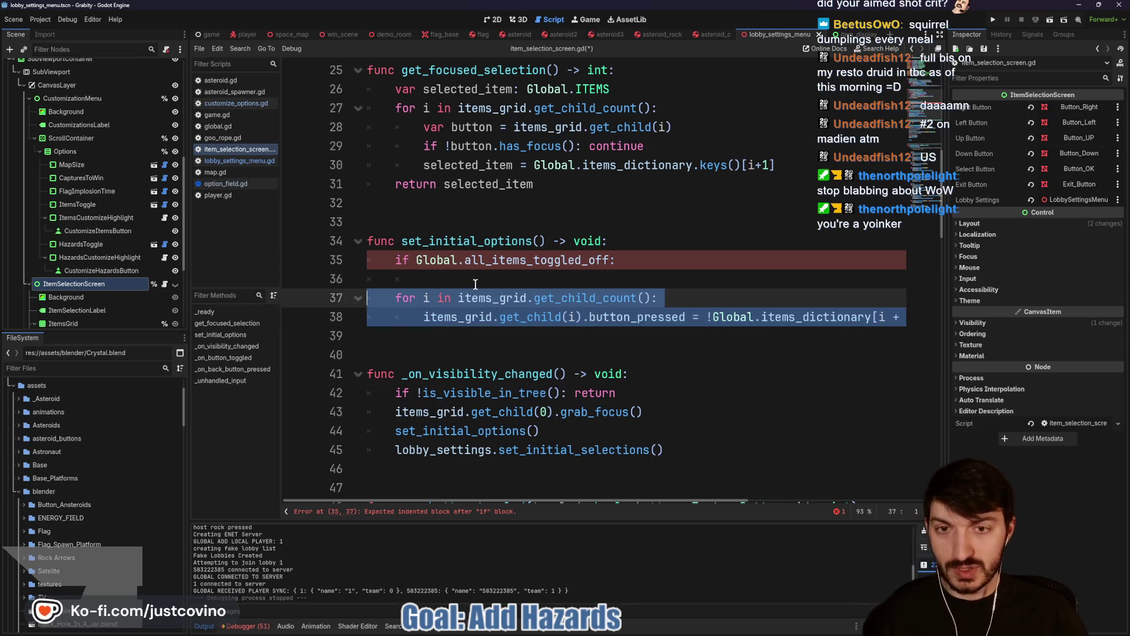
click(474, 275)
key(ctrl+v)
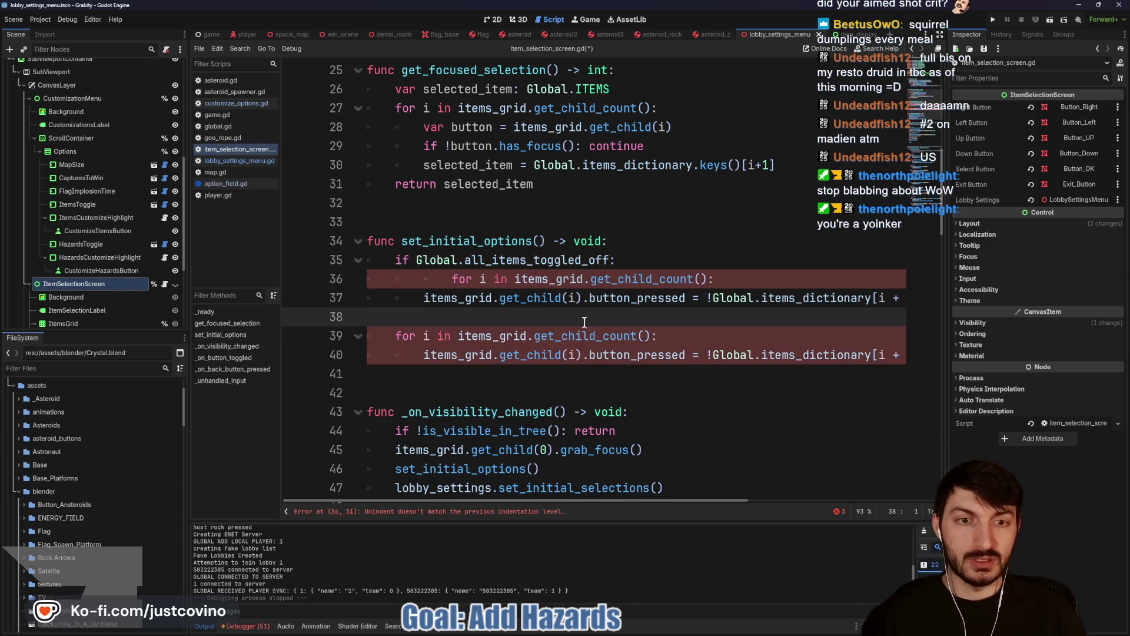
scroll(582, 321, right, 1)
click(667, 297)
key(BackSpace)
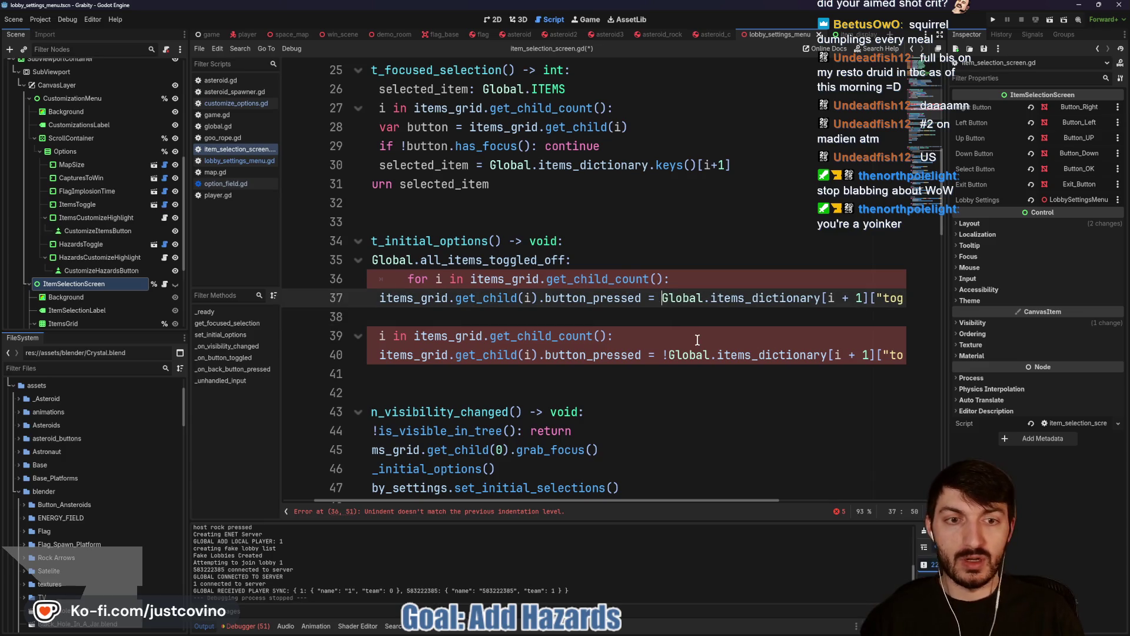
scroll(484, 321, left, 1)
- Fix the loop indentation and add an else: branch holding the second loop, then save
click(463, 280)
key(shift+Tab)
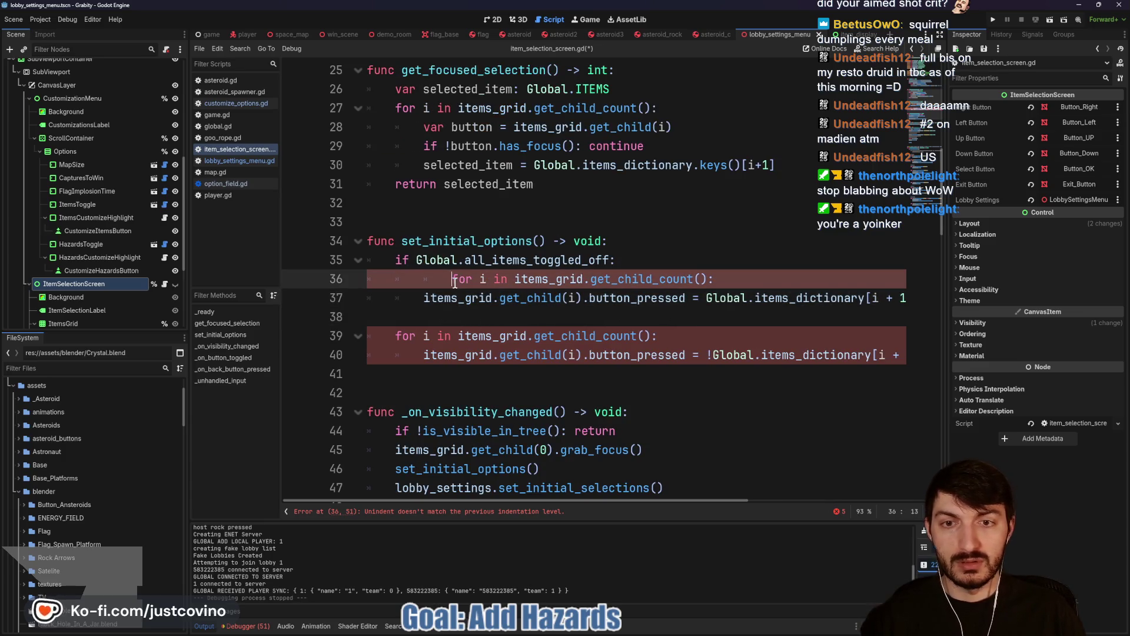
click(415, 309)
key(Tab)
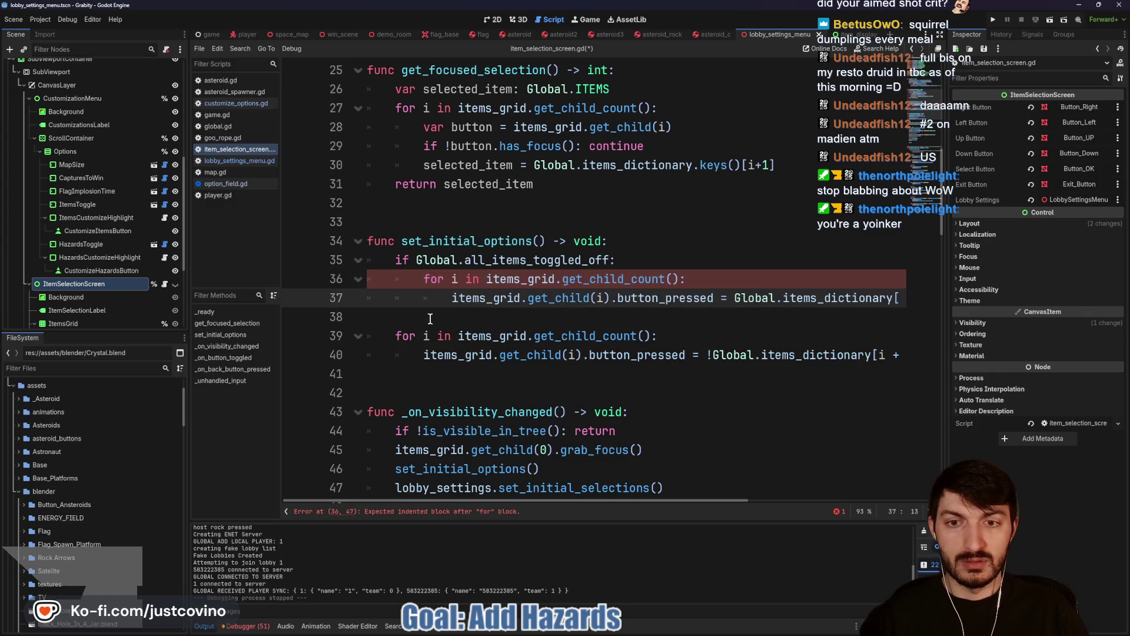
click(421, 317)
text(else:)
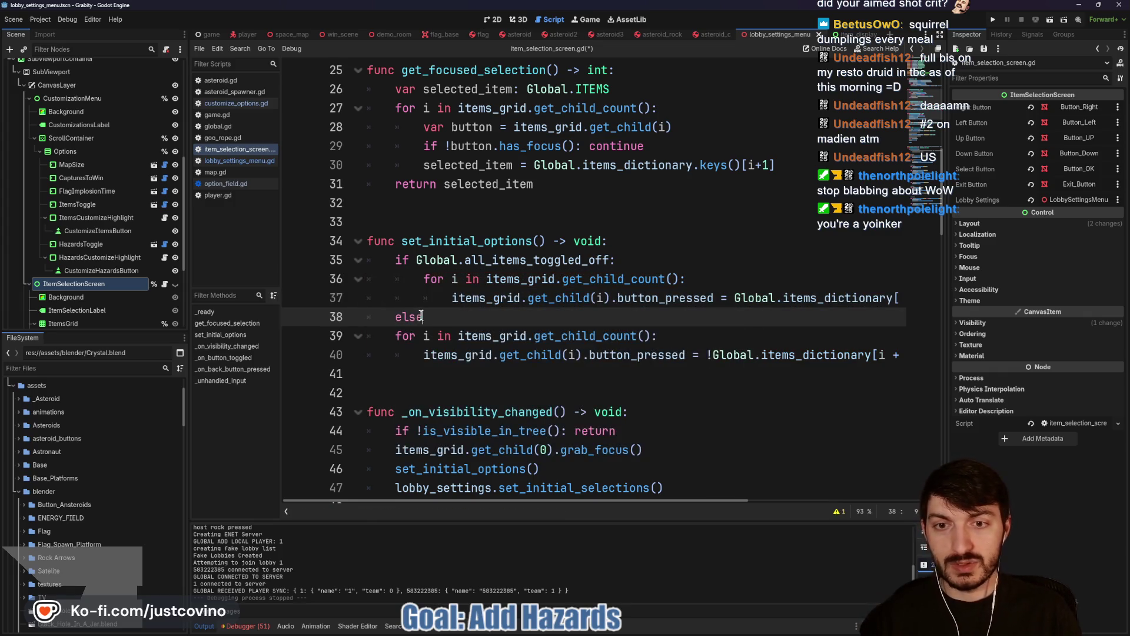
drag(395, 335, 568, 365)
key(Tab)
click(583, 374)
click(601, 318)
key(ctrl+s)
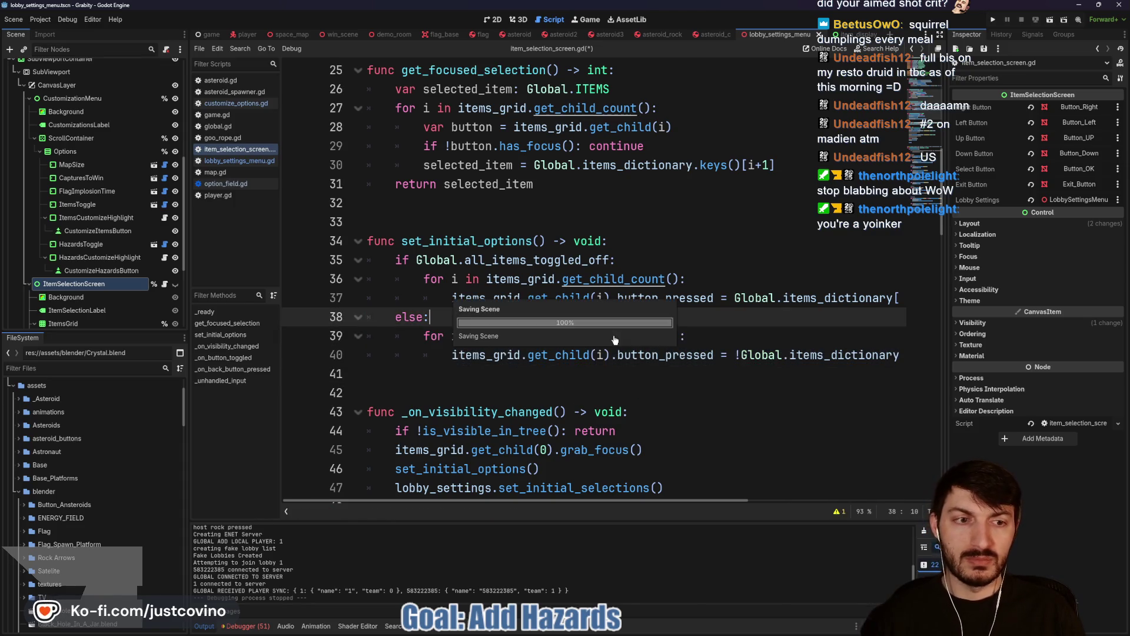
- Replace the Global toggled lookup on line 37 with true and save the script
scroll(651, 336, right, 3)
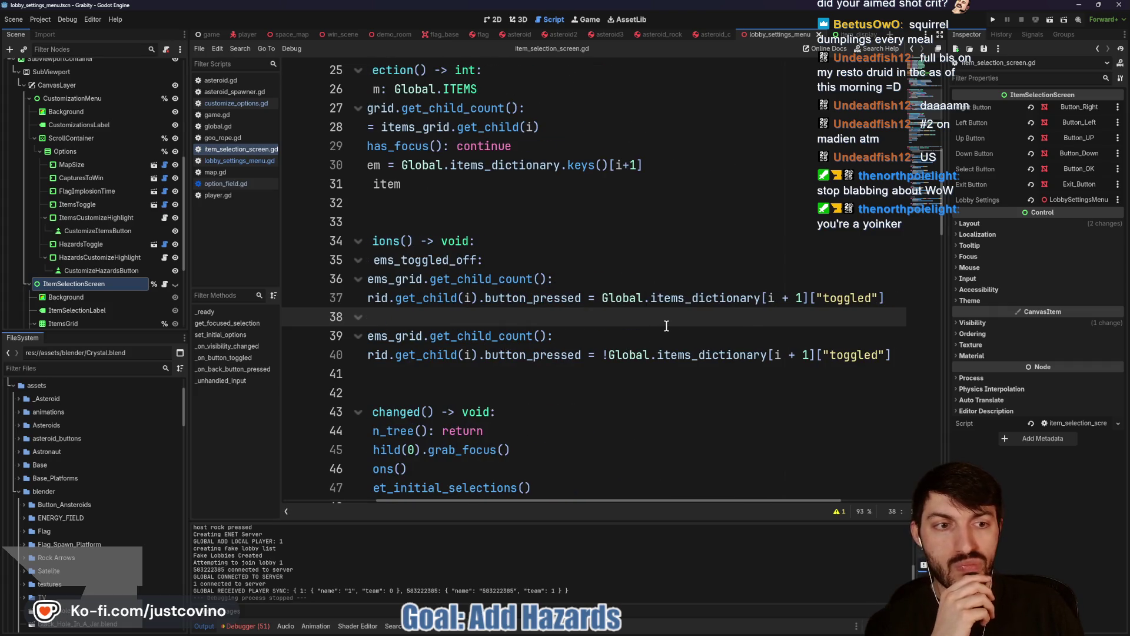
scroll(666, 325, left, 3)
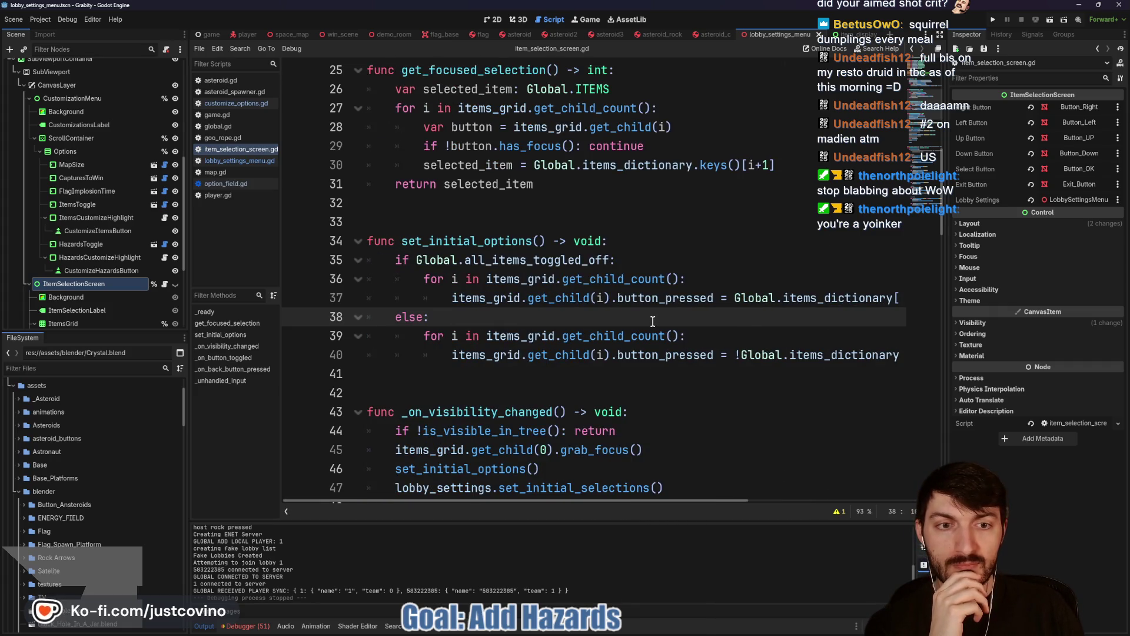
click(736, 298)
key(shift+End)
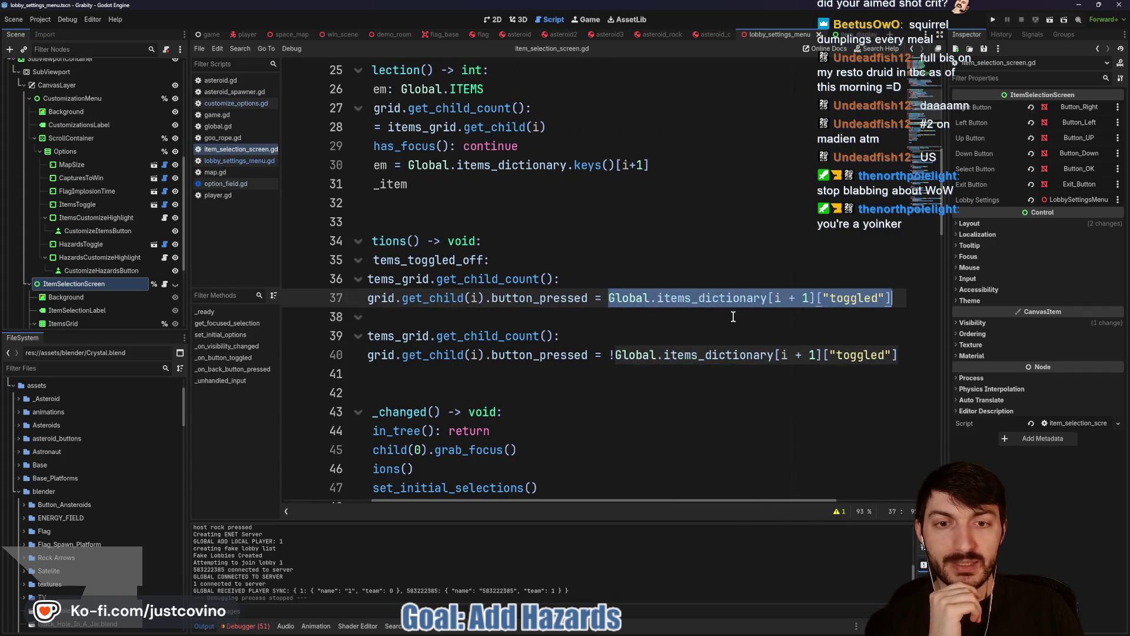
key(BackSpace)
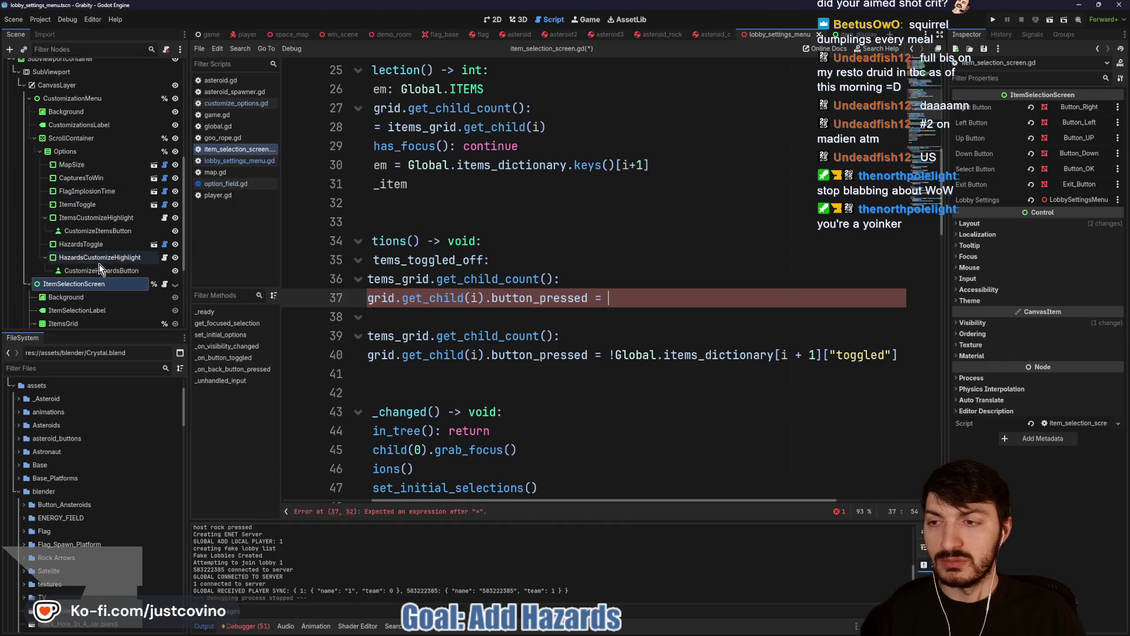
scroll(59, 259, down, 1)
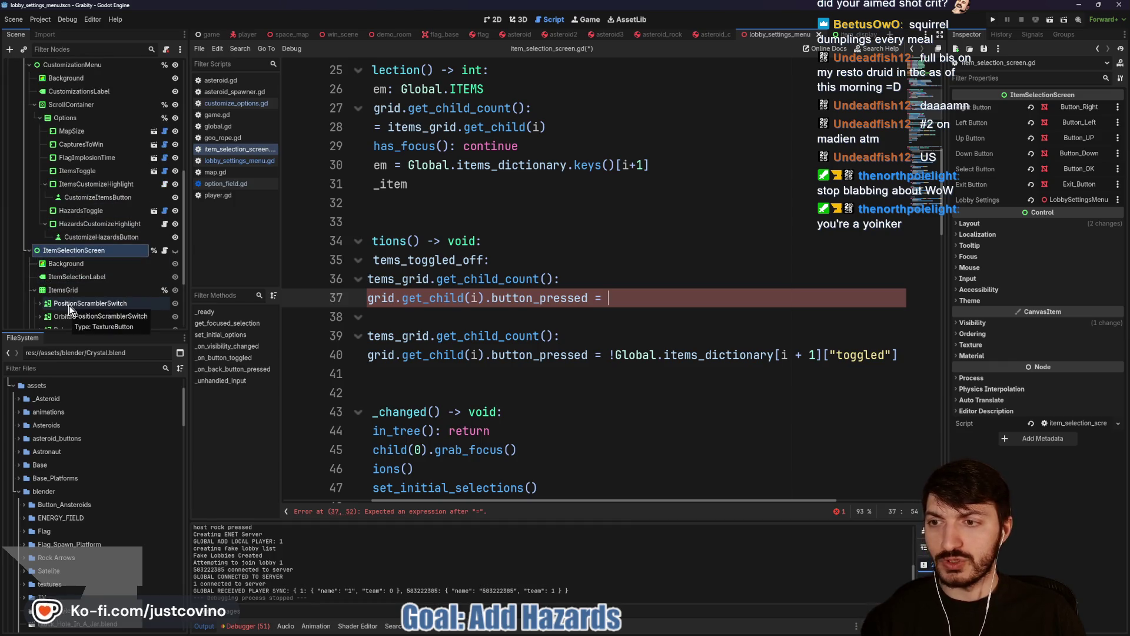
text(true)
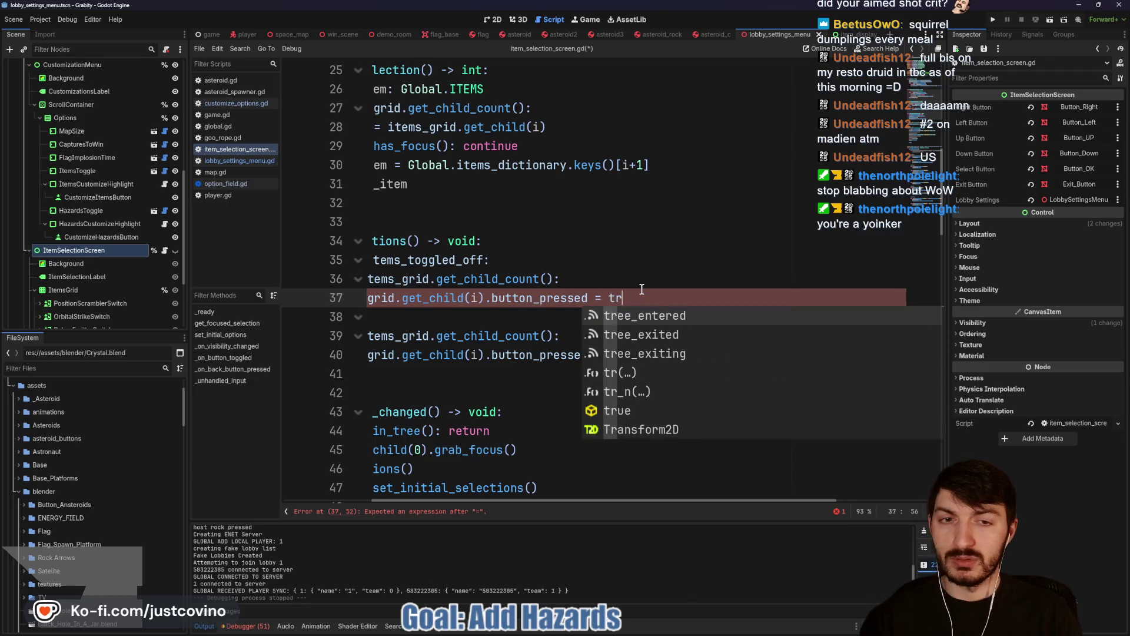
key(ctrl+s)
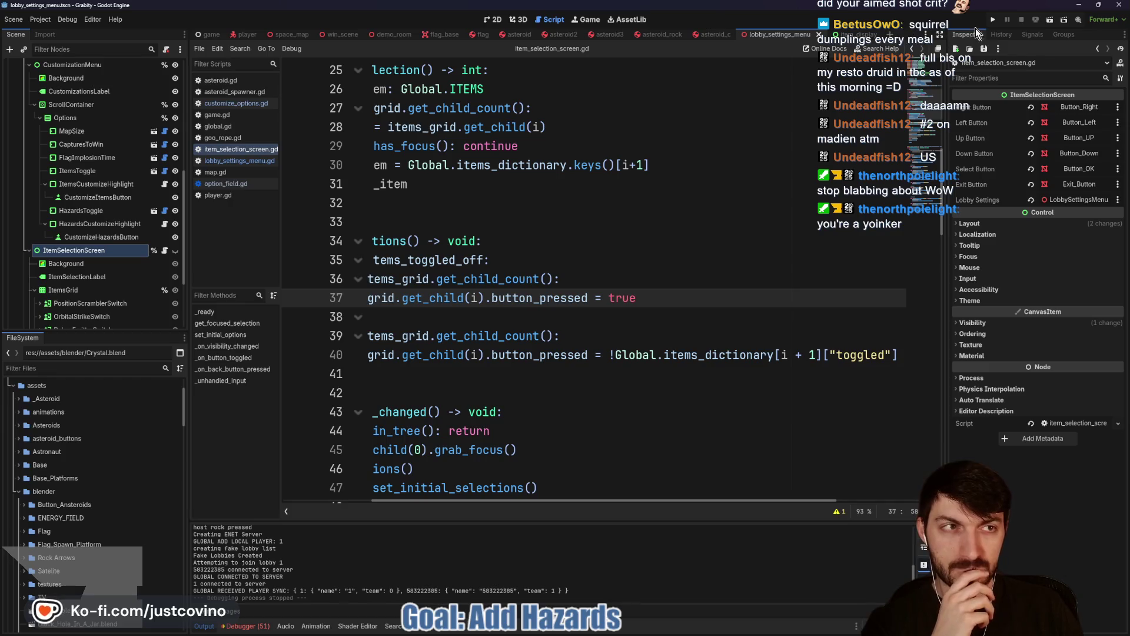
click(585, 19)
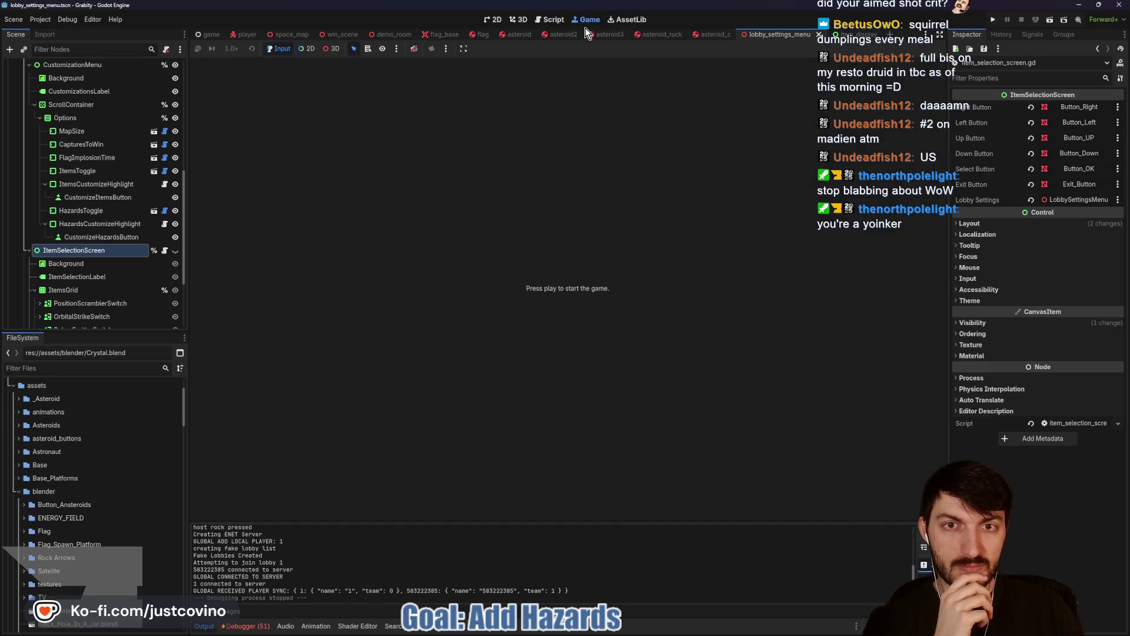
click(546, 21)
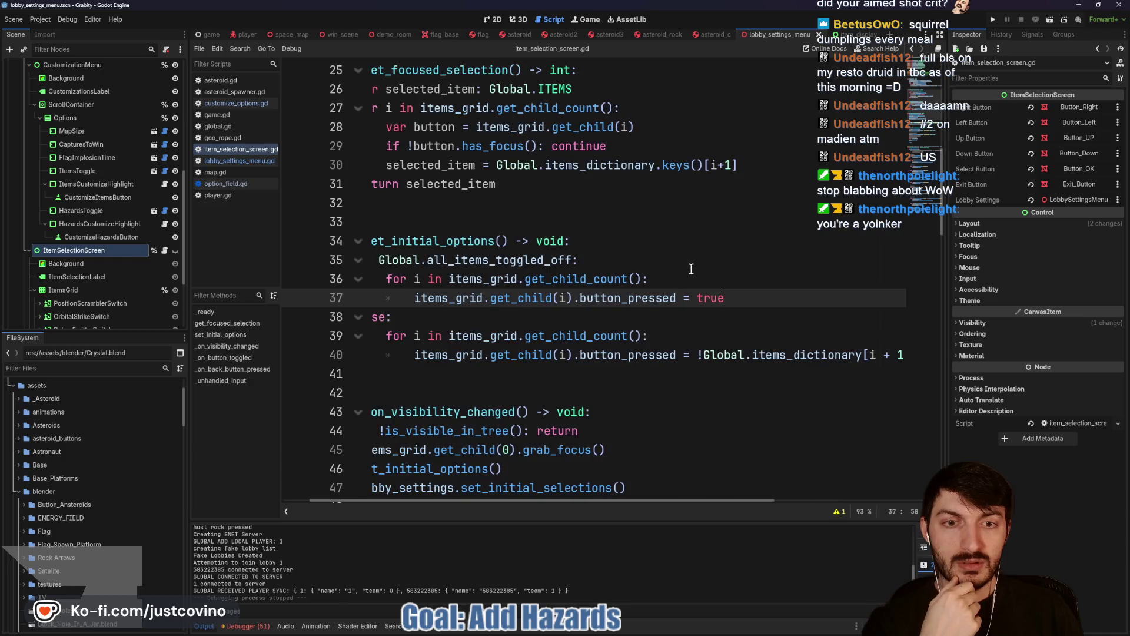
click(995, 20)
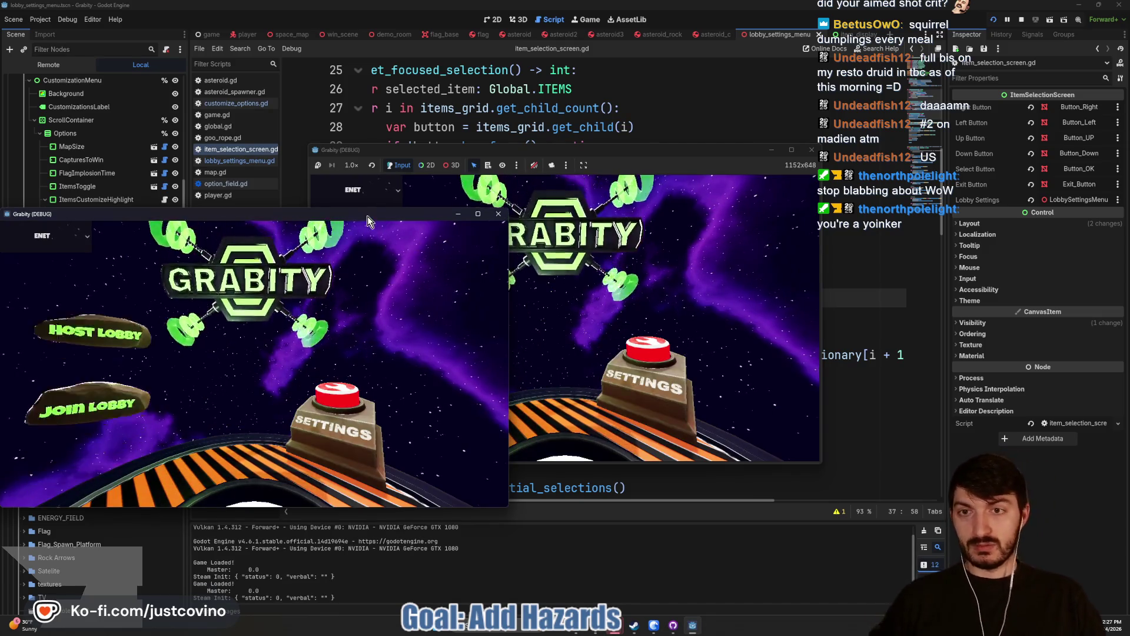
drag(367, 217, 892, 166)
drag(649, 153, 389, 161)
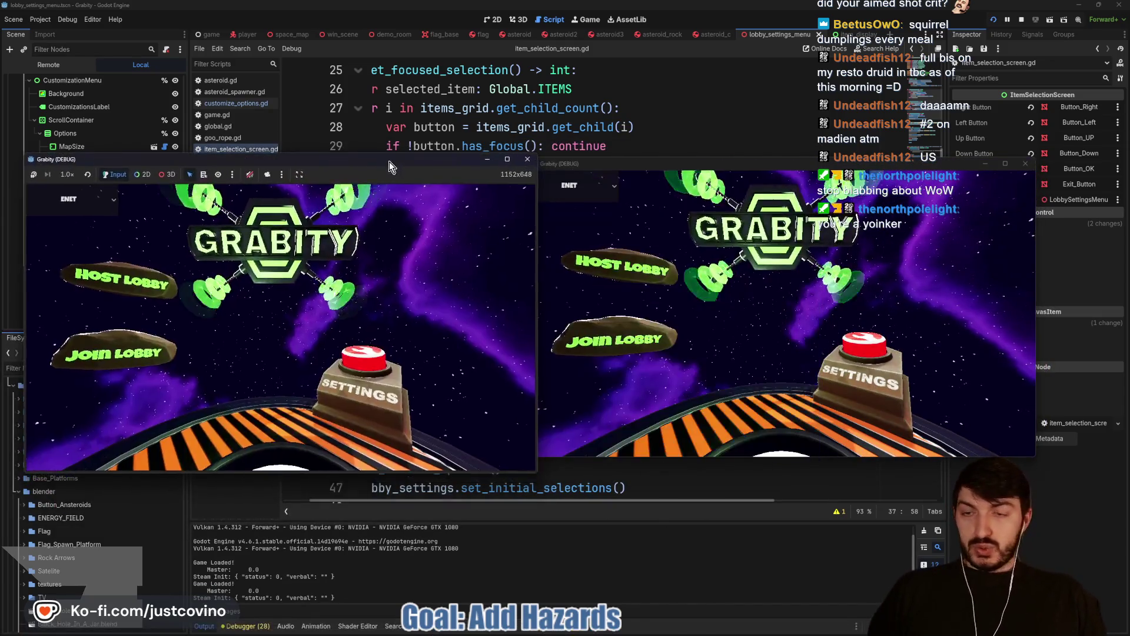
click(119, 275)
click(421, 250)
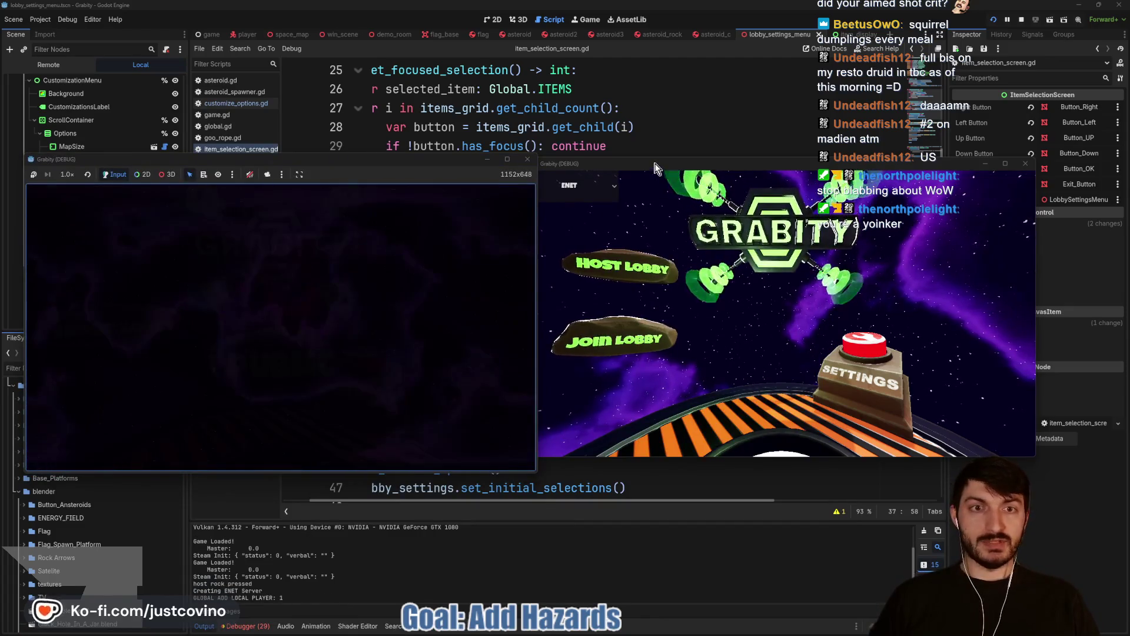
drag(659, 164, 700, 160)
click(459, 232)
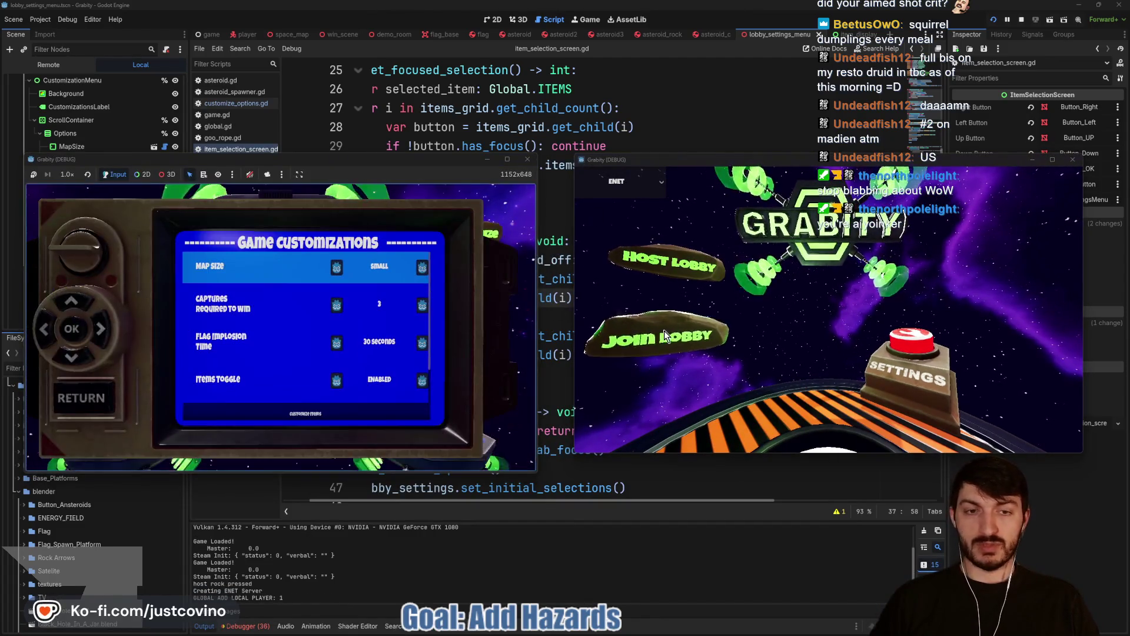
click(661, 335)
click(829, 317)
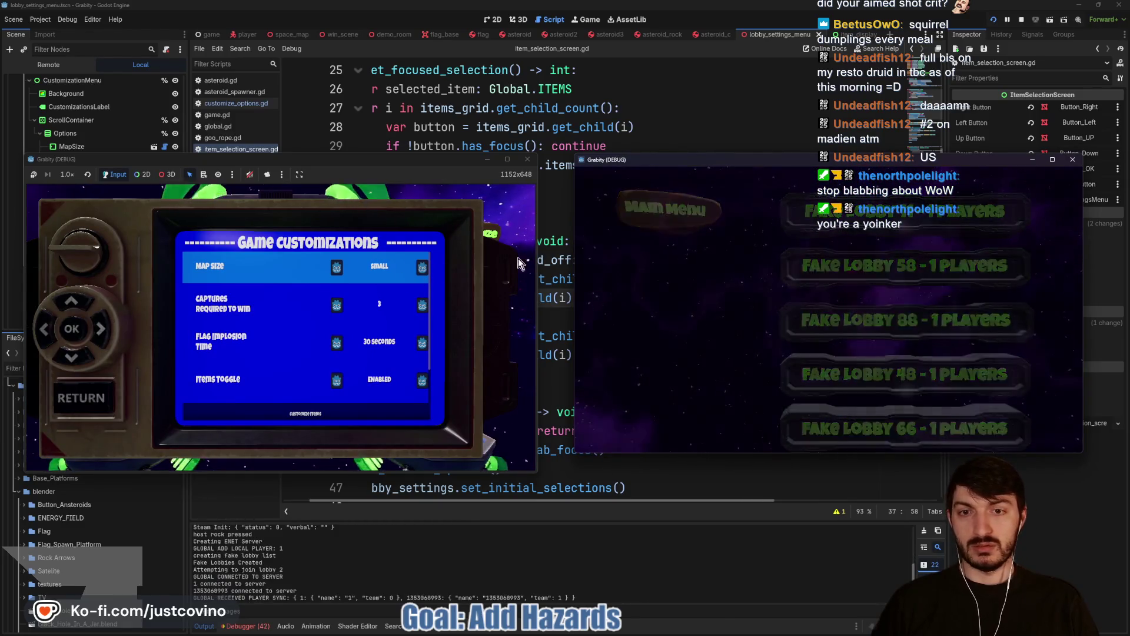
key(Down)
key(Down)
key(Down)
key(Down)
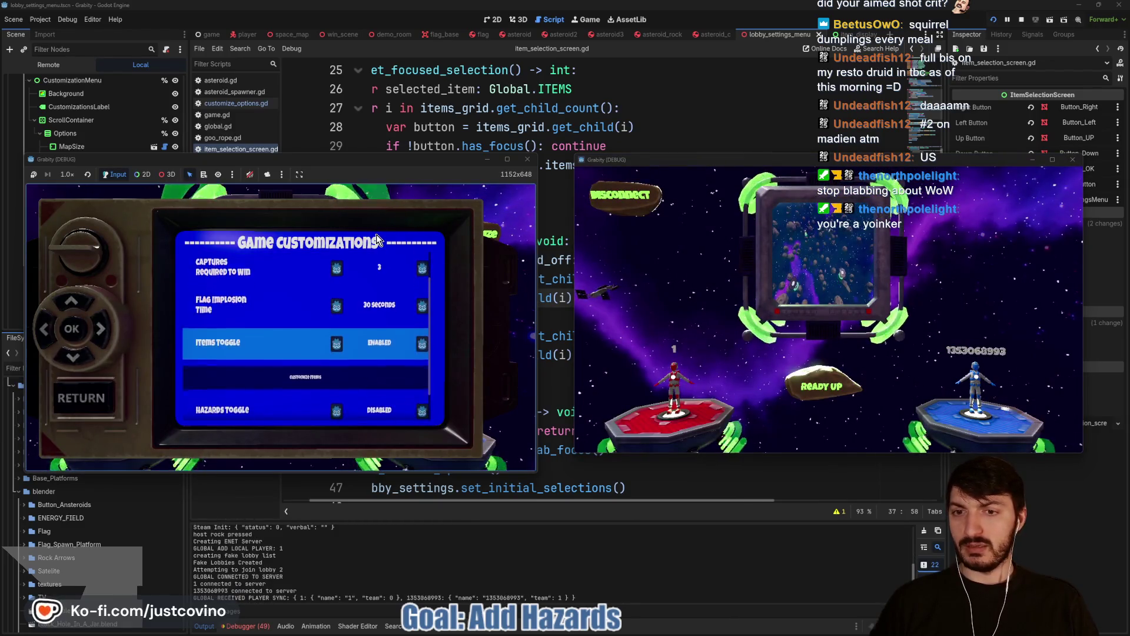
key(Return)
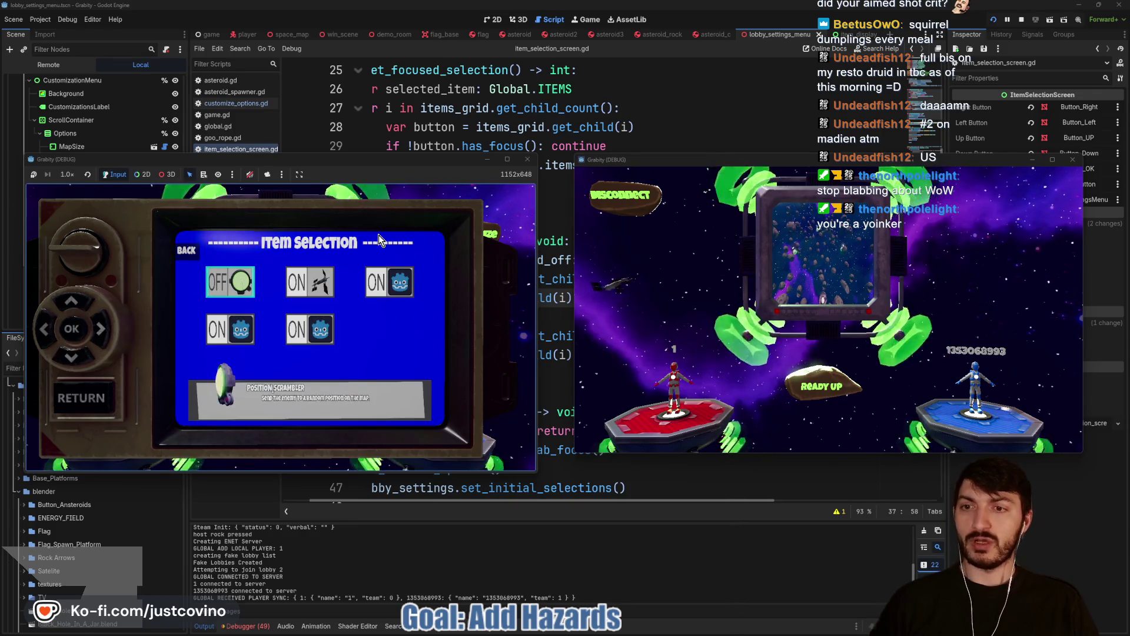
key(Escape)
key(Return)
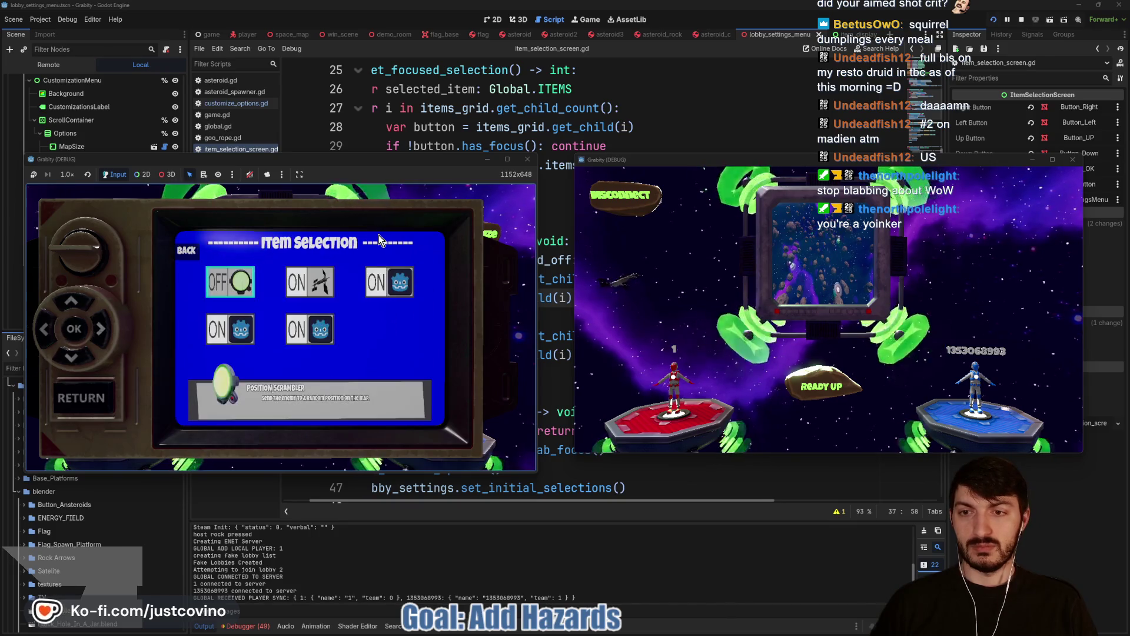
key(Escape)
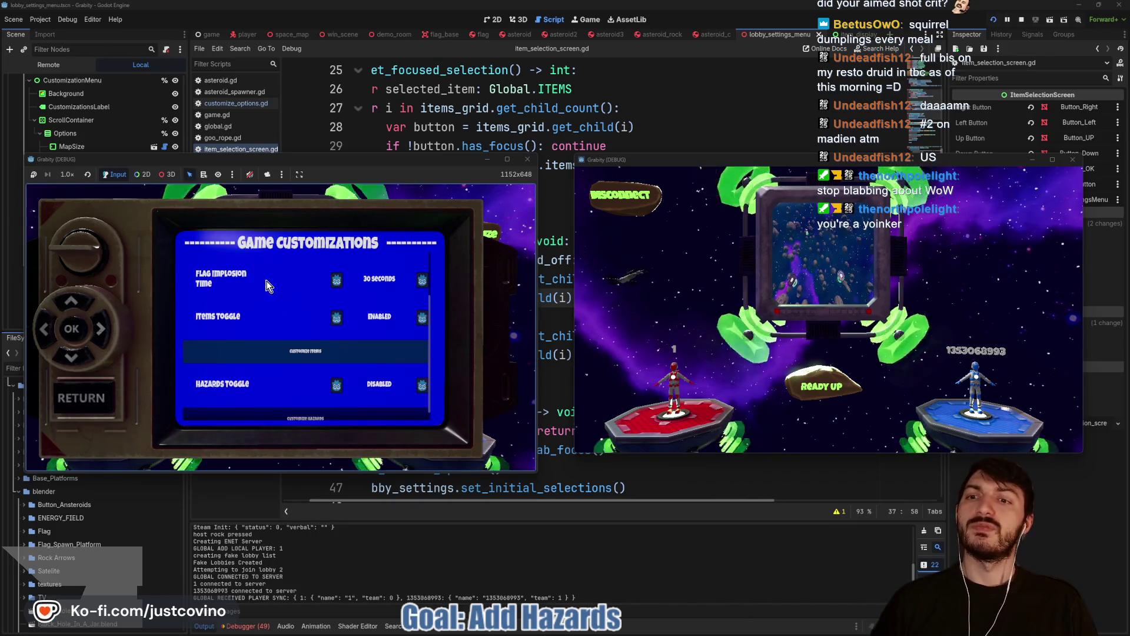
key(Return)
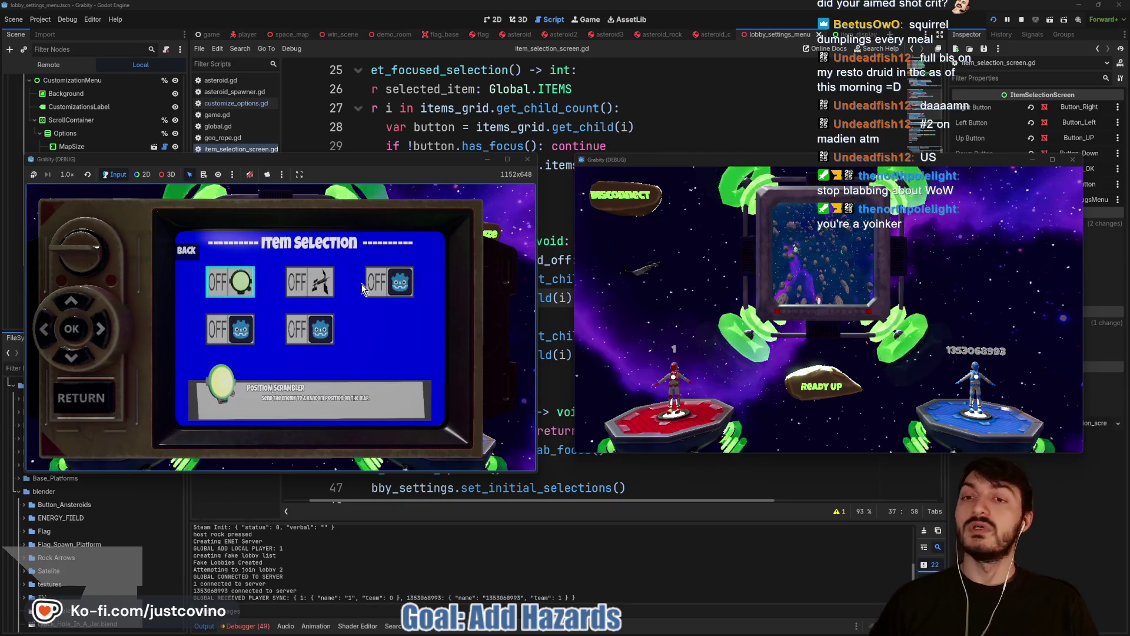
key(Escape)
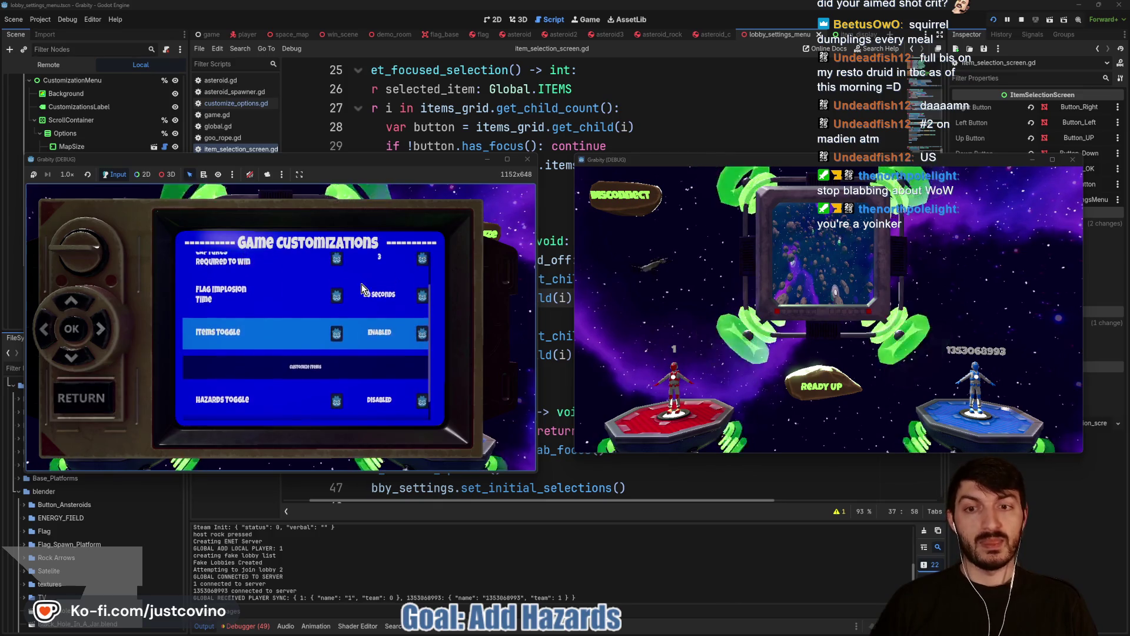
key(Return)
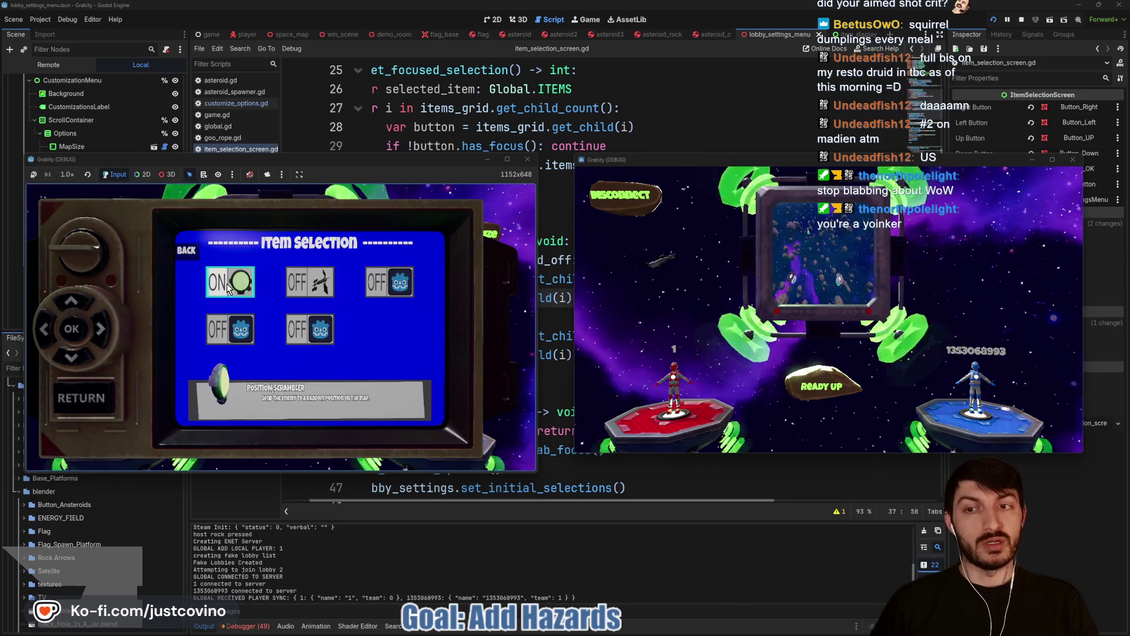
key(Escape)
key(Up)
key(Down)
key(Return)
key(Escape)
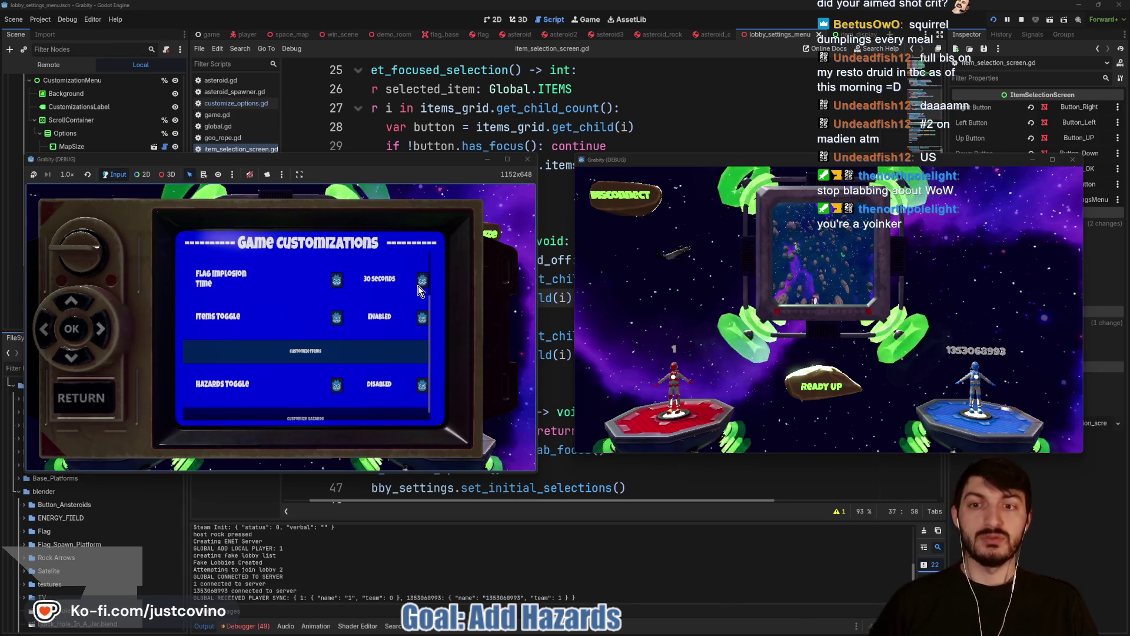
key(Up)
key(Down)
key(Return)
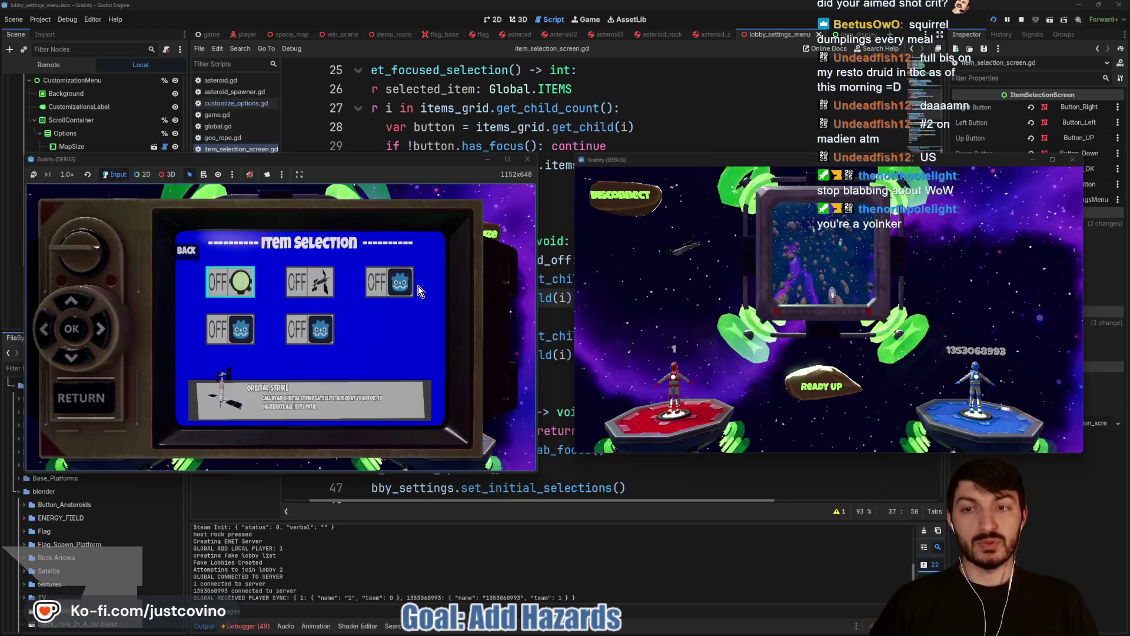
key(Escape)
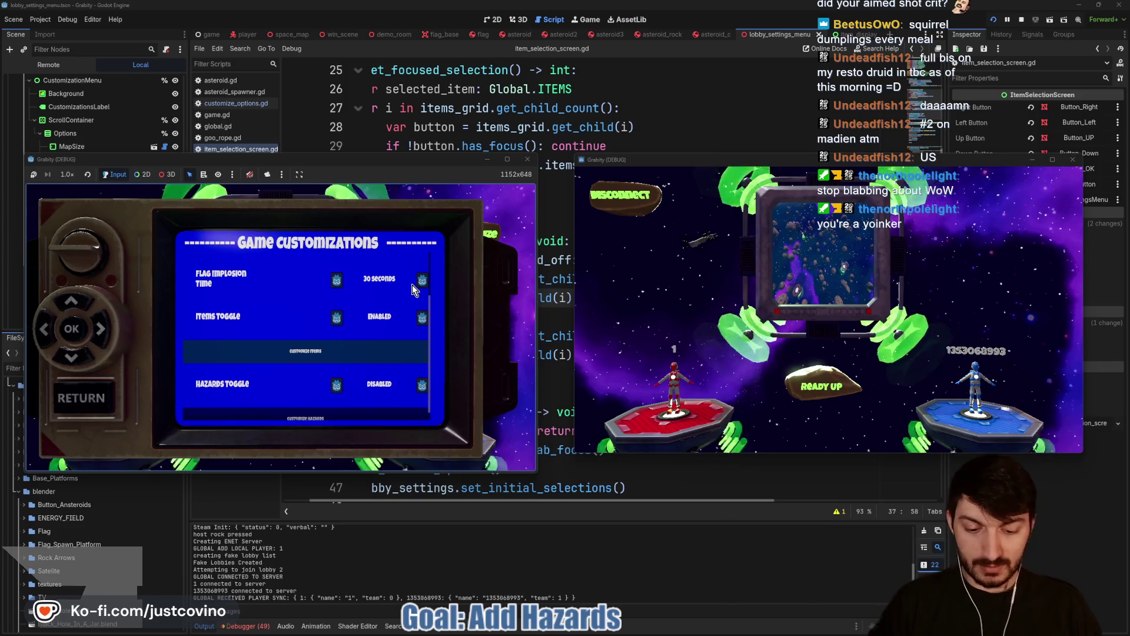
key(F8)
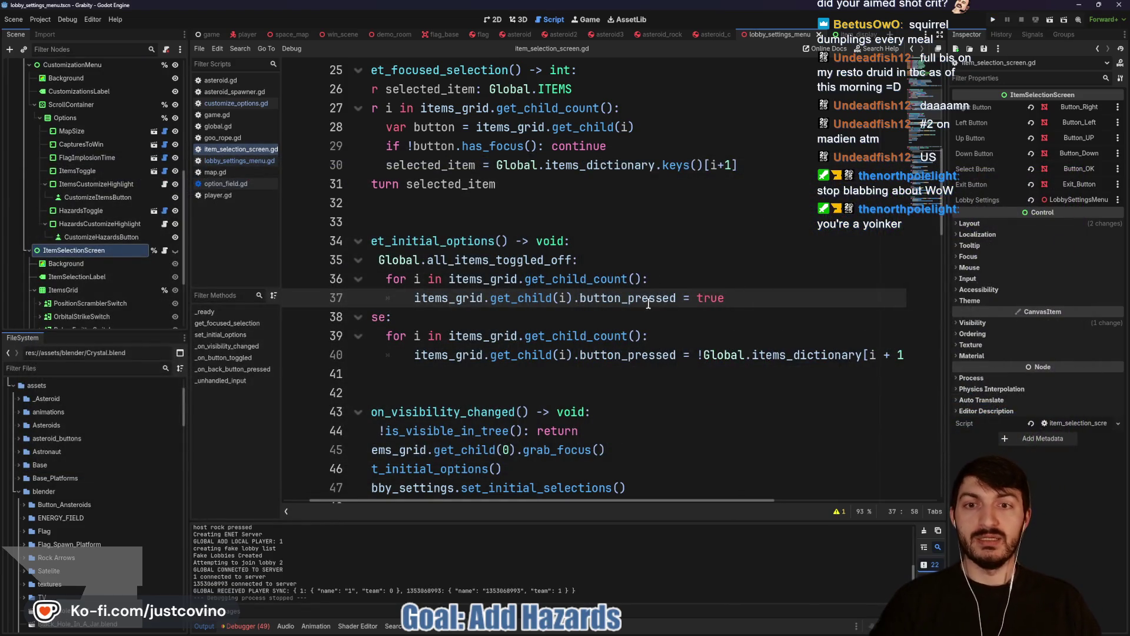
- Review the Global.all_items_toggled_off condition and else branch, then bring up GitHub Desktop's pending changes
scroll(648, 303, left, 2)
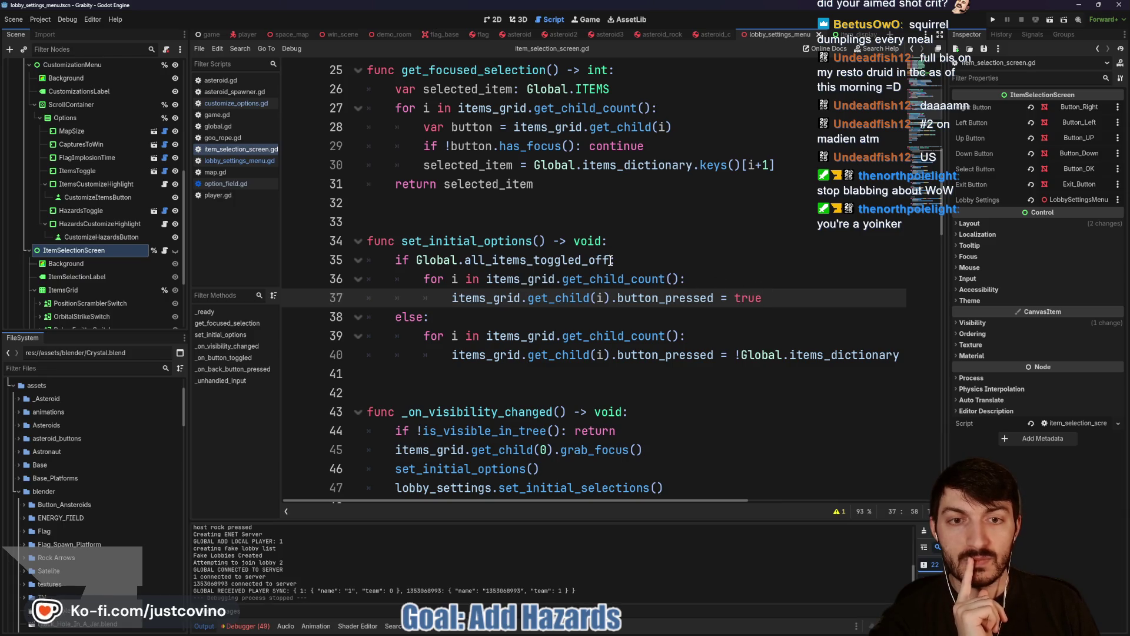
mouse_move(610, 261)
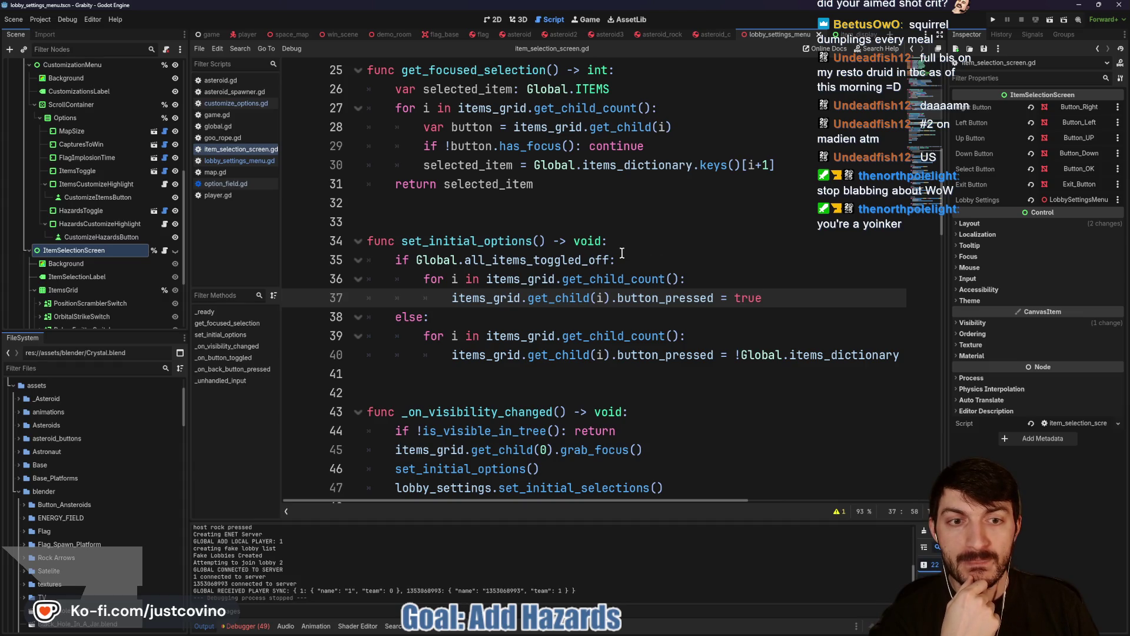
drag(609, 260, 417, 259)
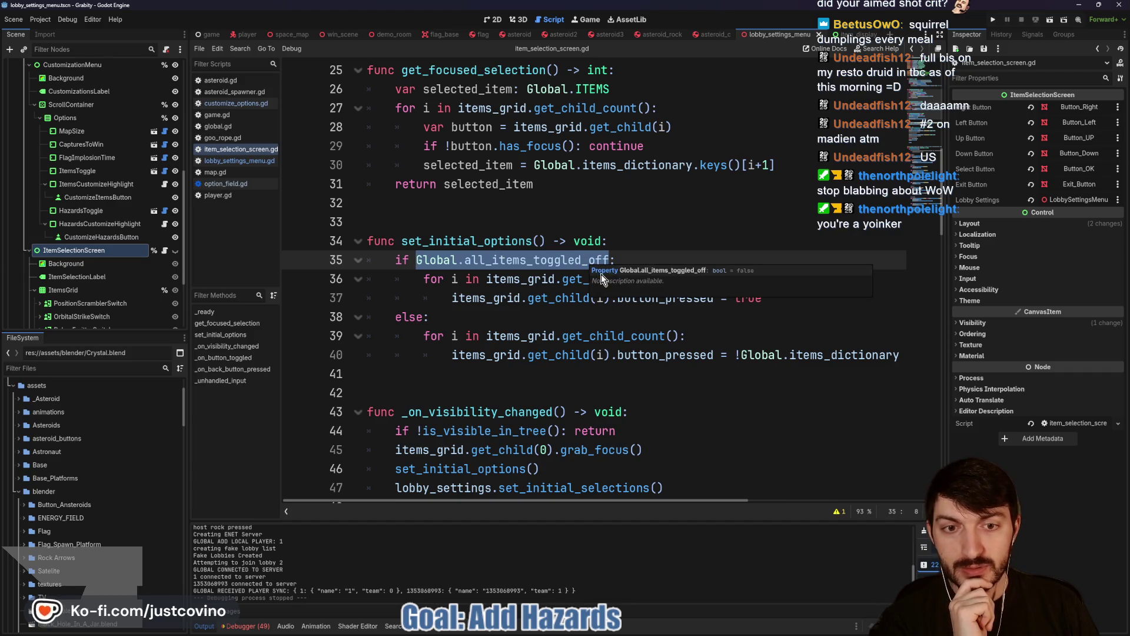
click(542, 319)
scroll(542, 319, right, 3)
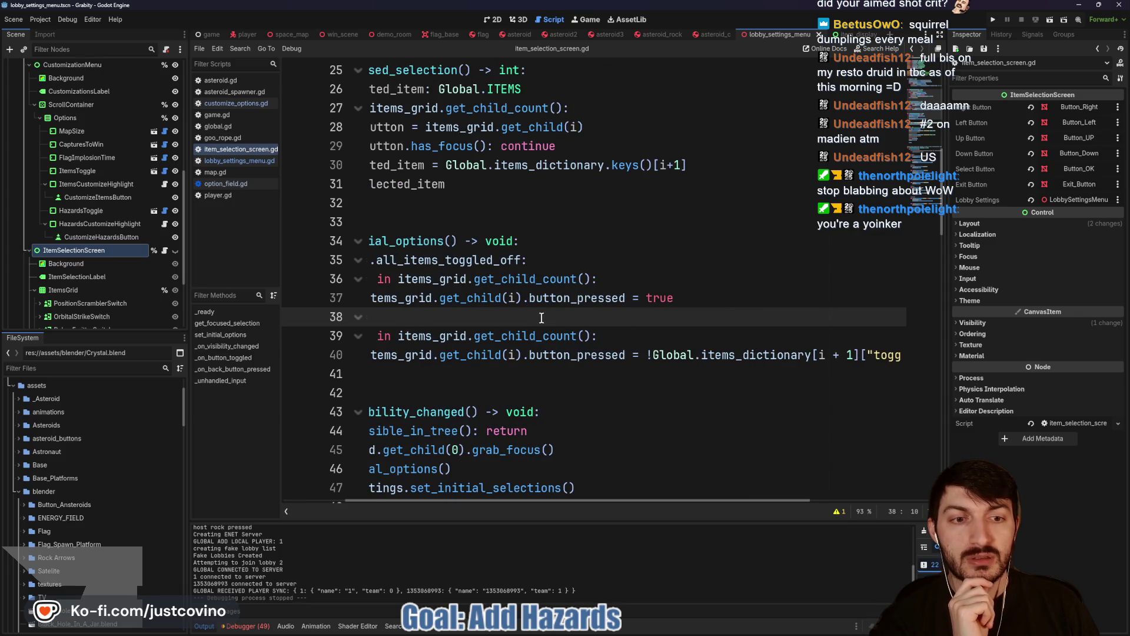
scroll(541, 318, right, 3)
scroll(809, 355, left, 6)
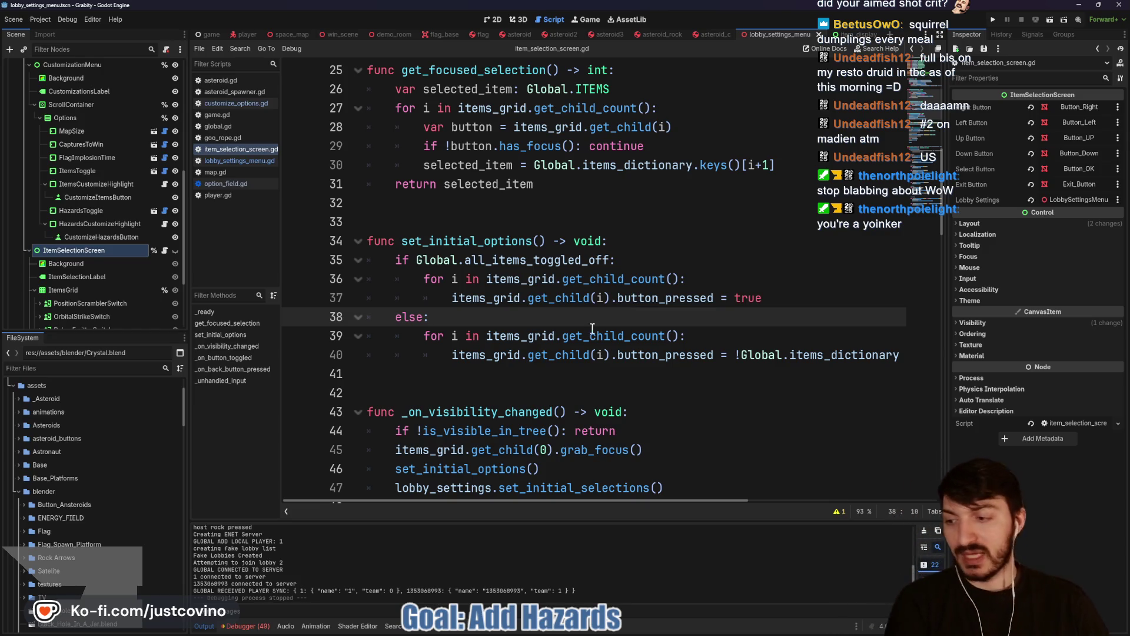
click(664, 625)
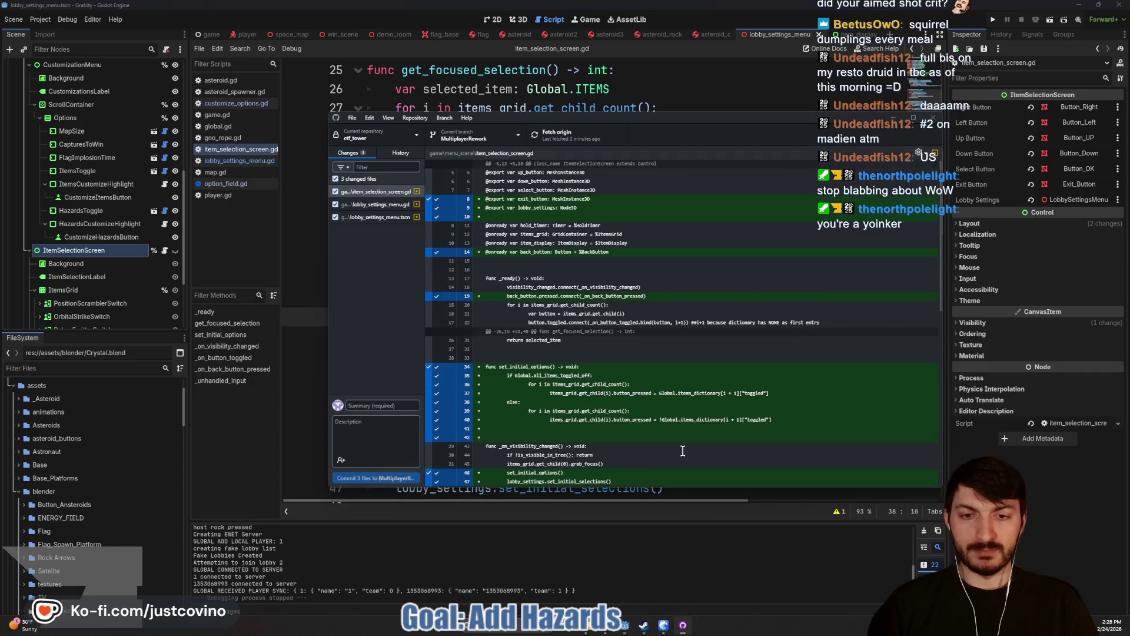
- Commit the three changed files to MultiplayerRework as 'items toggle fixed to update properly'
click(387, 401)
text(items)
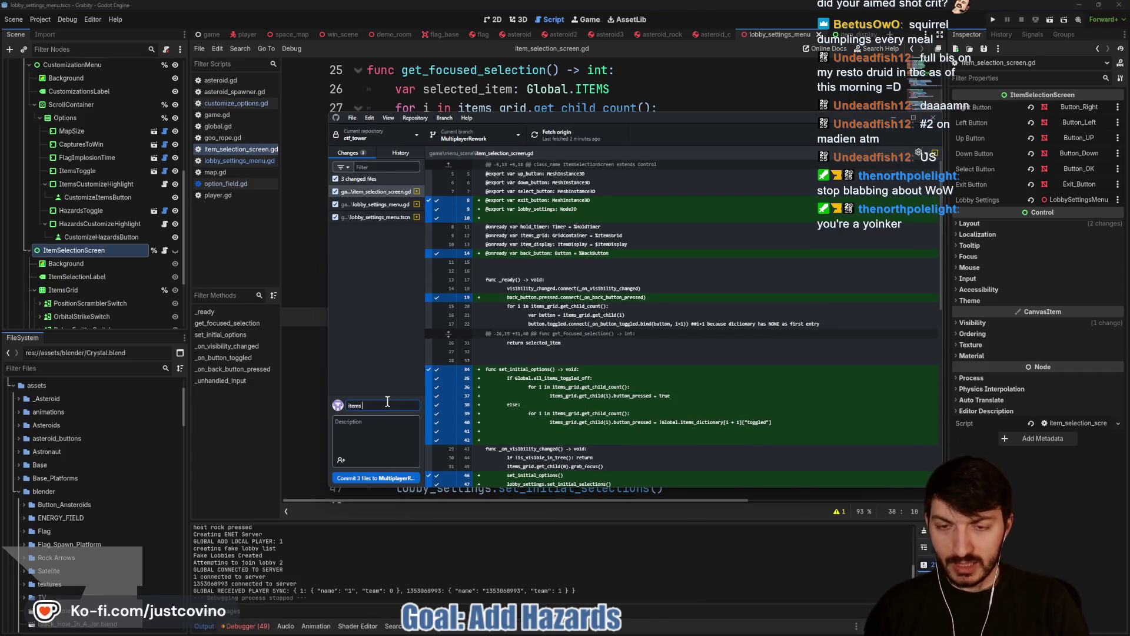
text( fixed t)
text( & update properly)
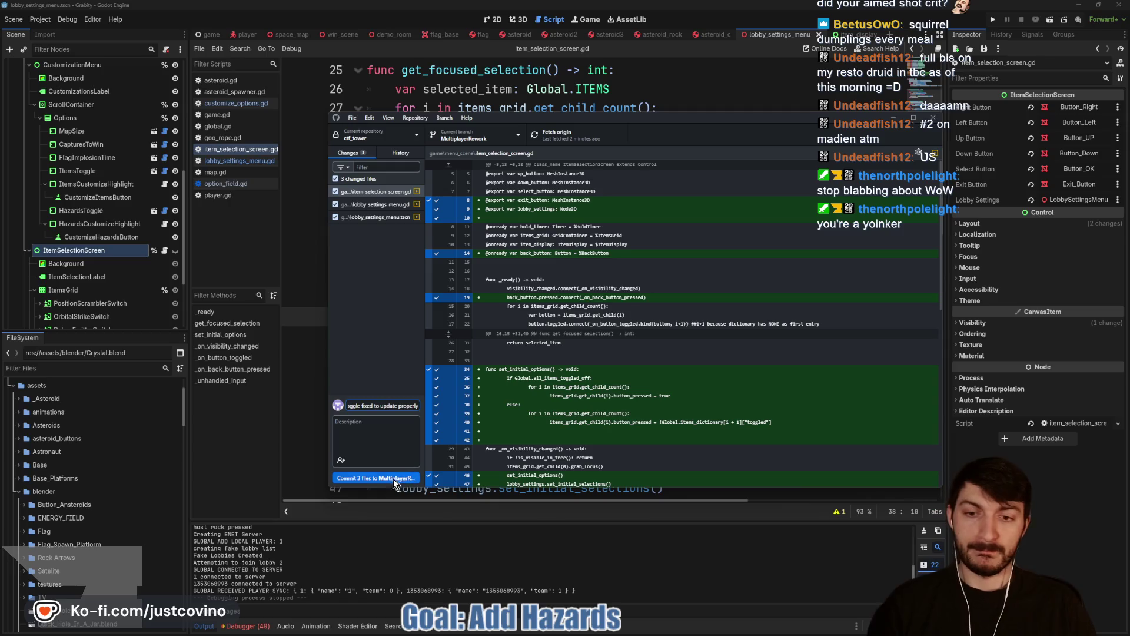
click(389, 478)
key(ctrl+p)
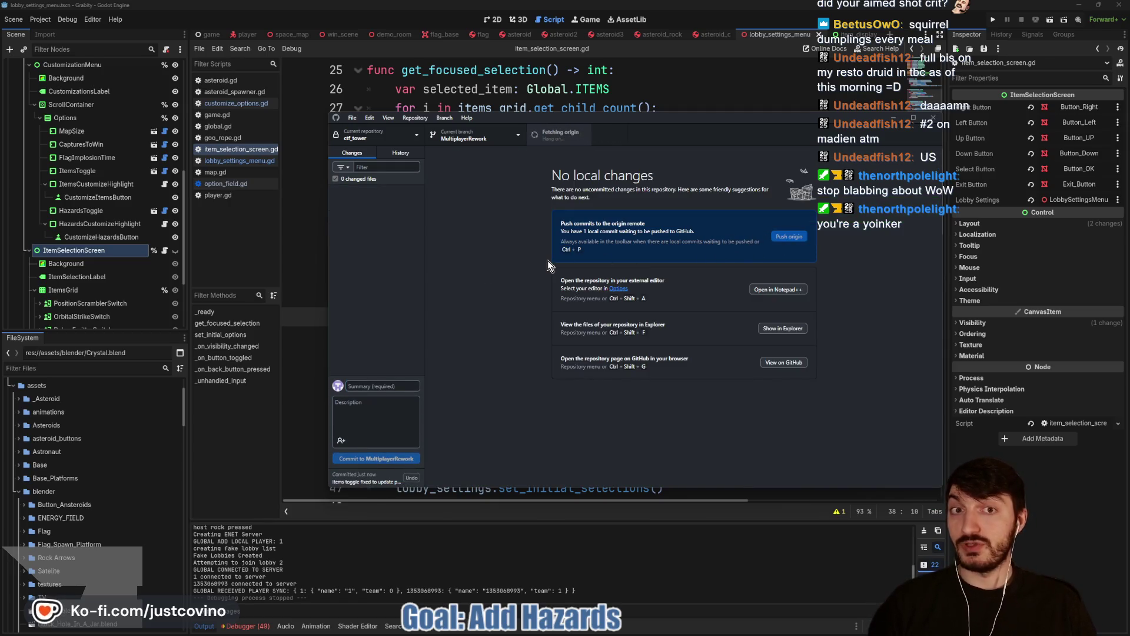
click(692, 84)
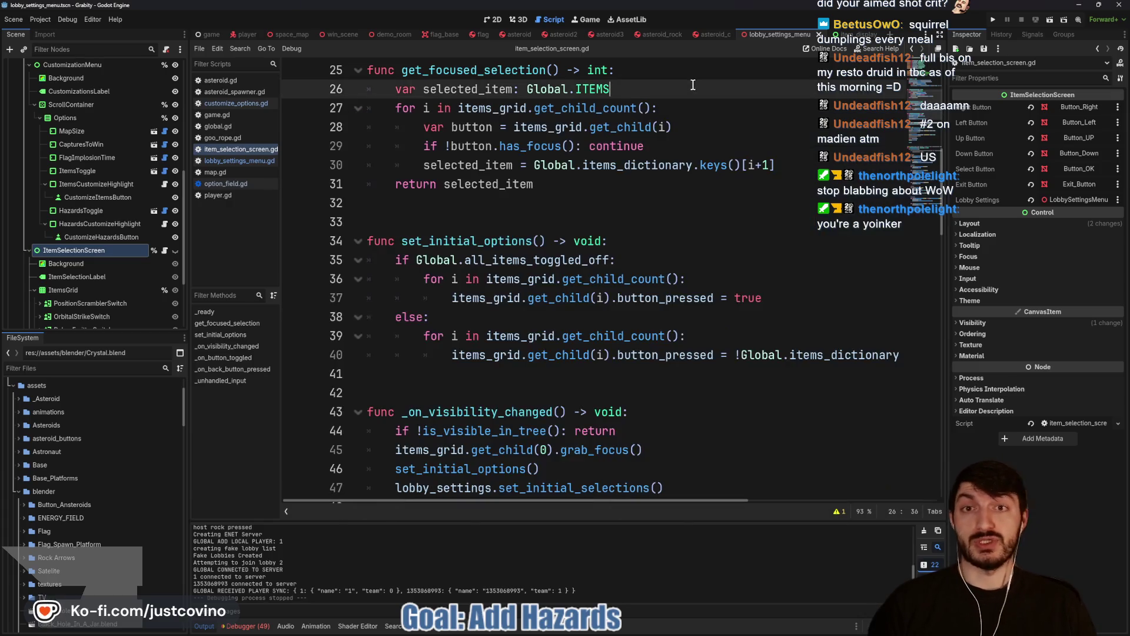
click(537, 228)
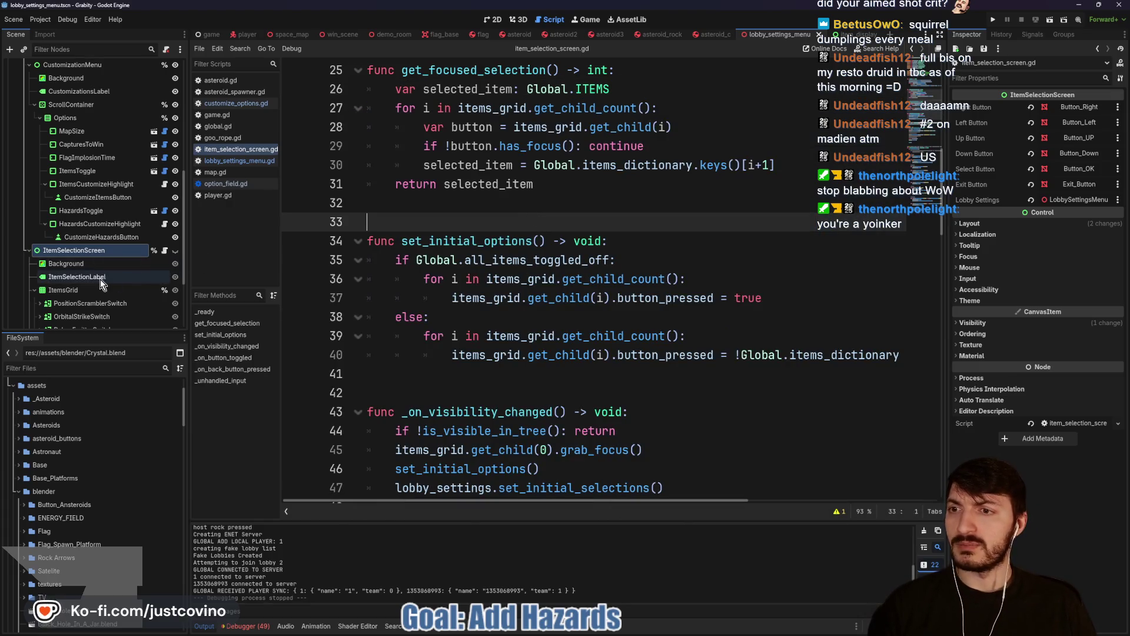
- Make HazardsSelectionScreen visible and paste a copy of ItemsGrid under it
scroll(89, 256, down, 3)
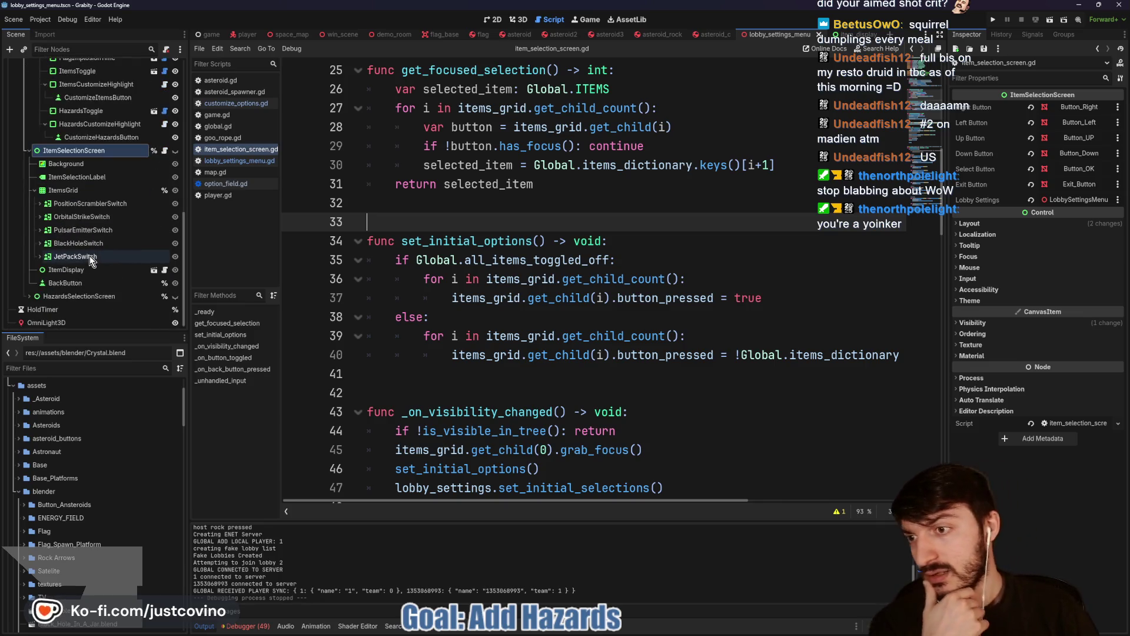
click(27, 294)
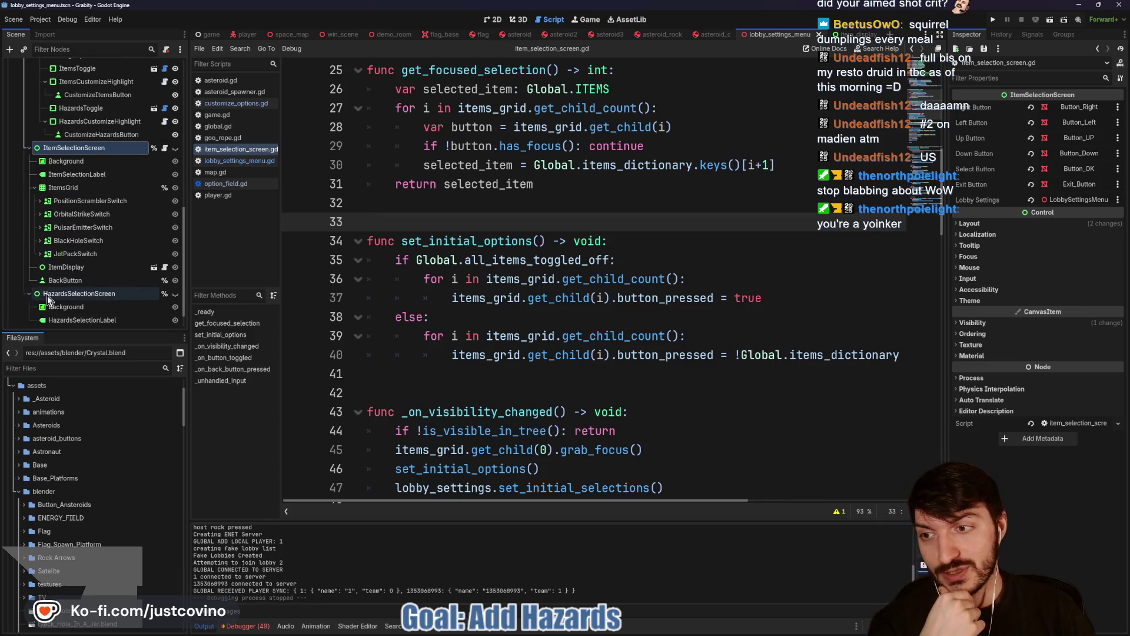
scroll(106, 294, down, 1)
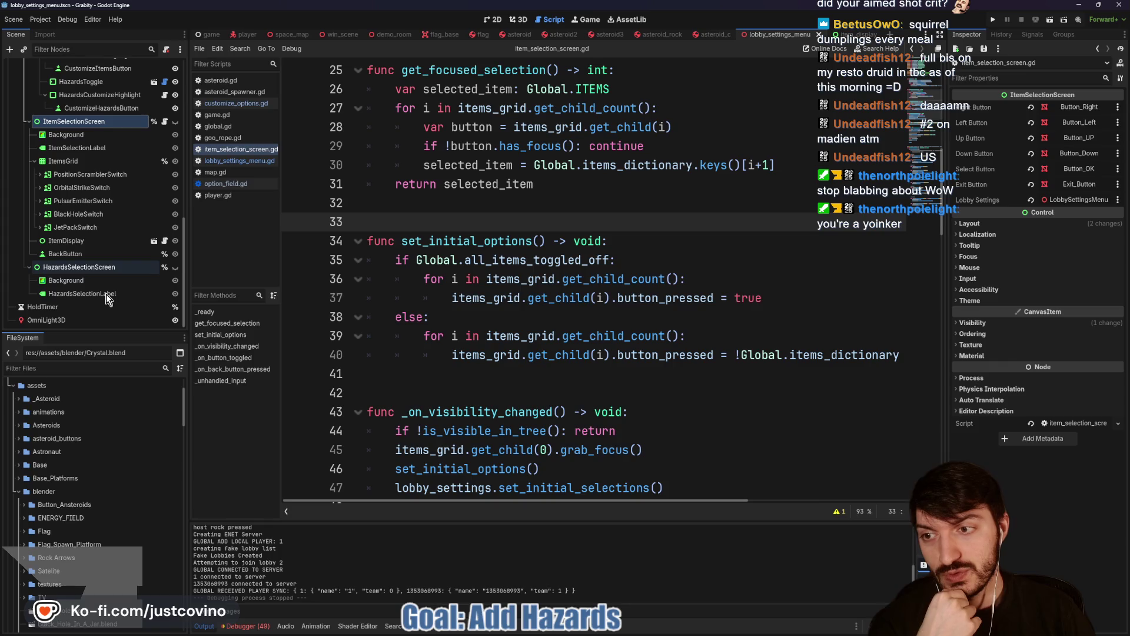
click(174, 268)
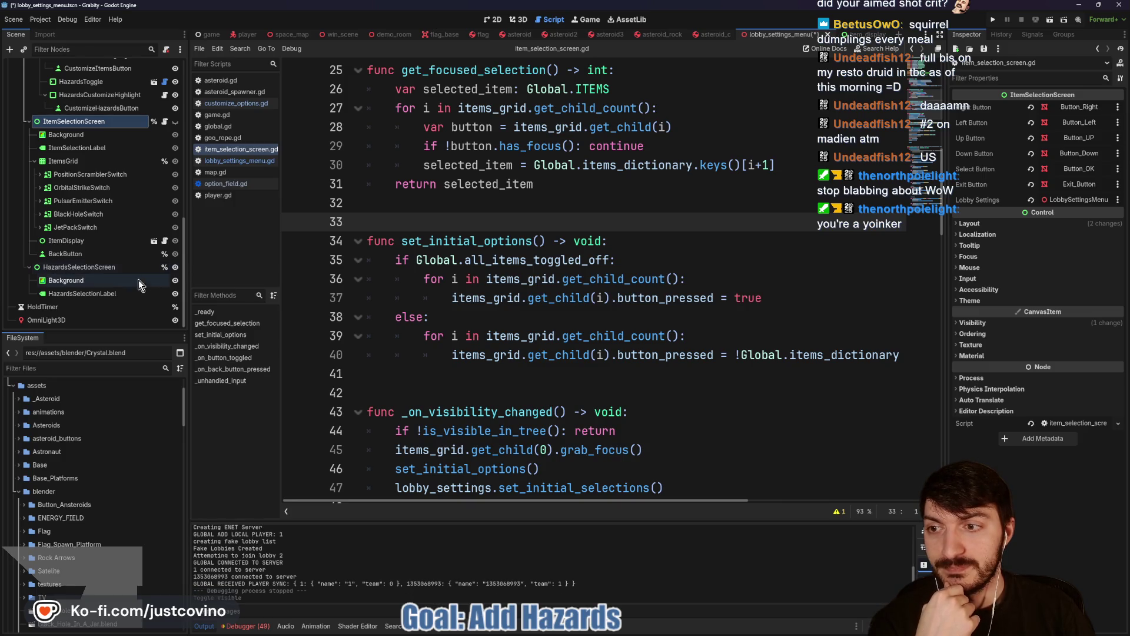
click(519, 20)
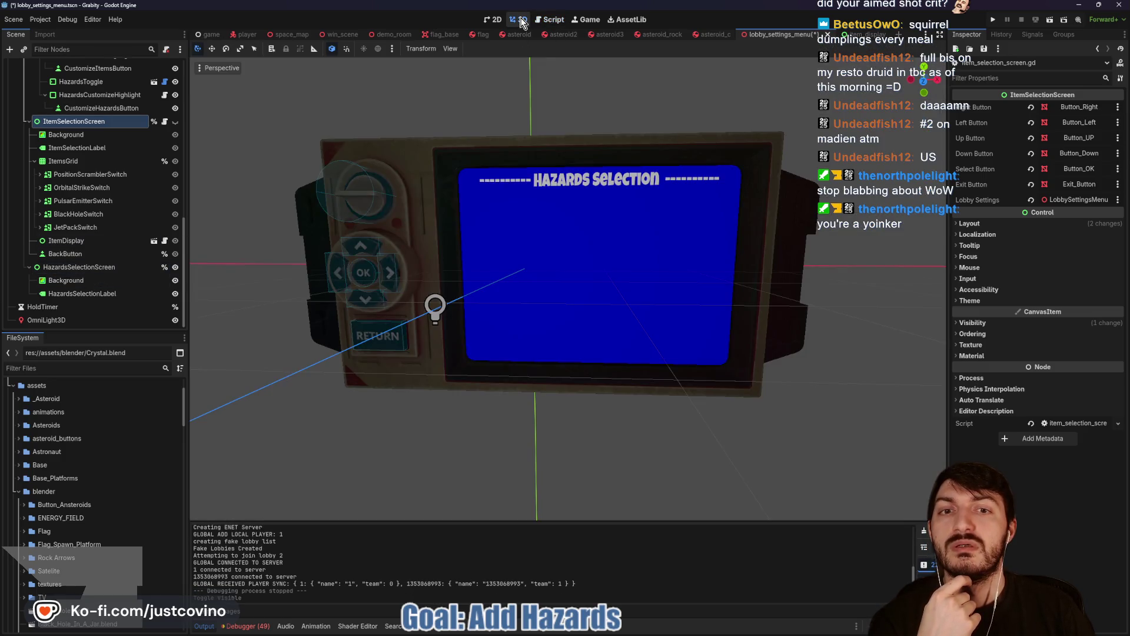
click(493, 19)
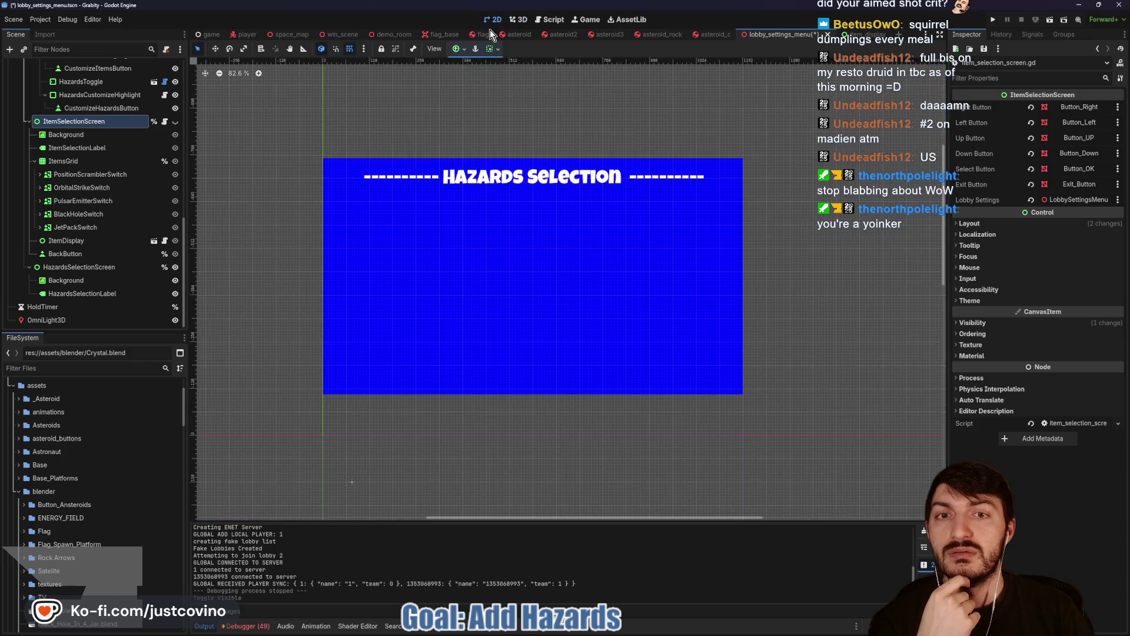
click(81, 161)
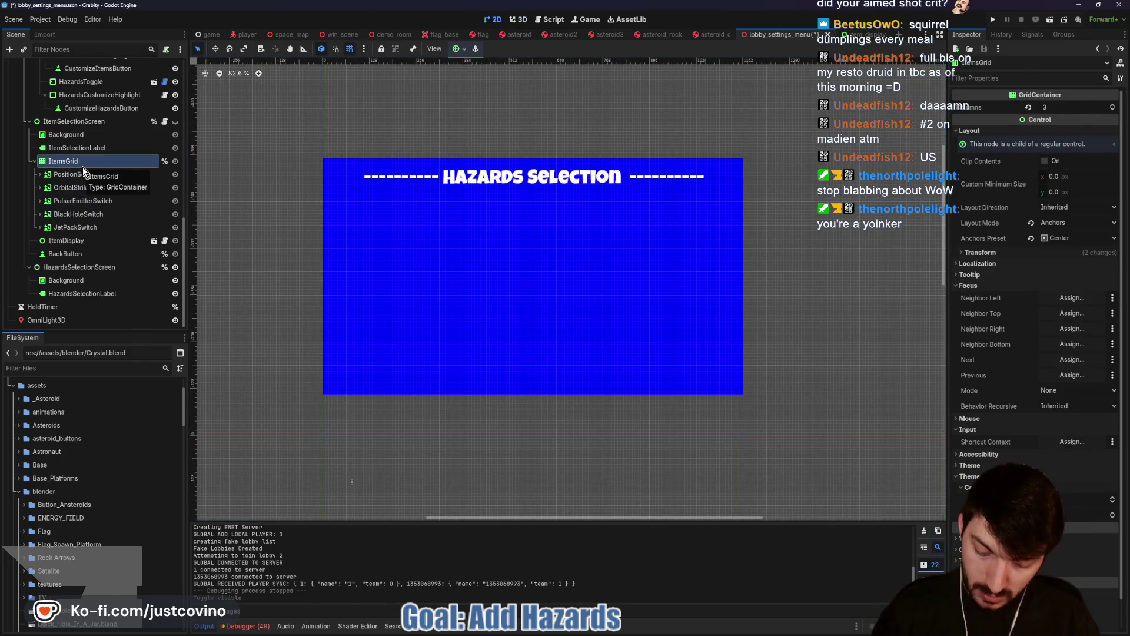
click(67, 268)
key(ctrl+v)
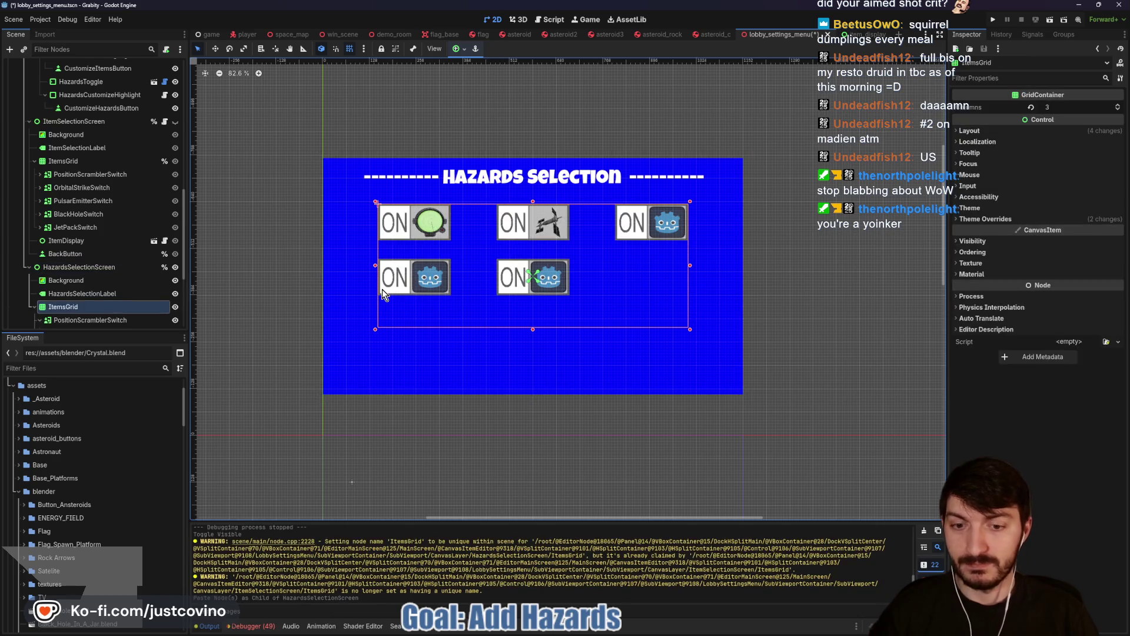
- Delete the five copied switches, rename the grid HazardsGrid with a unique name, and save
scroll(90, 256, down, 2)
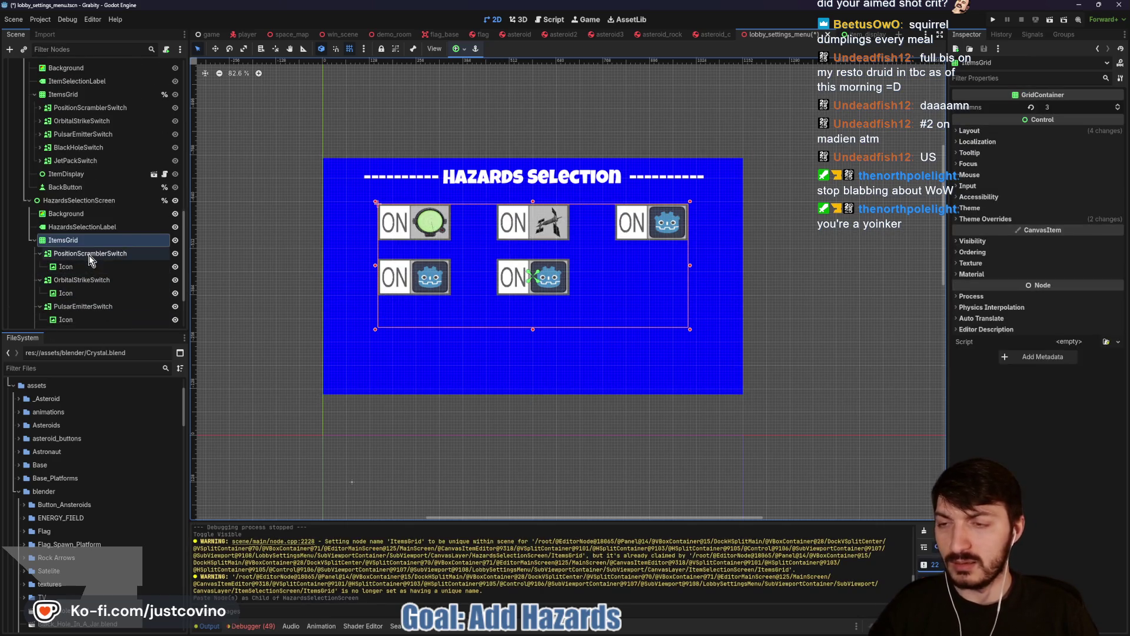
click(89, 255)
scroll(90, 255, down, 3)
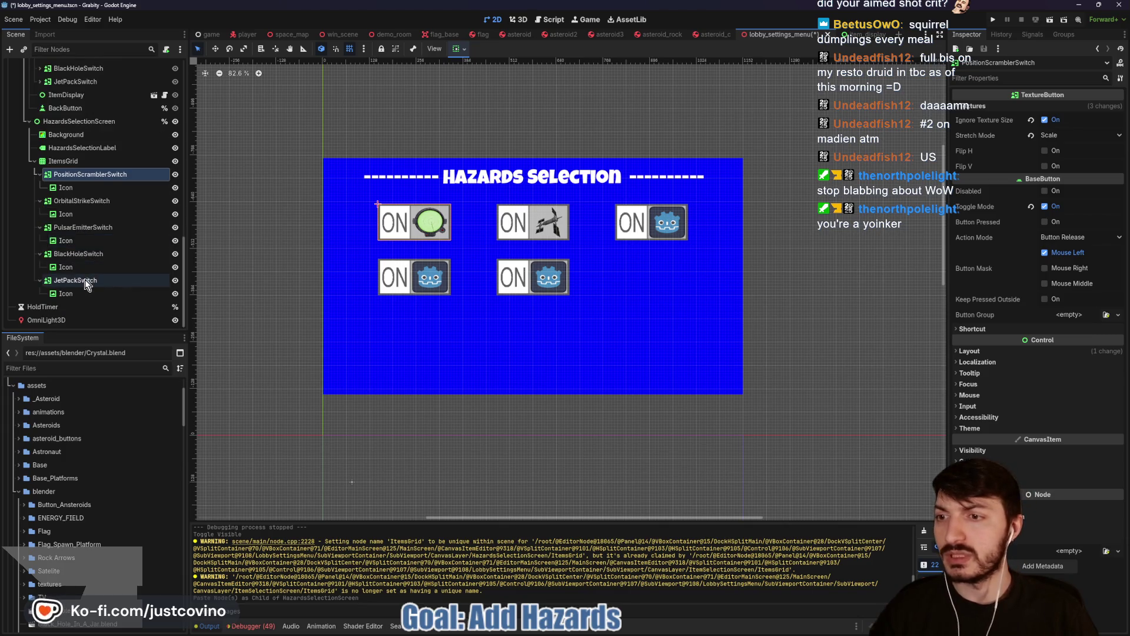
shift+click(81, 294)
key(Delete)
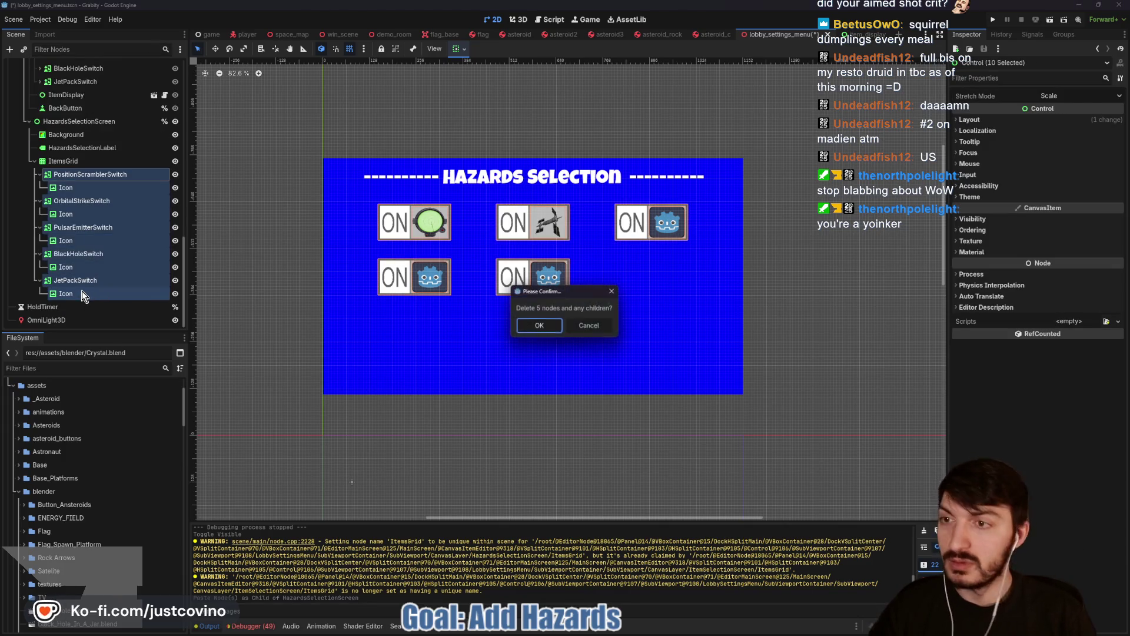
click(540, 326)
double_click(73, 295)
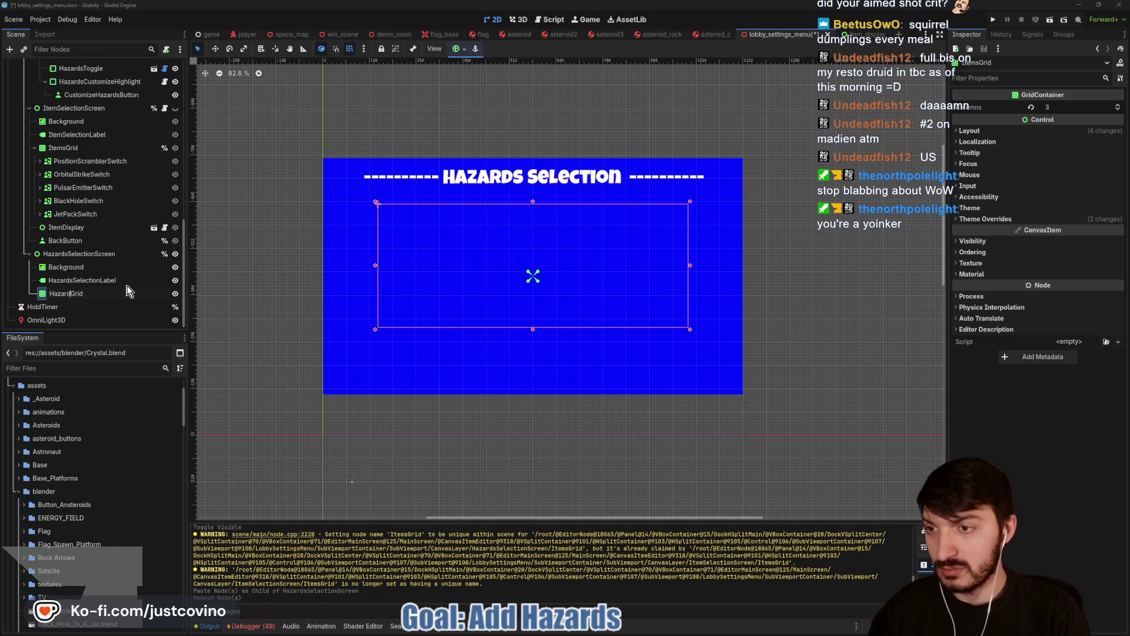
key(Return)
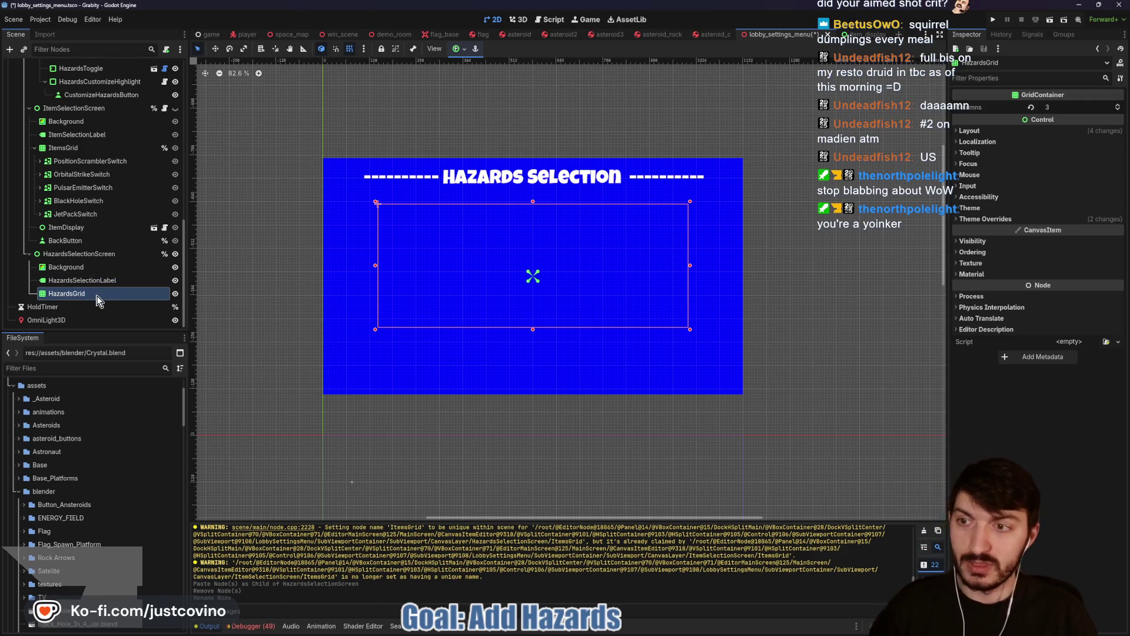
right_click(97, 295)
click(150, 539)
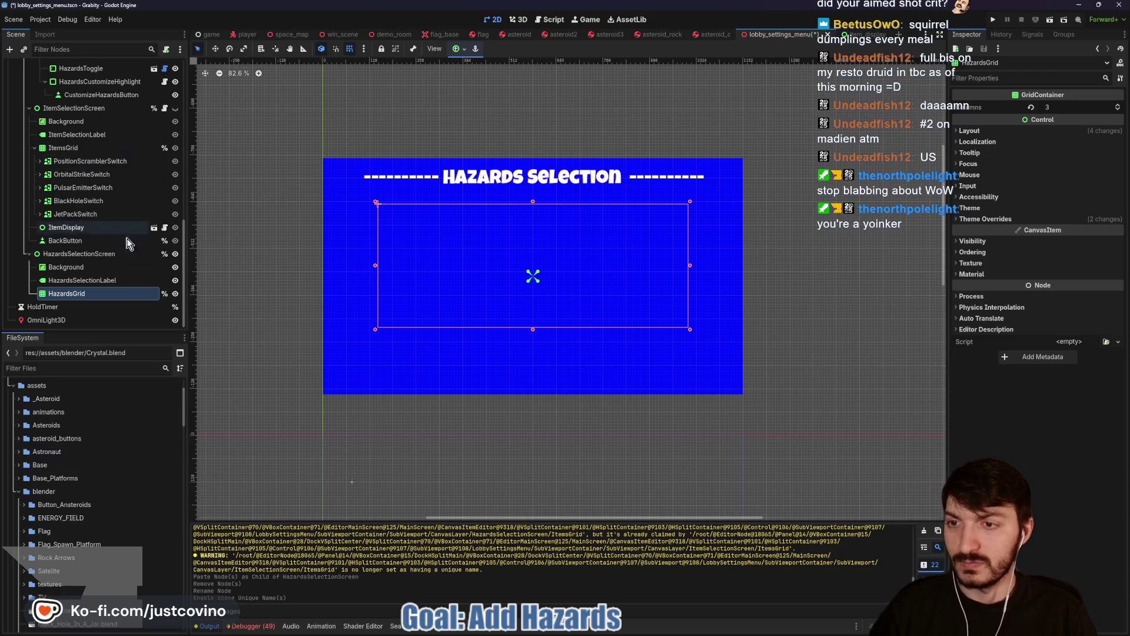
key(ctrl+s)
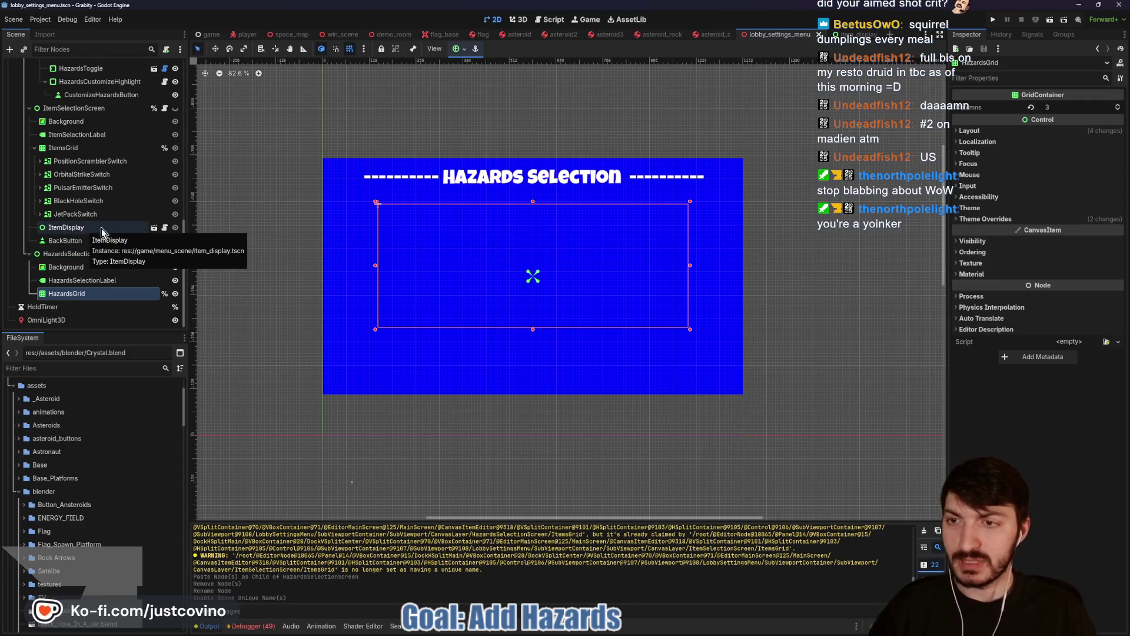
- Open the ItemDisplay scene and its script, going to the line above set_initial_selection
click(153, 228)
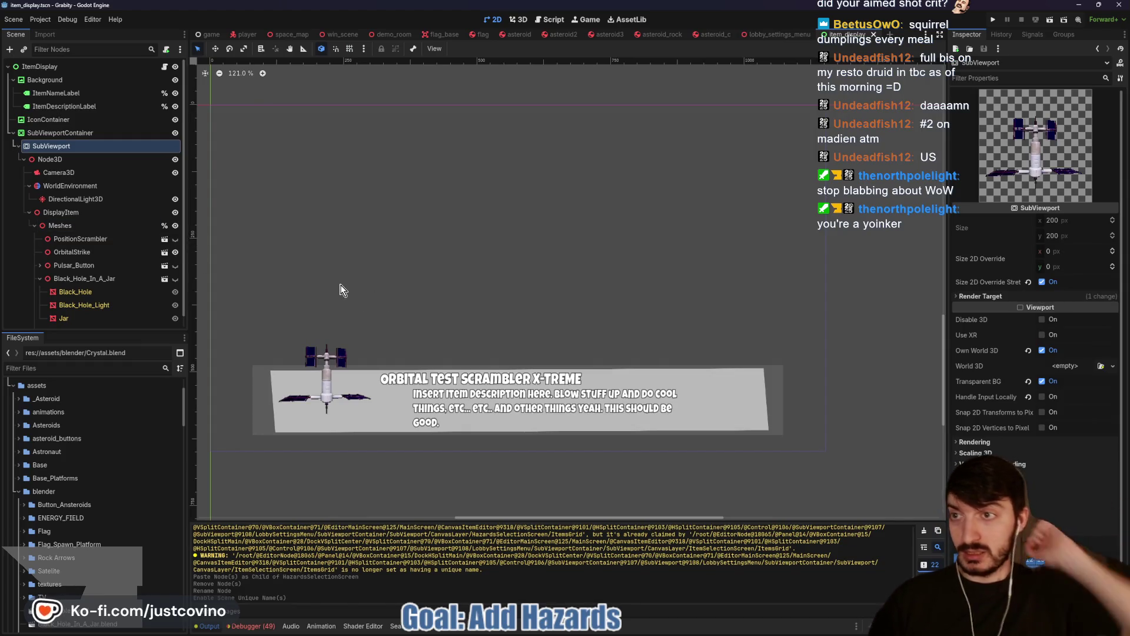
click(165, 68)
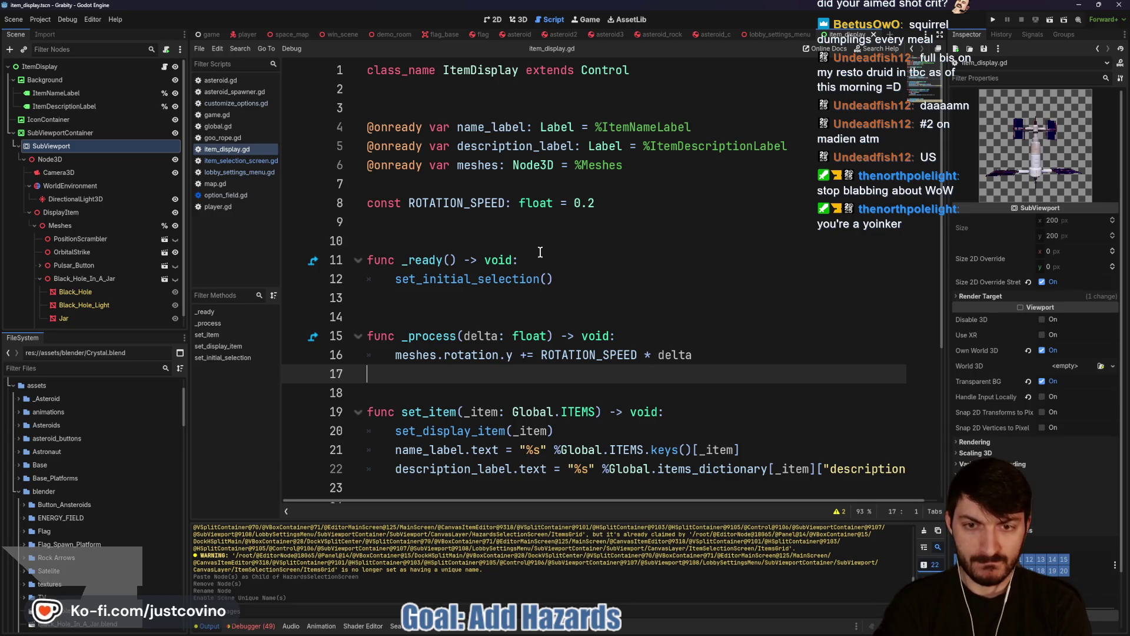
scroll(539, 252, down, 3)
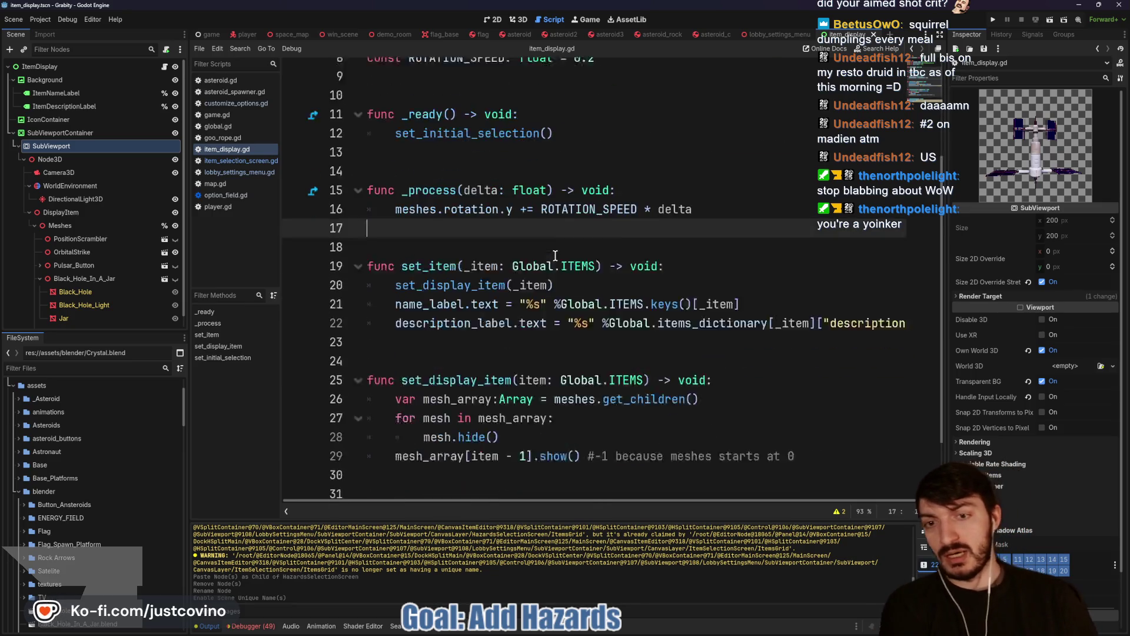
scroll(555, 256, down, 1)
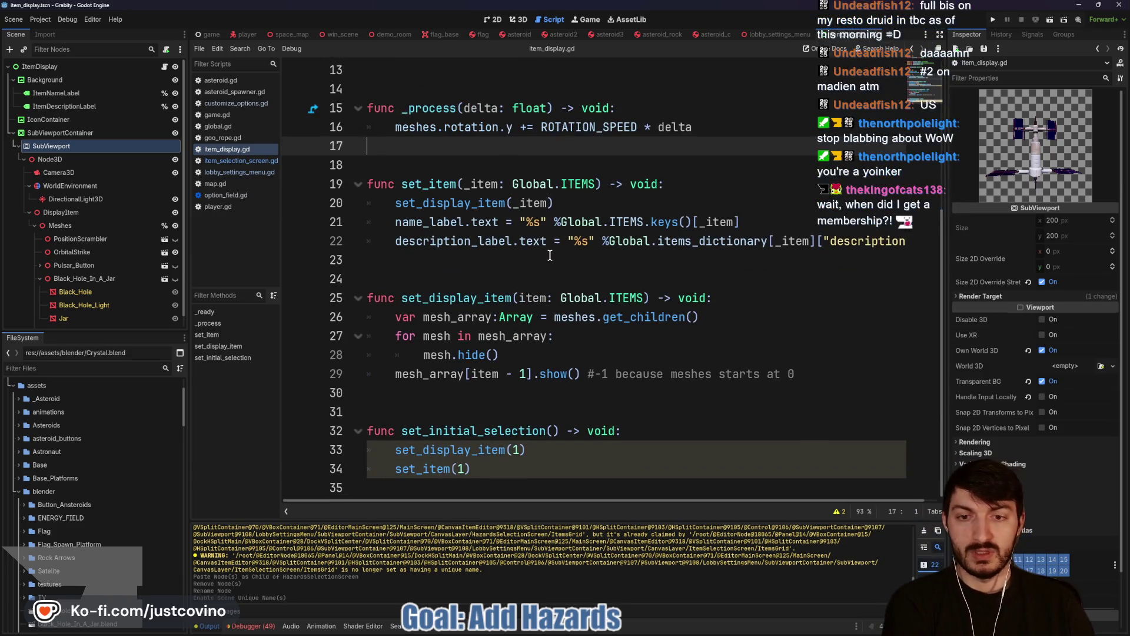
click(470, 406)
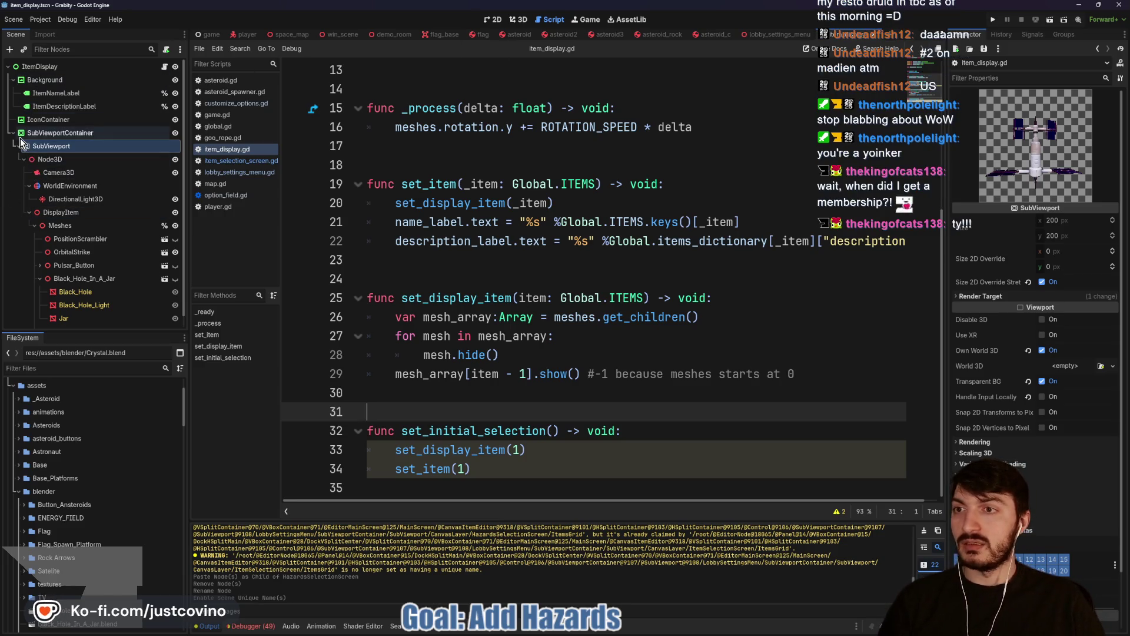
scroll(103, 227, down, 1)
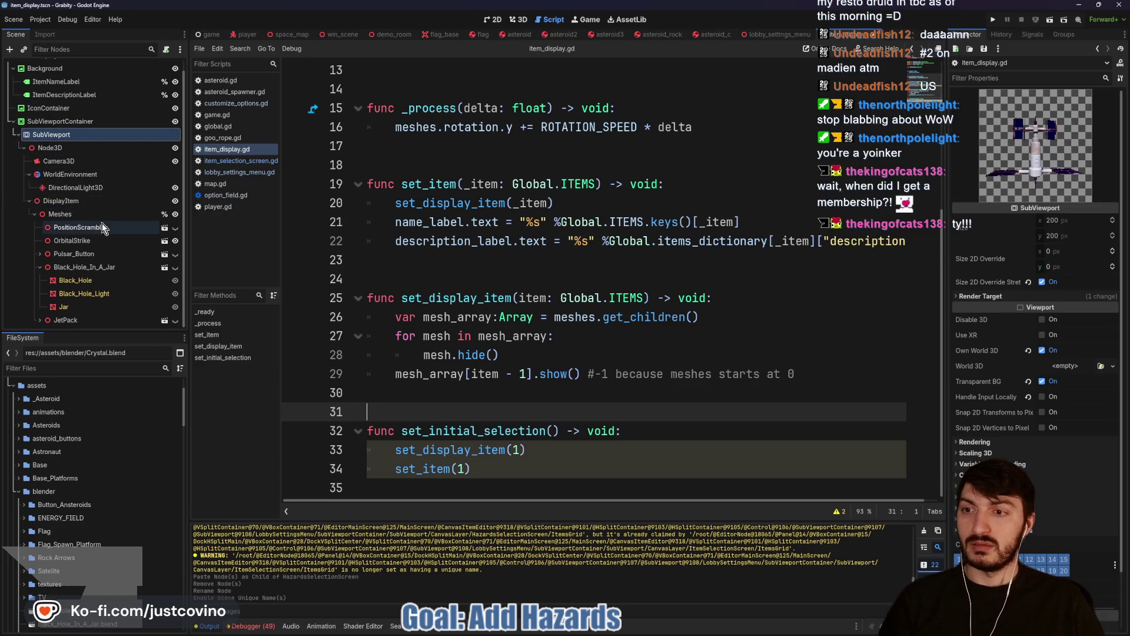
- Collapse Black_Hole_In_A_Jar, clear the output log and hide the Output panel
click(39, 267)
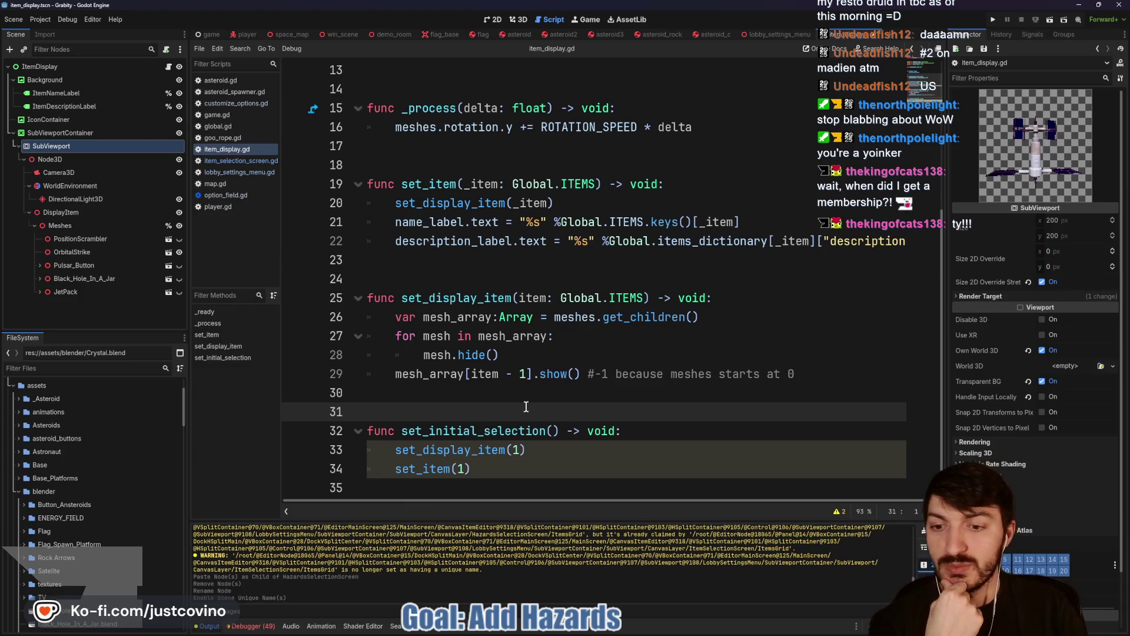
click(923, 532)
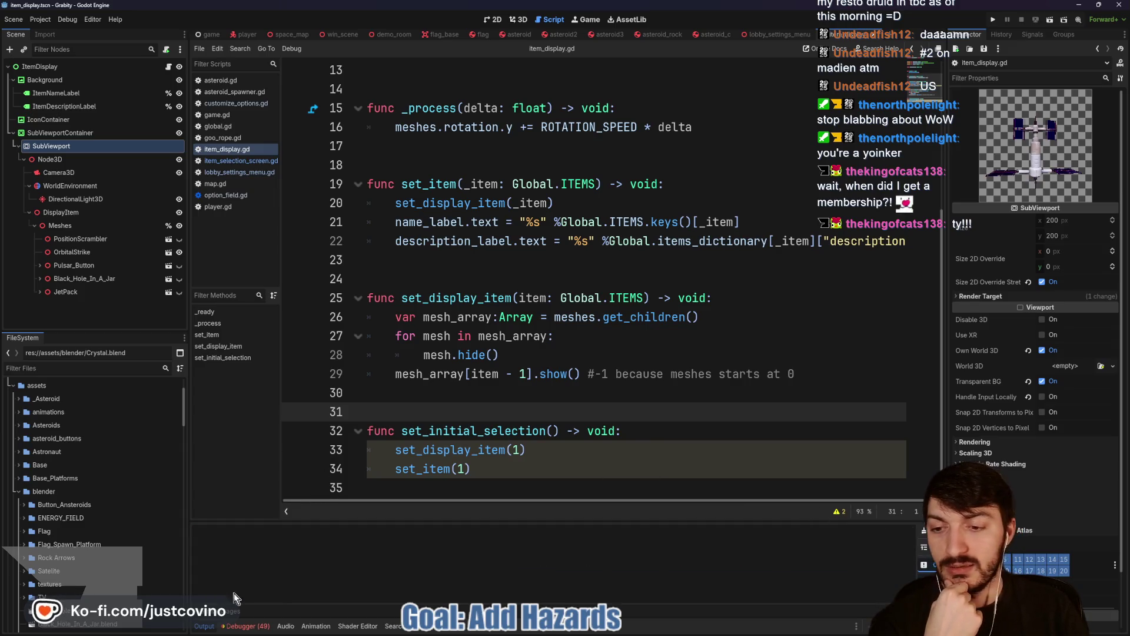
click(218, 622)
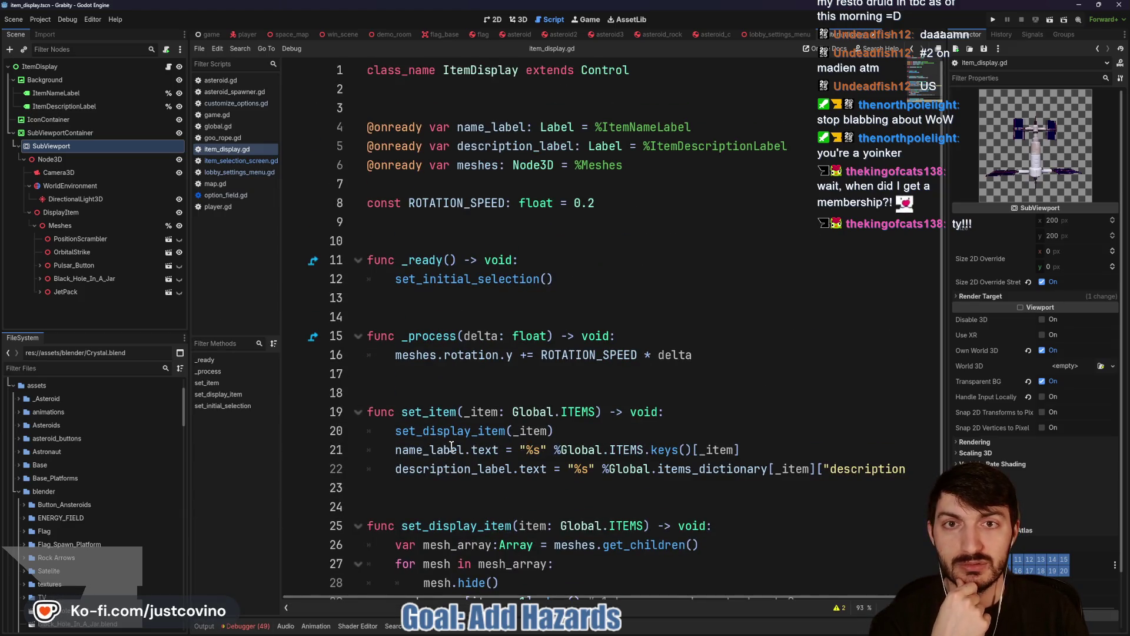
- Duplicate item_display.tscn as hazard_display.tscn in menu_scene and open the new copy
click(76, 367)
text(item)
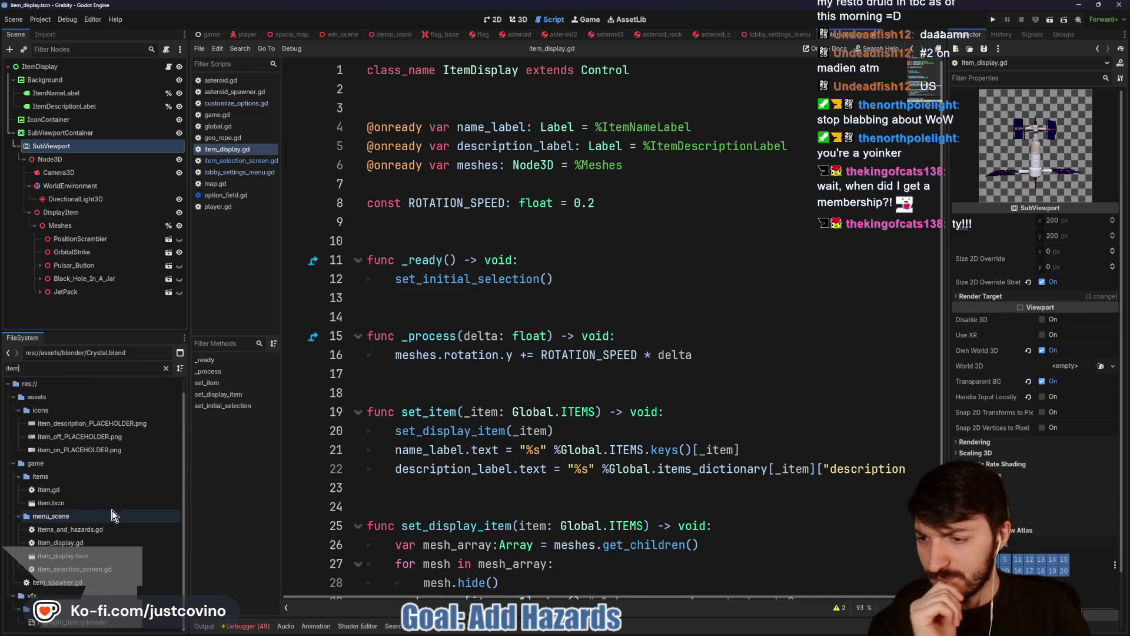
click(101, 555)
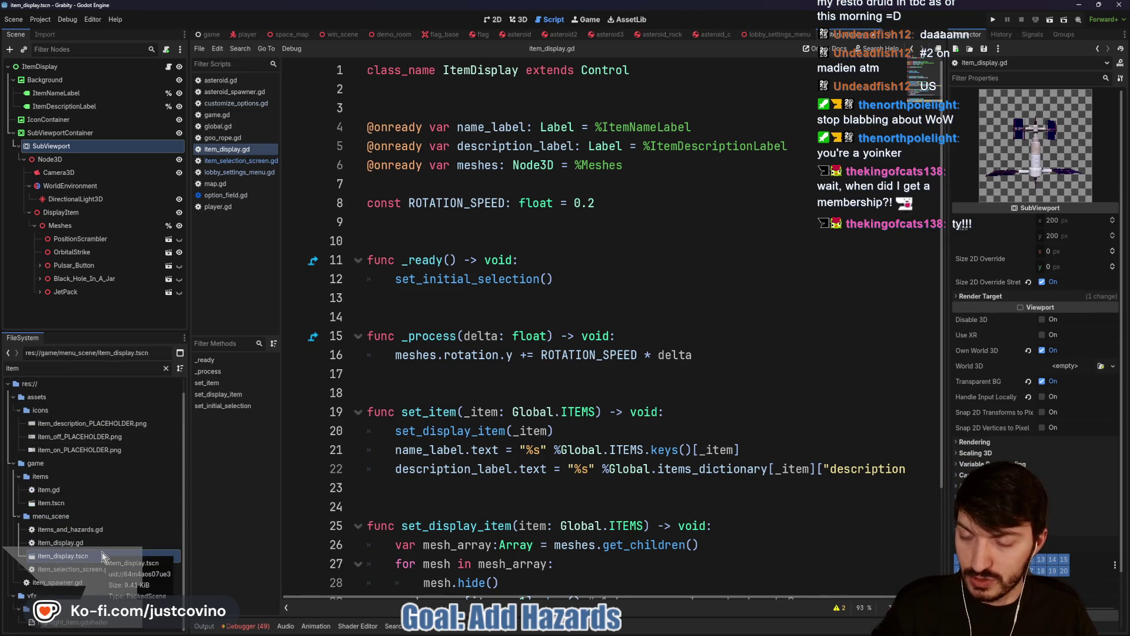
key(ctrl+d)
drag(485, 310, 452, 310)
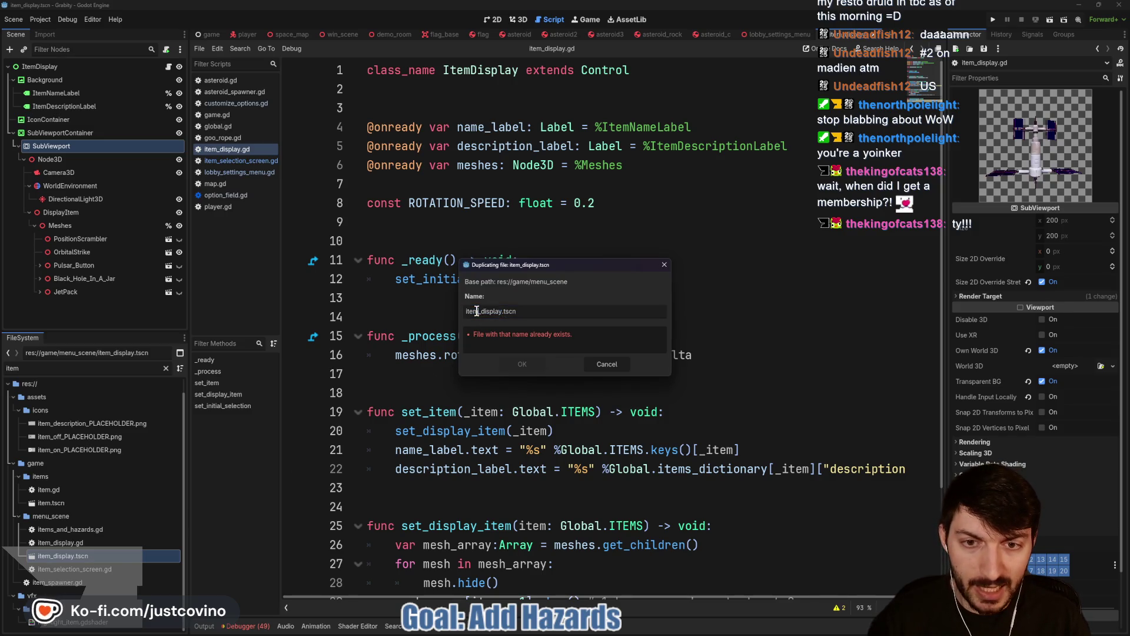
text(hazard)
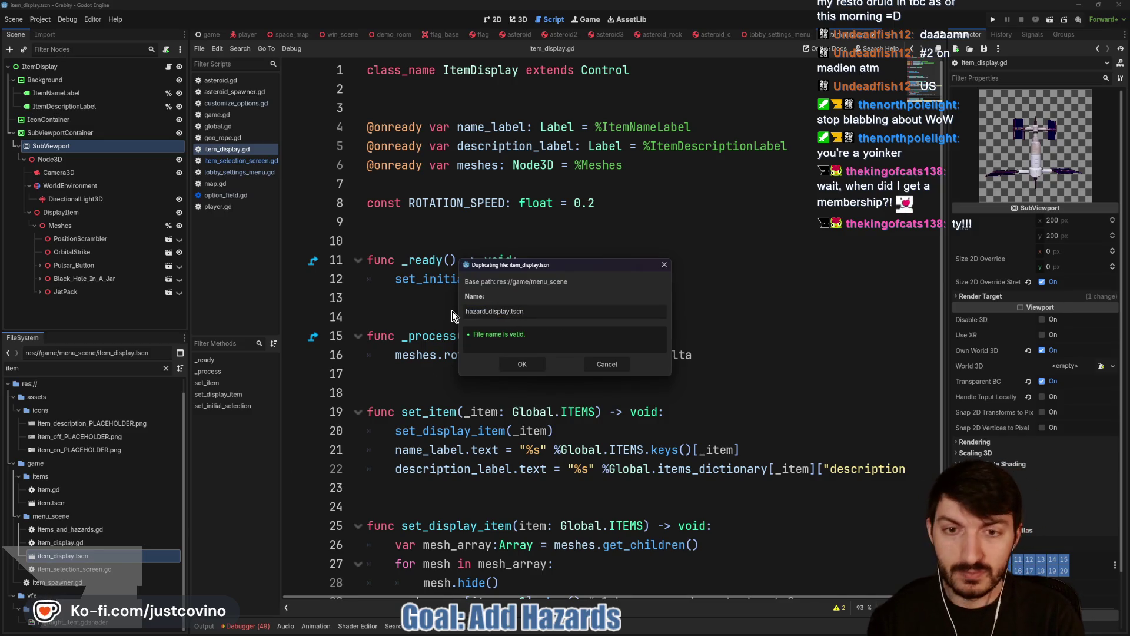
click(522, 364)
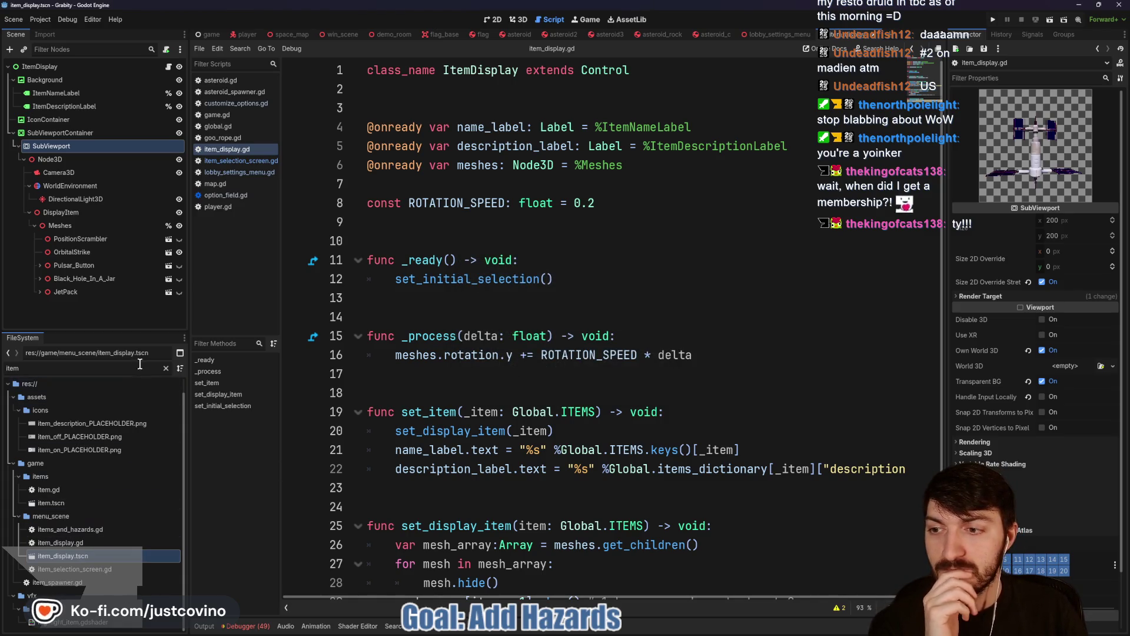
click(165, 368)
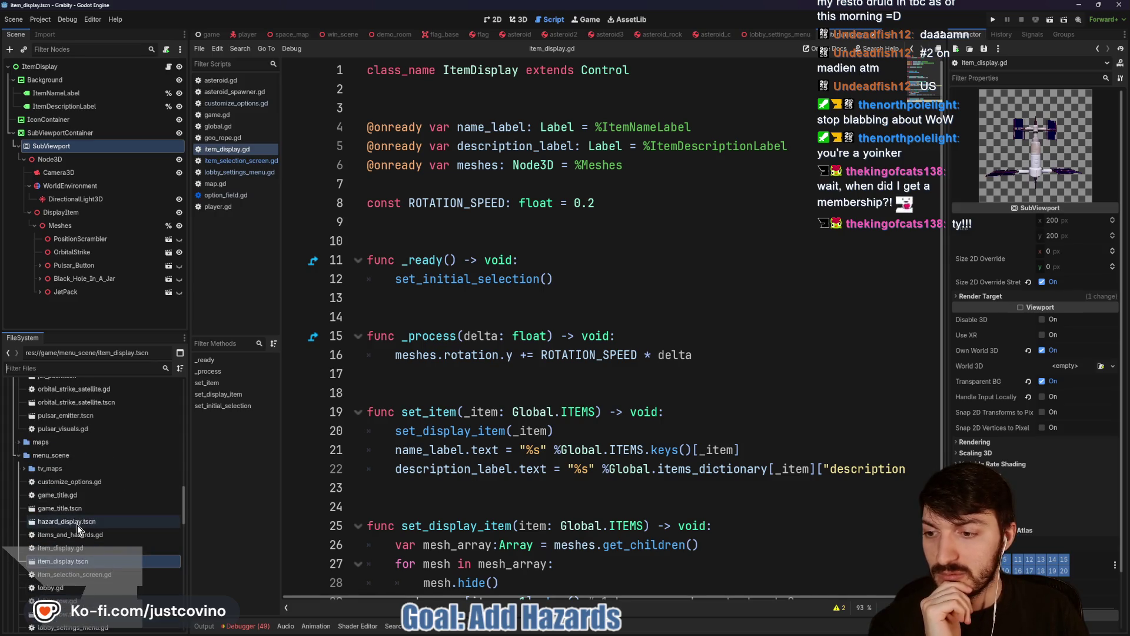
double_click(76, 524)
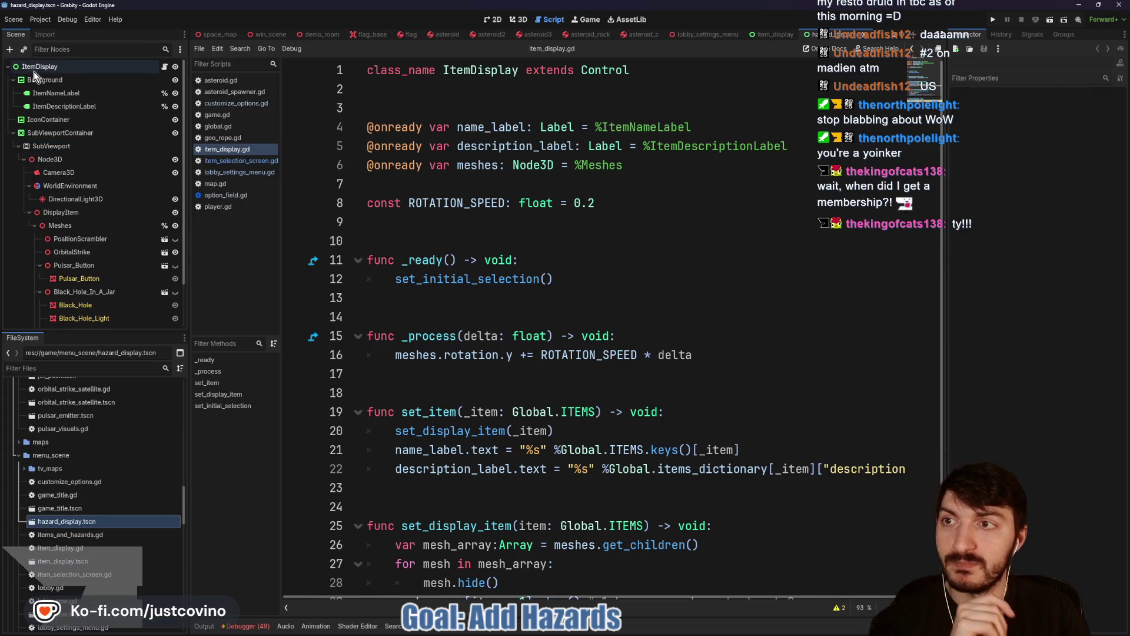
- Rename the root to HazardDisplay and labels to HazardNameLabel and HazardDescriptionLabel, updating the description text, then save
click(148, 69)
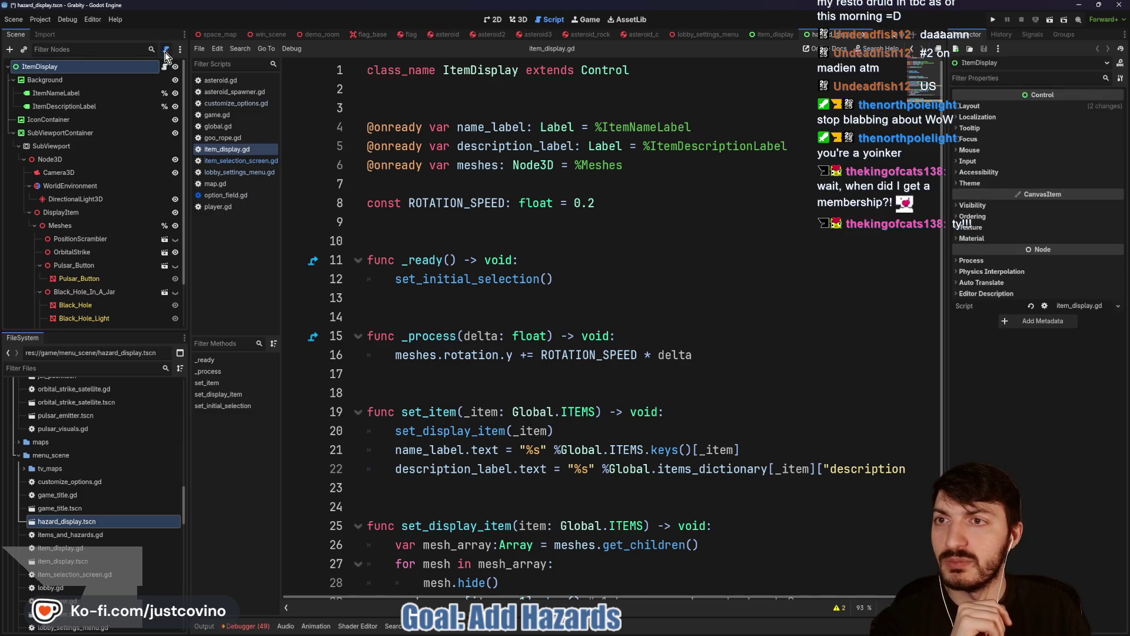
double_click(27, 64)
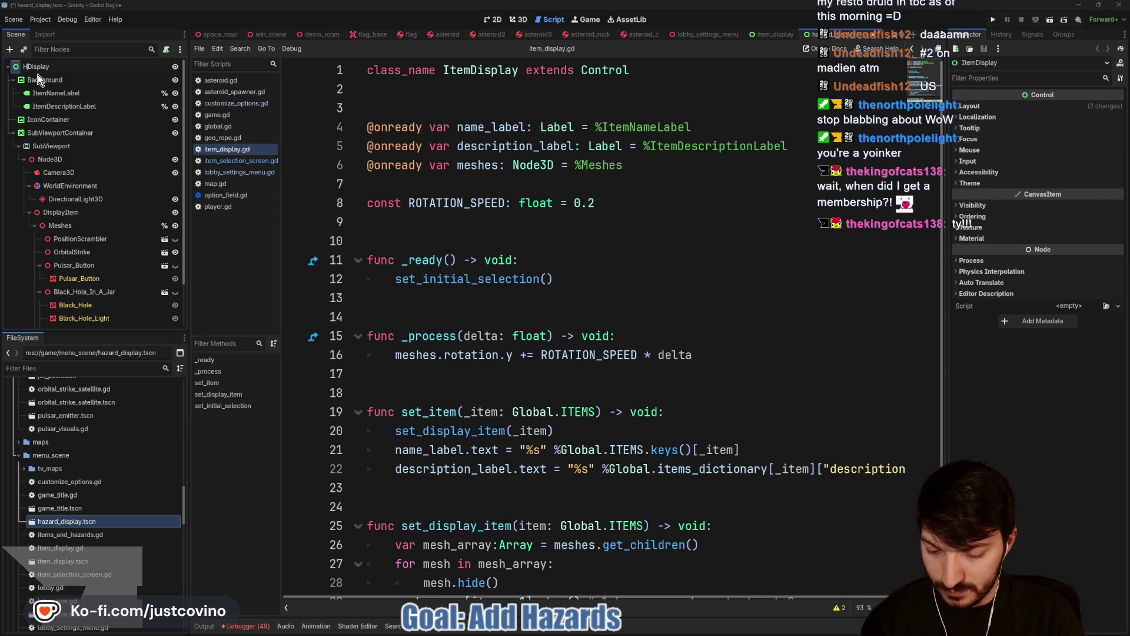
key(Return)
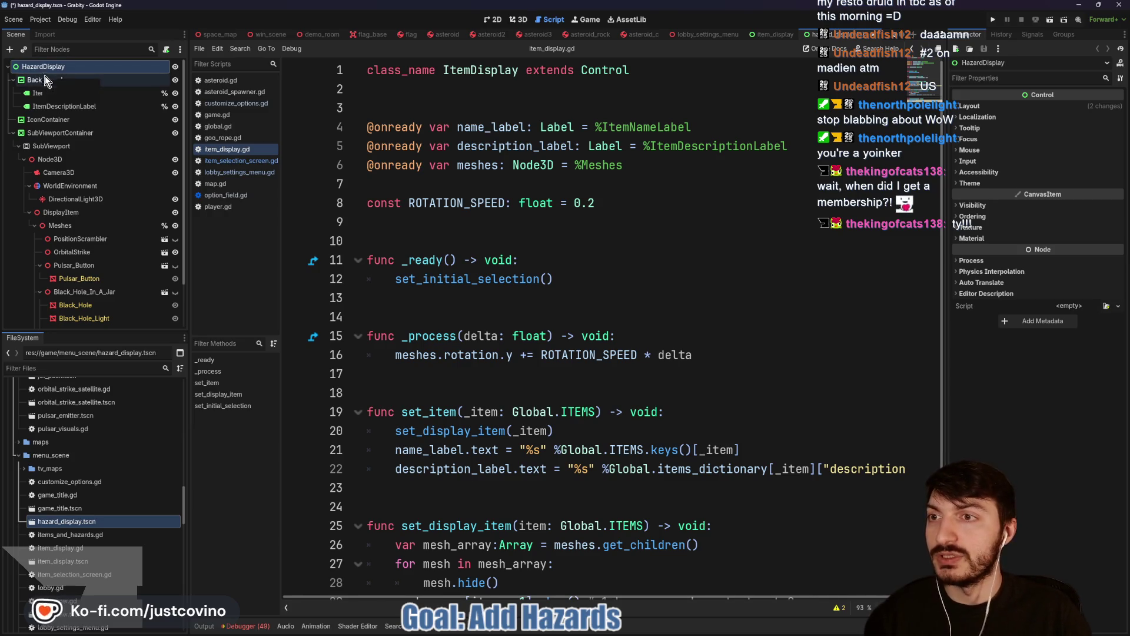
double_click(38, 93)
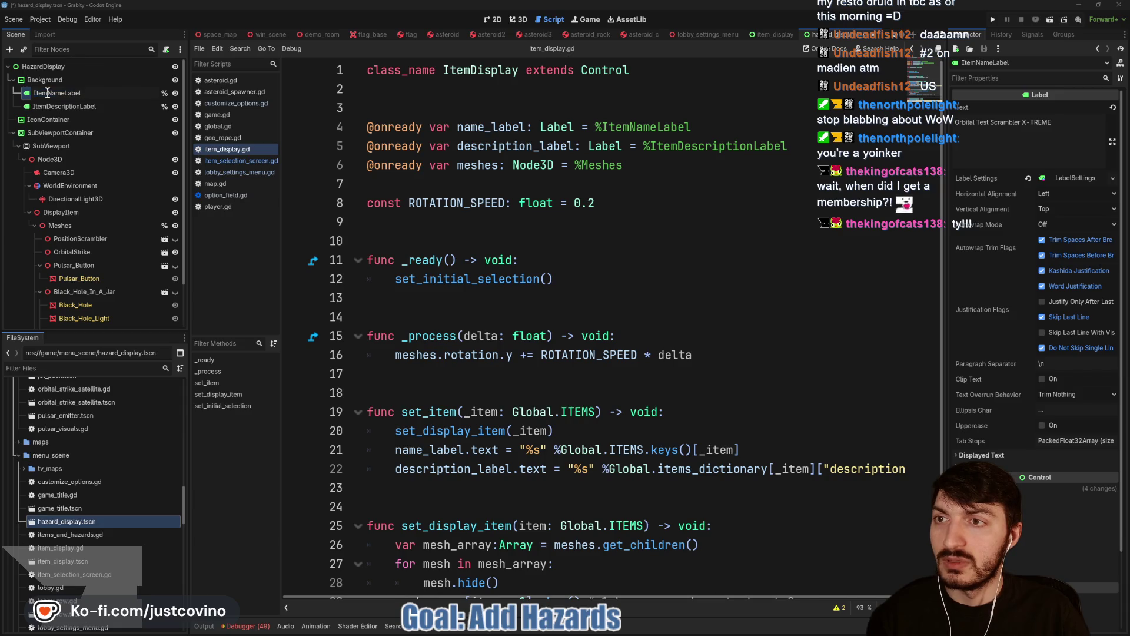
text(Hazard)
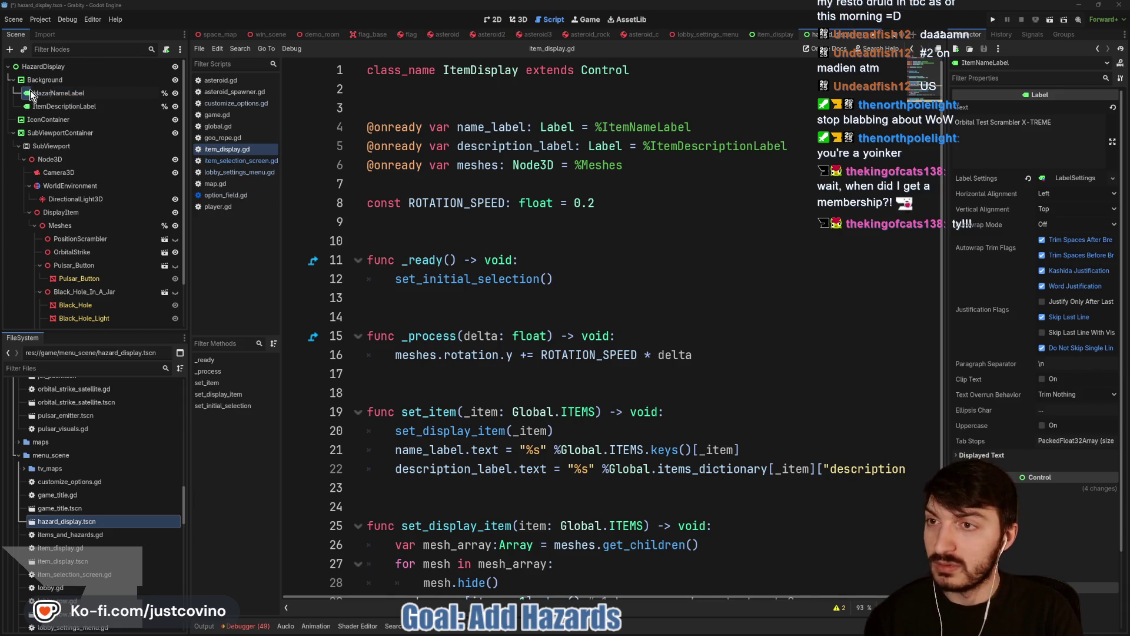
key(Return)
double_click(40, 104)
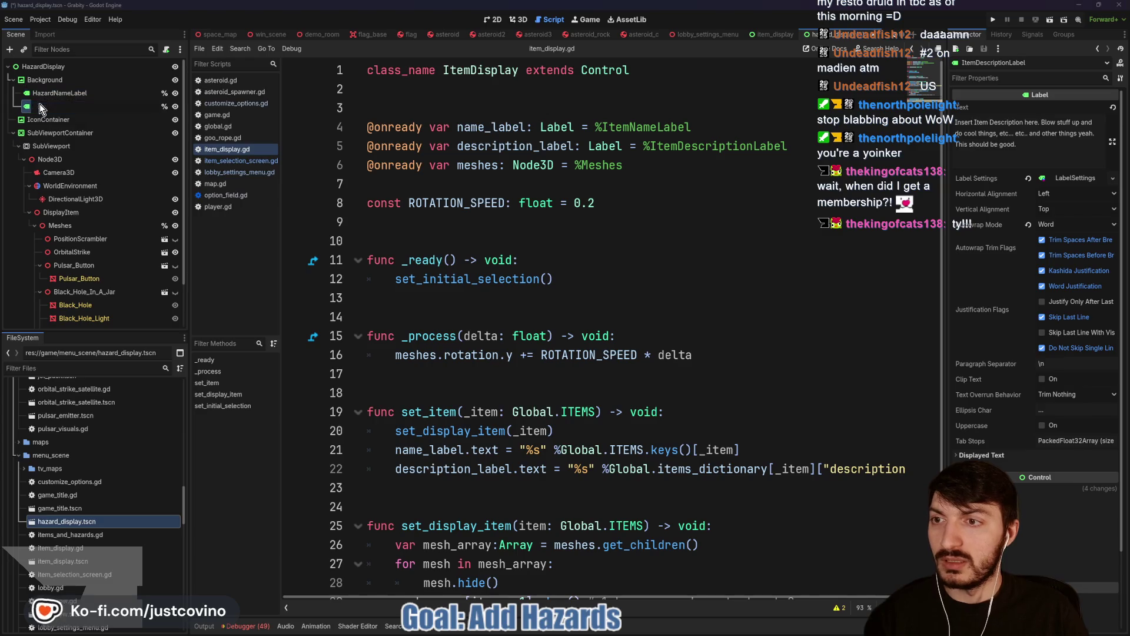
text(HazardDescriptionLabel)
key(Return)
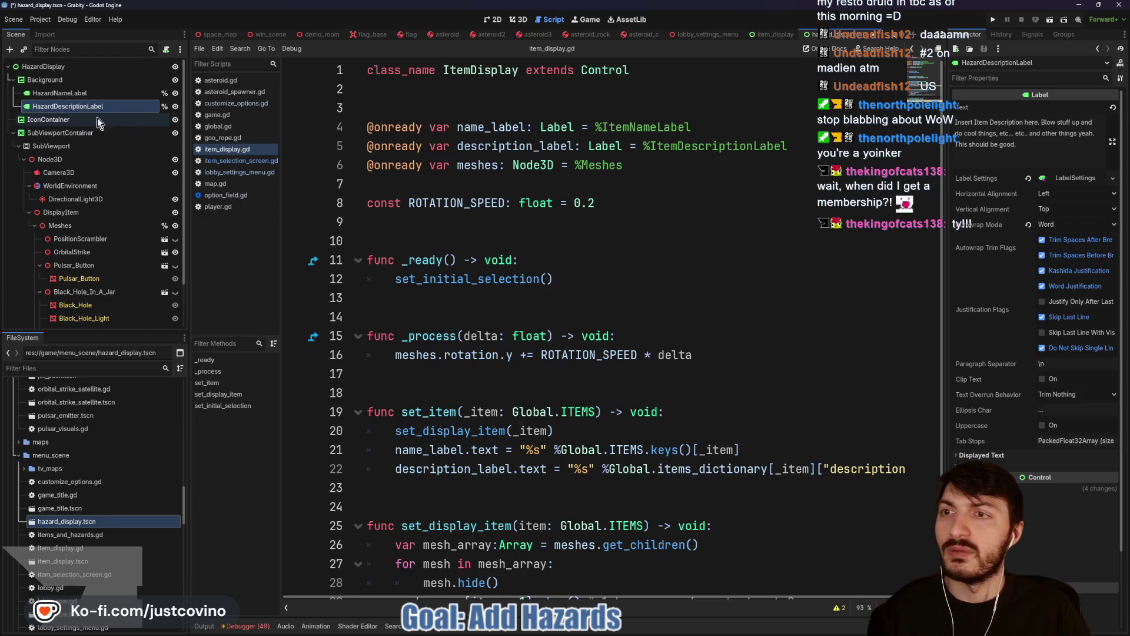
double_click(982, 122)
text(Hazard)
key(ctrl+s)
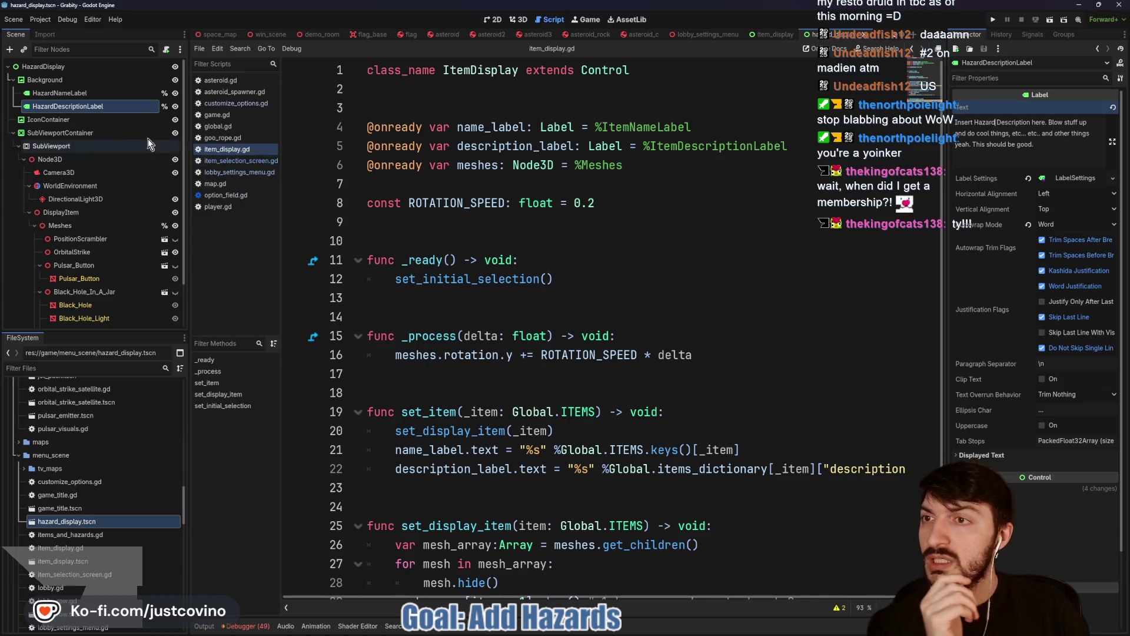
- Rename the DisplayItem node to DisplayHazard
click(69, 211)
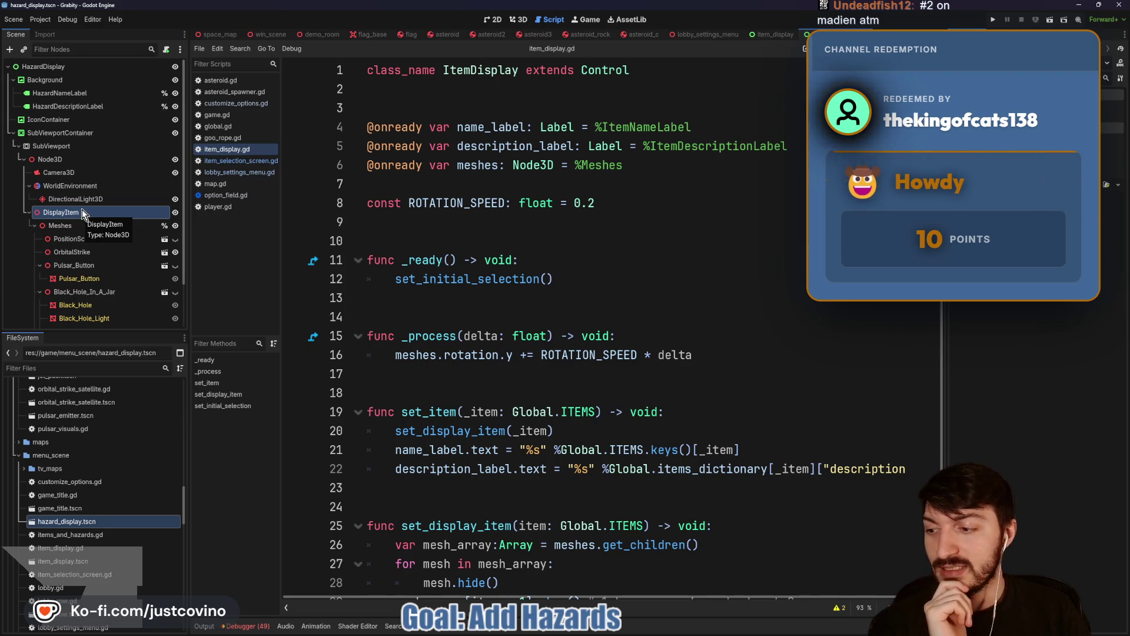
double_click(105, 214)
key(BackSpace)
key(BackSpace)
key(BackSpace)
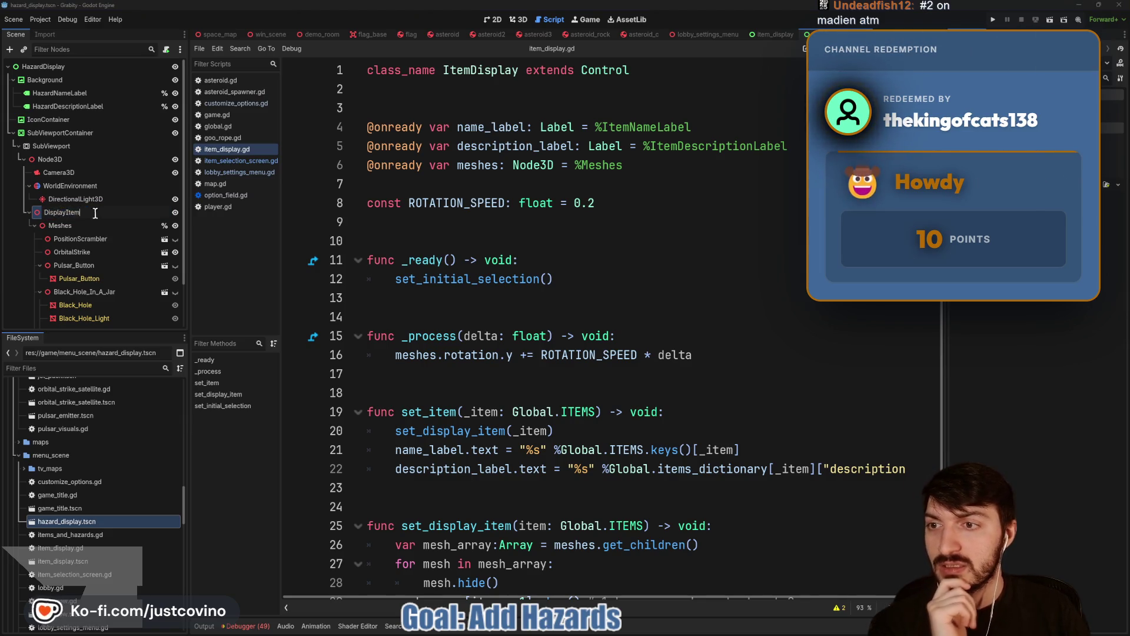
key(BackSpace)
text(Hazard)
key(Return)
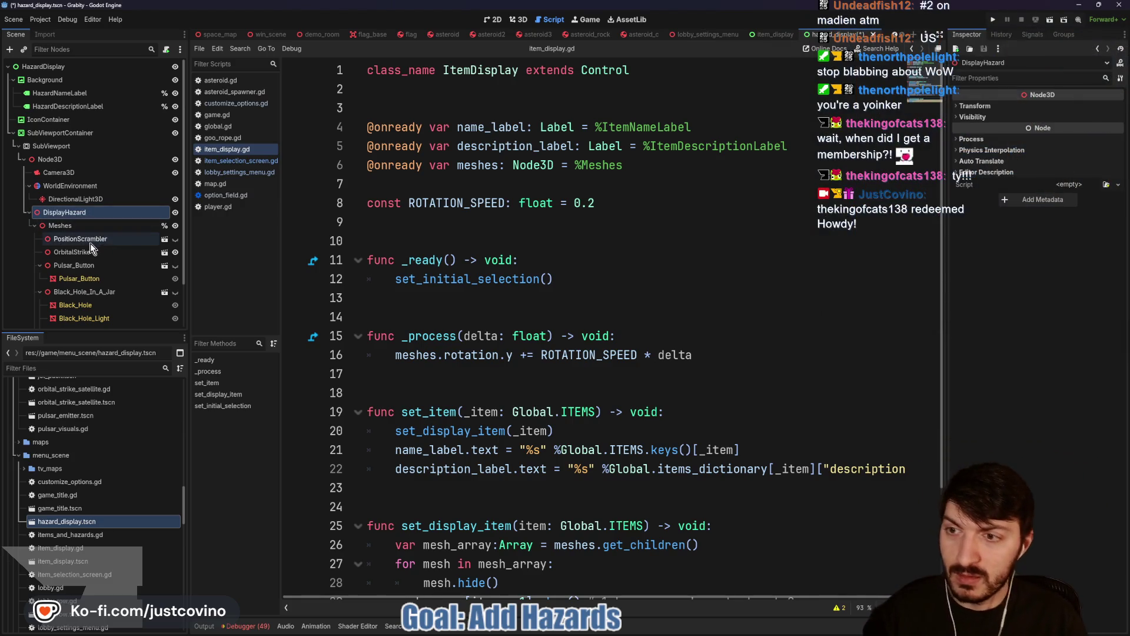
- Delete the five item meshes from PositionScrambler through JetPack and save the scene
click(90, 241)
click(41, 265)
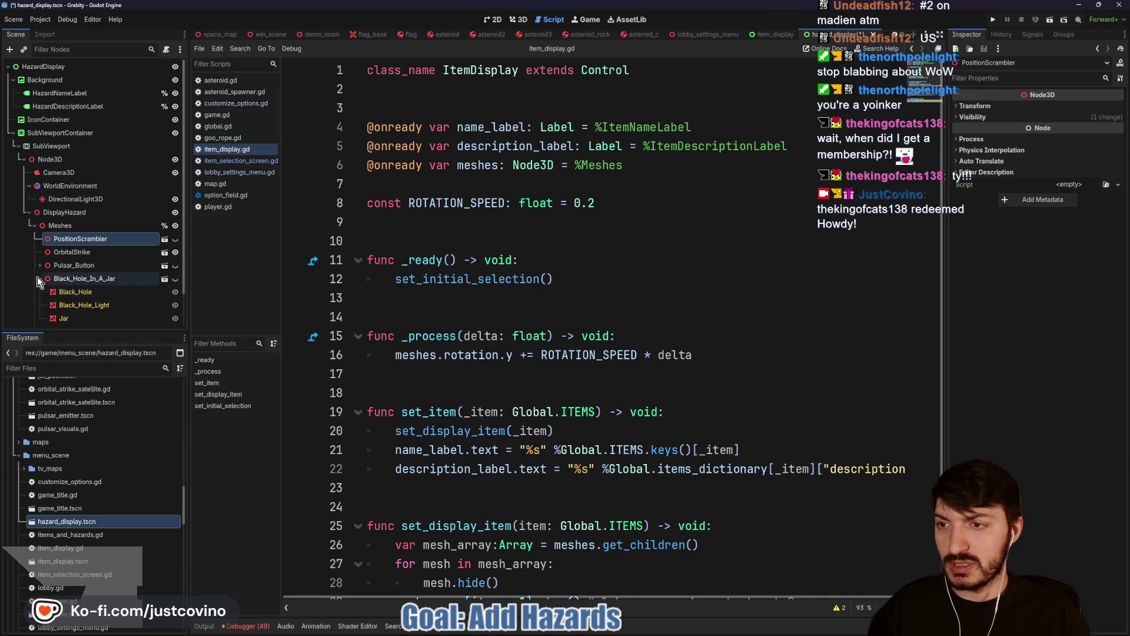
click(39, 279)
click(40, 292)
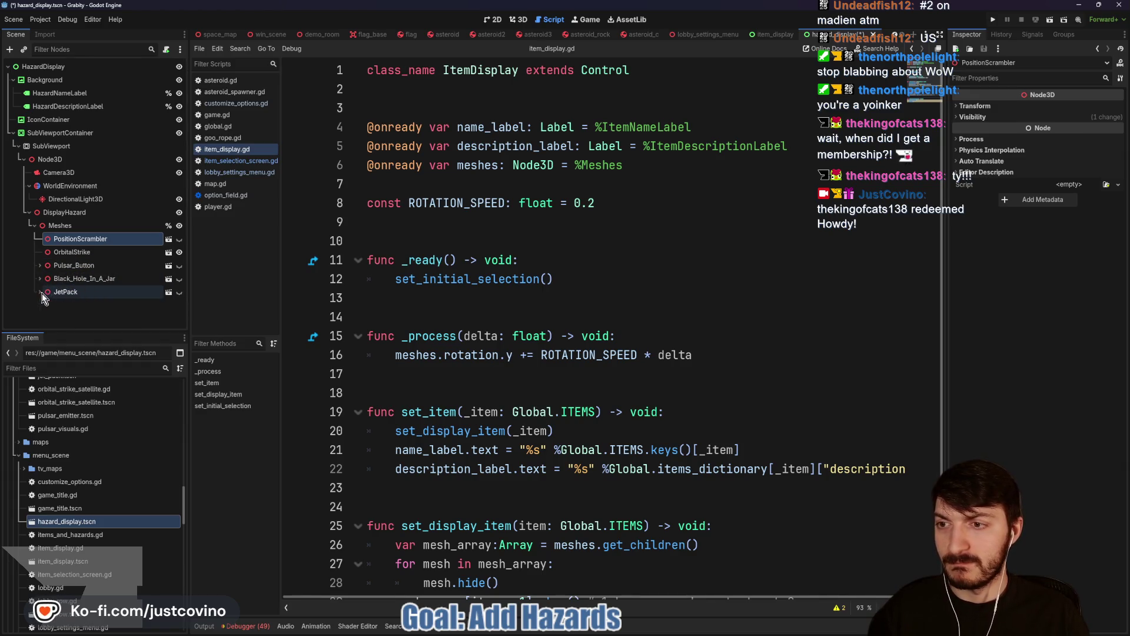
shift+click(83, 292)
key(Delete)
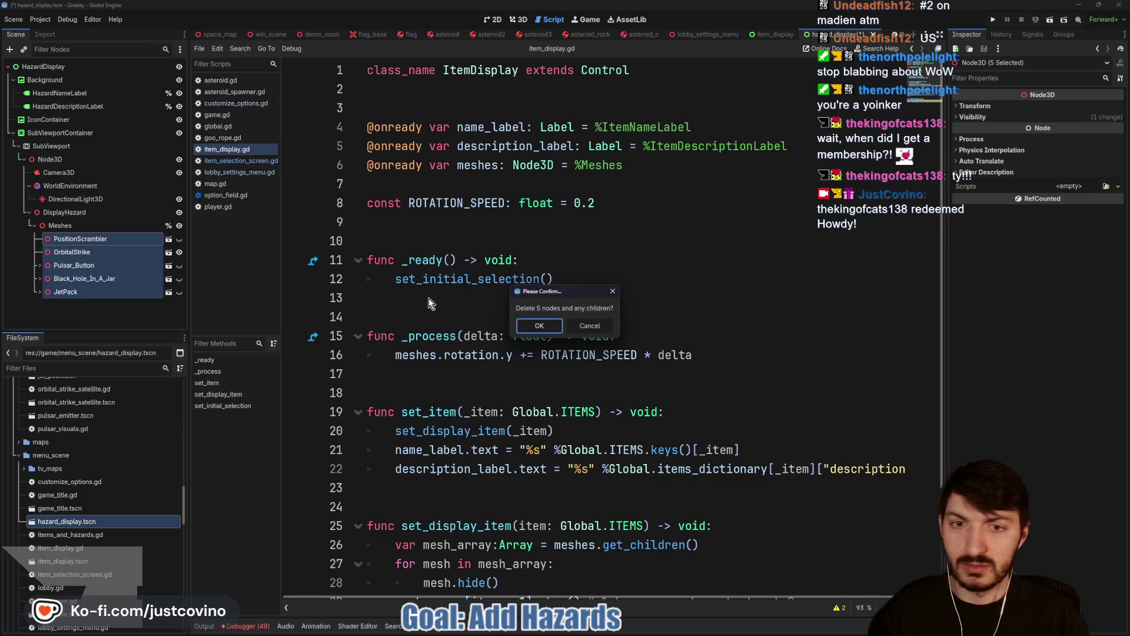
click(539, 326)
key(ctrl+s)
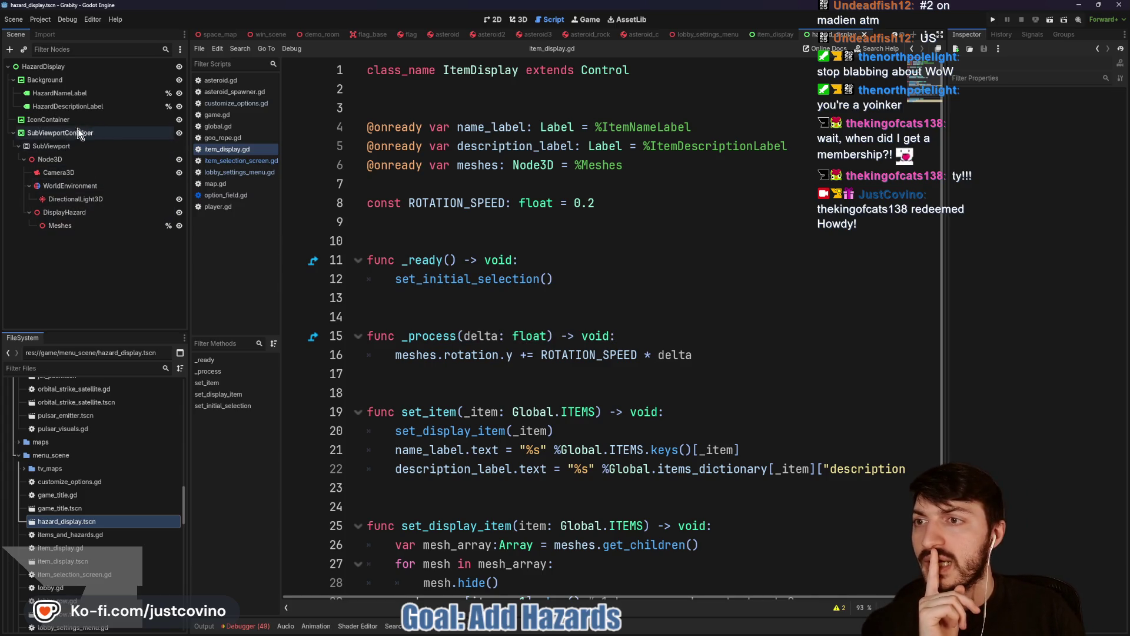
- Replace the HazardNameLabel text in the 2D view and save
click(498, 25)
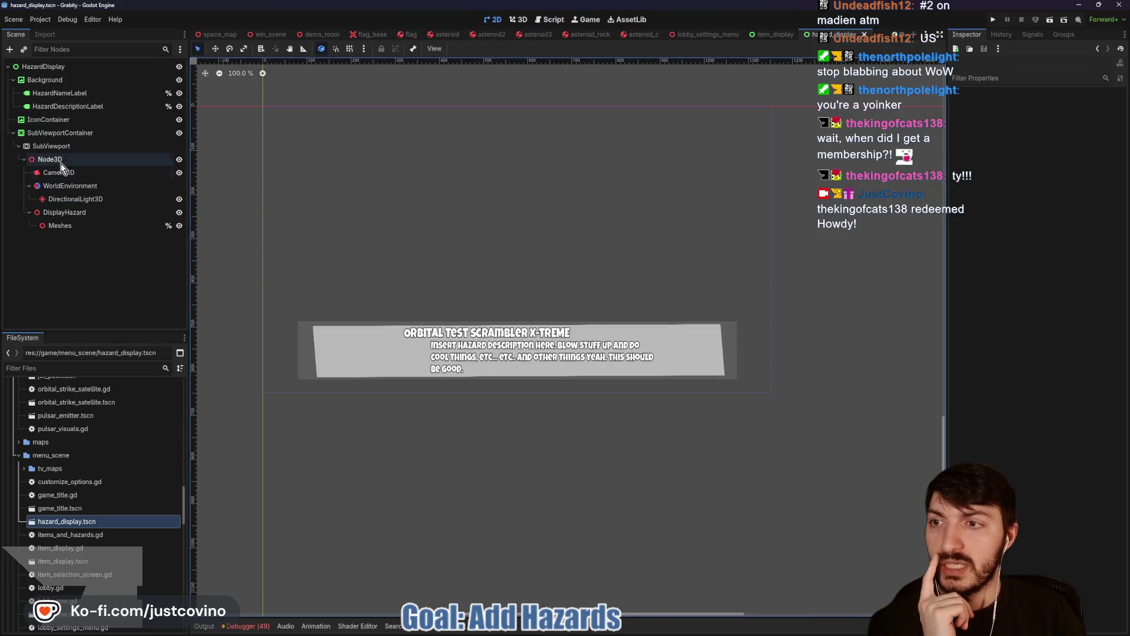
click(58, 95)
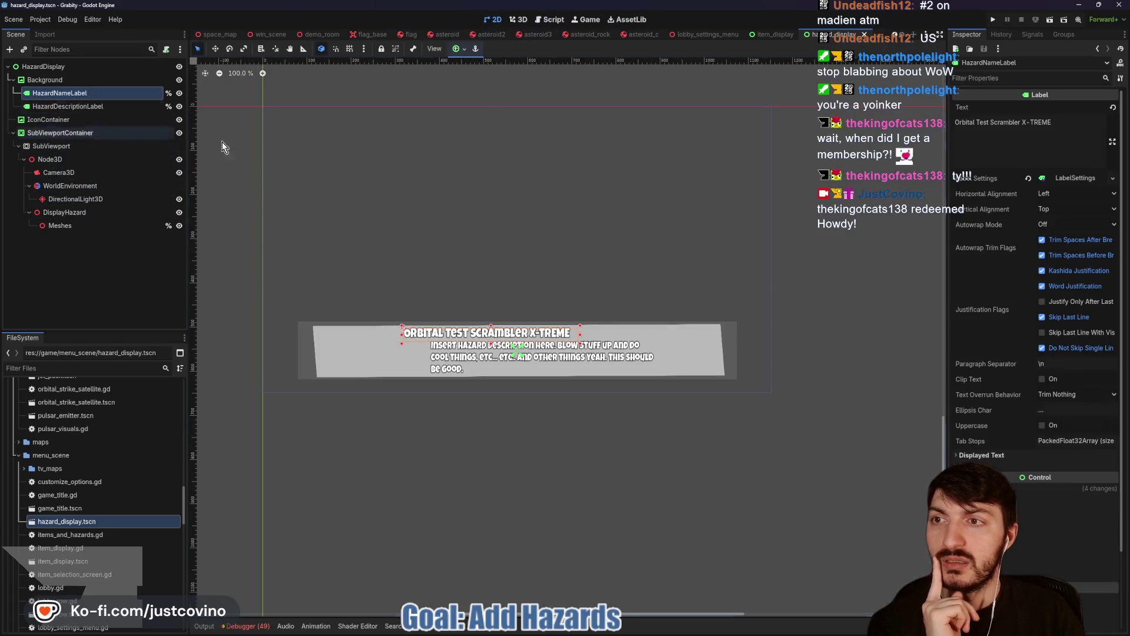
triple_click(1062, 120)
text(Haz)
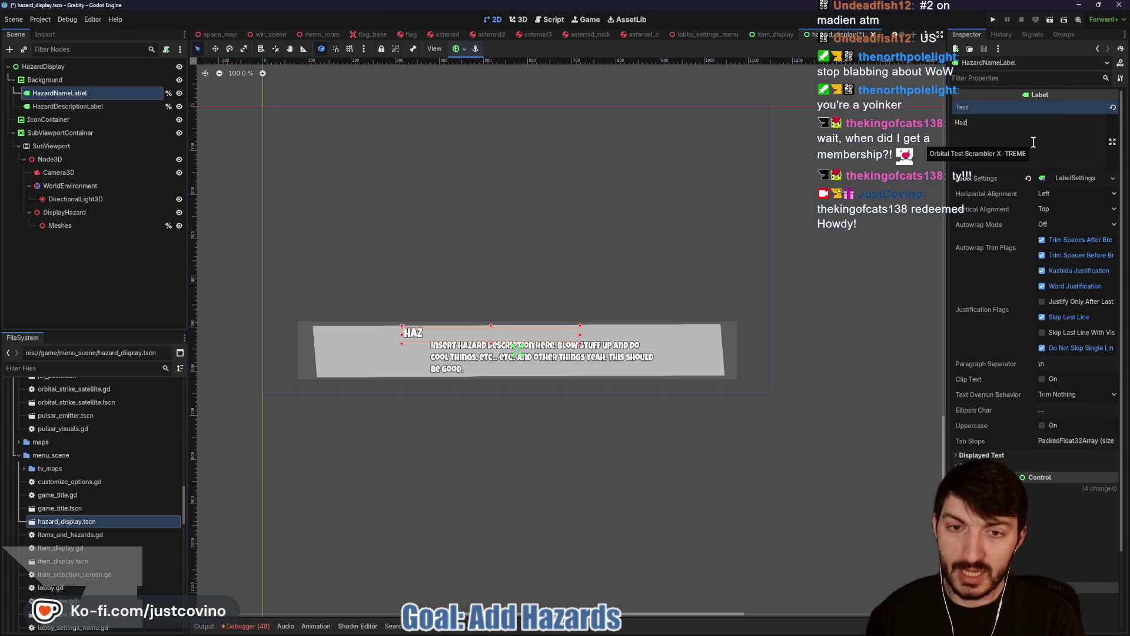
key(ctrl+s)
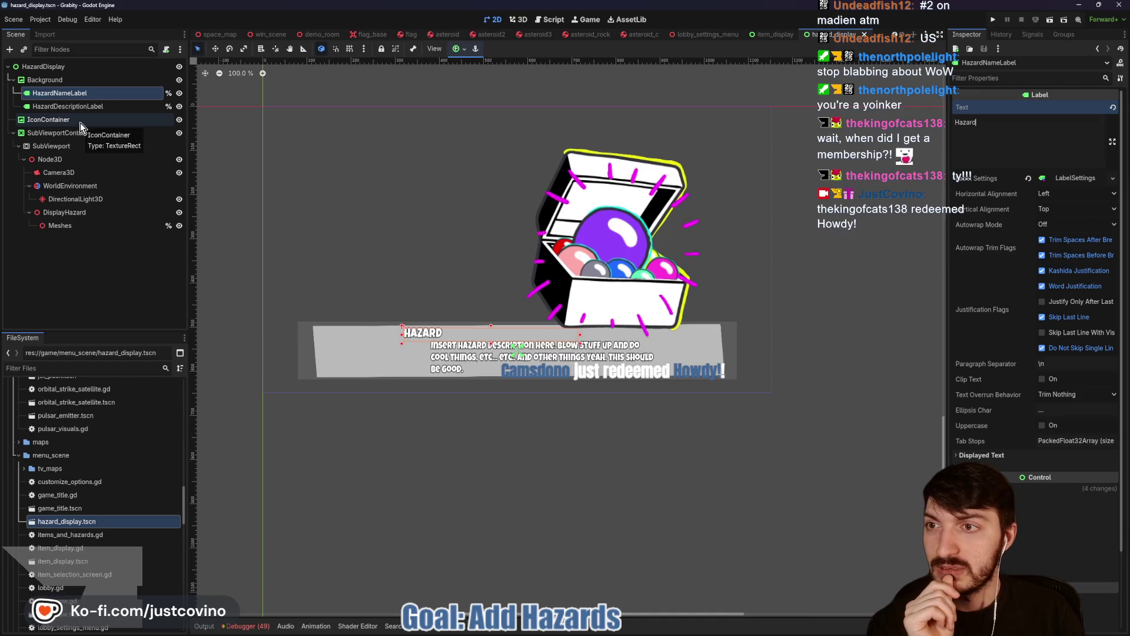
- Attach a new hazard_display.gd script to the HazardDisplay root node
click(143, 66)
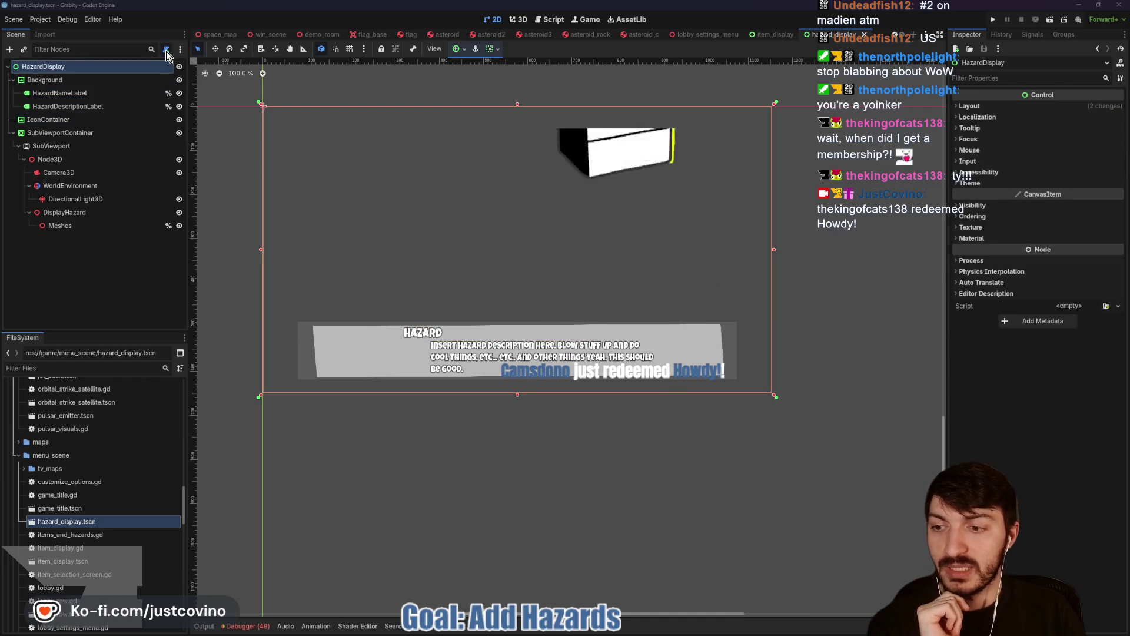
click(166, 54)
click(520, 405)
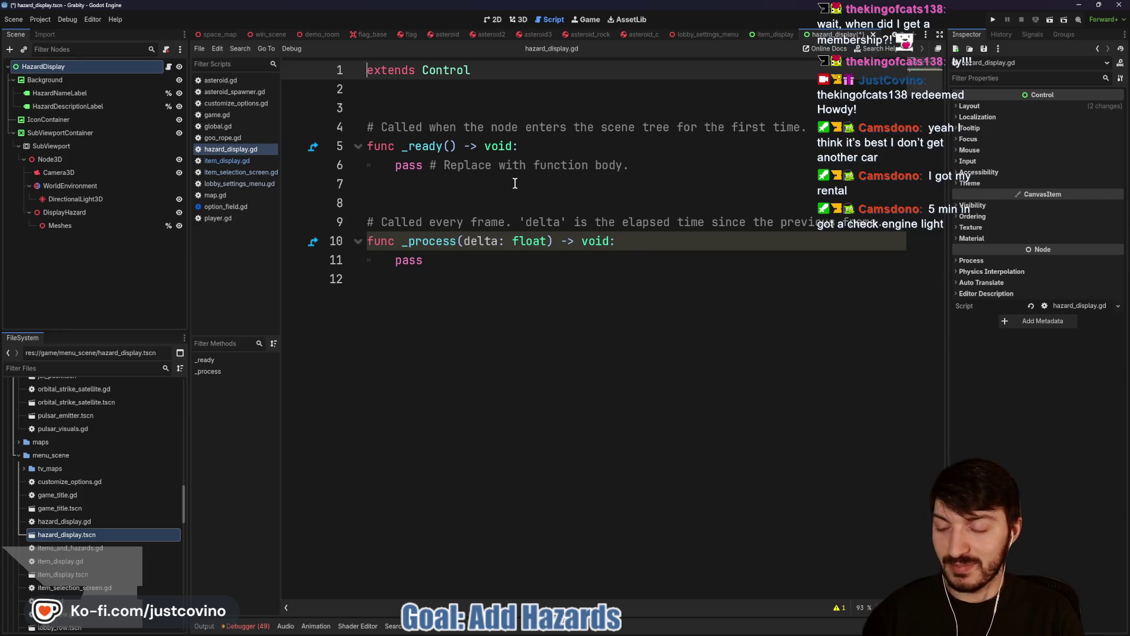
- Declare class_name HazardDisplay in hazard_display.gd, strip the template functions and save the script
text(class_name)
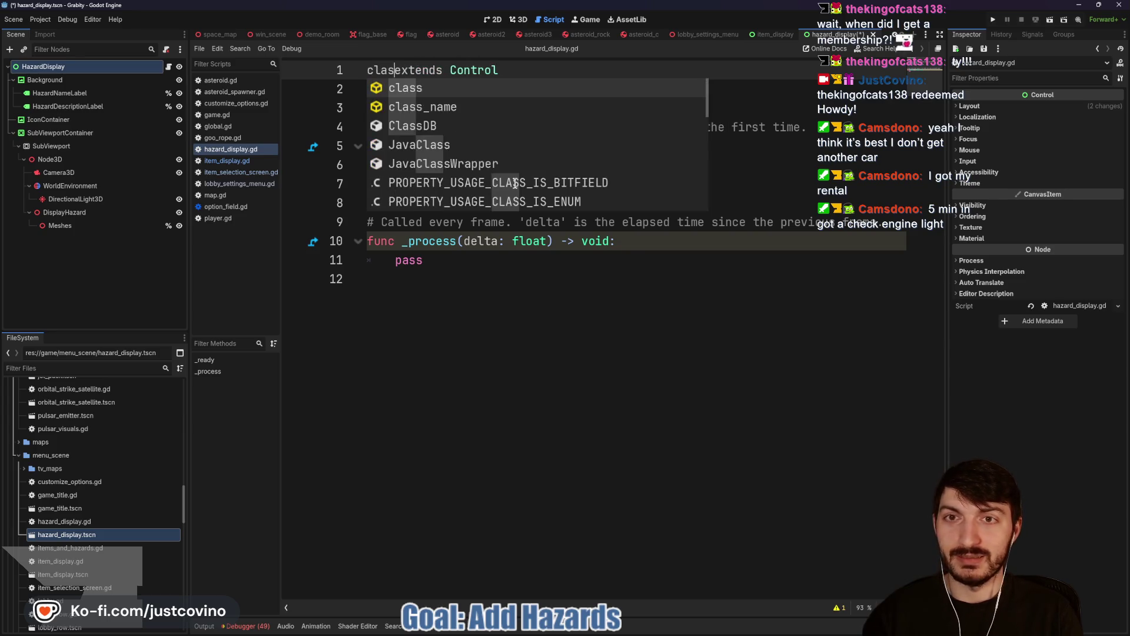
text( Hazard)
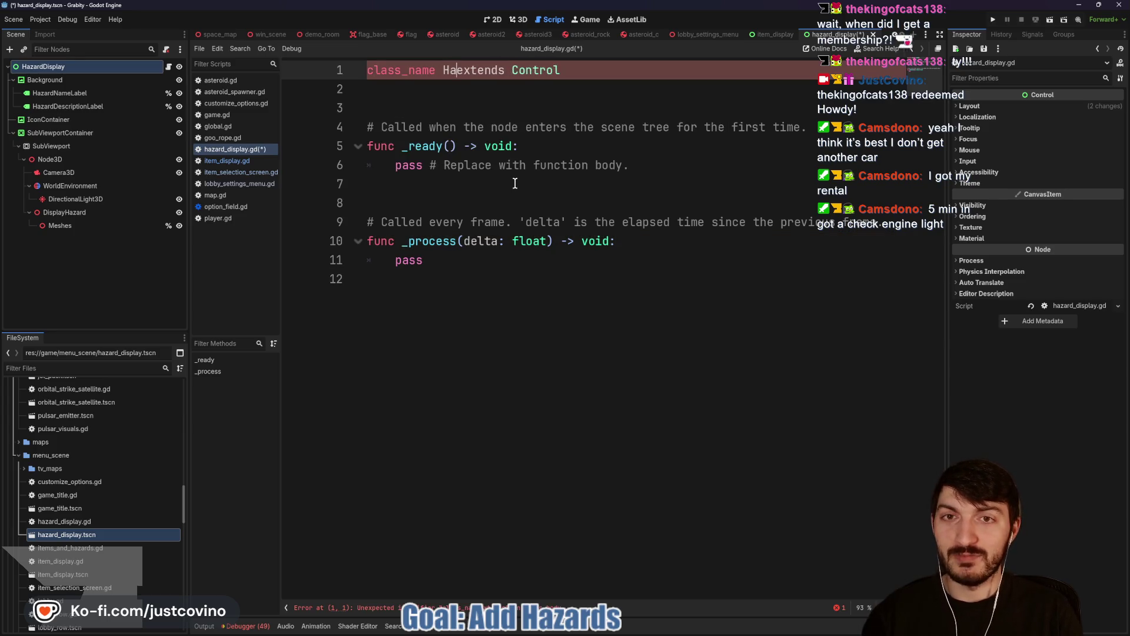
text(Display)
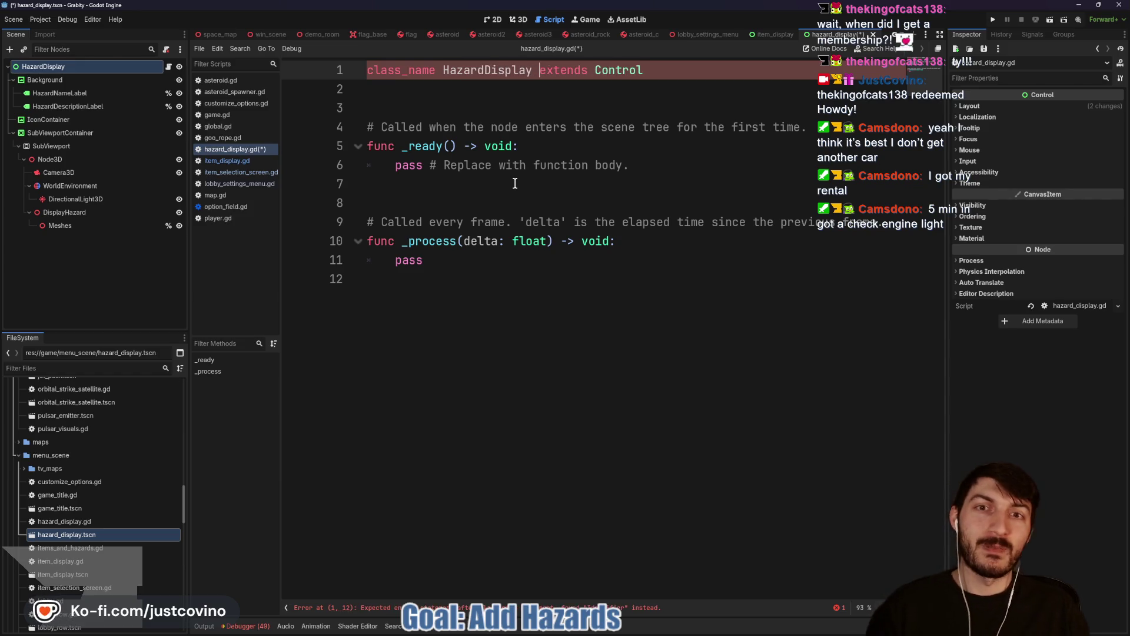
mouse_move(508, 270)
mouse_down()
mouse_move(365, 241)
mouse_move(363, 126)
mouse_up()
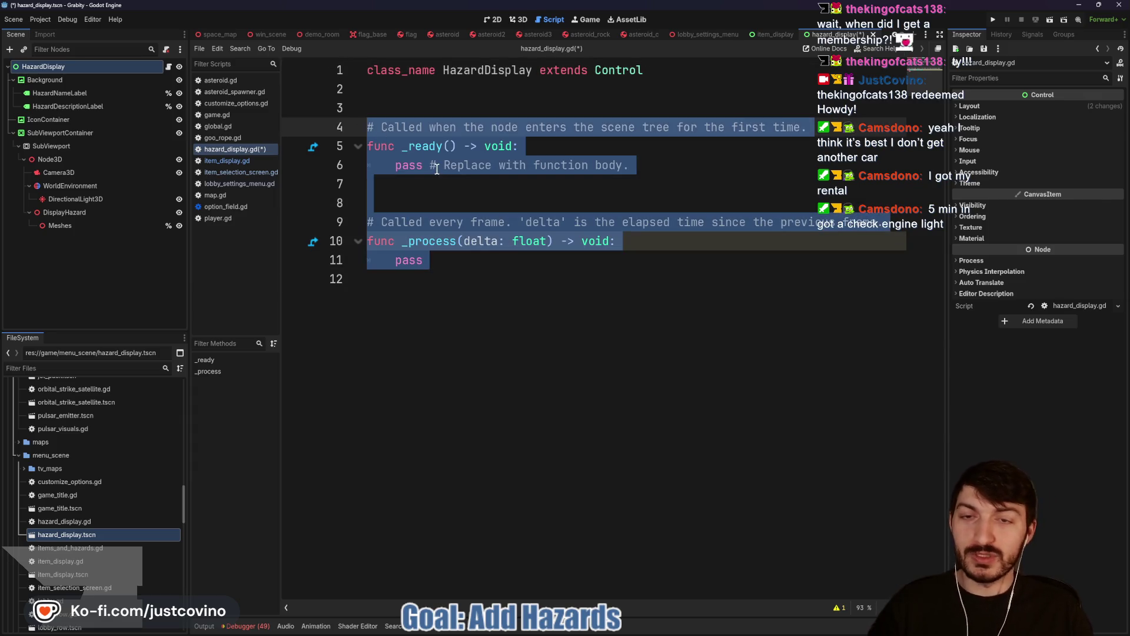
key(BackSpace)
key(ctrl+s)
key(BackSpace)
key(BackSpace)
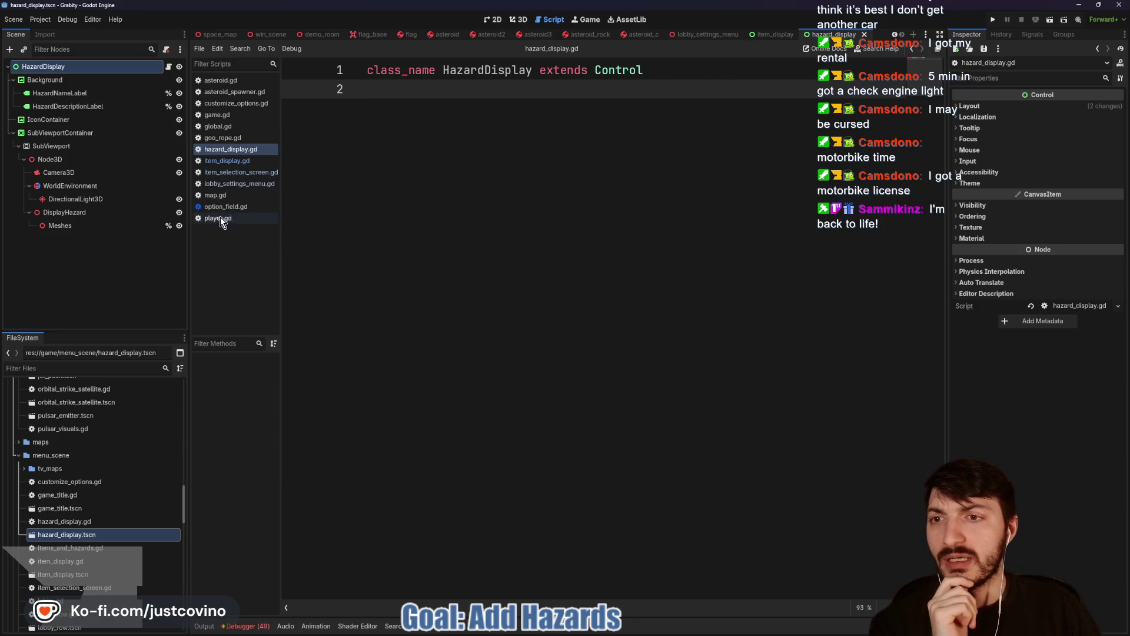
click(226, 161)
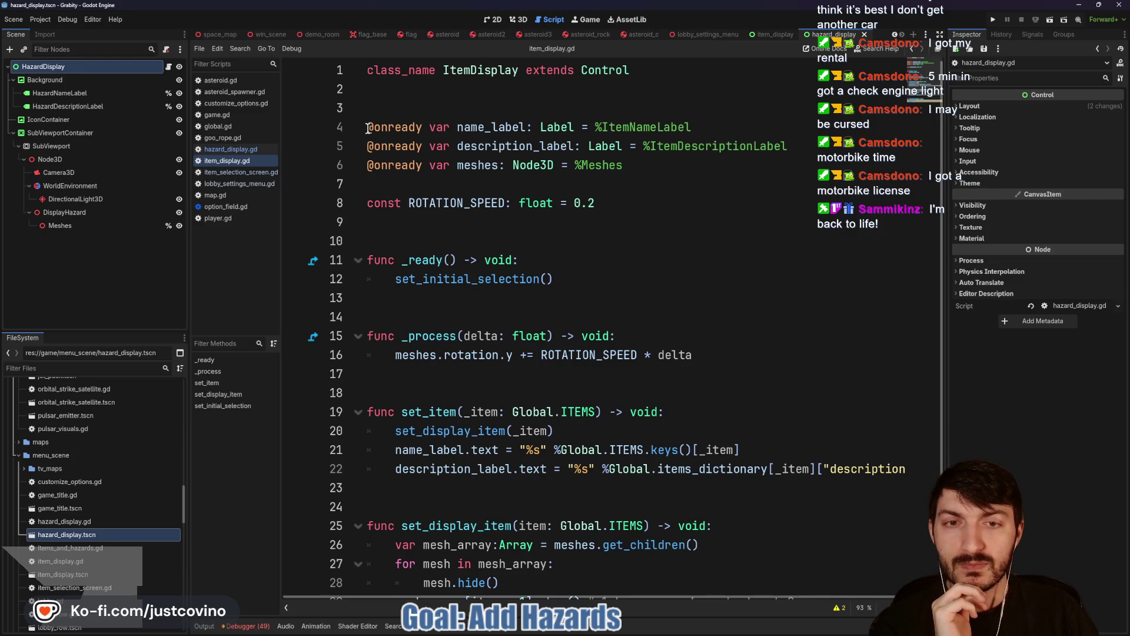
- Copy the item_display.gd code into hazard_display.gd and delete the duplicate class_name ItemDisplay line
click(562, 235)
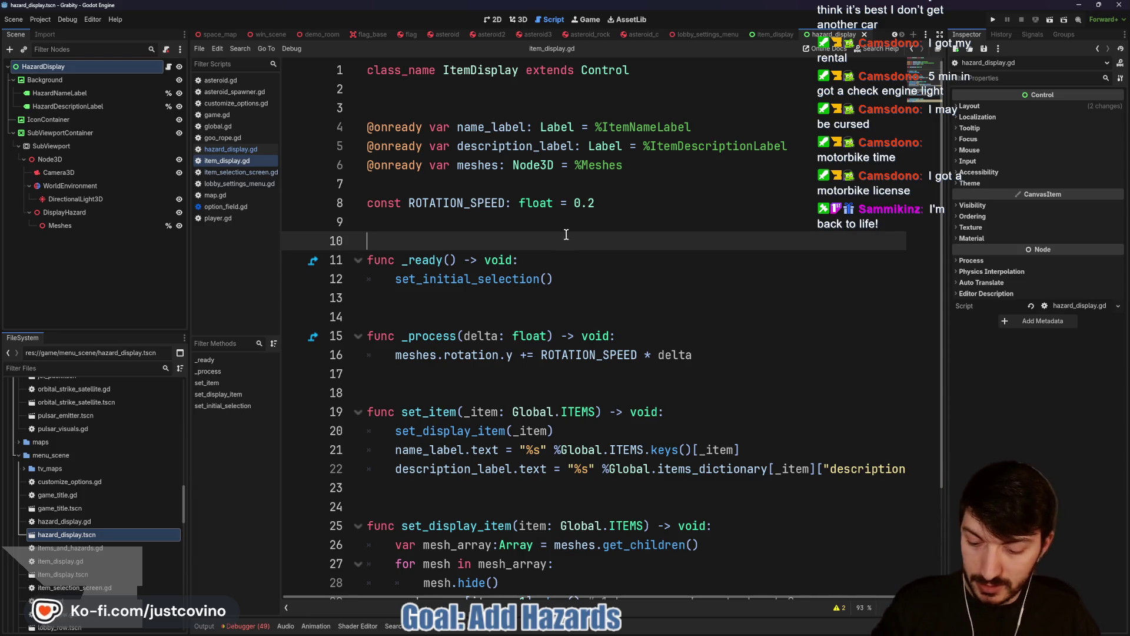
key(ctrl+a)
key(ctrl+c)
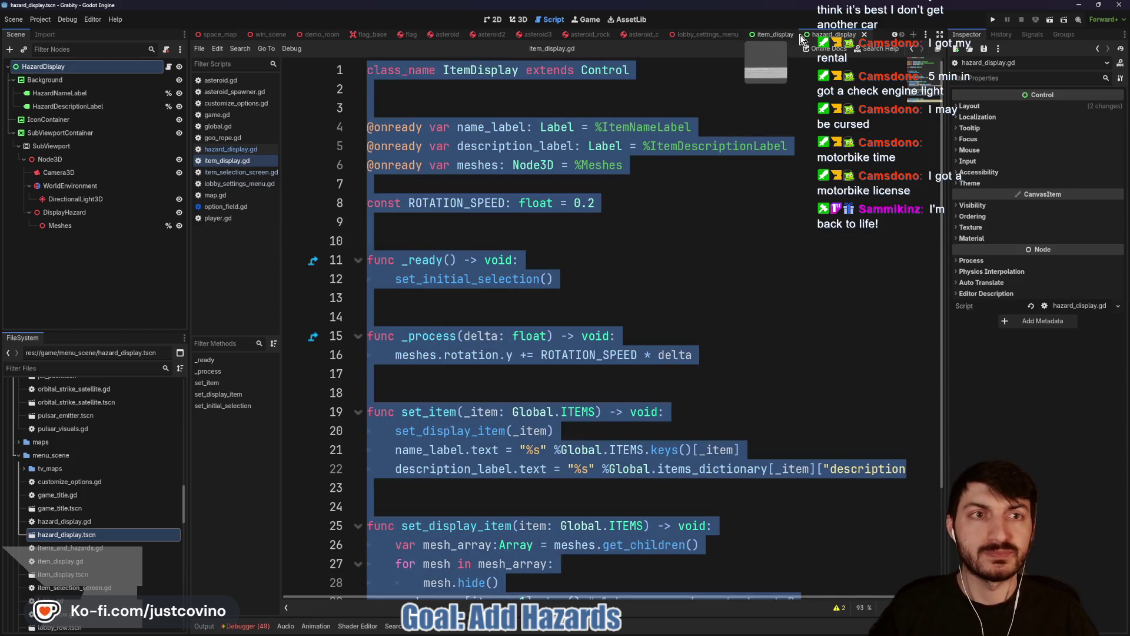
click(231, 149)
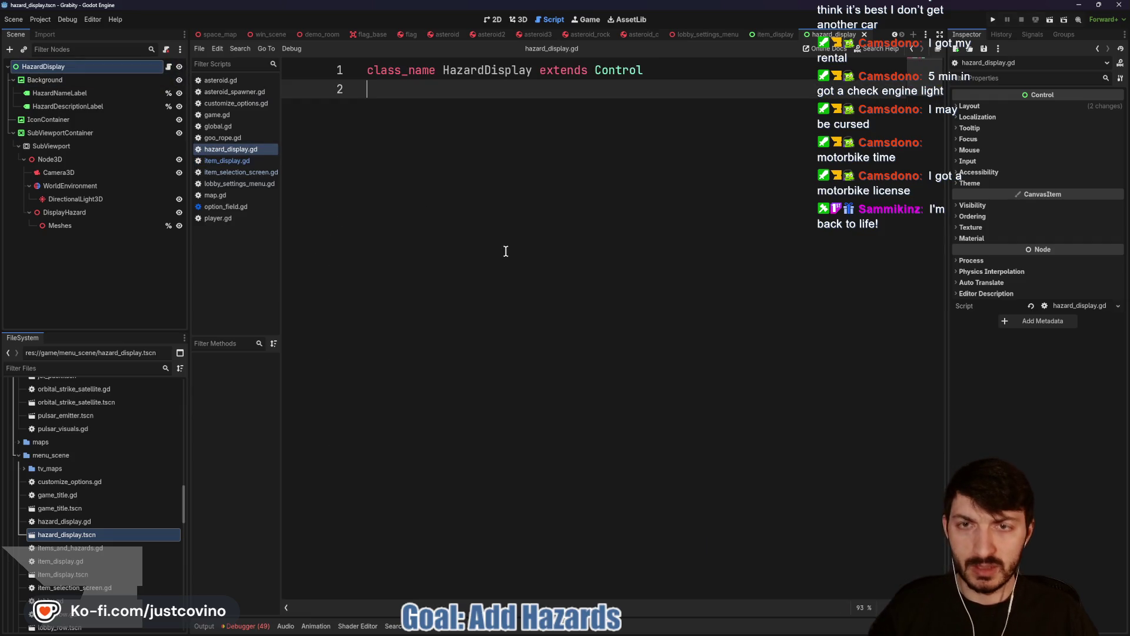
key(ctrl+v)
scroll(503, 241, up, 3)
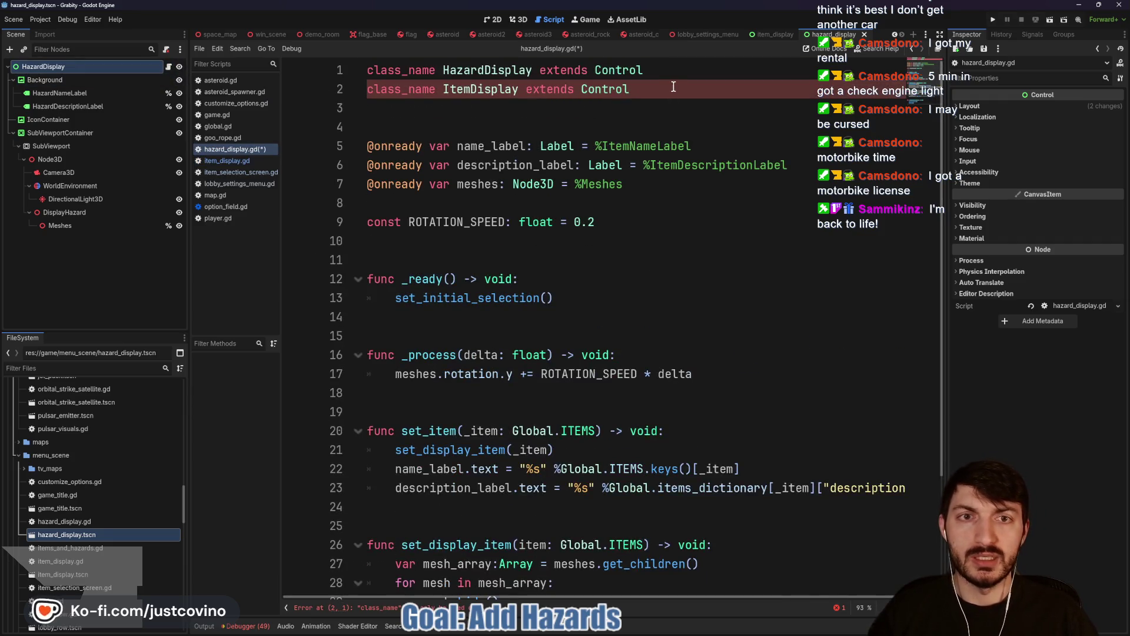
drag(673, 86, 348, 89)
key(BackSpace)
key(BackSpace)
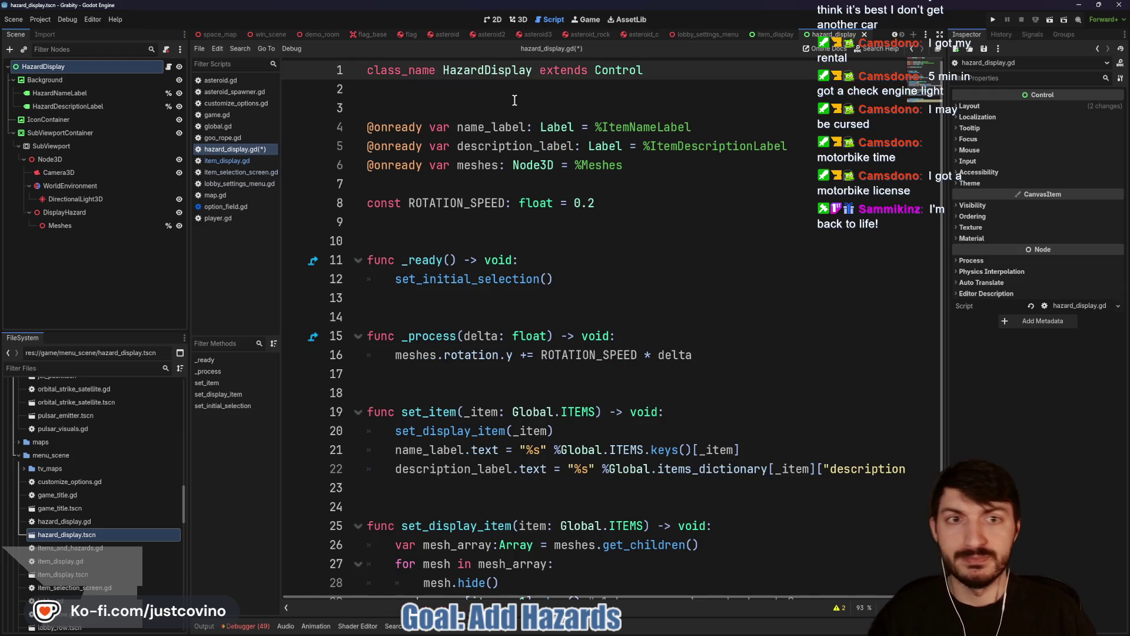
- Point the label node paths at HazardNameLabel and HazardDescriptionLabel, then save
click(629, 127)
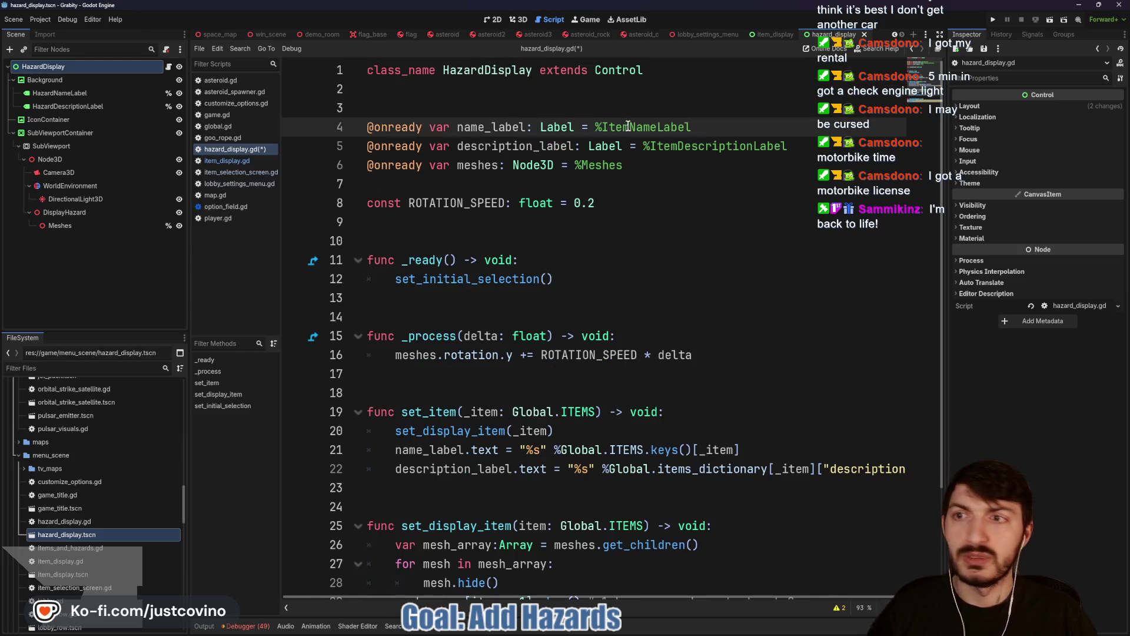
drag(692, 127, 599, 127)
key(BackSpace)
text(Haza)
key(Down)
key(Return)
drag(790, 138, 651, 144)
text(Haza)
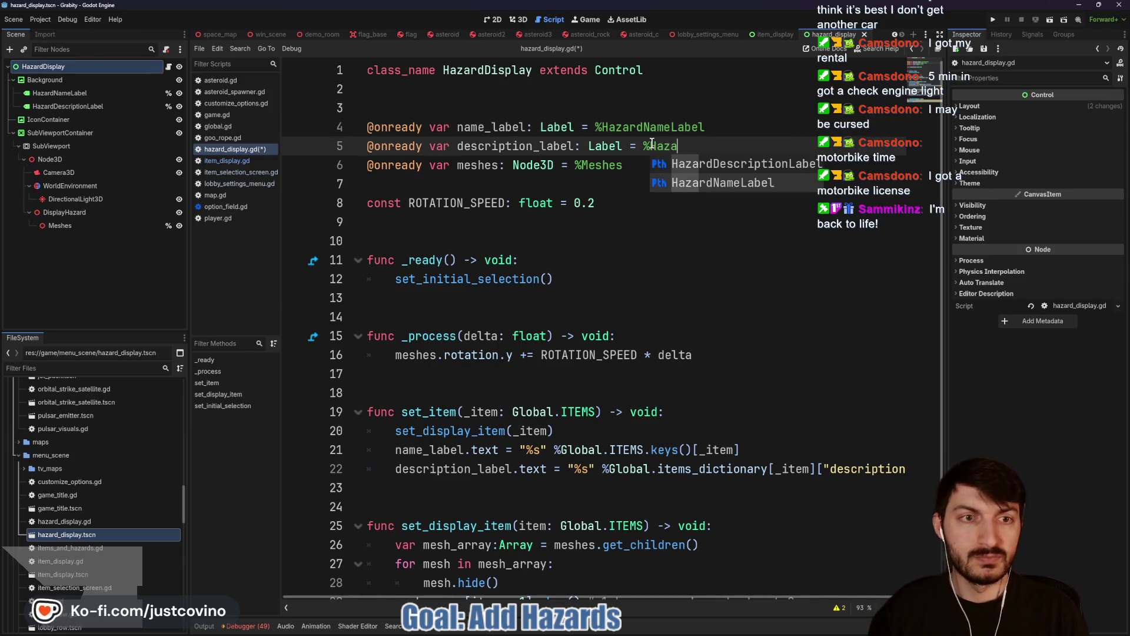
key(Return)
click(609, 183)
key(ctrl+s)
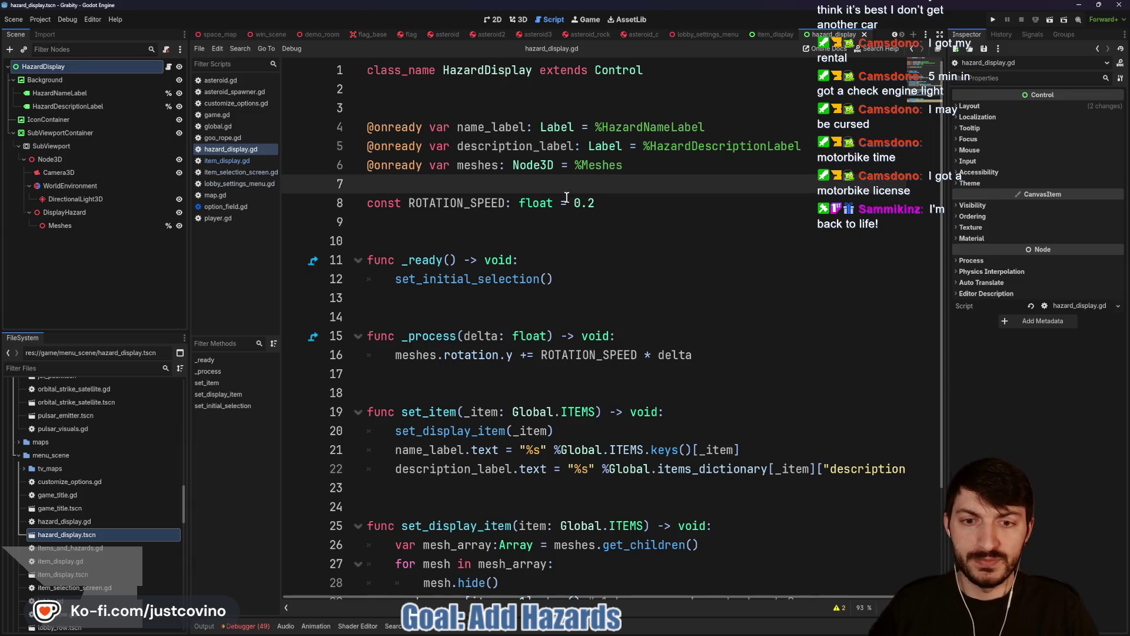
- Rename set_item to set_hazard with a _hazard parameter typed Global.HAZARDS
scroll(566, 196, down, 1)
drag(559, 355, 594, 351)
text(HA)
key(Return)
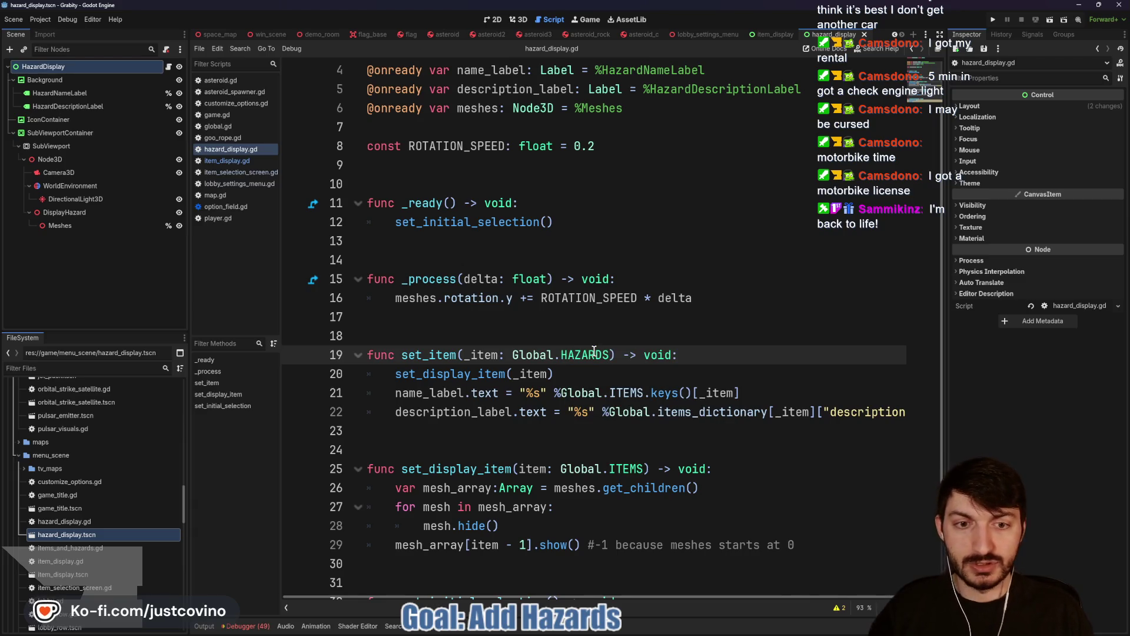
drag(442, 352, 429, 351)
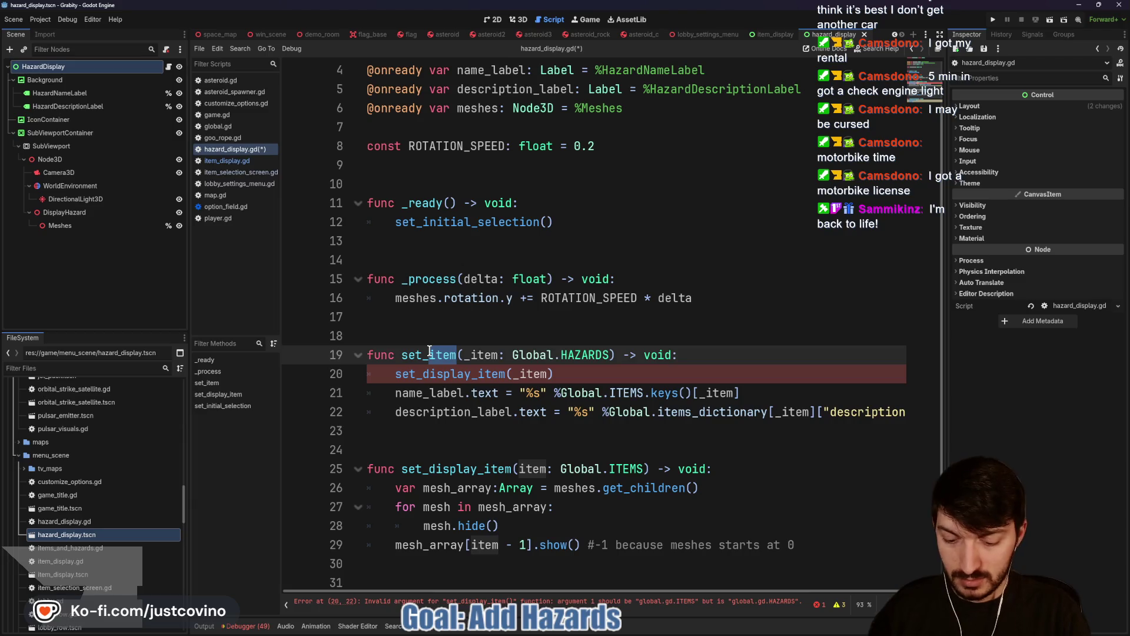
text(hazard)
drag(511, 352, 487, 349)
text(hazard)
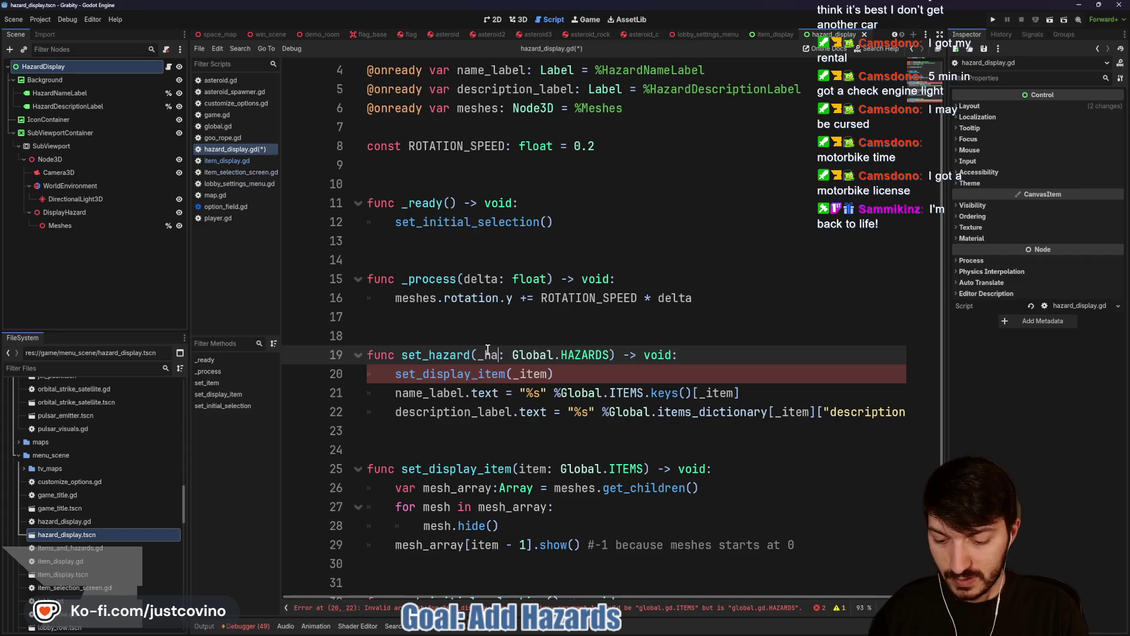
- Replace the remaining item and _item references with hazard and _hazard, and ITEMS with HAZARDS
drag(520, 373, 547, 373)
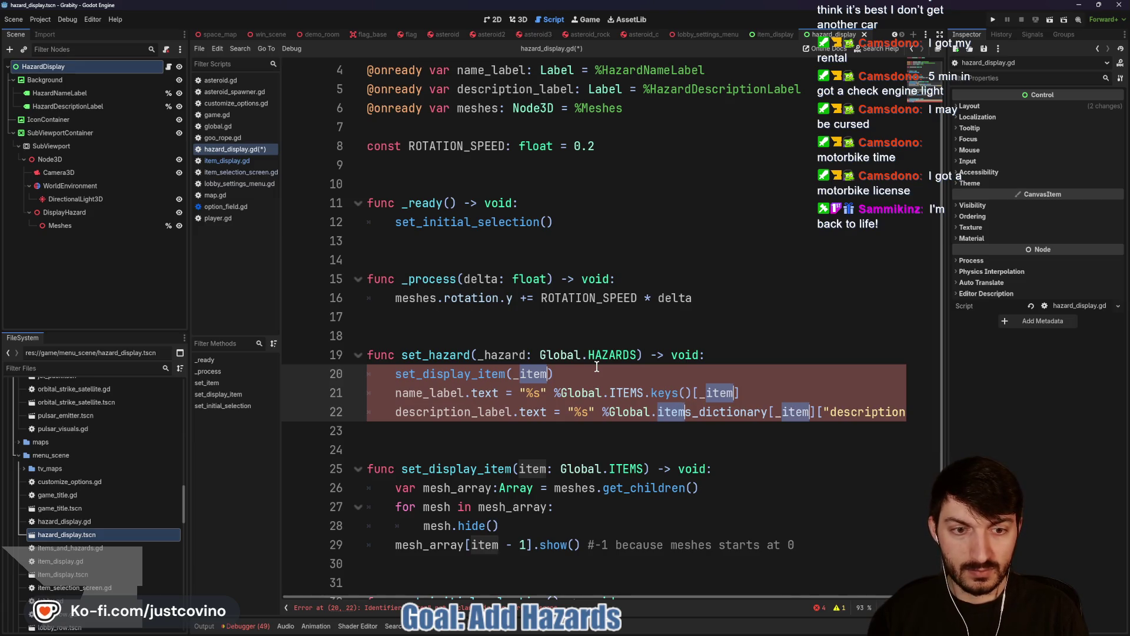
key(ctrl+d)
key(ctrl+d)
key(ctrl+d)
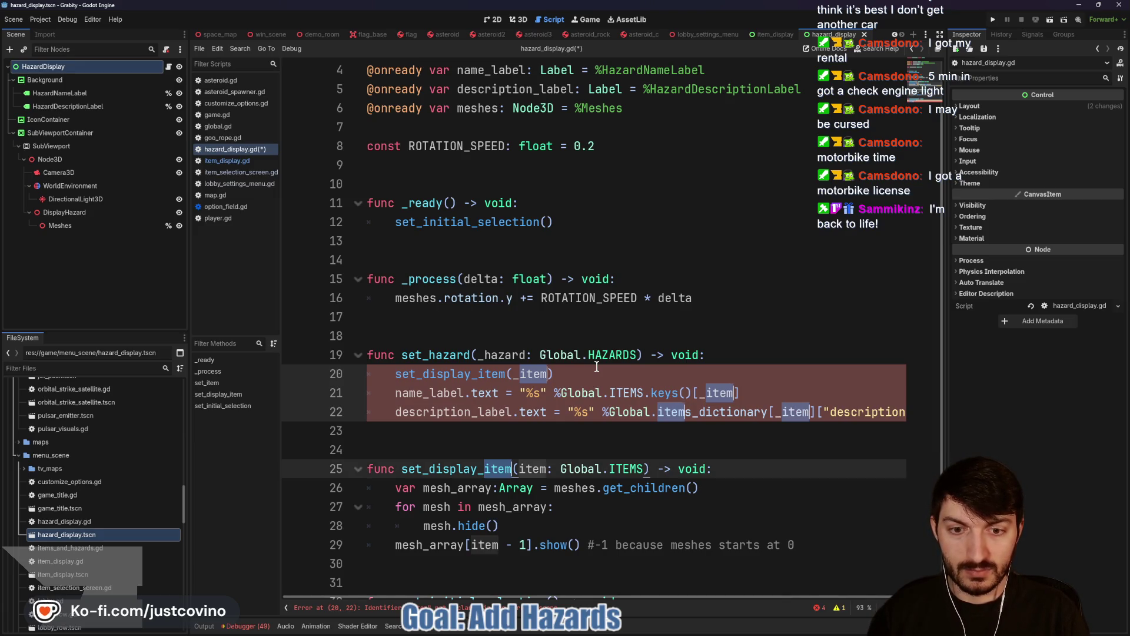
double_click(516, 375)
key(ctrl+d)
key(ctrl+d)
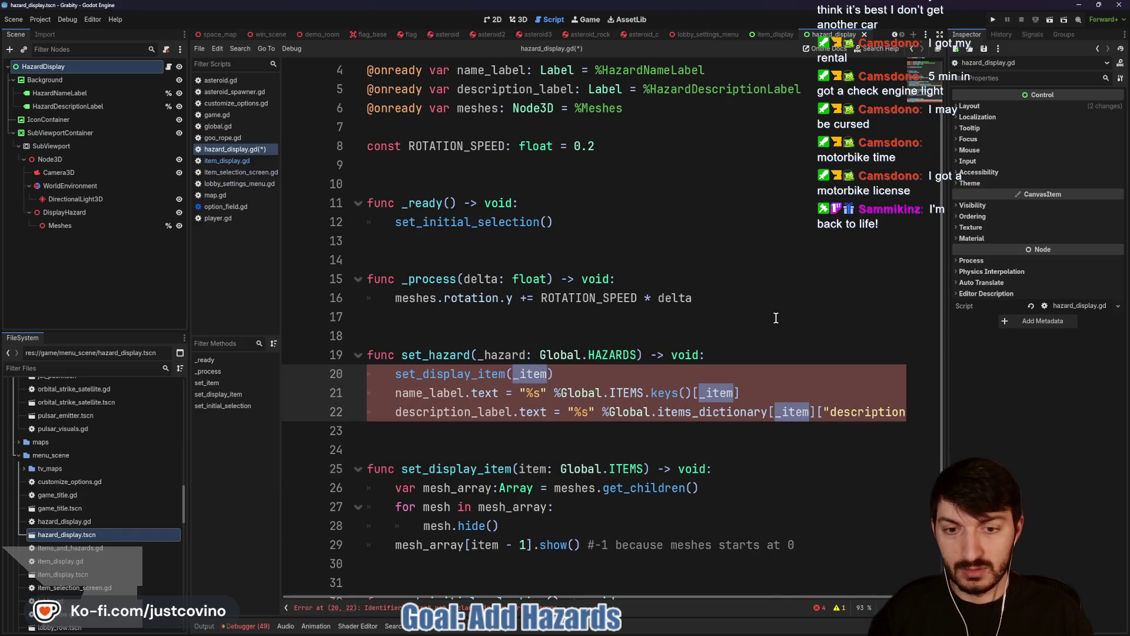
text(_hazard)
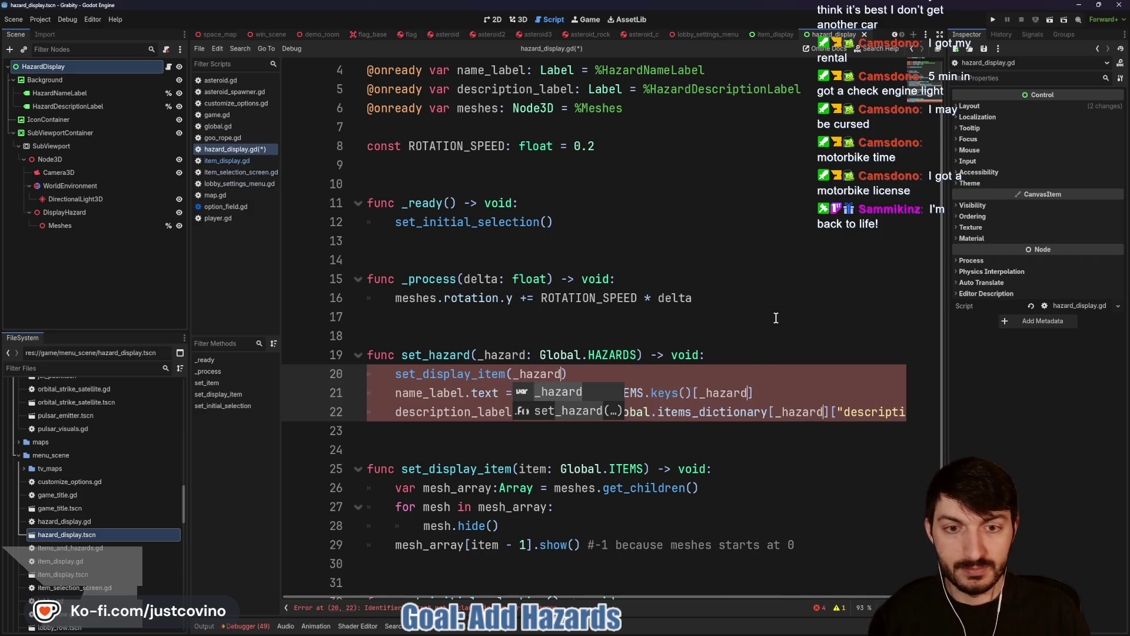
key(Escape)
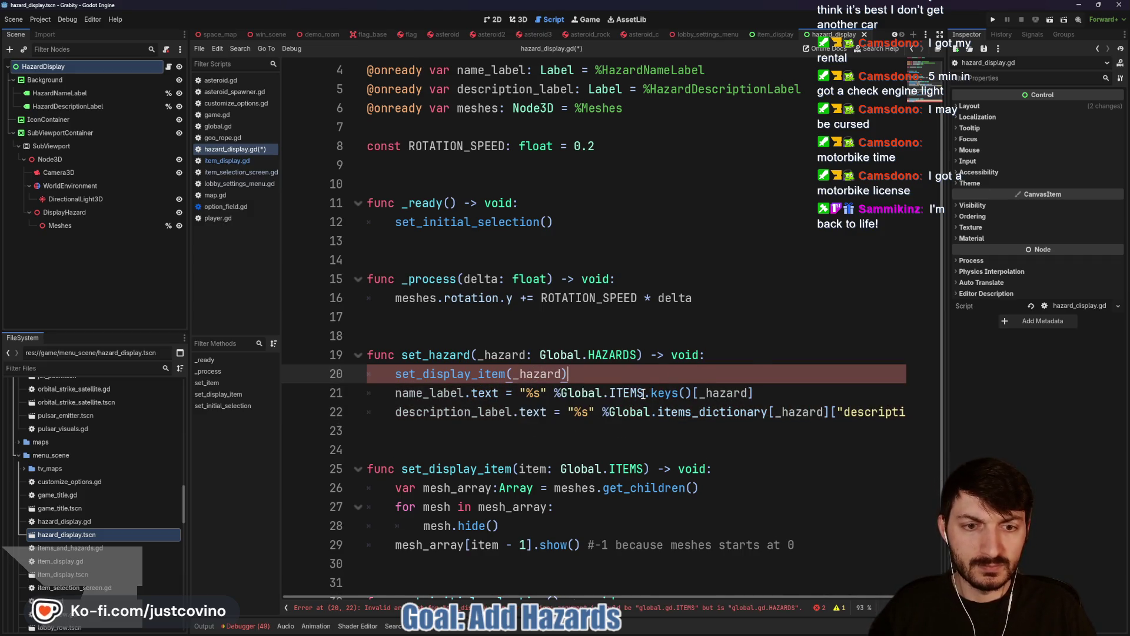
double_click(616, 393)
text(HAZARD)
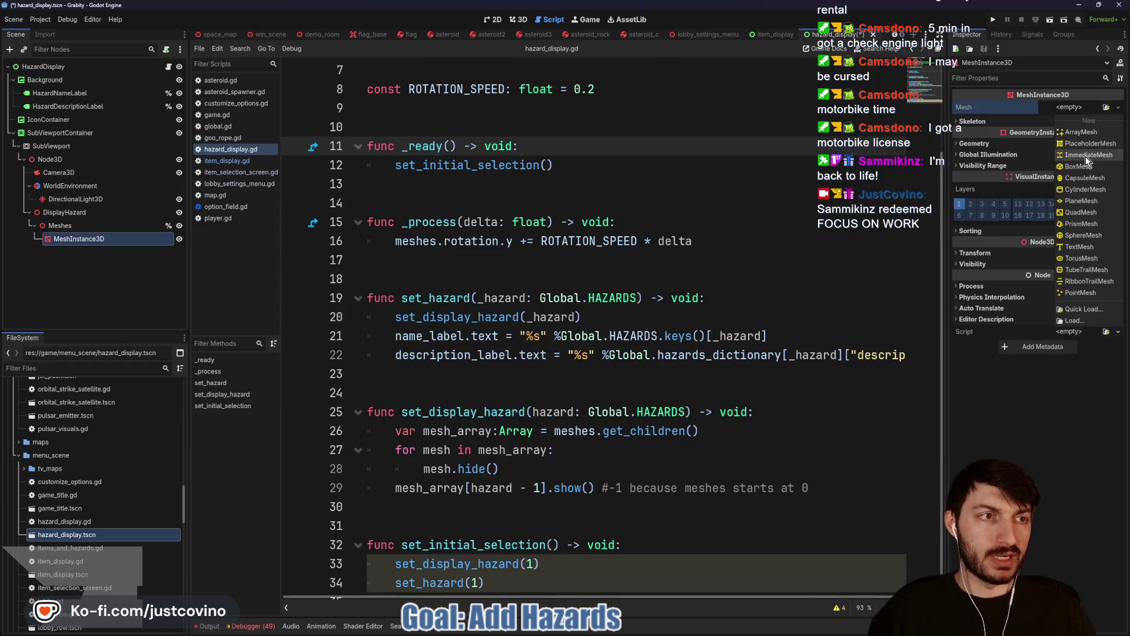
- Give the Meshes child MeshInstance3D a BoxMesh in the Inspector
click(1080, 166)
click(529, 205)
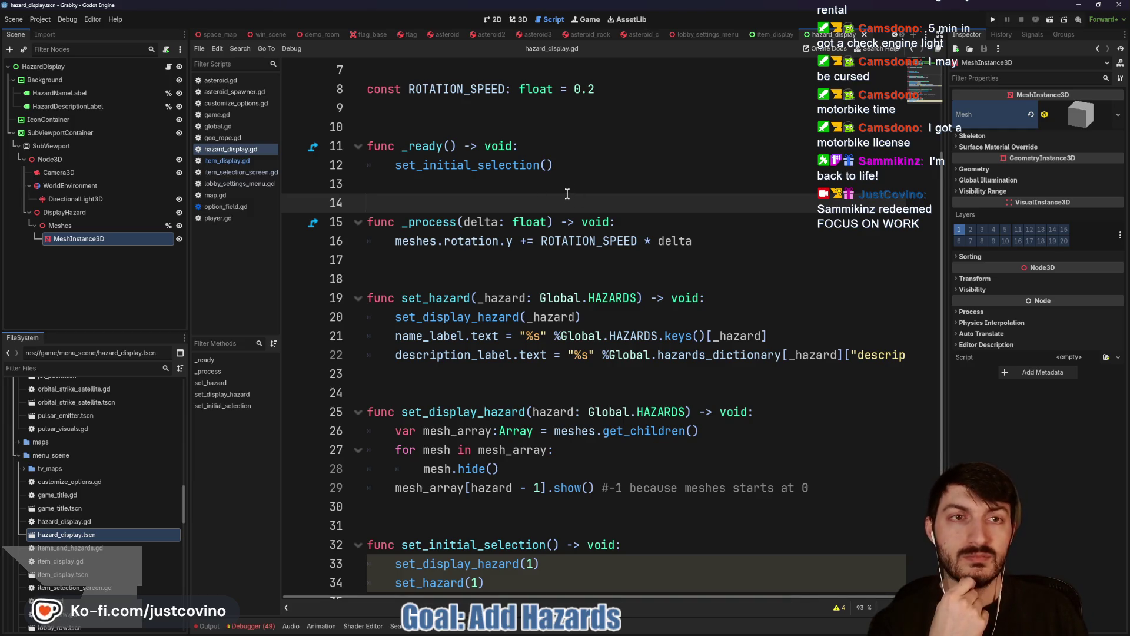
click(693, 34)
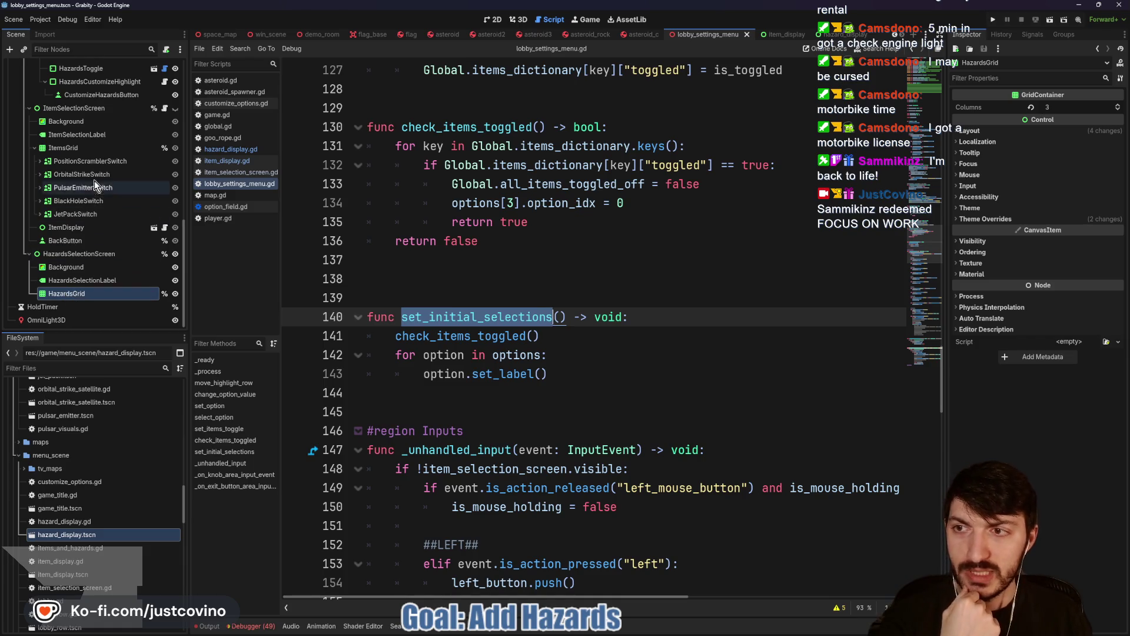
- Paste a copy of the hazard switch into HazardsGrid and name it ExplosiveAsteroids
click(39, 161)
click(66, 161)
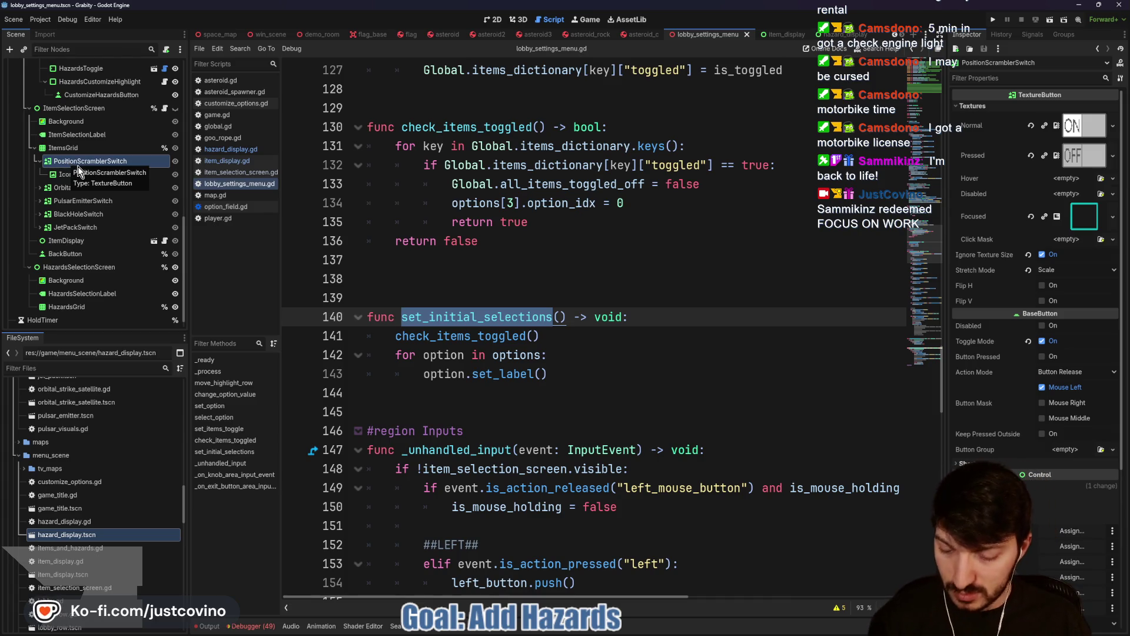
click(69, 307)
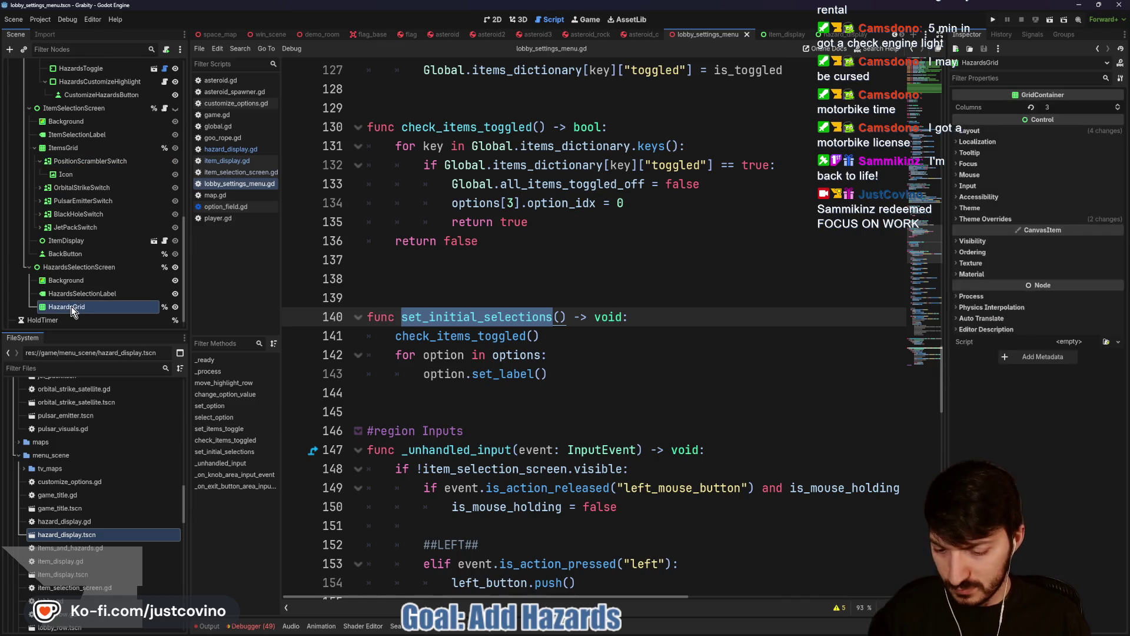
key(ctrl+v)
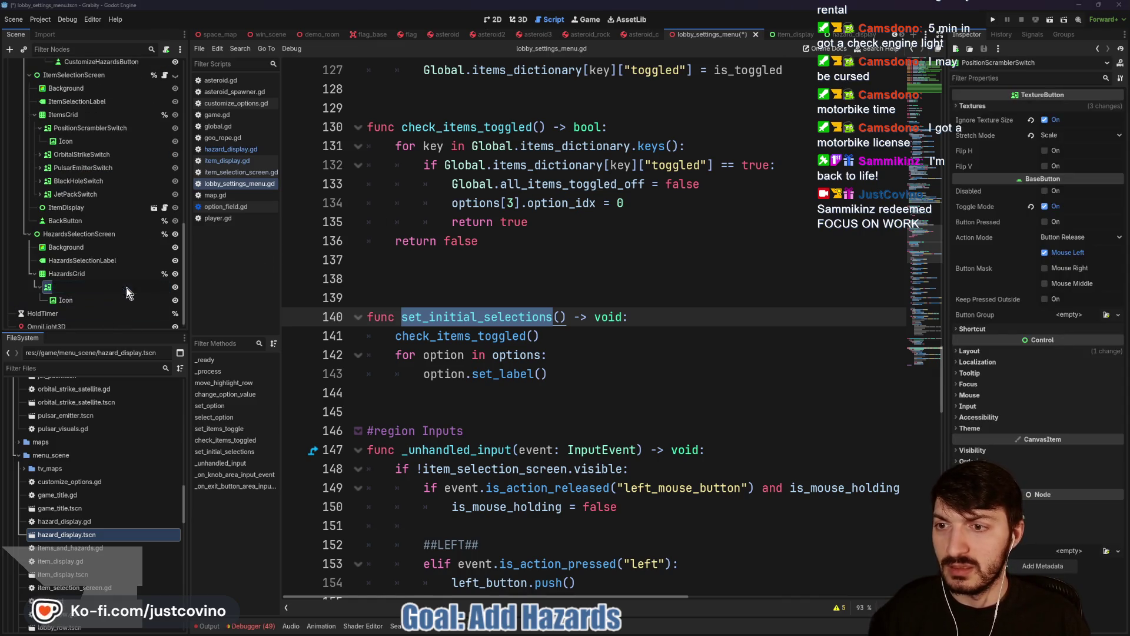
double_click(126, 288)
text(Explosi)
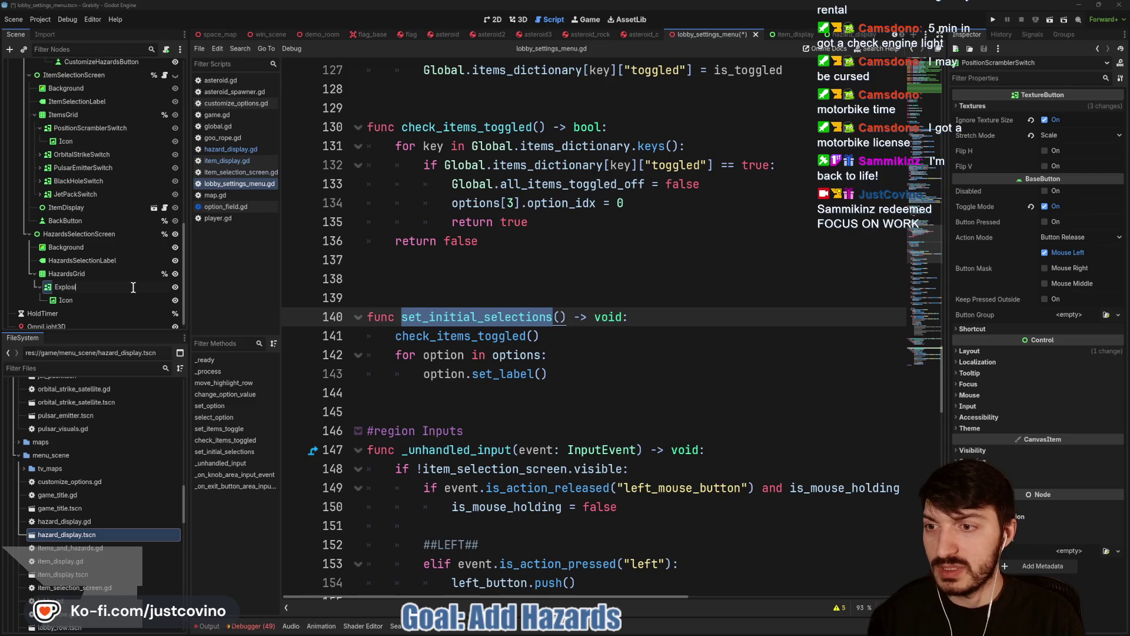
text(steroids)
key(Return)
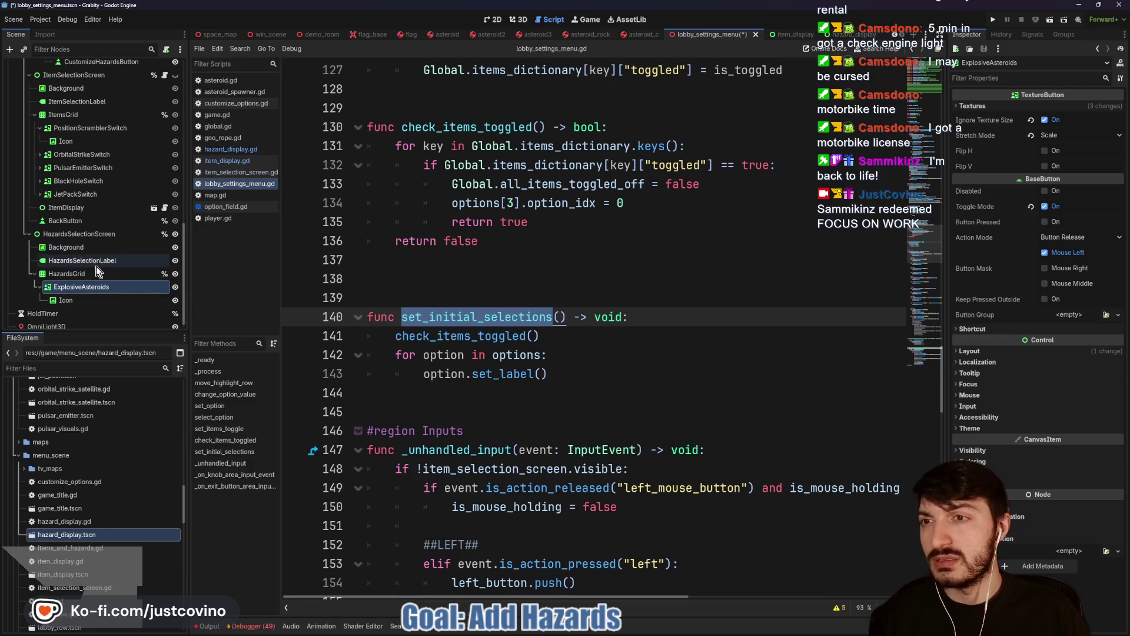
- Set the ExplosiveAsteroids Icon texture to icon.svg and save the scene
click(91, 300)
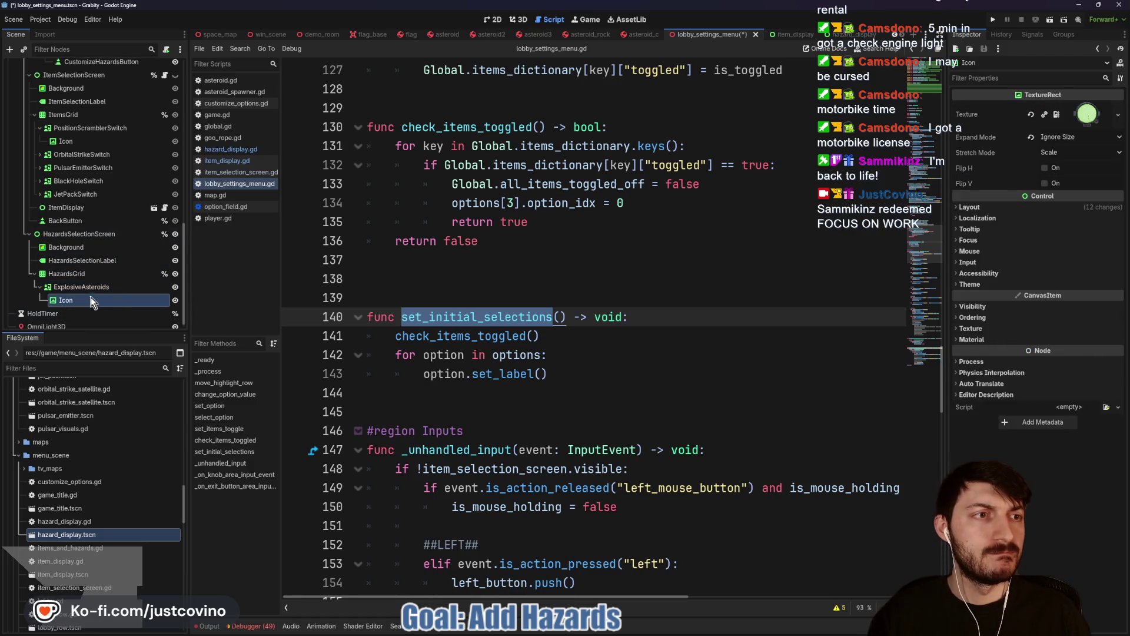
click(1031, 115)
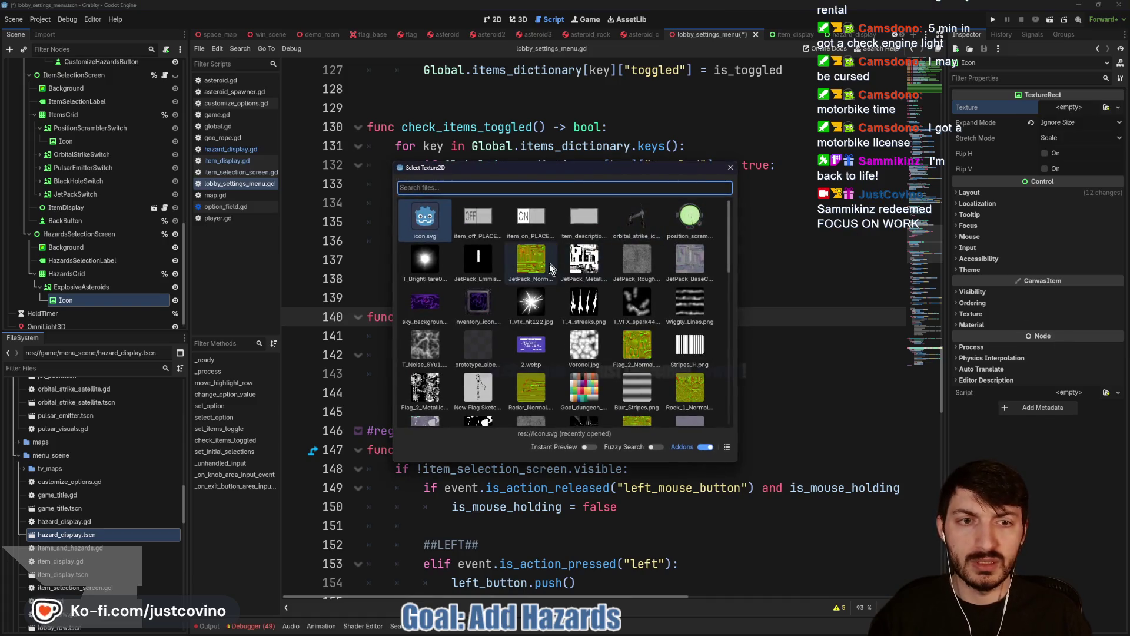
double_click(549, 263)
key(Up)
key(Up)
key(ctrl+s)
- View the Hazards Selection screen in the 2D editor and select HazardsSelectionScreen
click(518, 20)
click(493, 19)
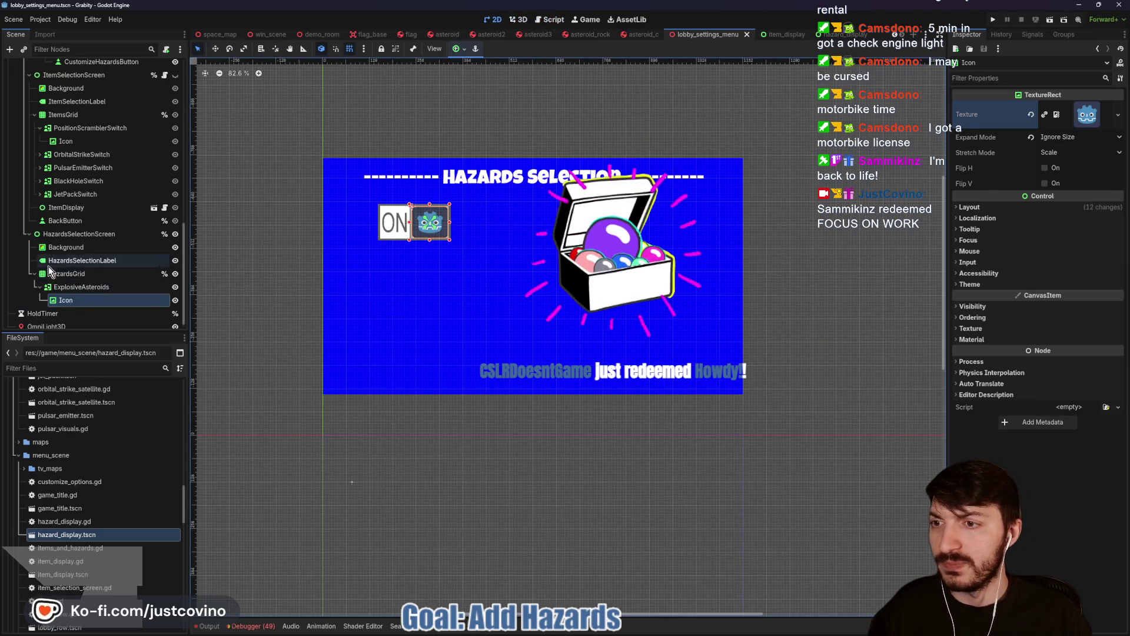
click(56, 237)
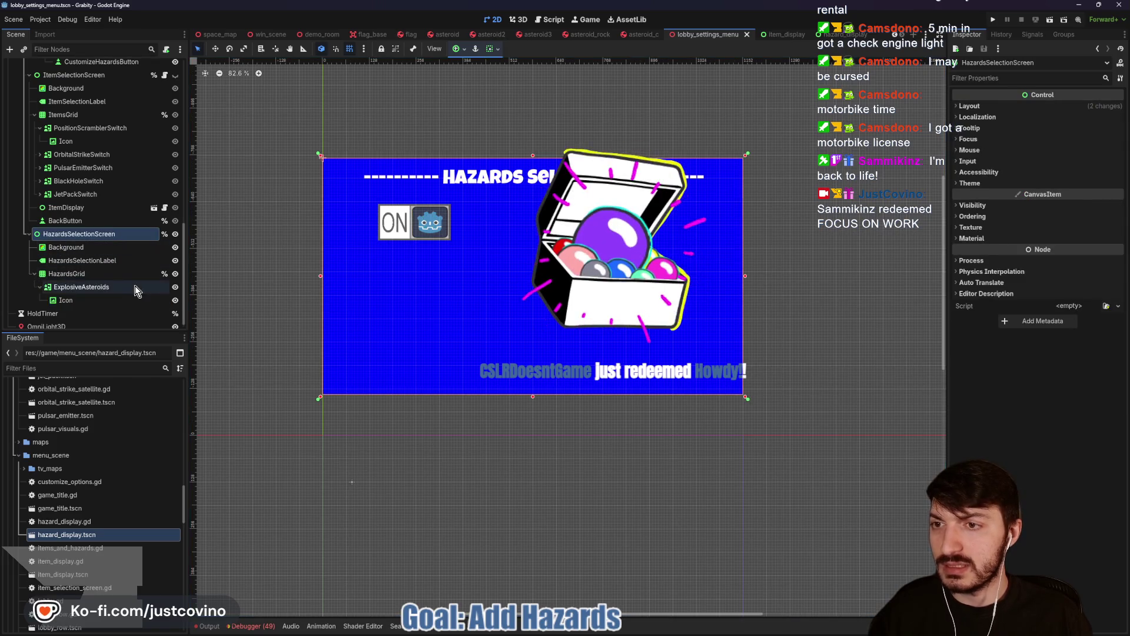
- Instance hazard_display.tscn as a HazardDisplay child of HazardsSelectionScreen
key(ctrl+shift+a)
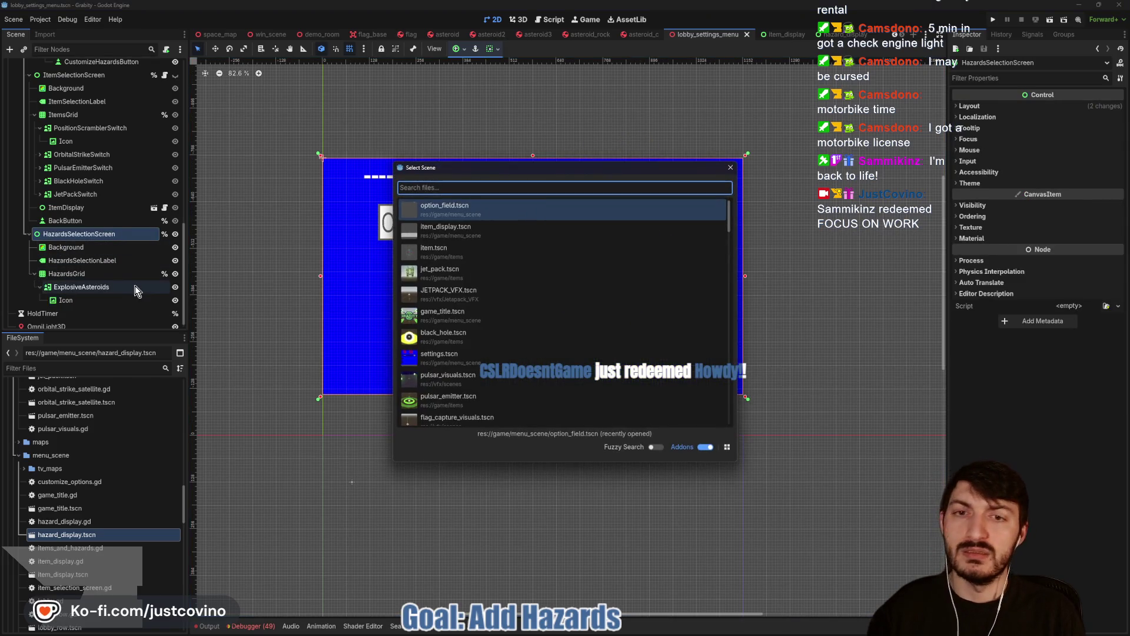
text(hazard)
key(Return)
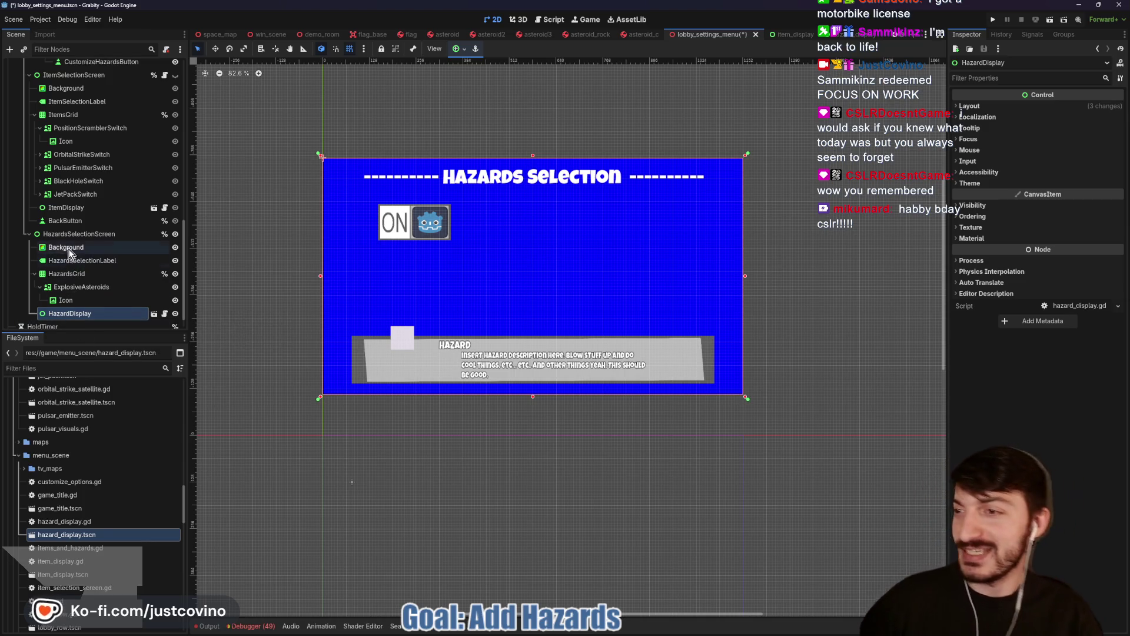
- Copy ItemSelectionScreen's BackButton and paste it into HazardsSelectionScreen
click(94, 234)
click(69, 219)
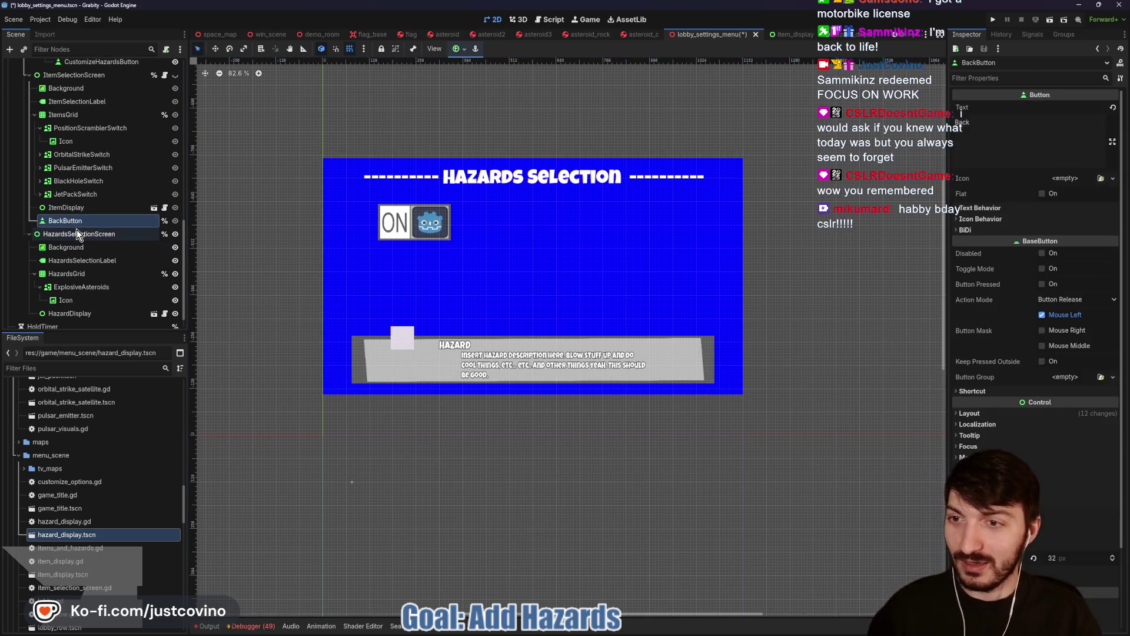
click(84, 235)
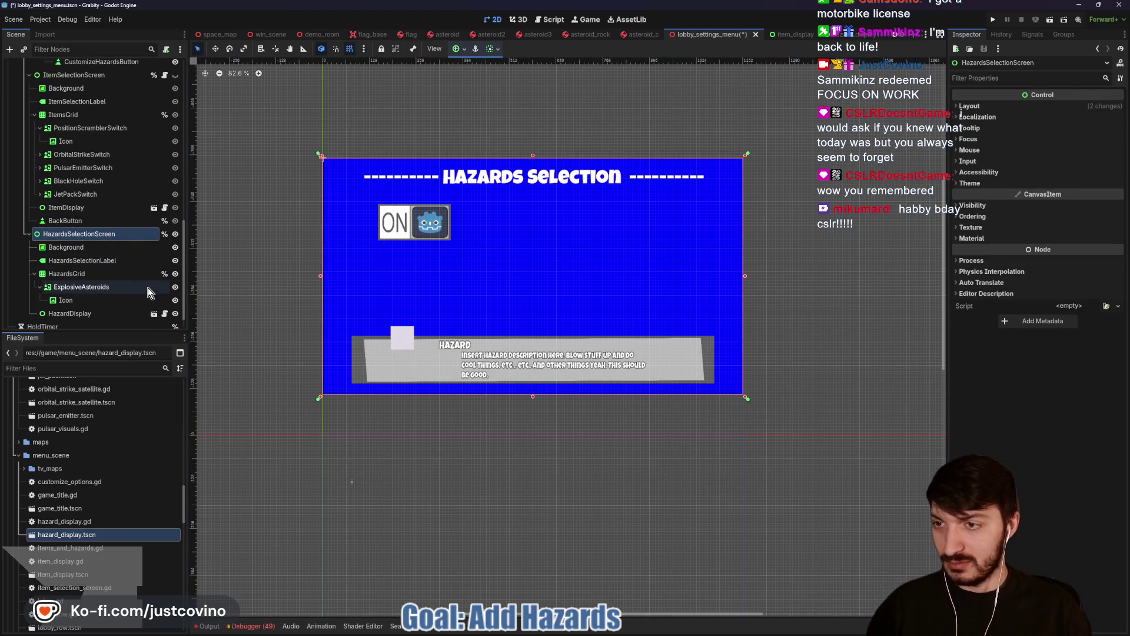
click(74, 221)
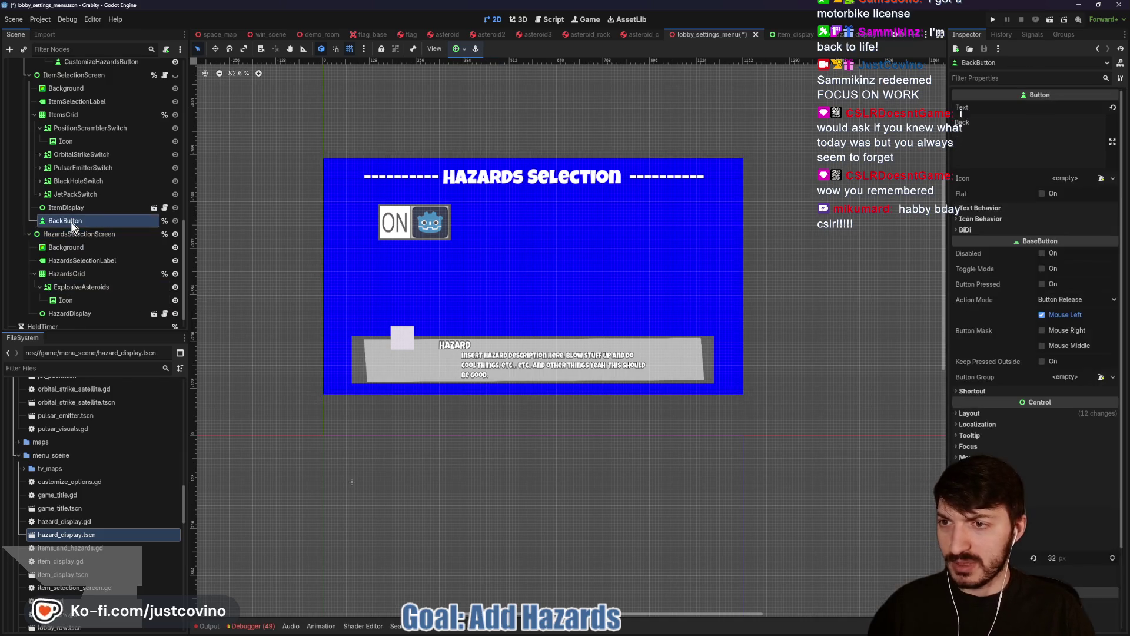
click(80, 235)
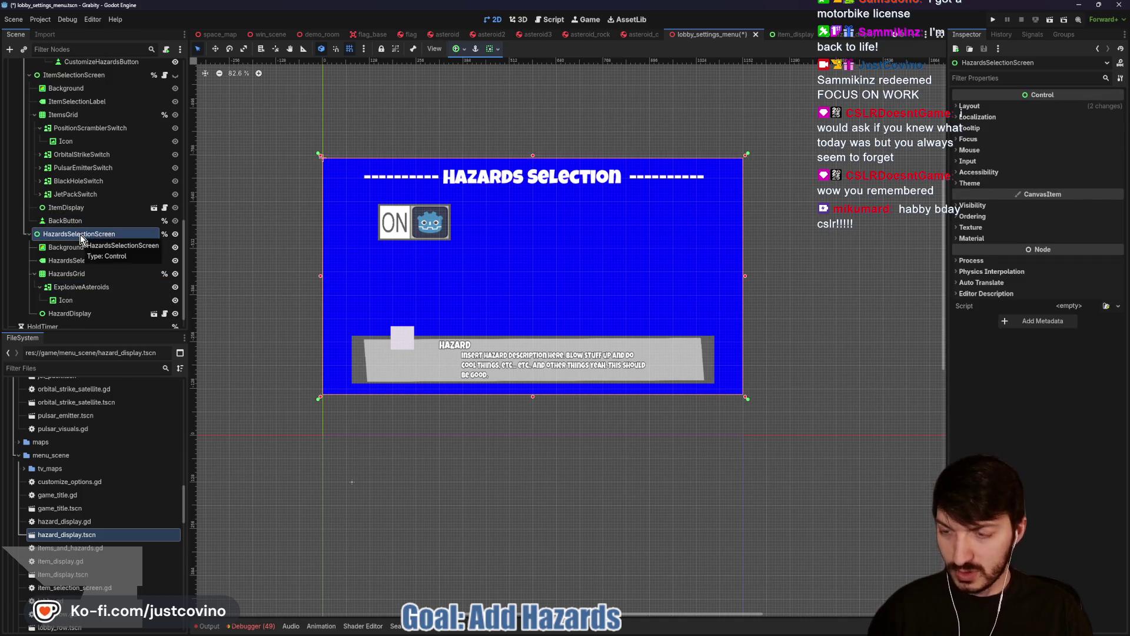
key(ctrl+v)
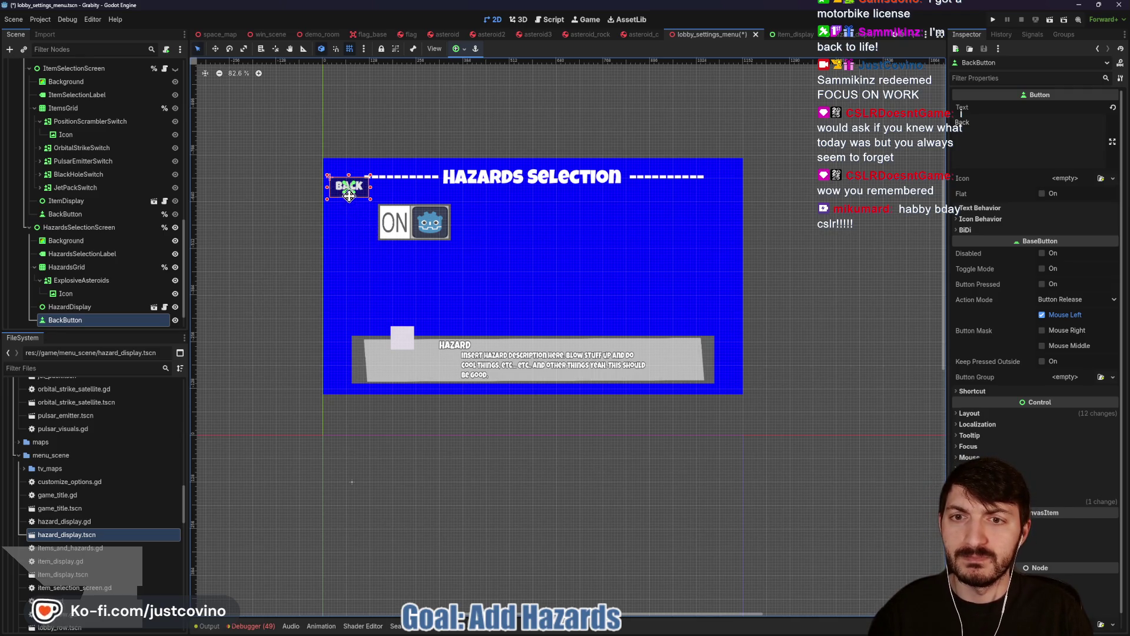
- Nudge the pasted BACK button slightly down at the top-left and save the scene
drag(347, 187, 348, 195)
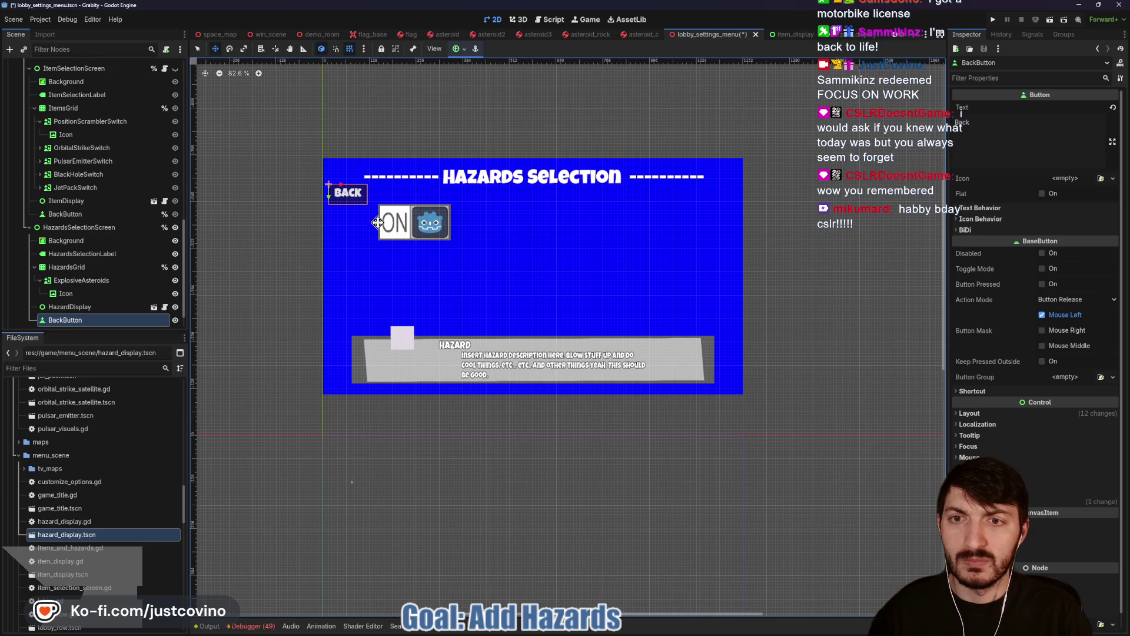
key(ctrl+s)
key(q)
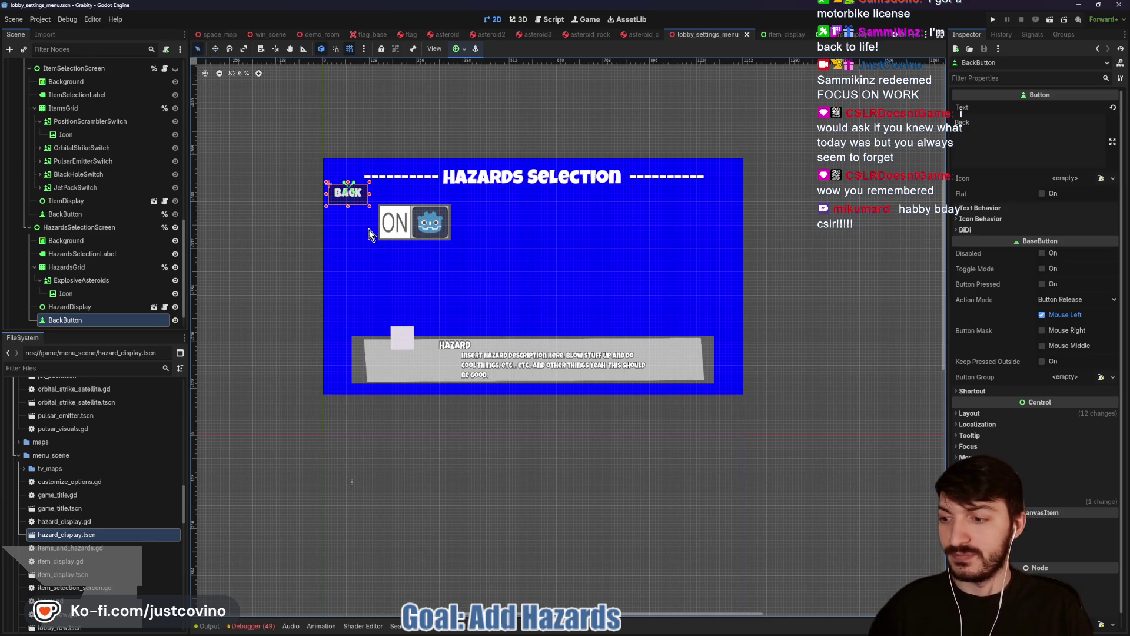
key(ctrl+s)
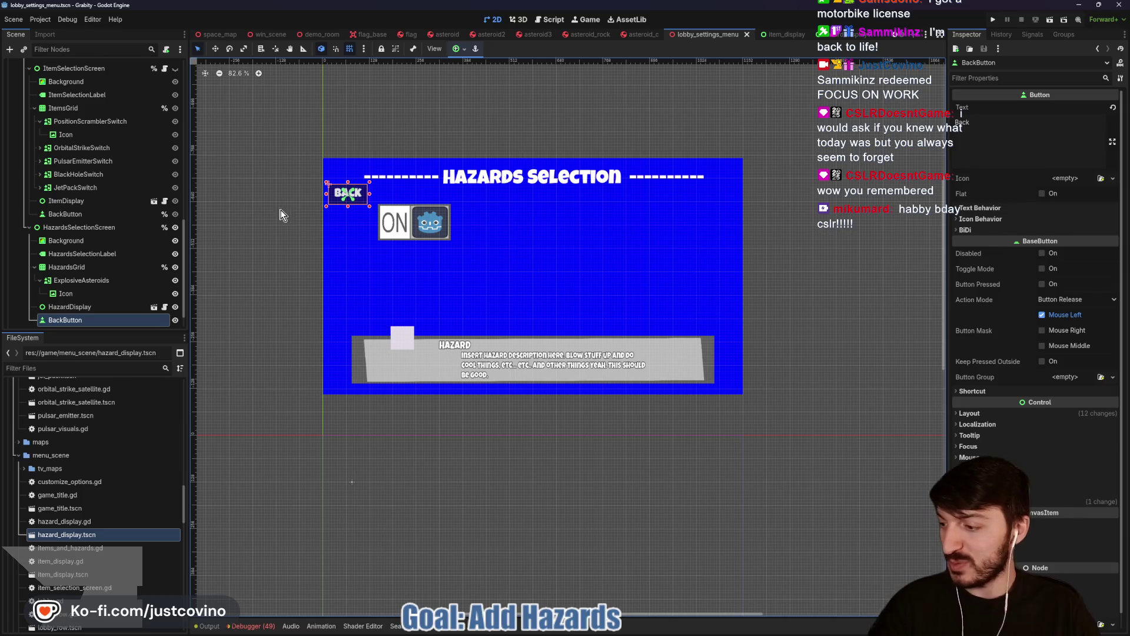
click(93, 227)
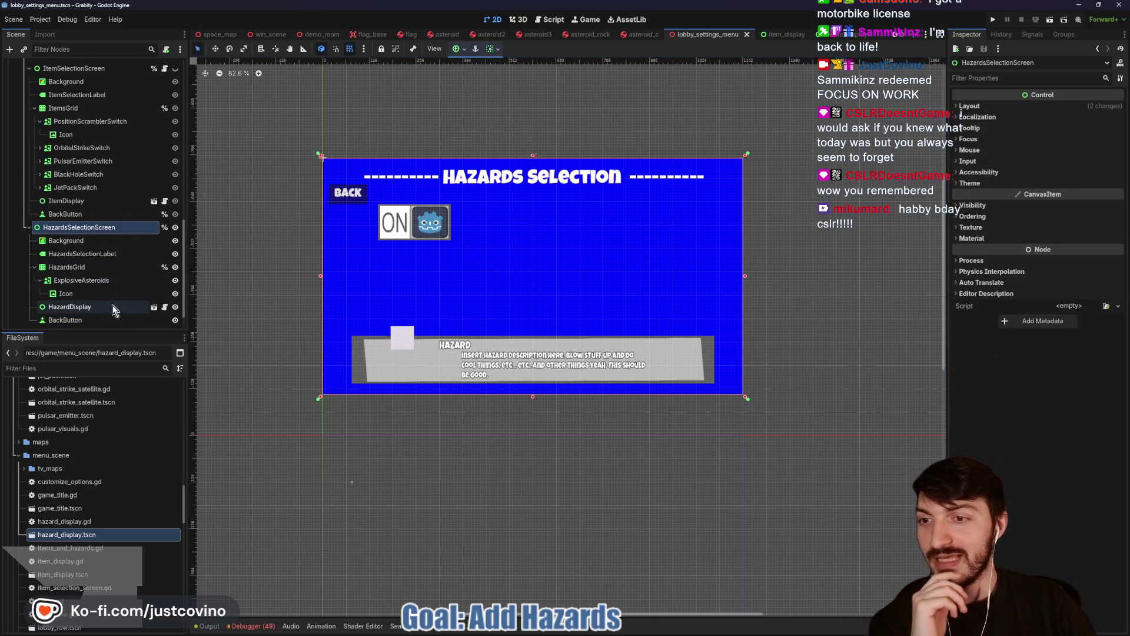
- Create hazards_selection_screen.gd on HazardsSelectionScreen declaring class_name HazardsSelectionScreen, and save it
click(166, 53)
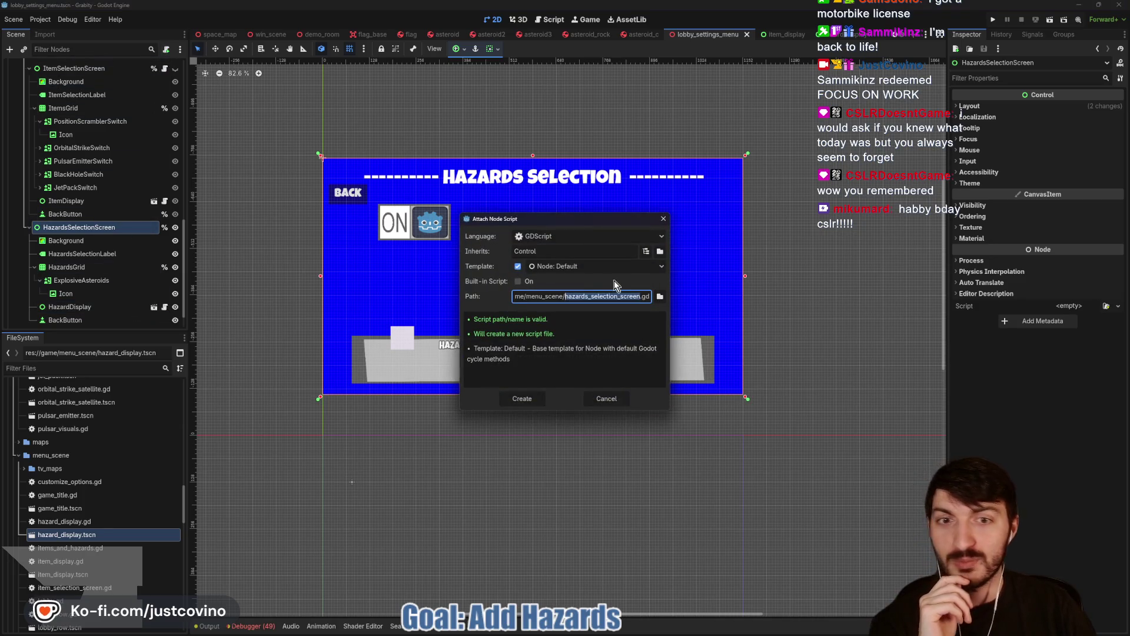
click(536, 398)
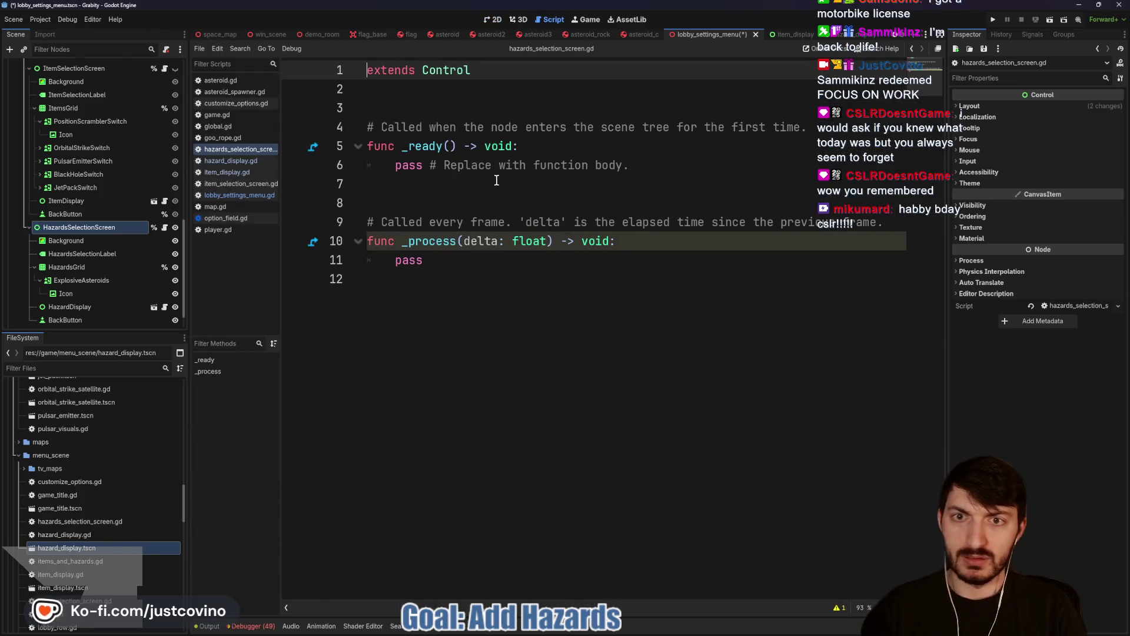
text(class_name HazardsSelectionScreen)
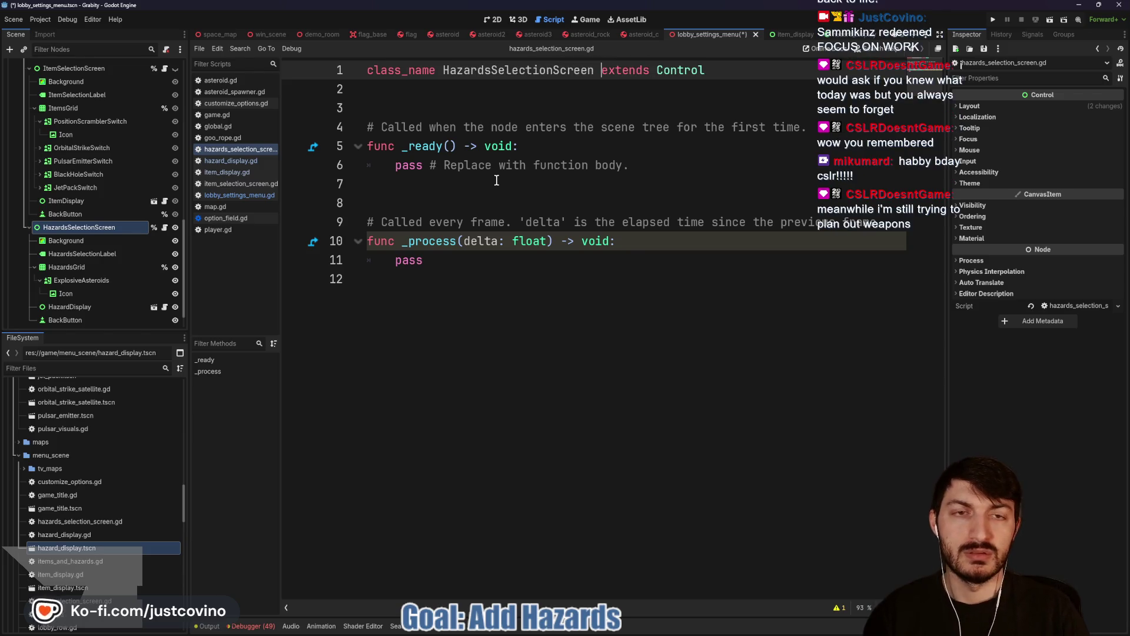
click(532, 203)
key(ctrl+s)
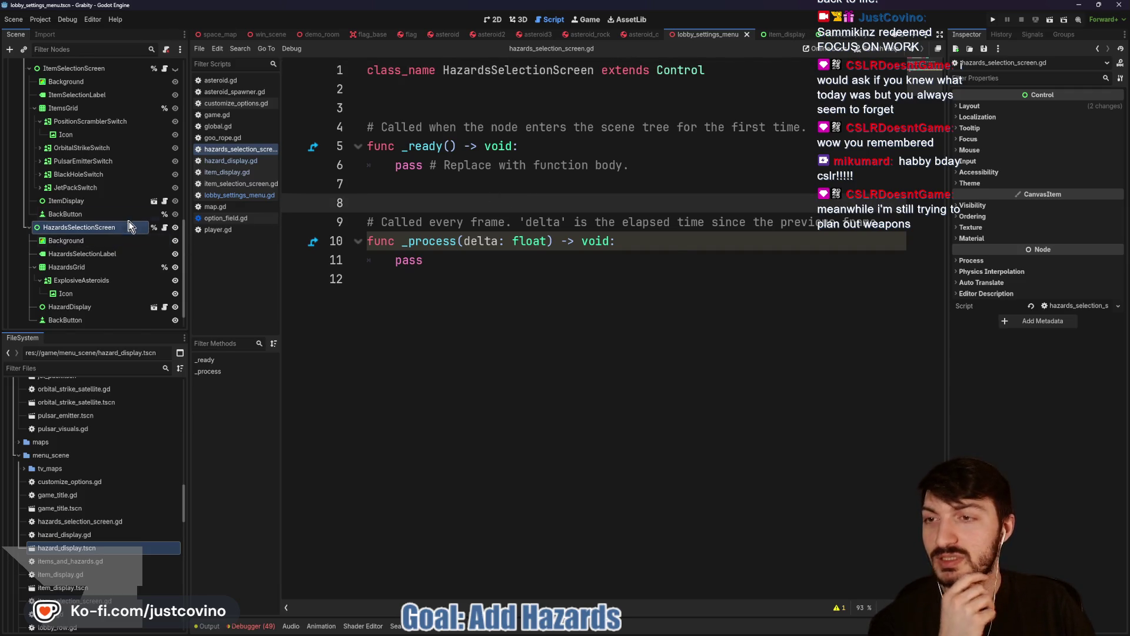
scroll(130, 210, up, 3)
- Look through item_selection_screen.gd and select all of its code to copy
click(164, 169)
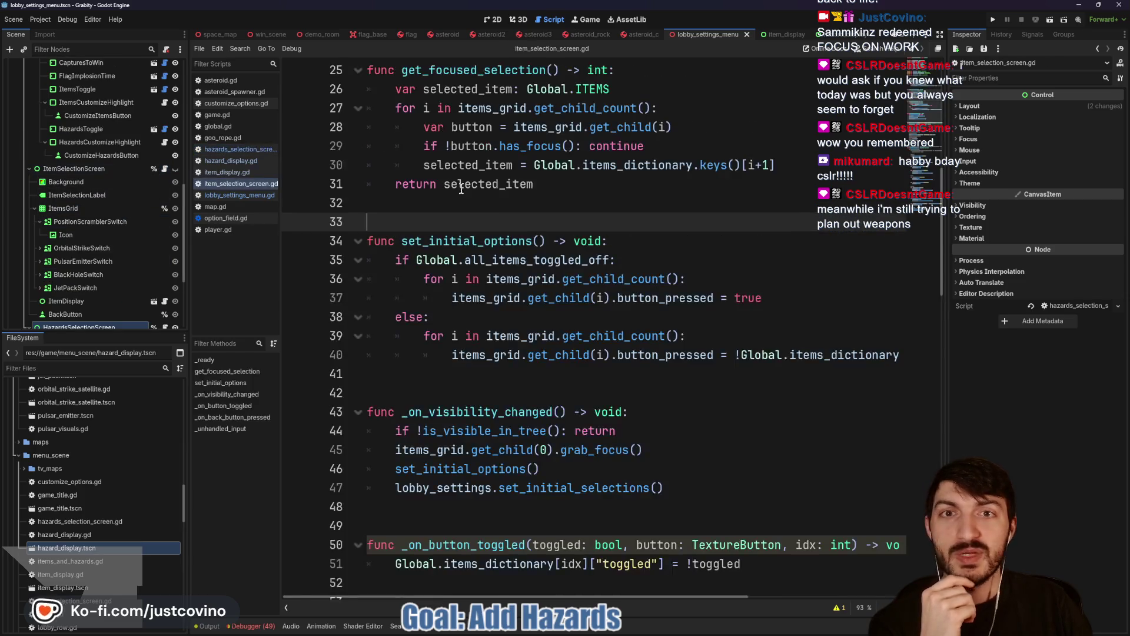
scroll(506, 204, up, 6)
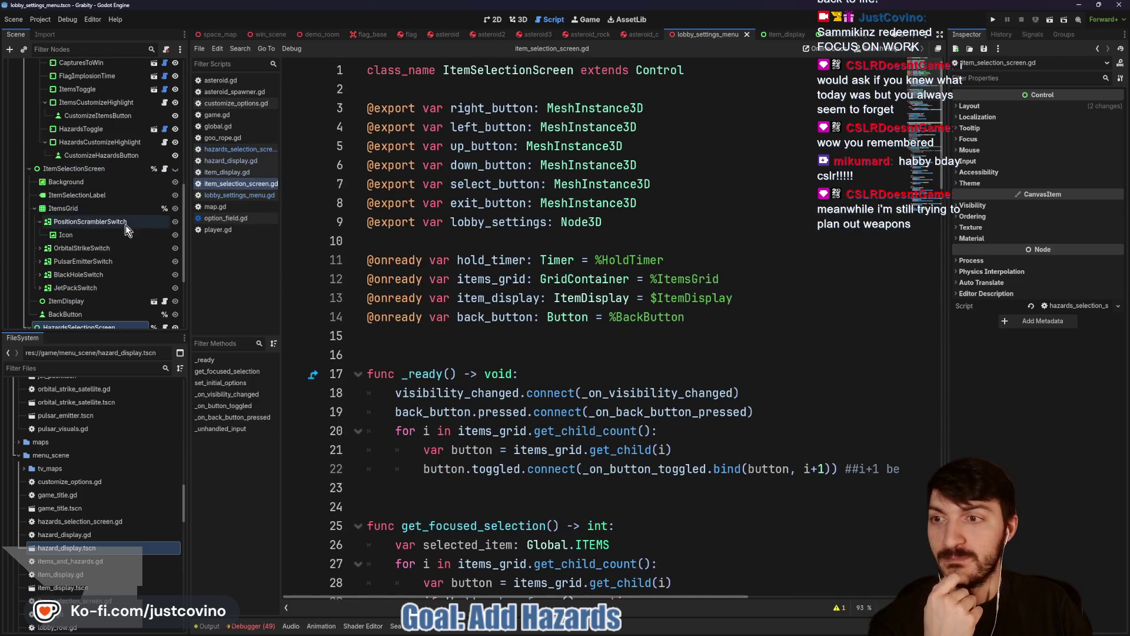
click(29, 168)
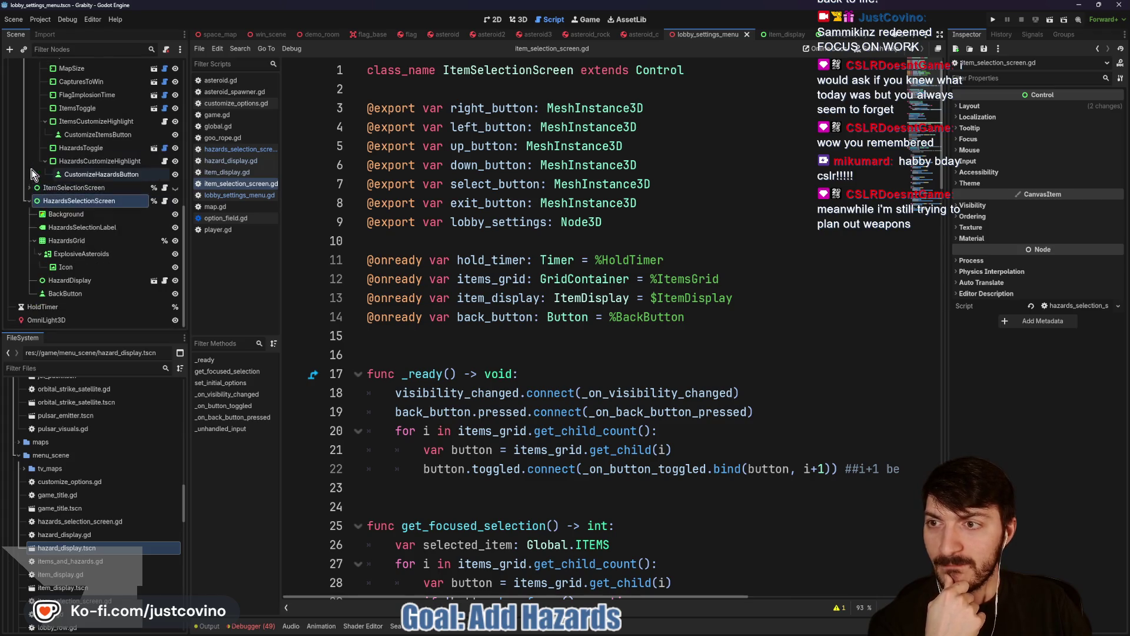
click(166, 203)
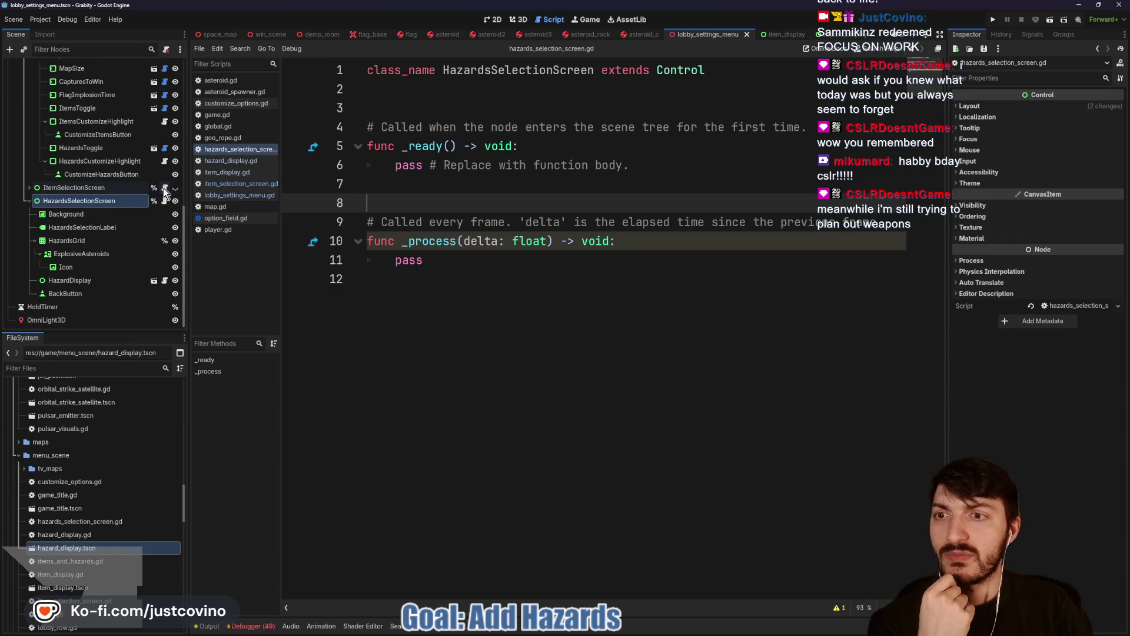
click(165, 188)
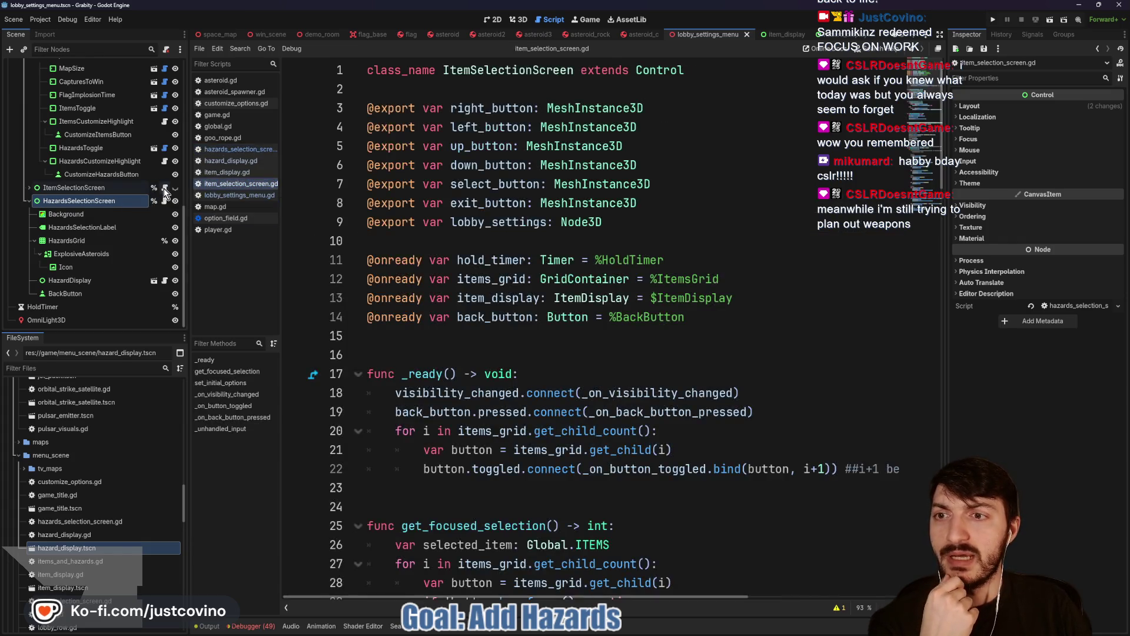
scroll(533, 348, down, 6)
click(532, 345)
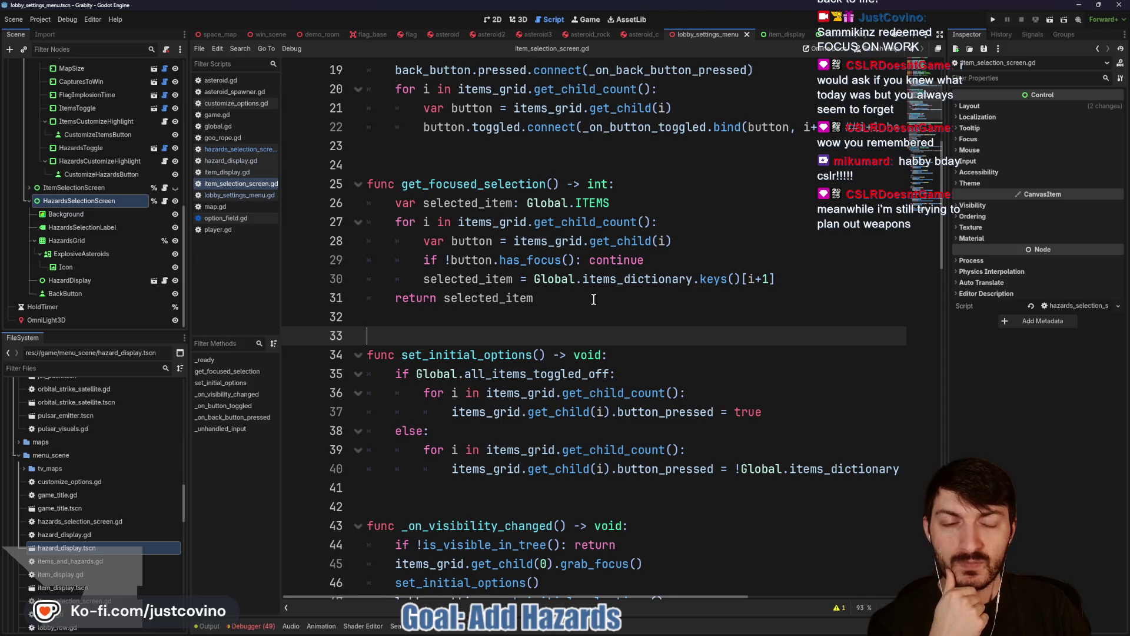
scroll(593, 299, down, 6)
scroll(593, 299, down, 6)
scroll(593, 299, down, 3)
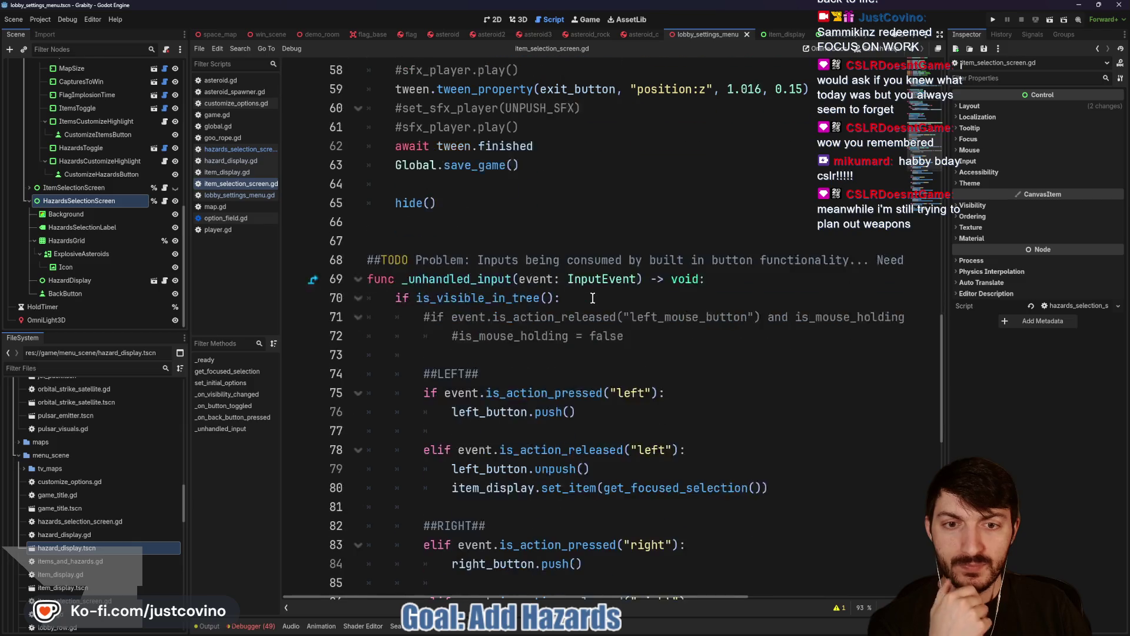
scroll(588, 295, down, 9)
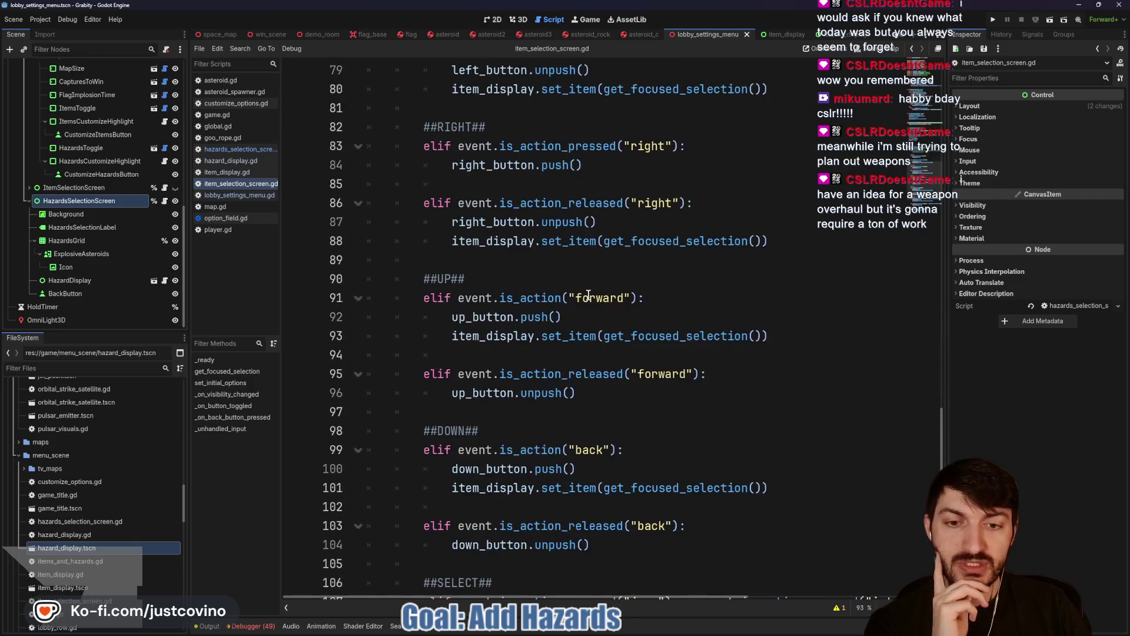
scroll(588, 296, up, 5)
scroll(588, 296, up, 20)
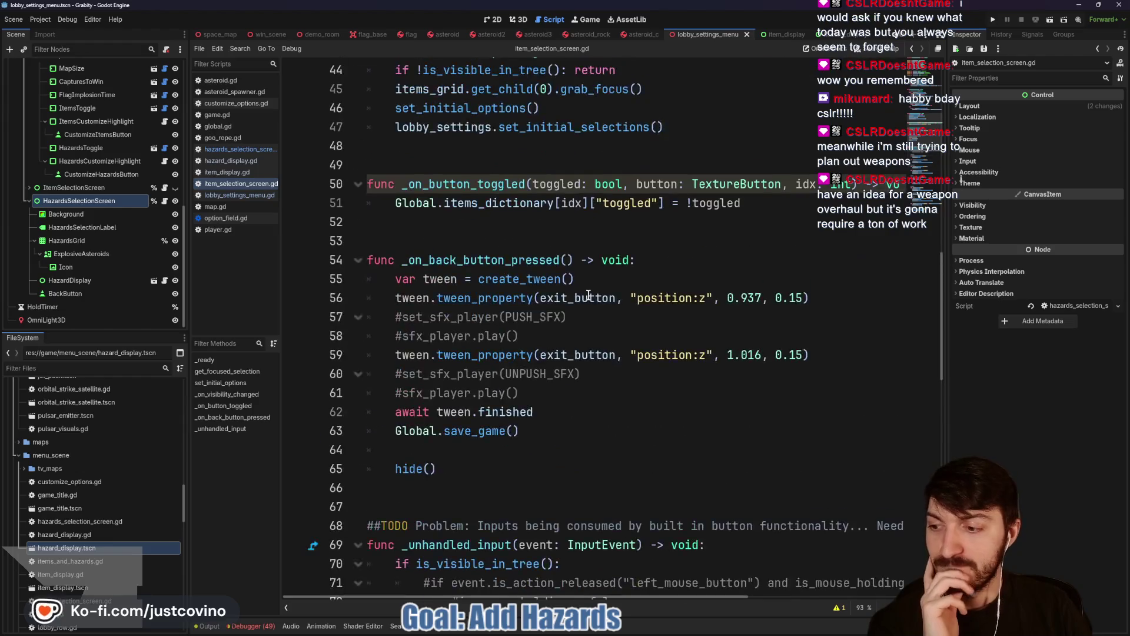
scroll(588, 296, up, 2)
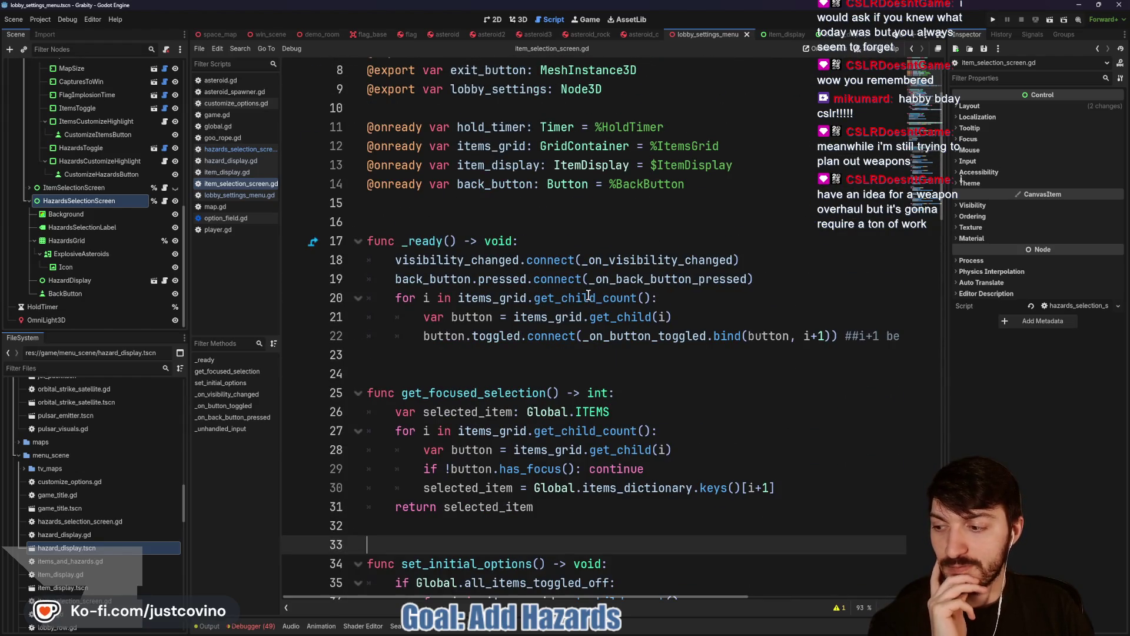
scroll(588, 296, up, 3)
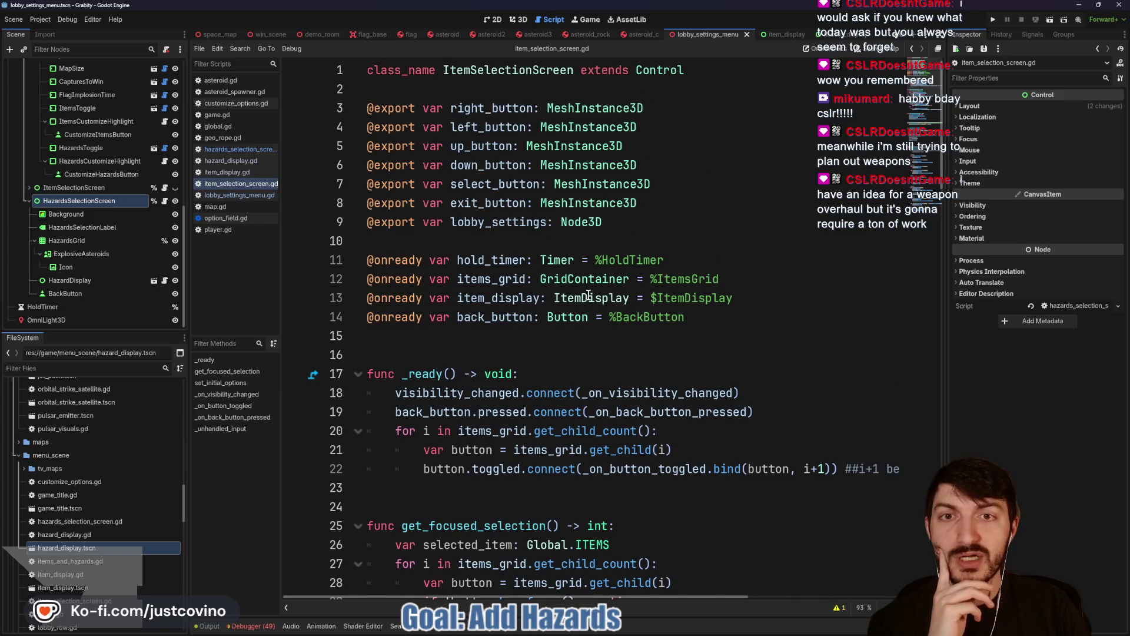
mouse_move(366, 109)
mouse_down()
mouse_move(665, 206)
mouse_move(686, 502)
mouse_up()
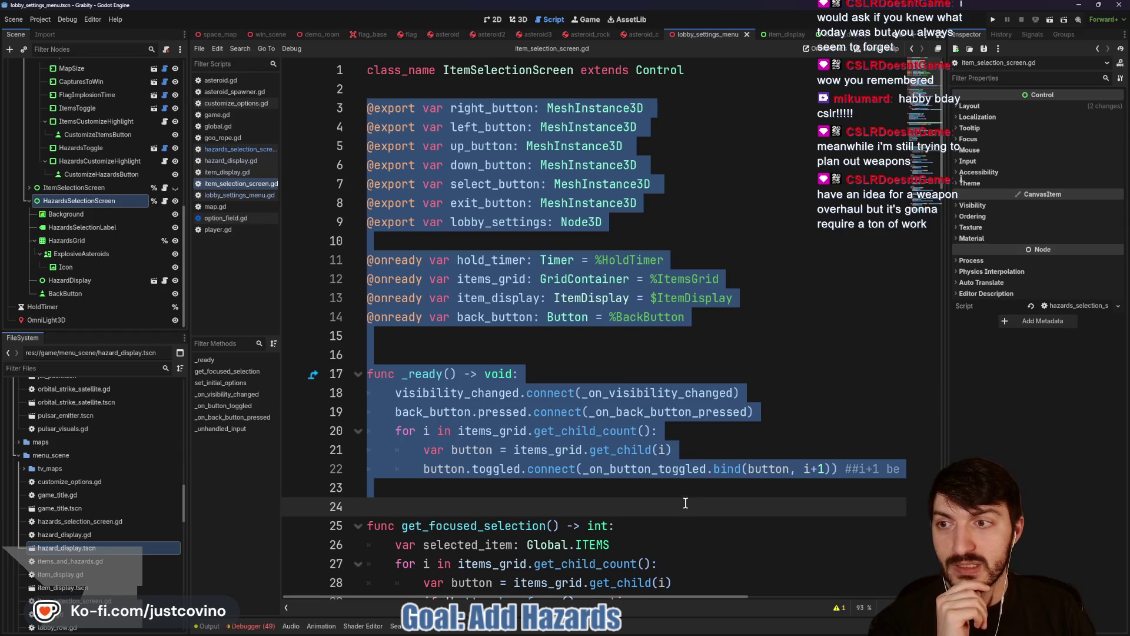
click(490, 328)
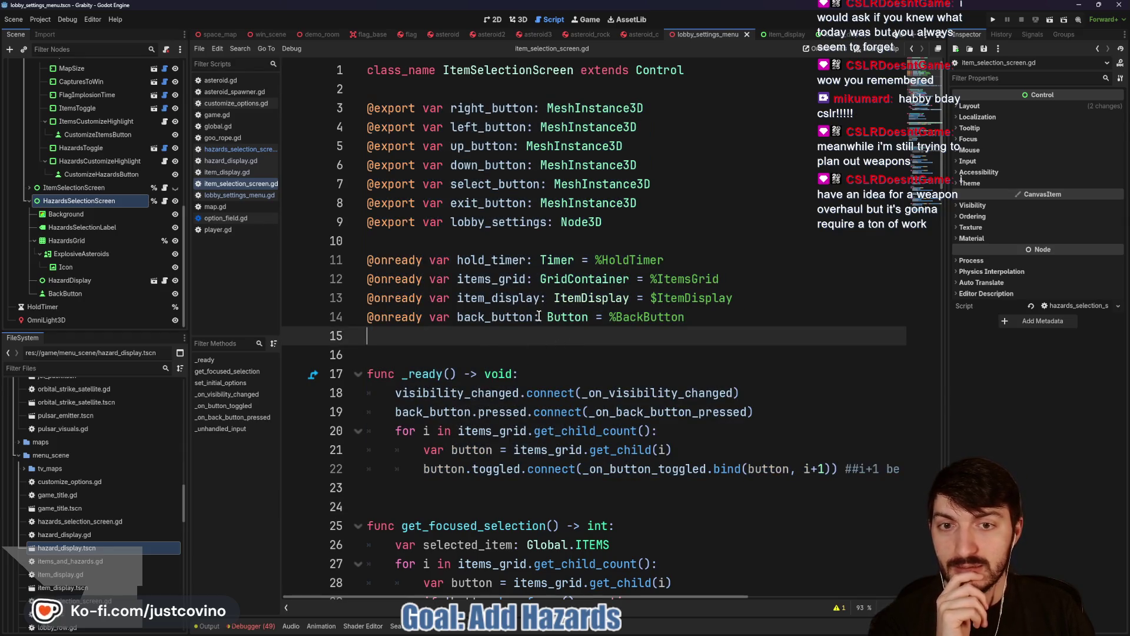
mouse_move(368, 108)
mouse_down()
mouse_move(448, 376)
mouse_move(412, 506)
mouse_move(529, 583)
mouse_move(640, 601)
mouse_up()
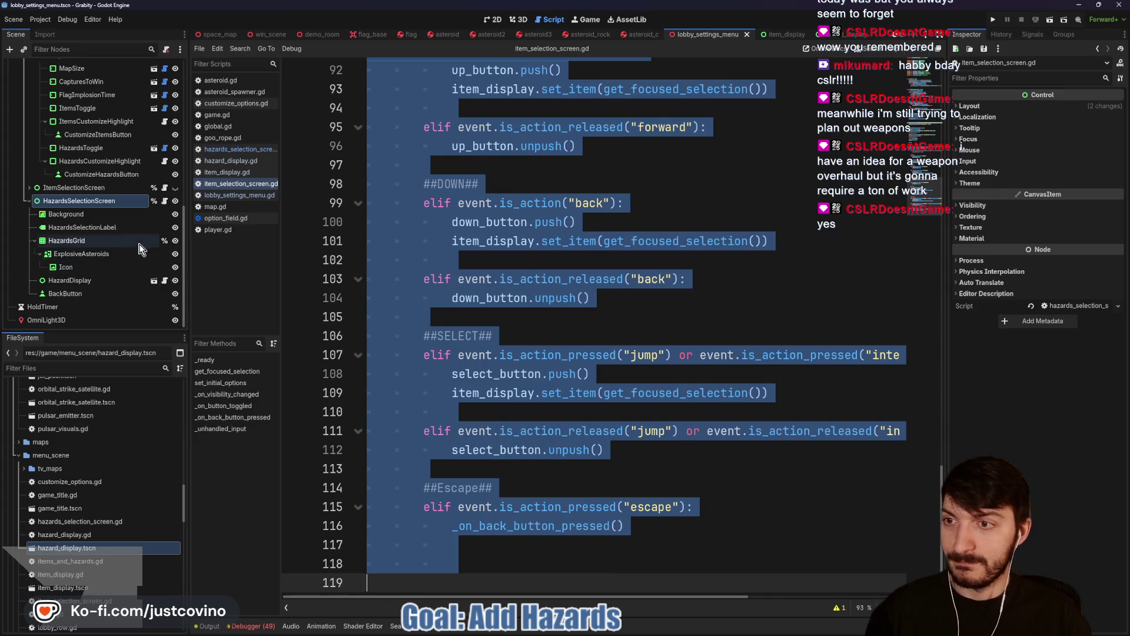
- Delete the default _ready and _process template from hazards_selection_screen.gd
click(165, 201)
mouse_move(509, 306)
mouse_down()
mouse_move(368, 223)
mouse_move(340, 123)
mouse_up()
key(Delete)
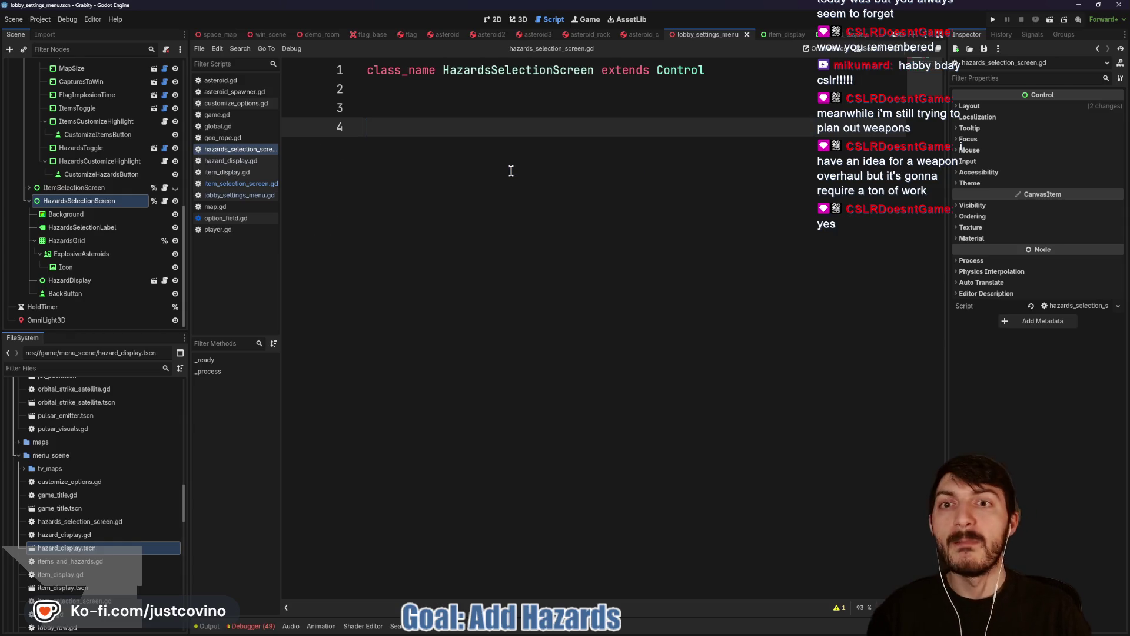
- Paste the item selection code, rename items_grid to hazards_grid using %HazardsGrid, and target HazardDisplay
key(ctrl+v)
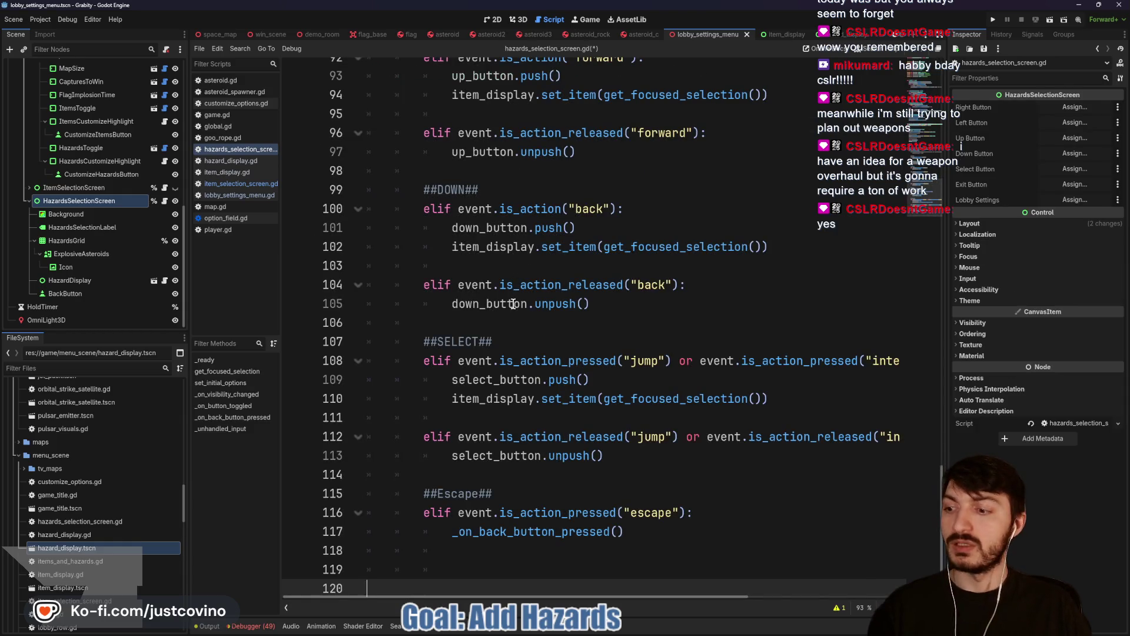
scroll(513, 303, up, 20)
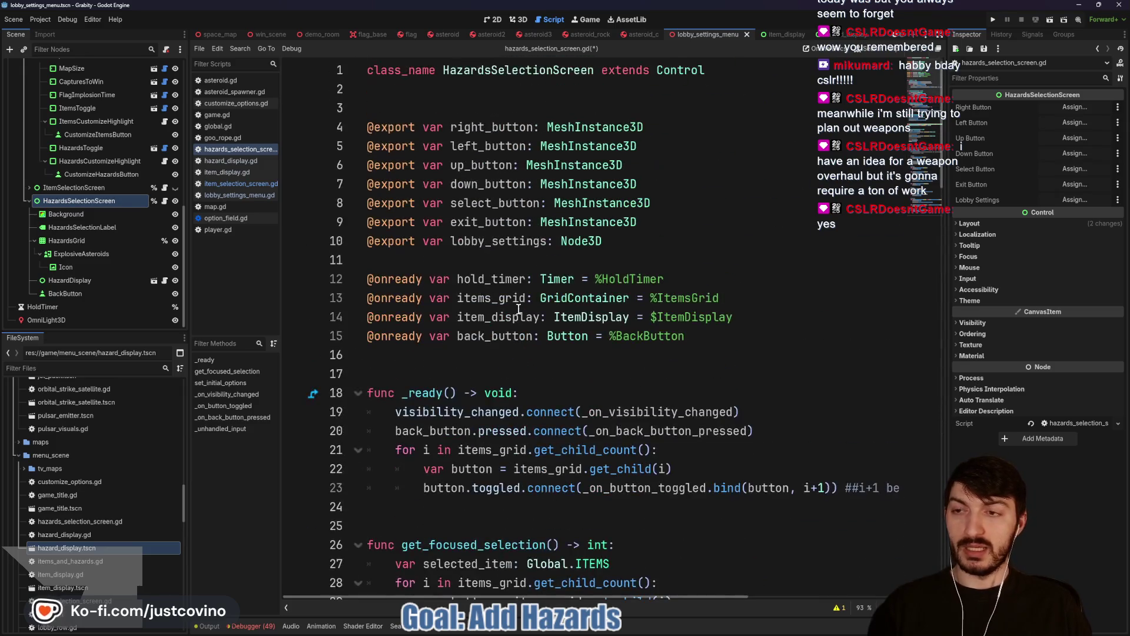
drag(487, 301, 459, 298)
text(hazards)
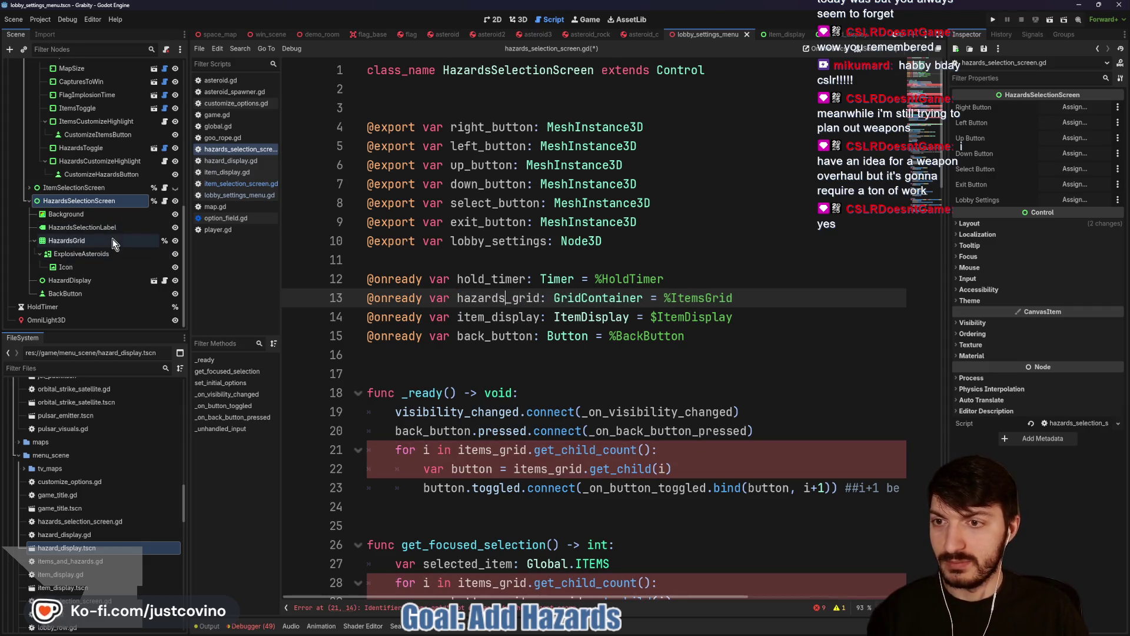
drag(733, 298, 669, 298)
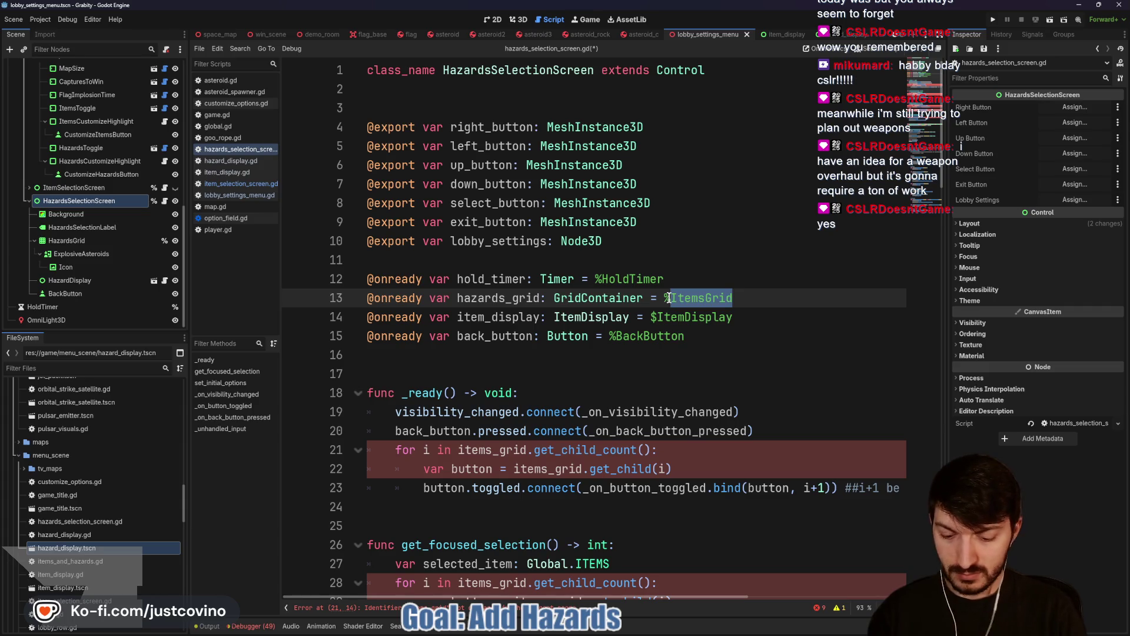
text(HazardsGrid)
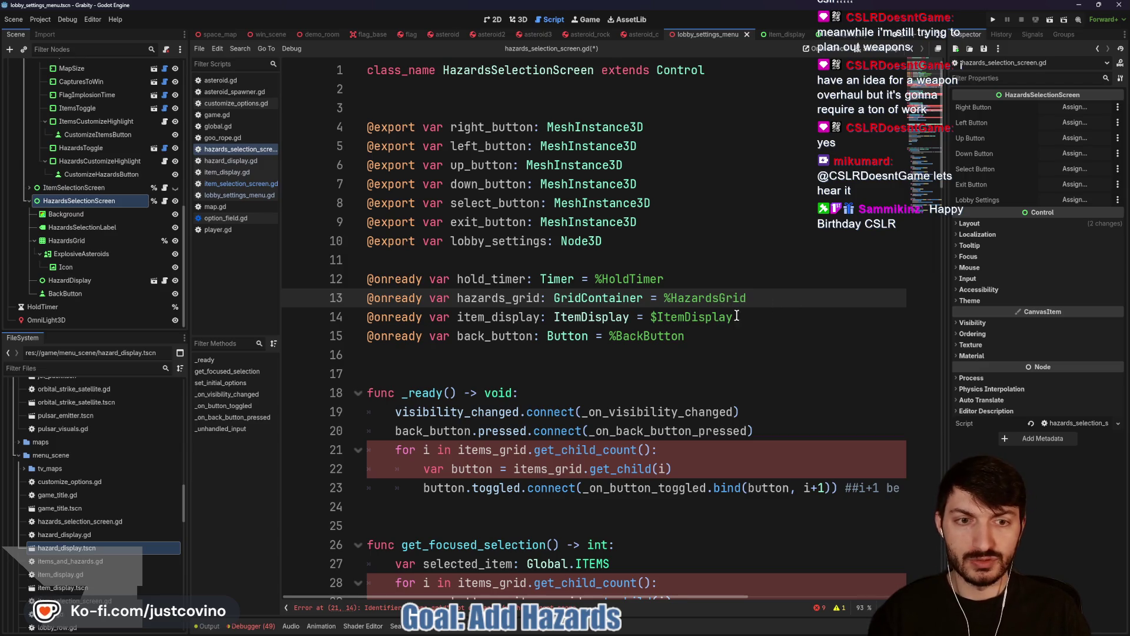
click(687, 317)
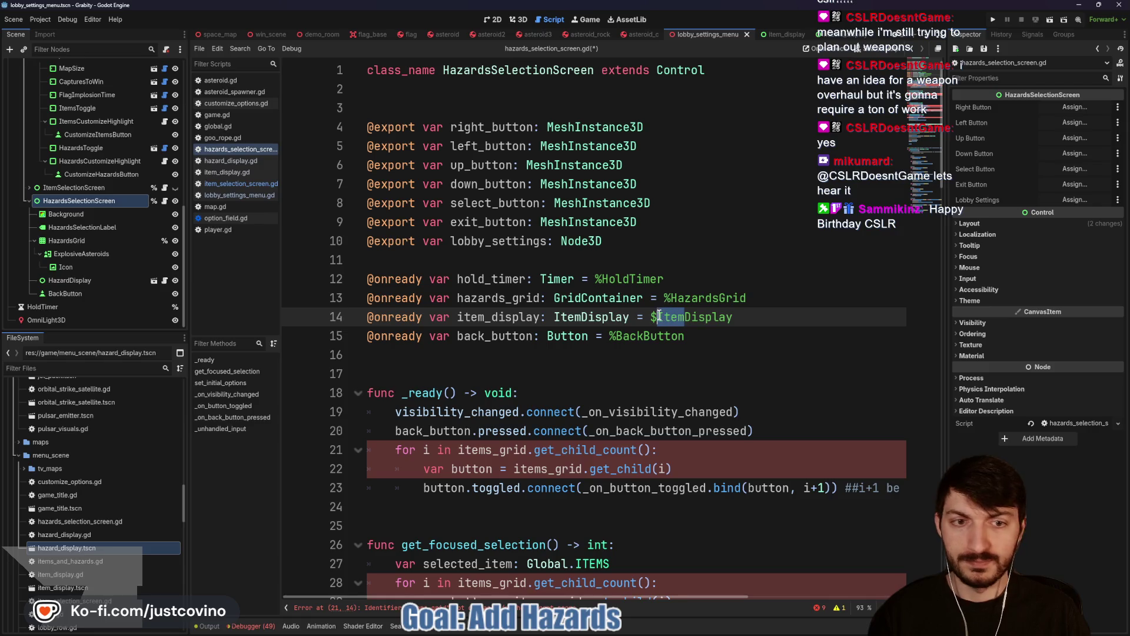
text(Hazar)
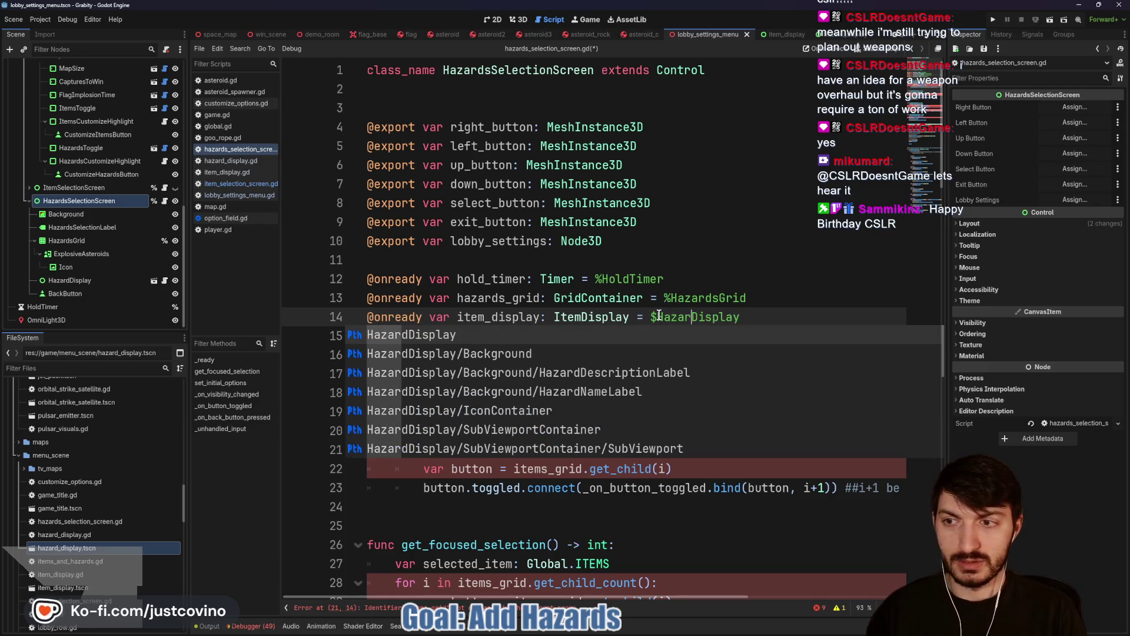
text(d)
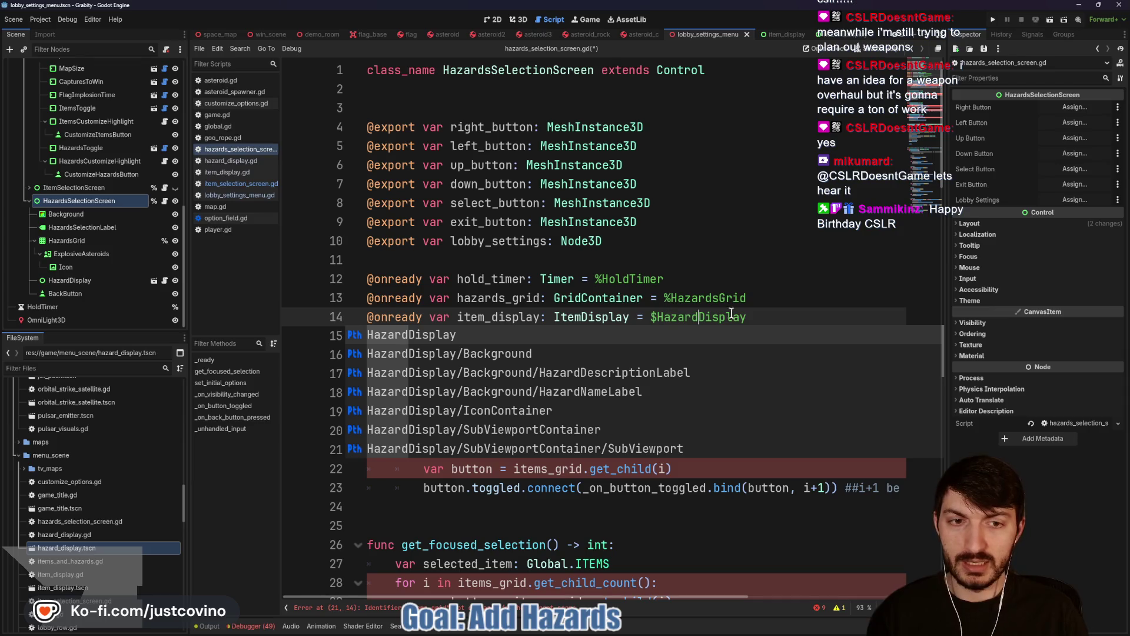
click(748, 317)
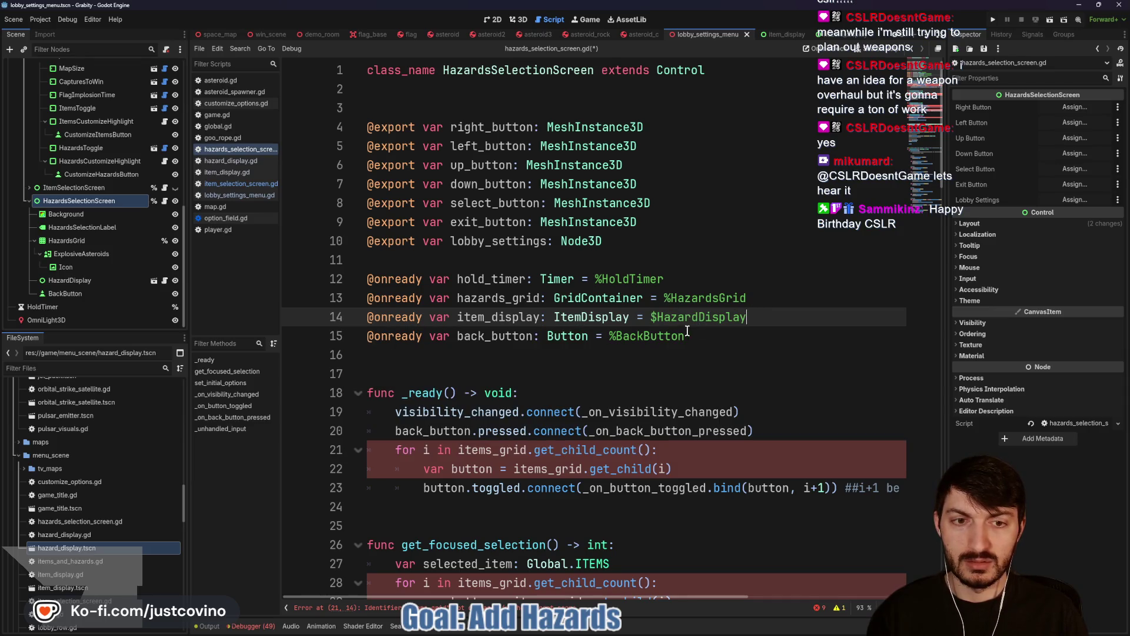
- Give BackButton a unique name, reference it as $BackButton, and save
right_click(104, 291)
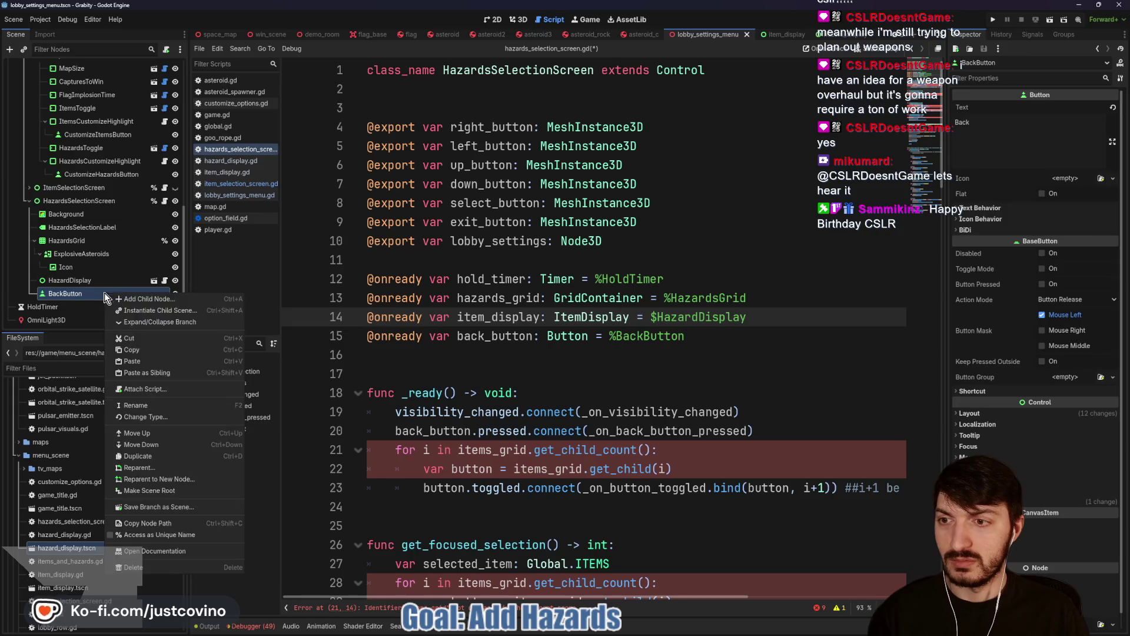
click(140, 534)
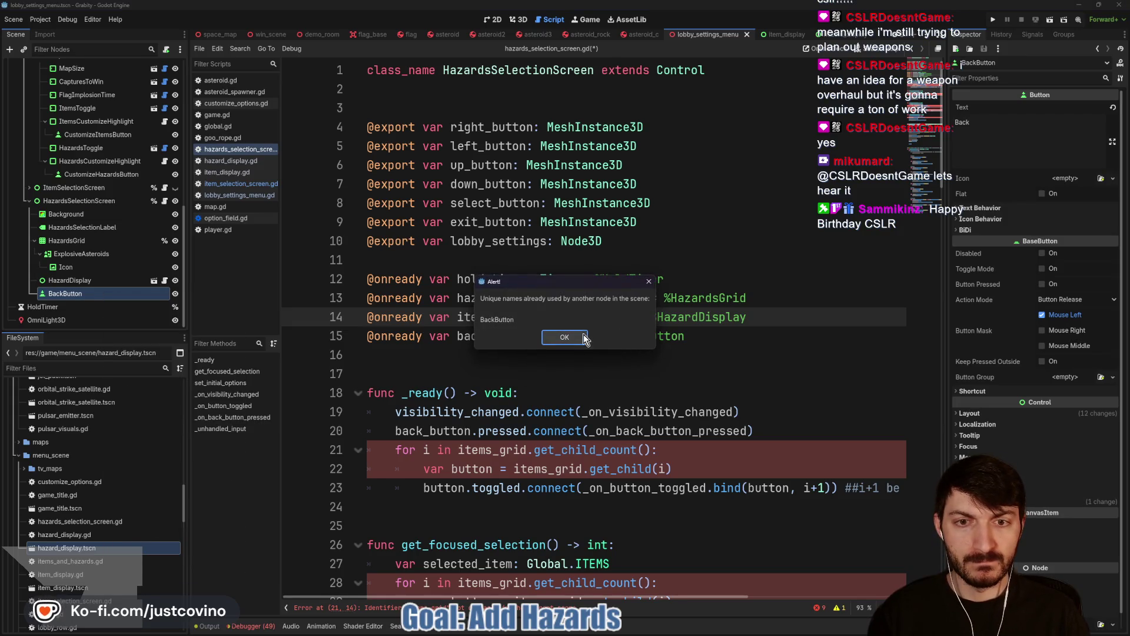
click(564, 337)
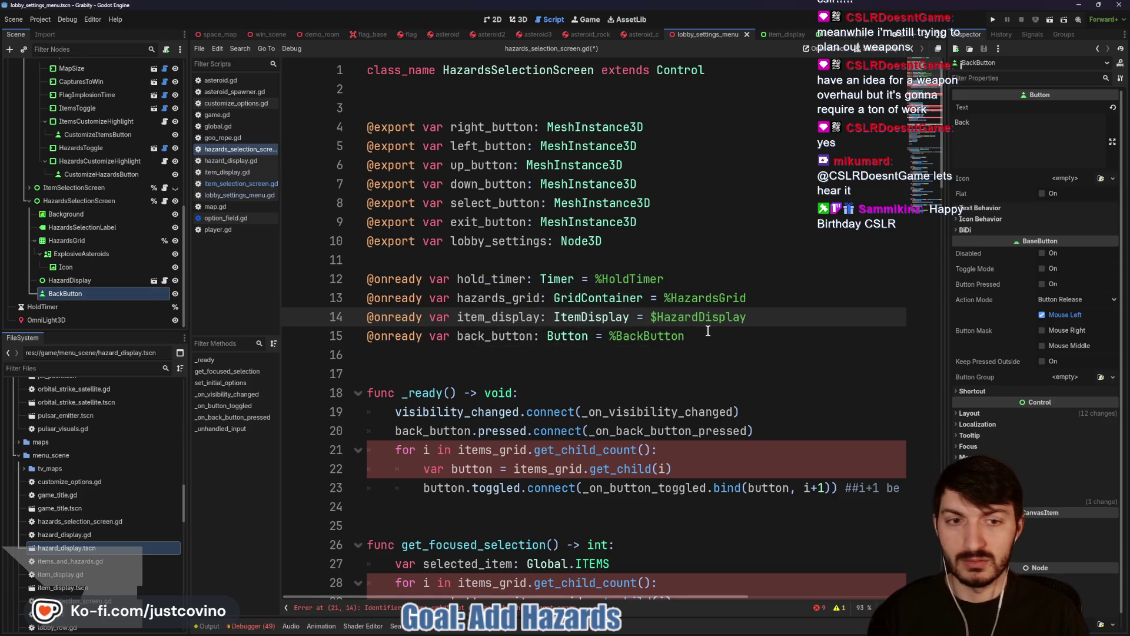
drag(703, 334, 613, 335)
text($Bac)
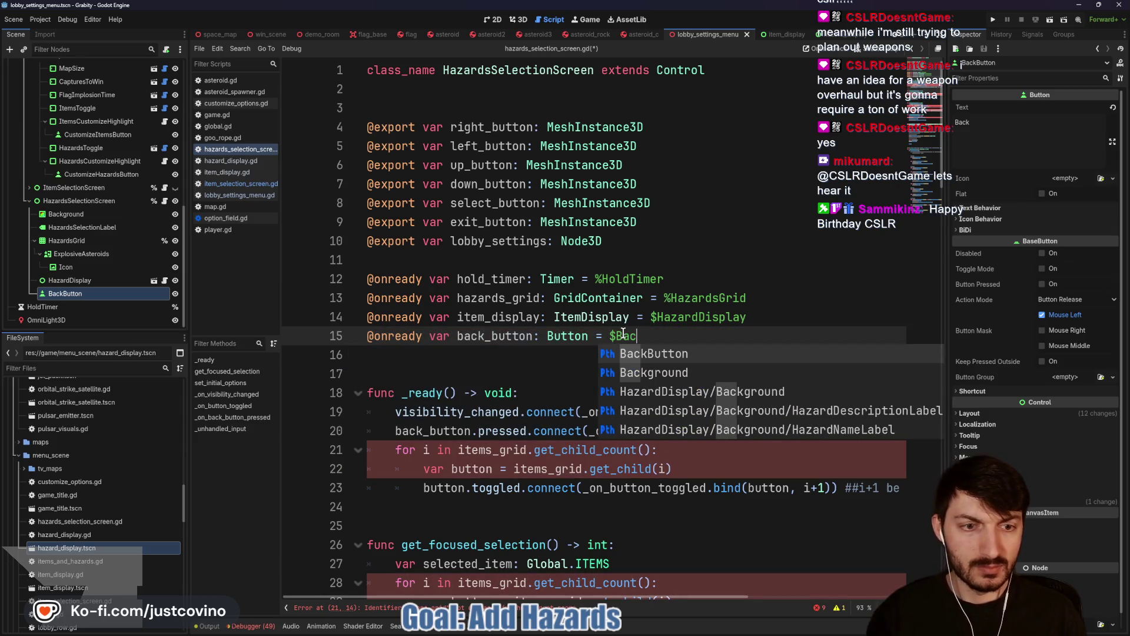
key(Return)
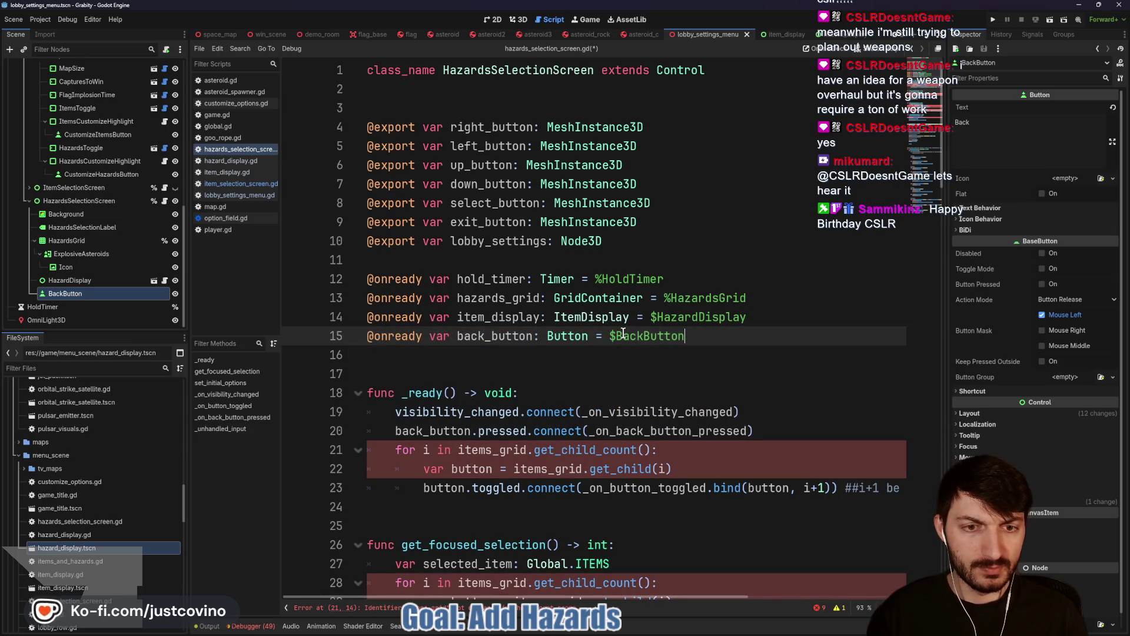
click(510, 356)
key(ctrl+s)
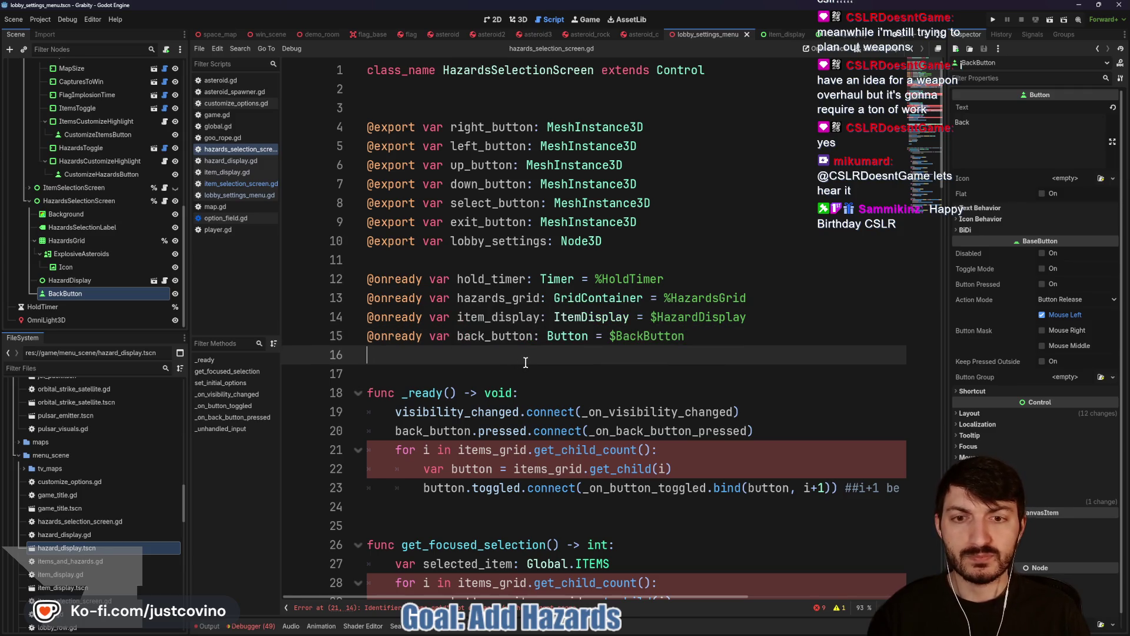
- Rename the item_display variable to hazard_display and save
drag(485, 316, 459, 317)
text(hazard)
click(465, 365)
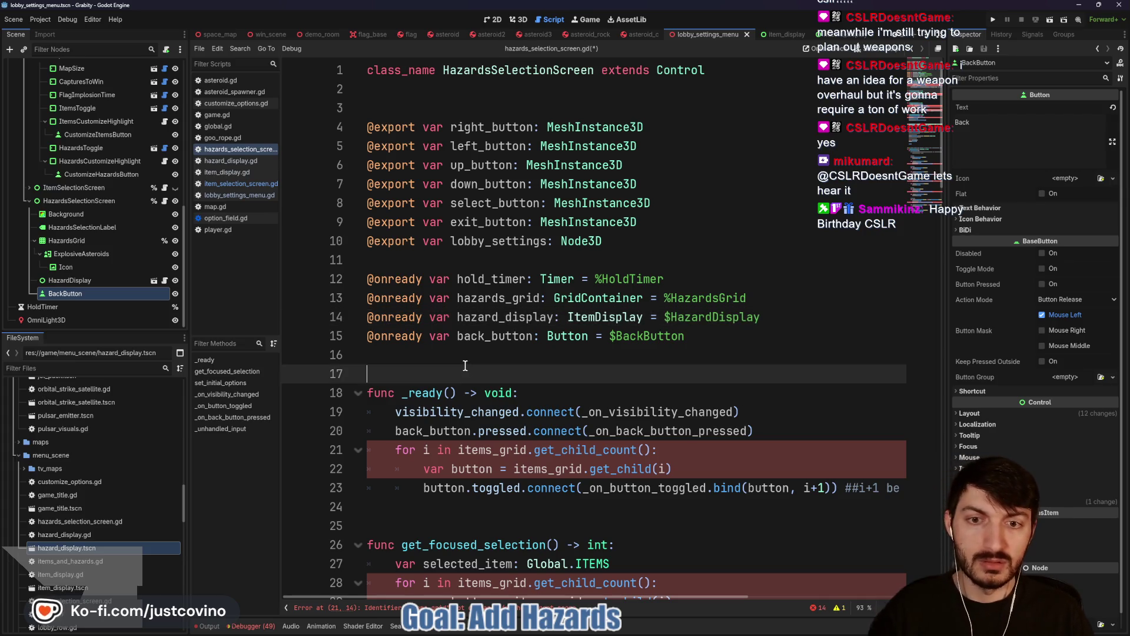
key(ctrl+s)
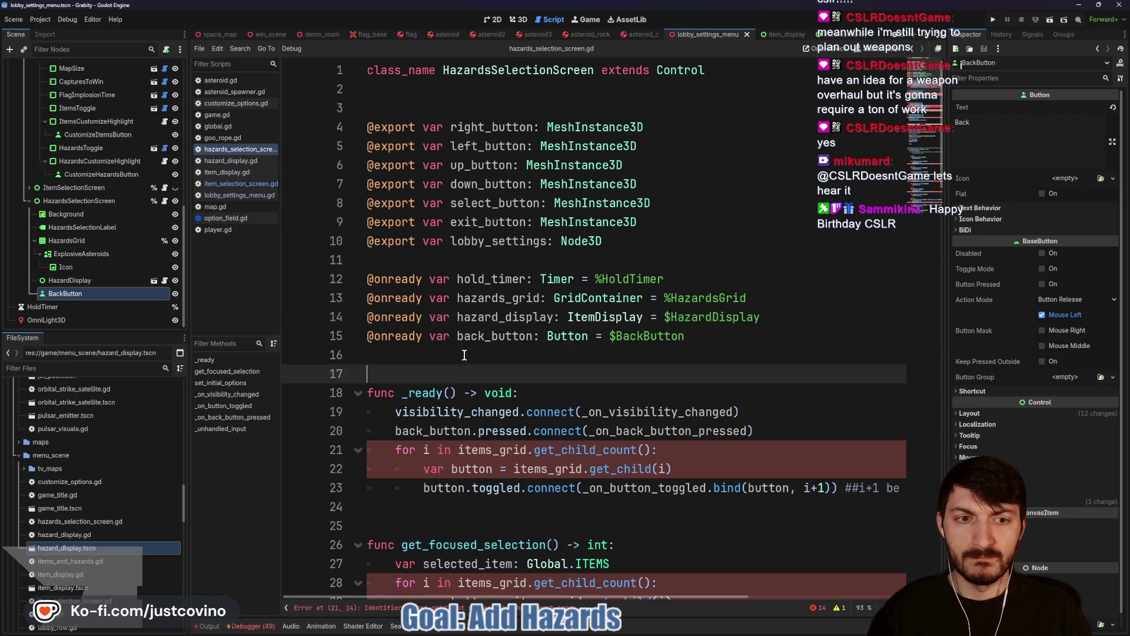
- Make lines 21 and 22 of _ready loop over hazards_grid instead of items_grid
scroll(464, 355, down, 3)
drag(493, 279, 459, 279)
text(hazard)
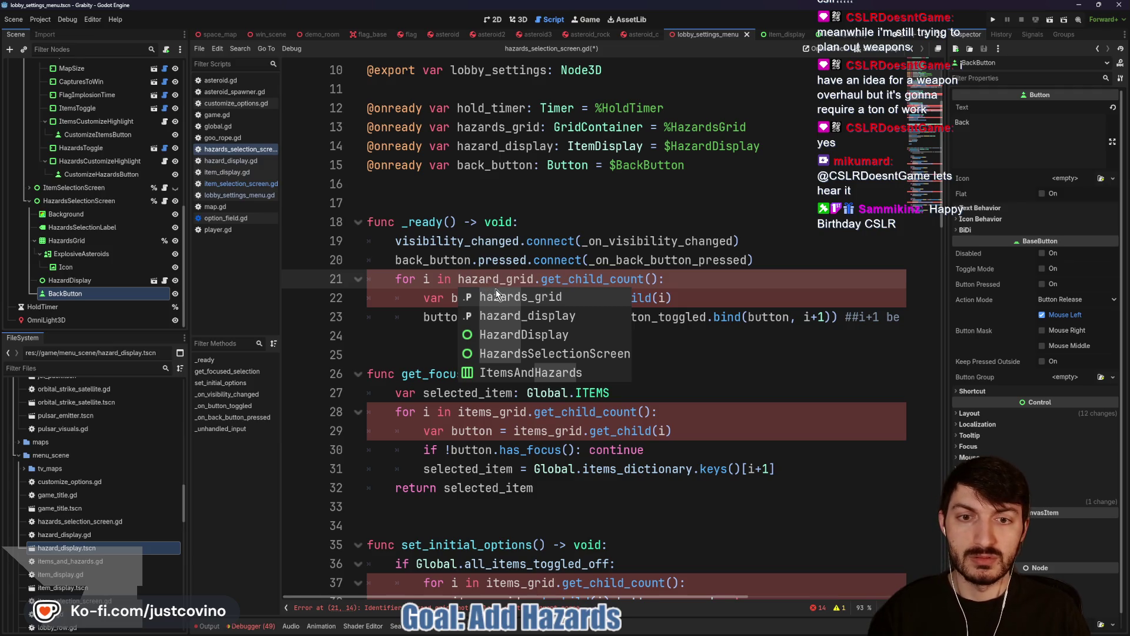
click(496, 288)
drag(548, 300, 514, 294)
text(haza)
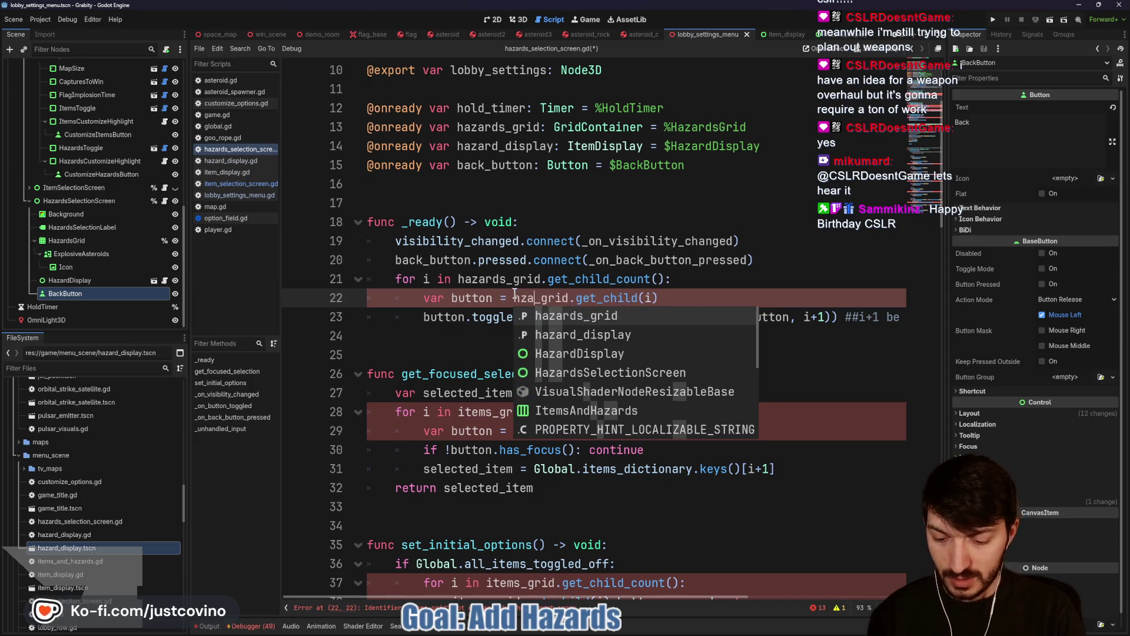
key(BackSpace)
key(BackSpace)
text(aza)
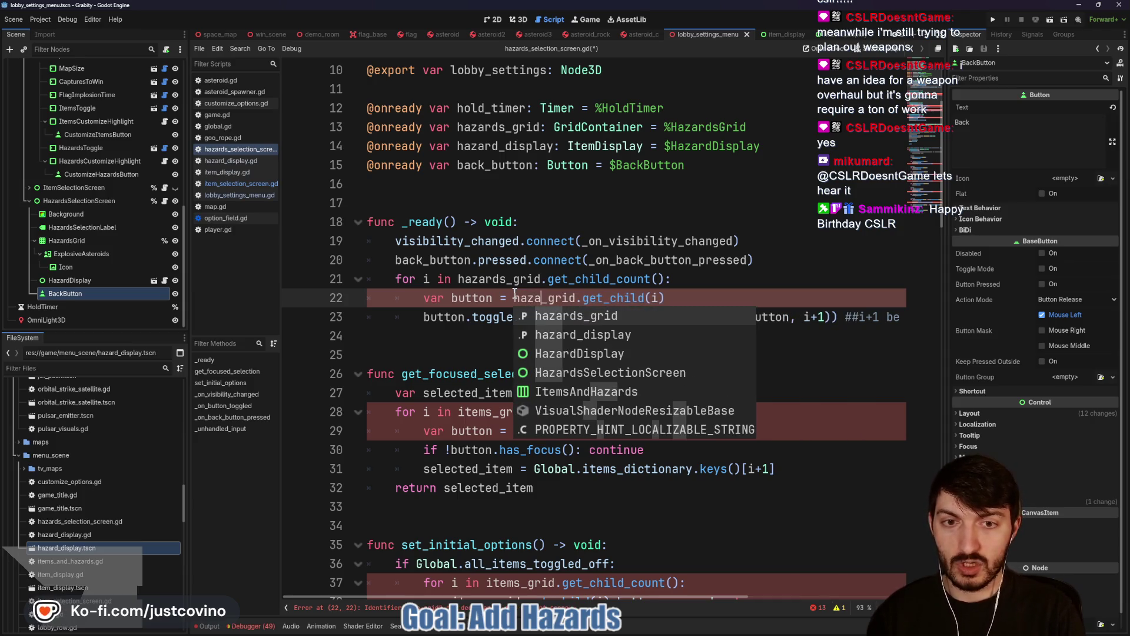
text(tfs)
key(BackSpace)
key(BackSpace)
key(BackSpace)
text(rds)
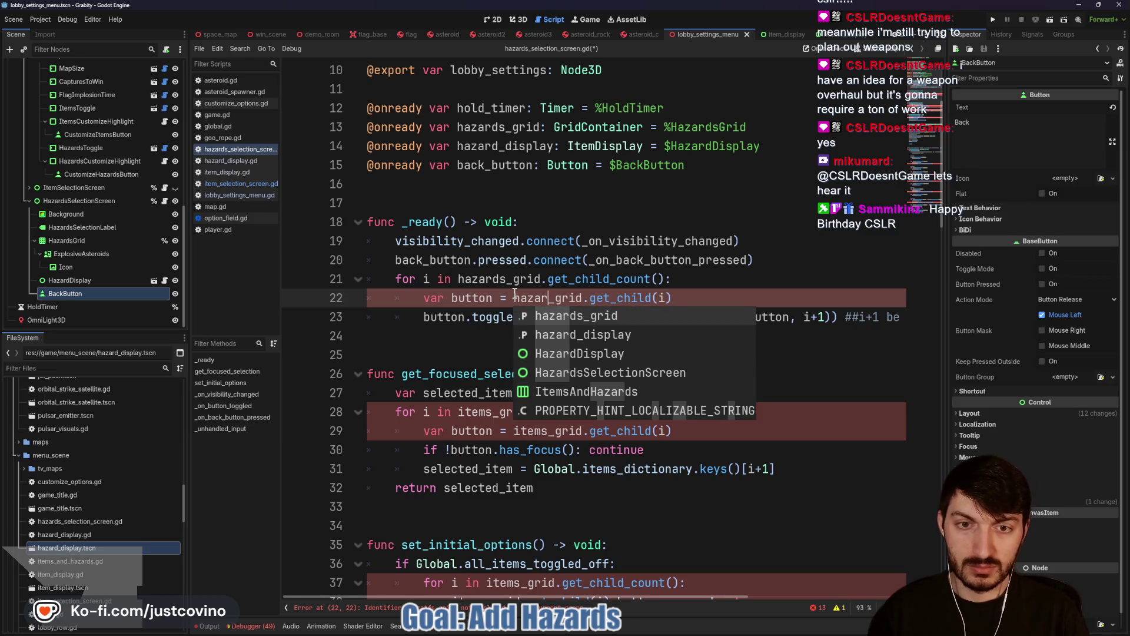
key(Escape)
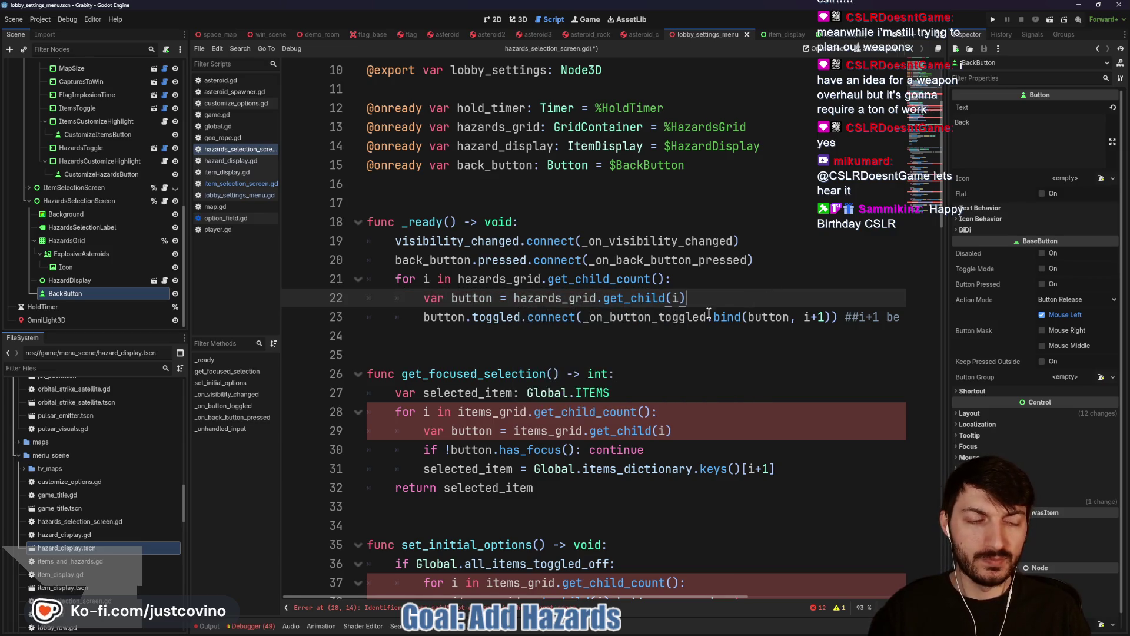
click(525, 331)
scroll(548, 342, down, 2)
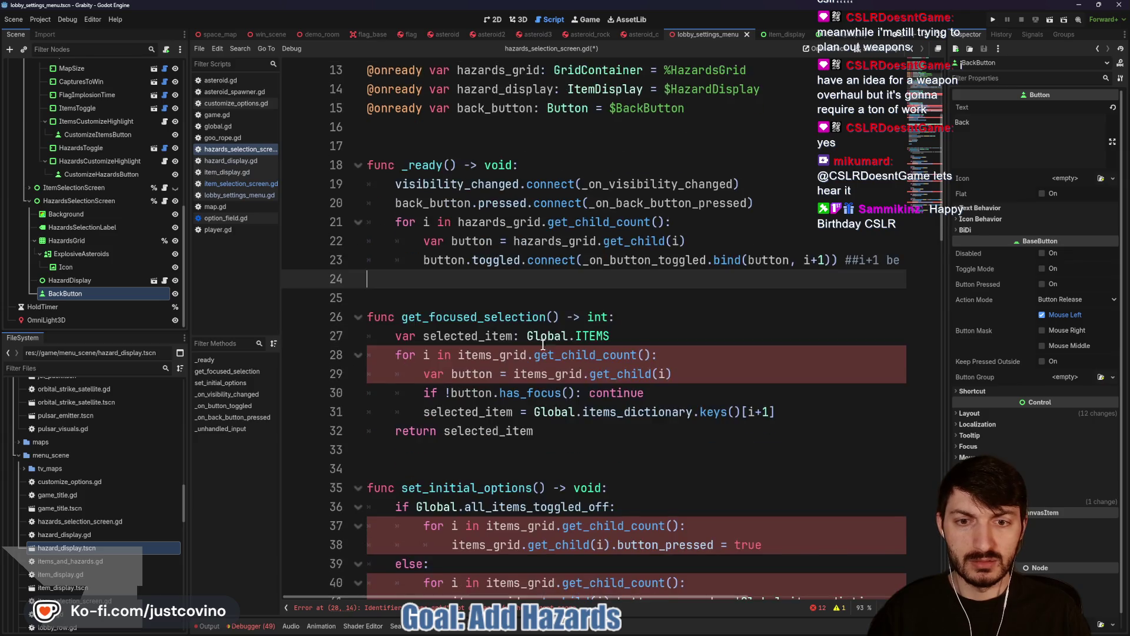
- In get_focused_selection, rename items_grid to hazards_grid and items_dictionary to hazards_dictionary
drag(461, 301, 488, 299)
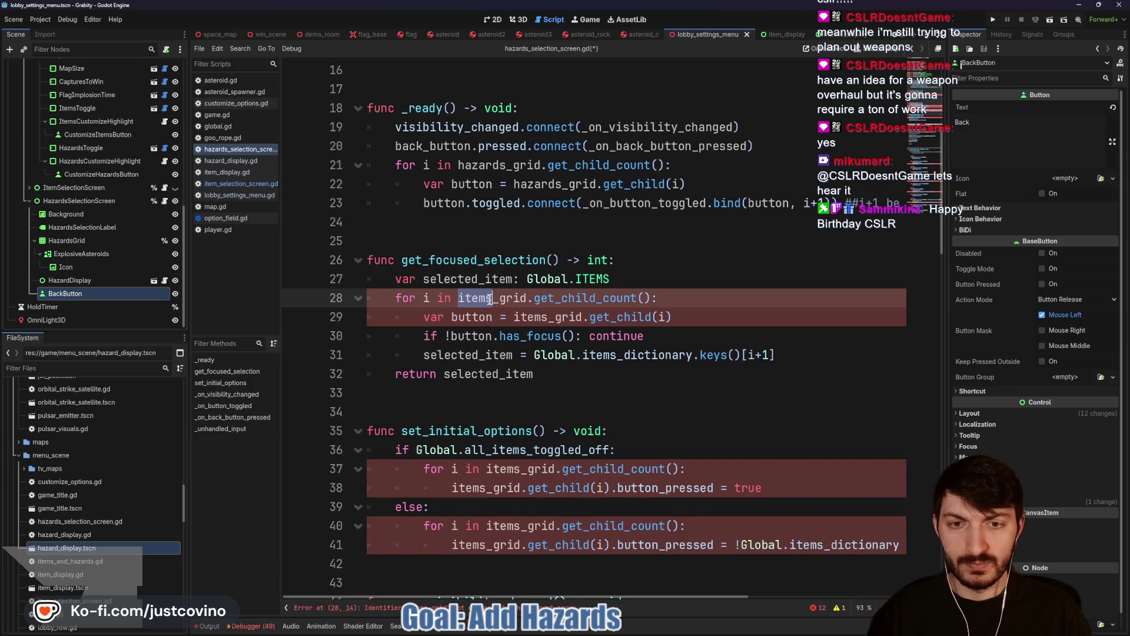
text(hazard)
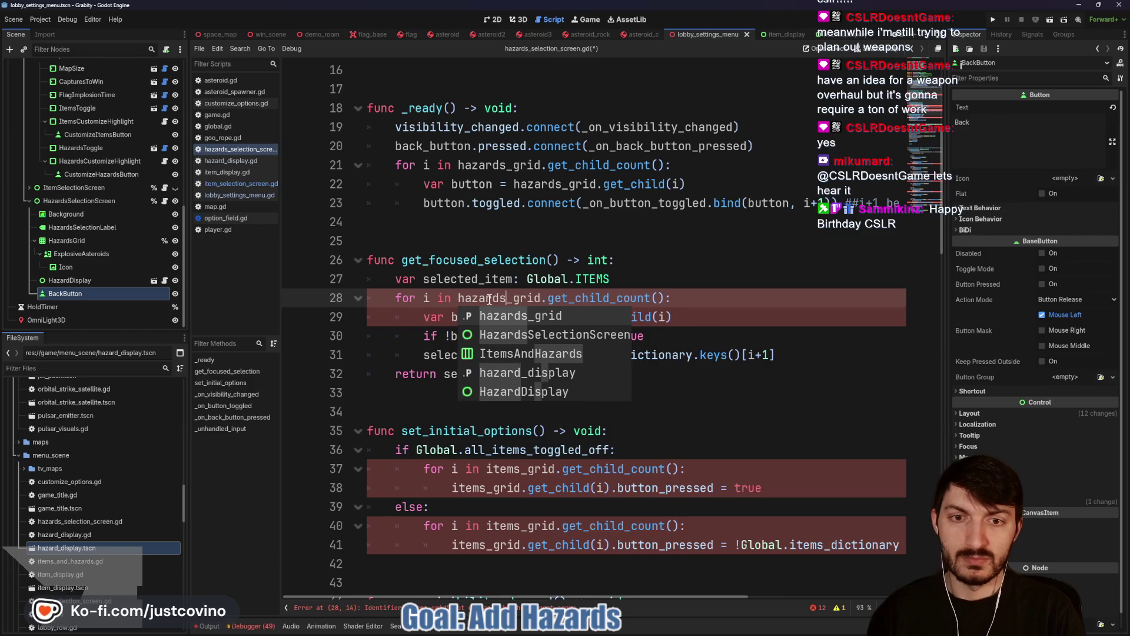
click(612, 297)
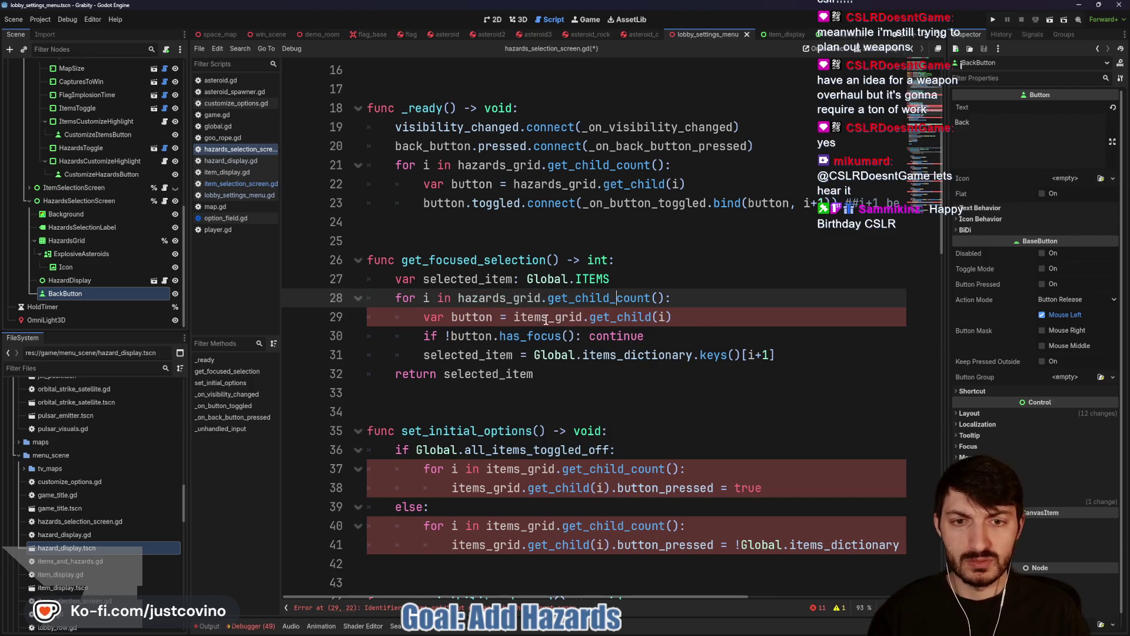
drag(548, 317, 524, 317)
text(hazards)
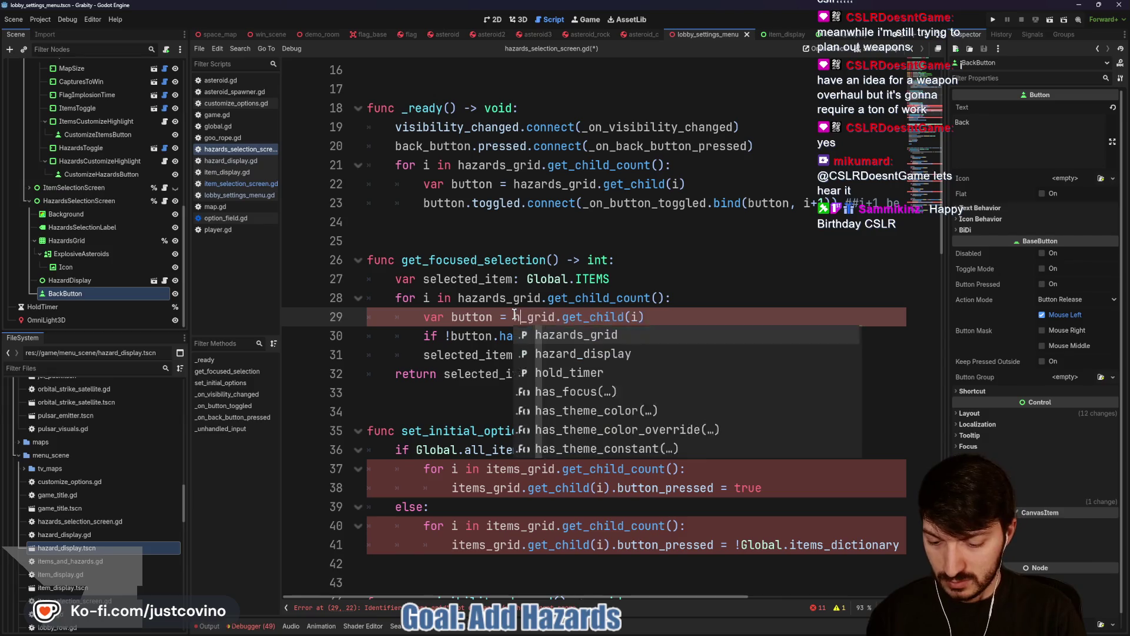
key(Escape)
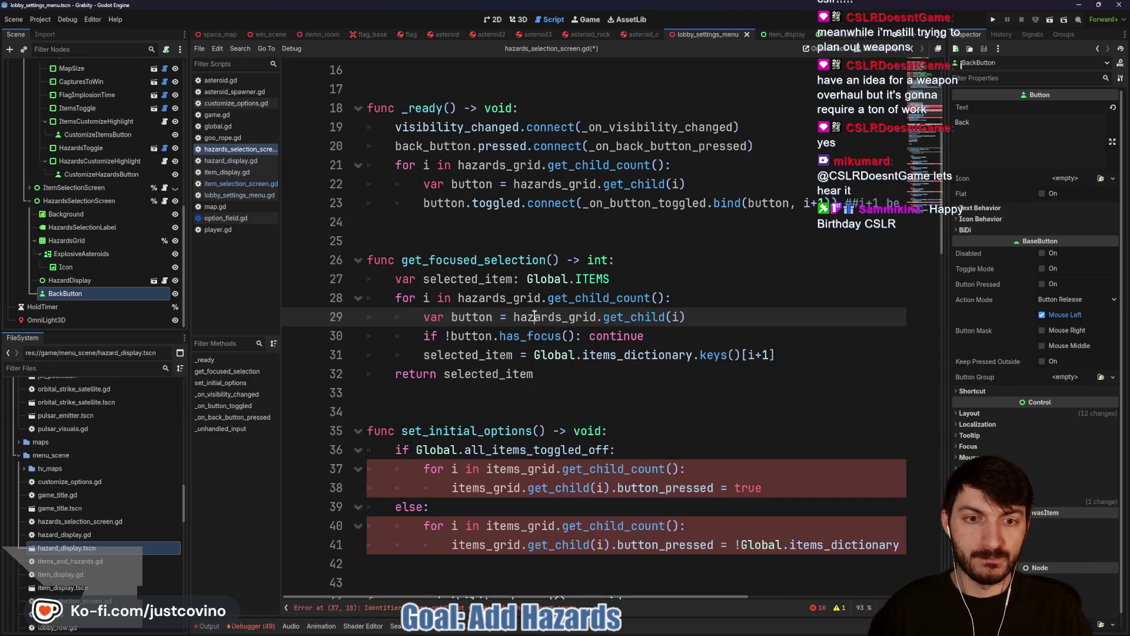
scroll(571, 359, down, 2)
drag(616, 241, 592, 241)
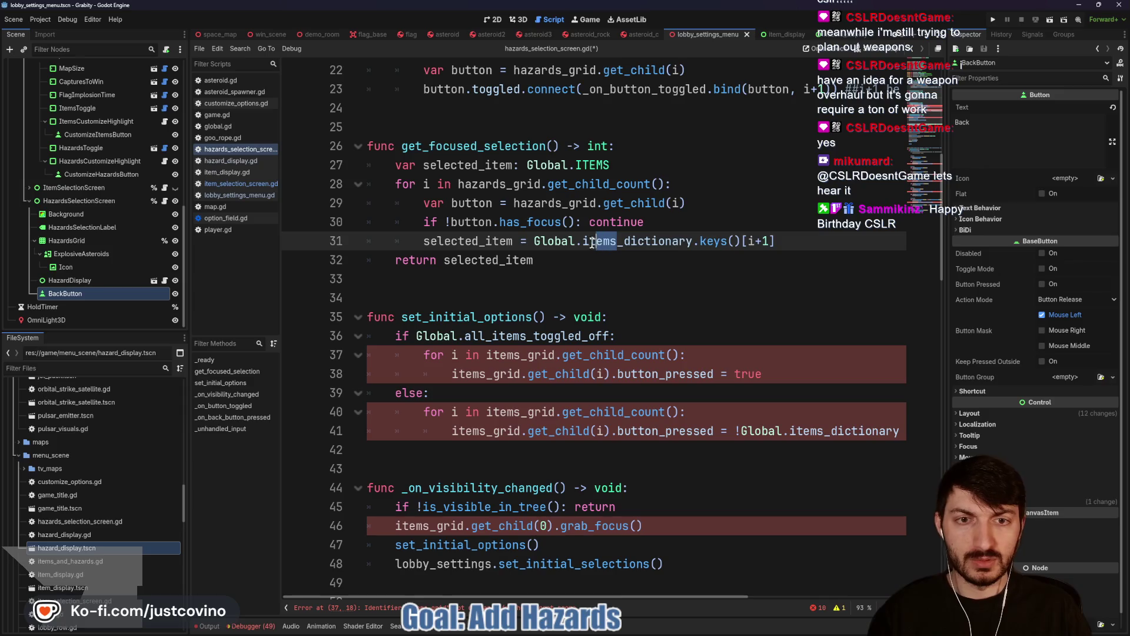
key(BackSpace)
key(BackSpace)
text(hazards)
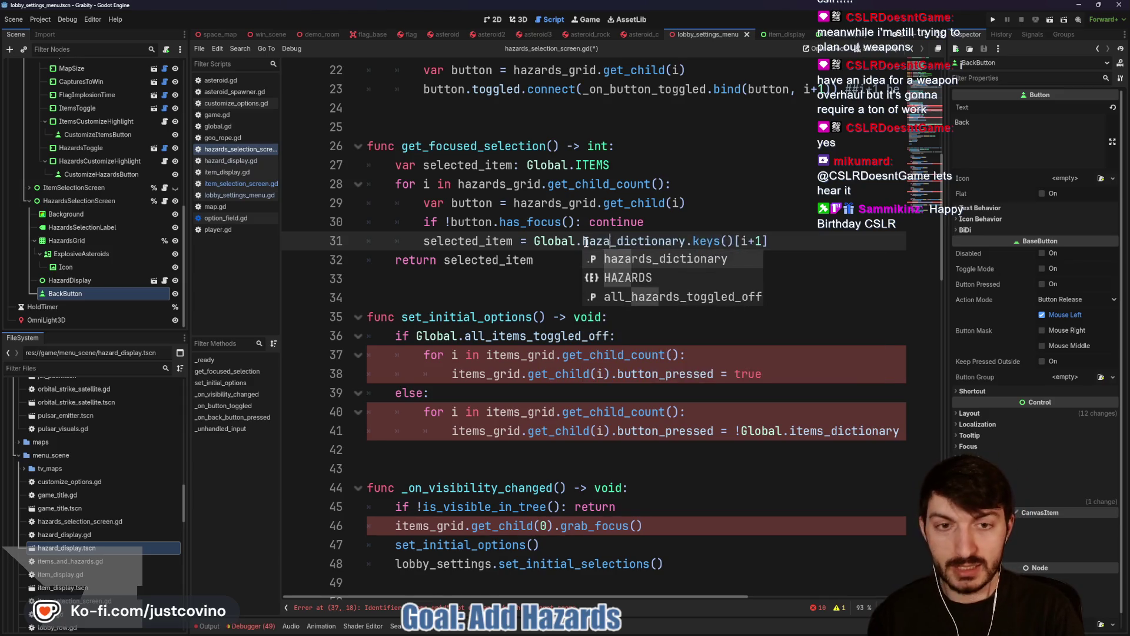
click(553, 251)
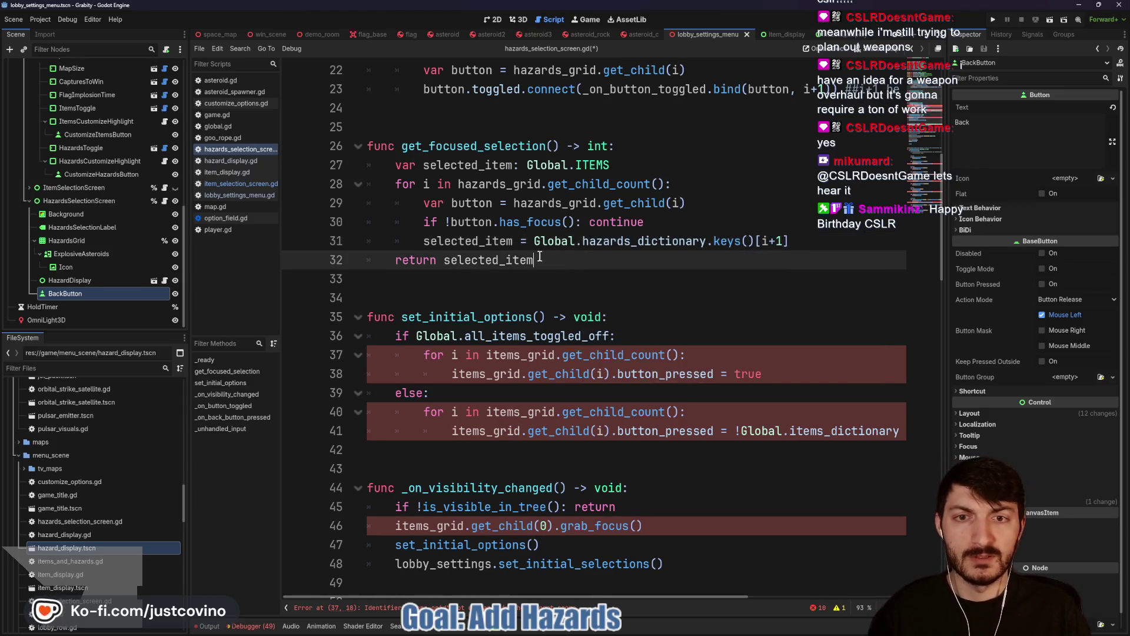
- Rename selected_item to selected_hazard, change its type to Global.HAZARDS, and save the script
mouse_move(513, 241)
mouse_down()
mouse_move(484, 239)
mouse_move(508, 260)
mouse_up()
text(hazard)
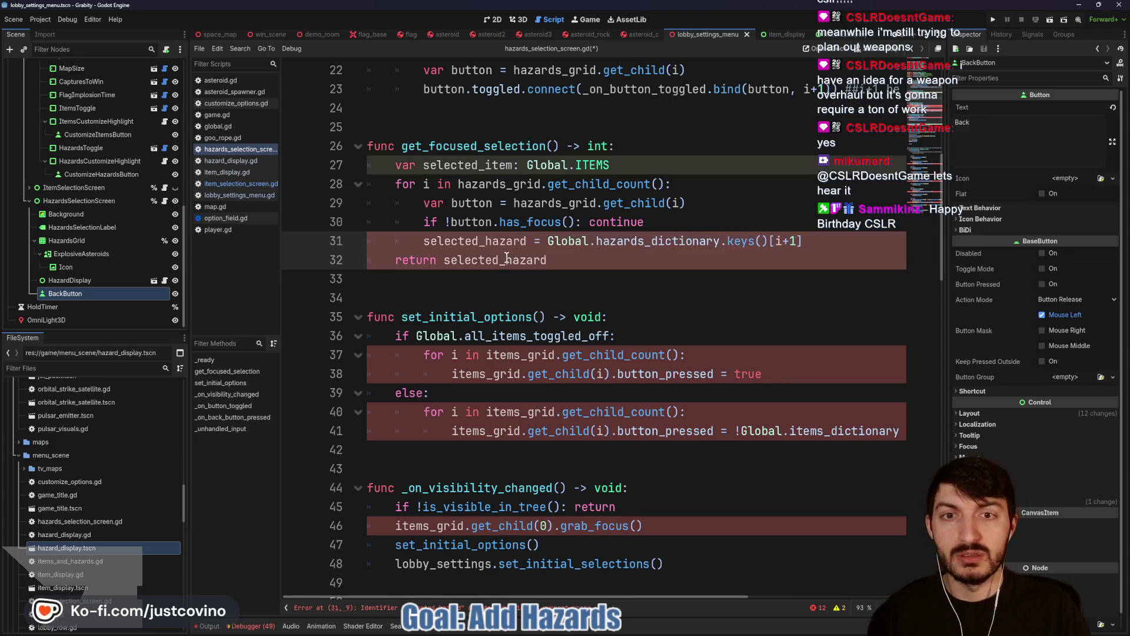
drag(512, 165, 487, 165)
text(hazard)
drag(624, 166, 590, 165)
text(HAZARDS)
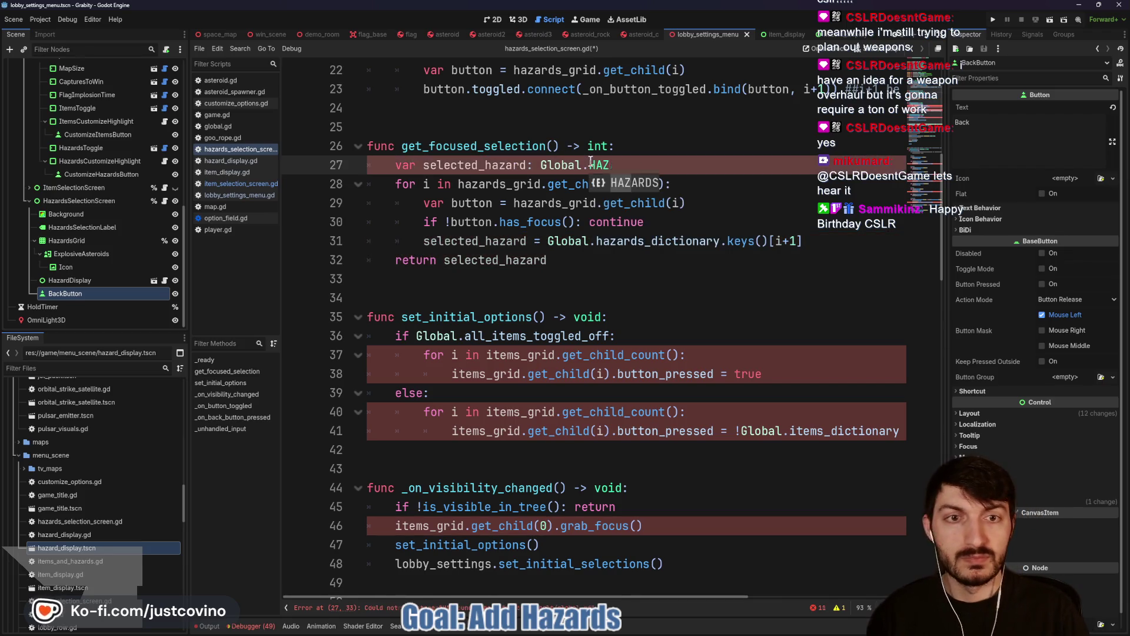
click(612, 253)
key(ctrl+s)
scroll(572, 300, down, 1)
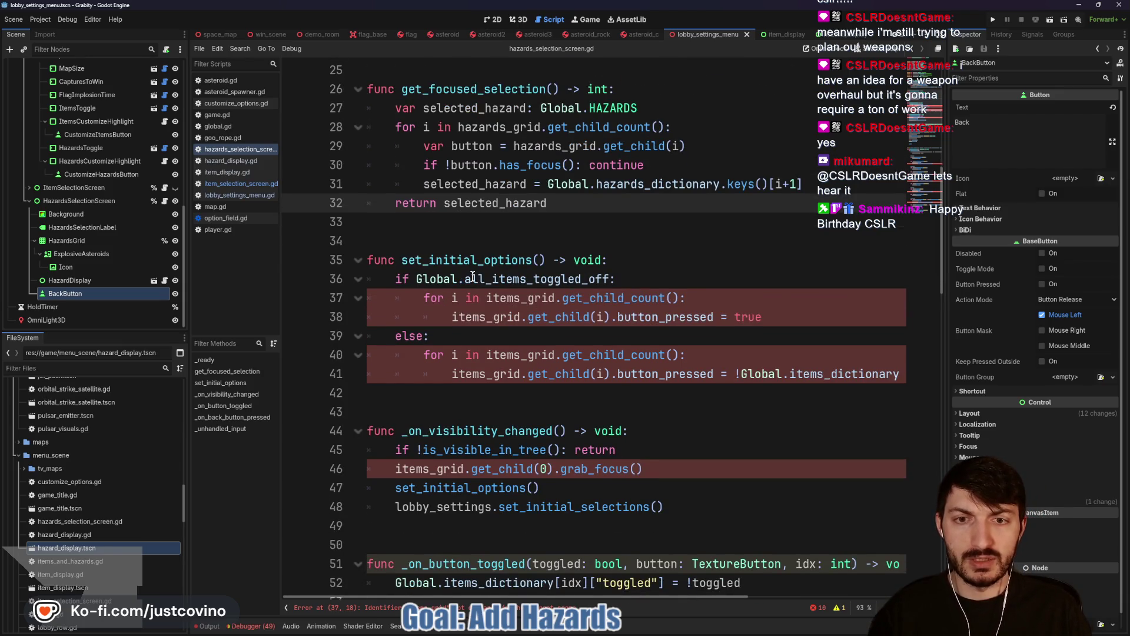
- Change all_items_toggled_off to all_hazards_toggled_off and every items_grid to hazards_grid, then save
drag(492, 279, 526, 281)
text(hazards)
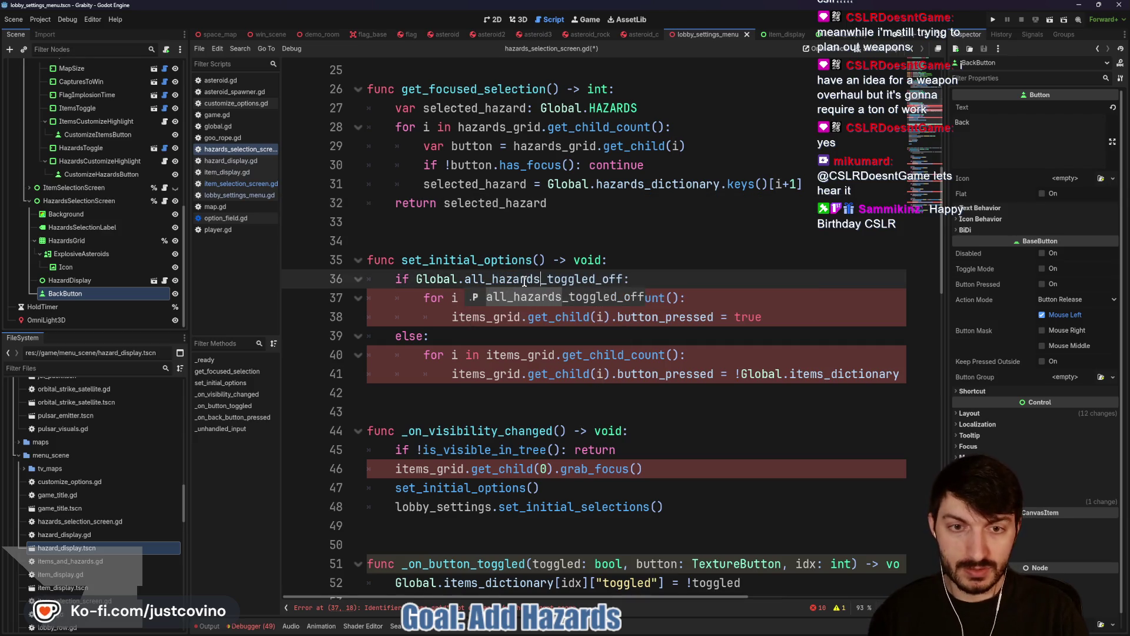
click(682, 275)
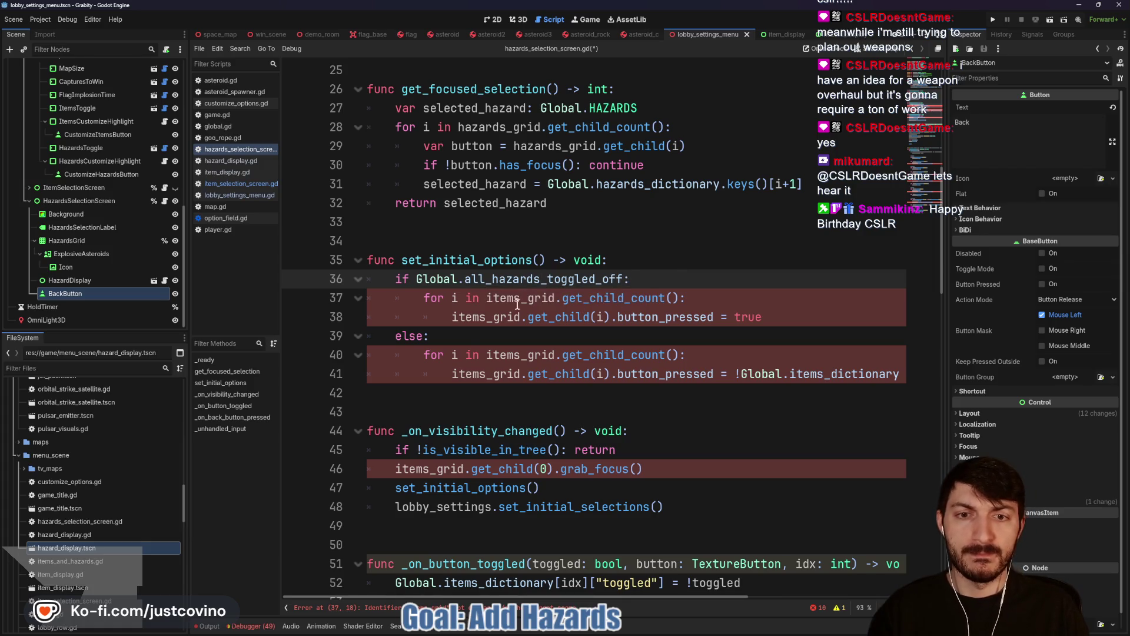
drag(488, 298, 554, 298)
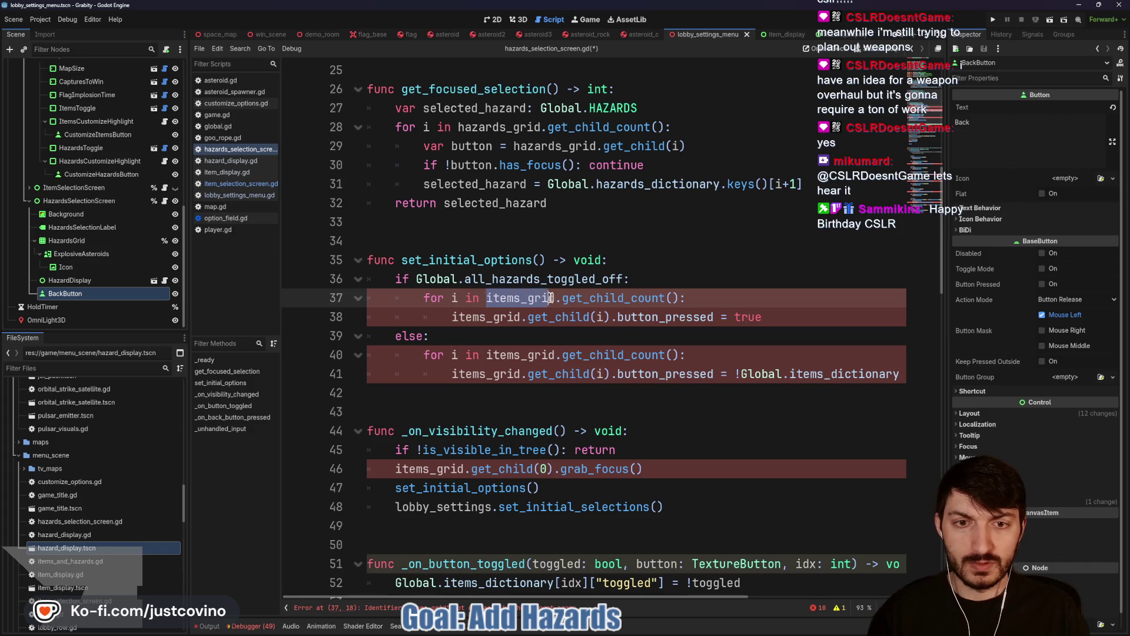
key(ctrl+d)
key(ctrl+d)
key(ctrl+d)
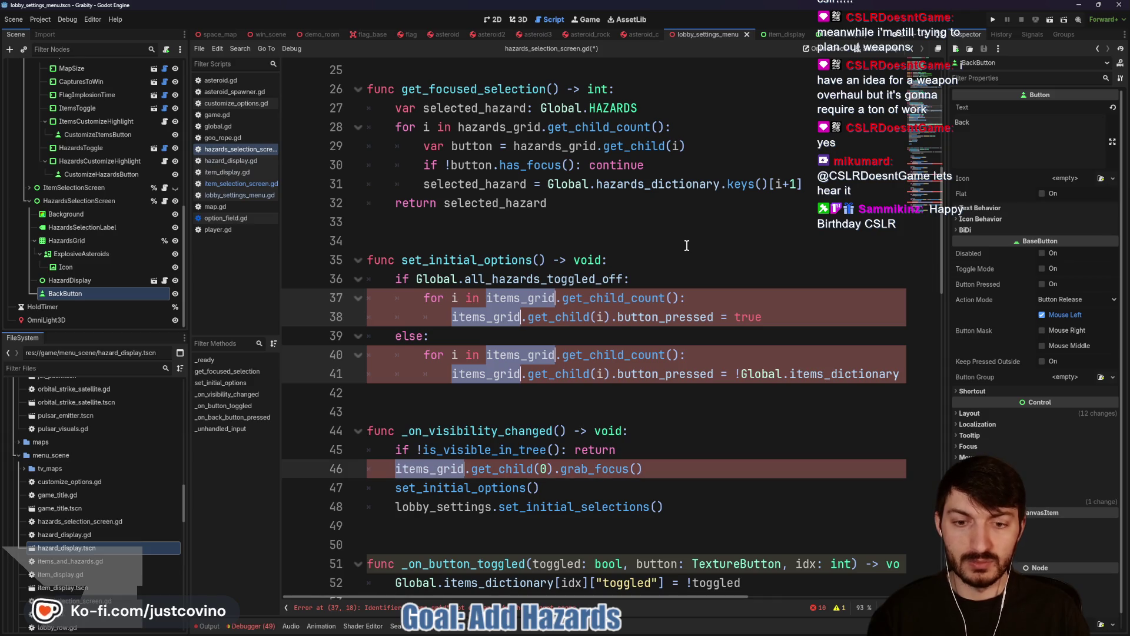
text(hazards)
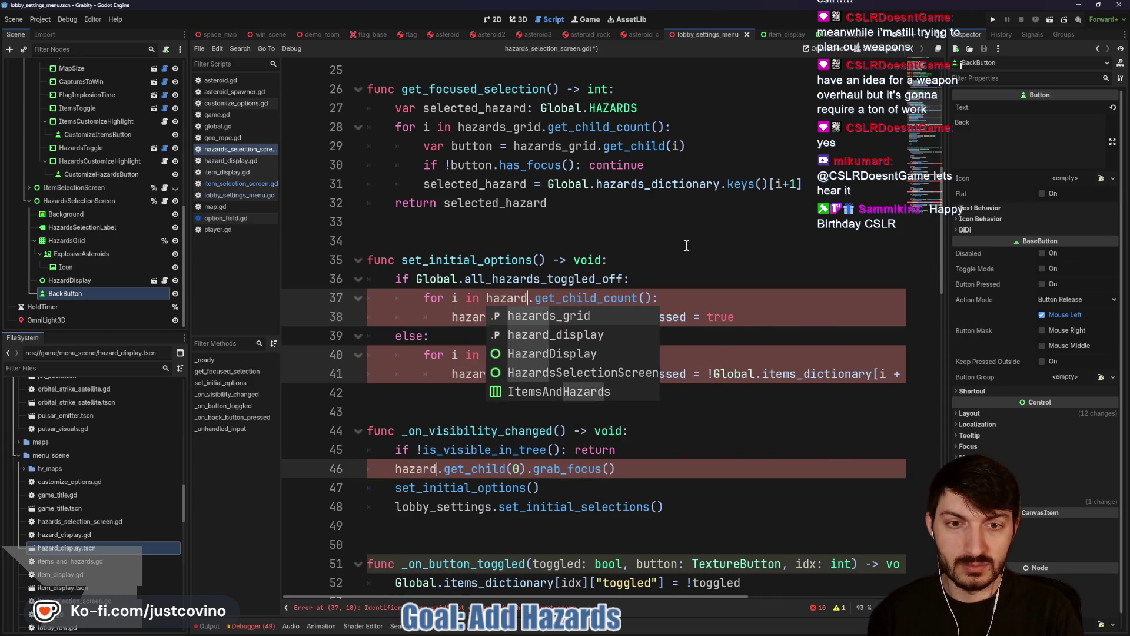
key(Return)
click(742, 293)
key(ctrl+s)
- Replace items_dictionary with hazards_dictionary on lines 41 and 52
scroll(729, 296, down, 1)
scroll(730, 296, right, 5)
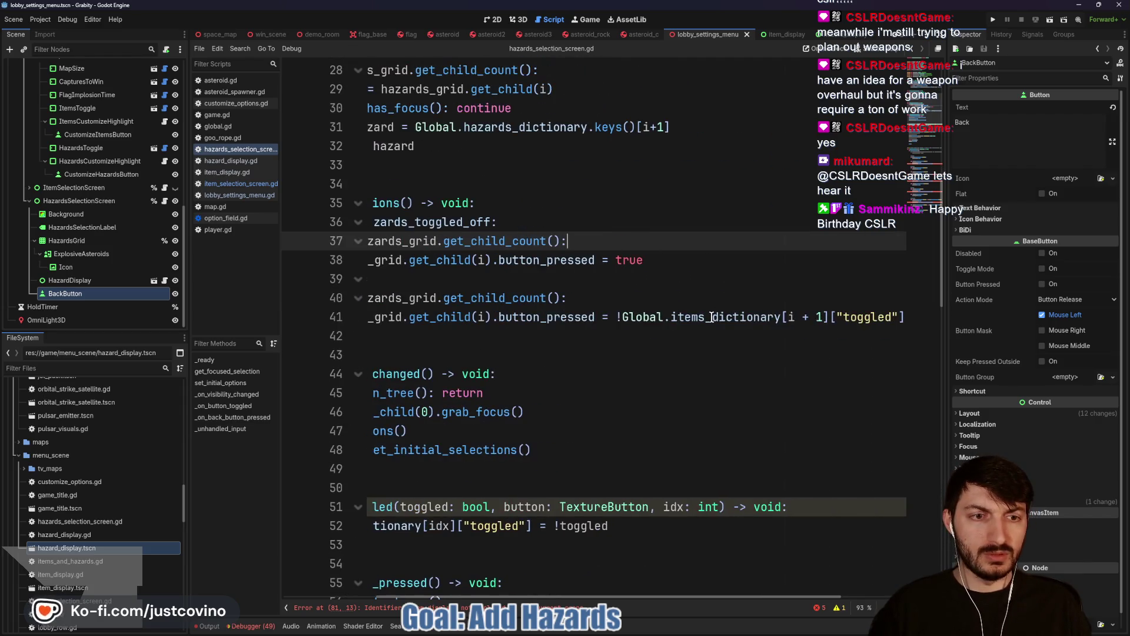
drag(704, 317, 685, 317)
text(hazards)
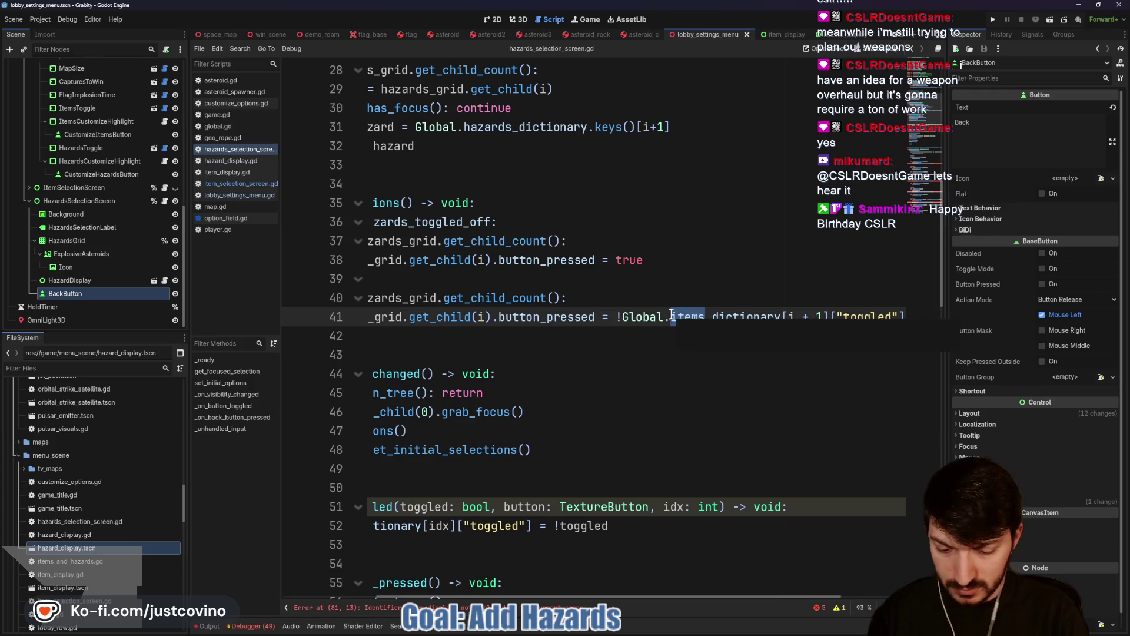
key(Escape)
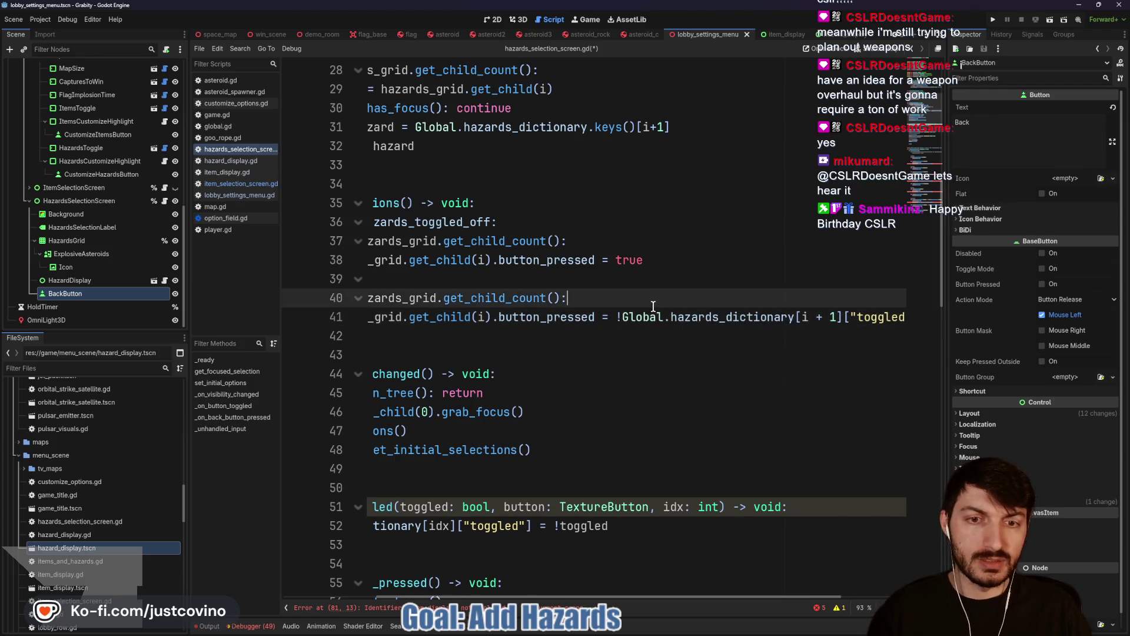
scroll(653, 306, left, 5)
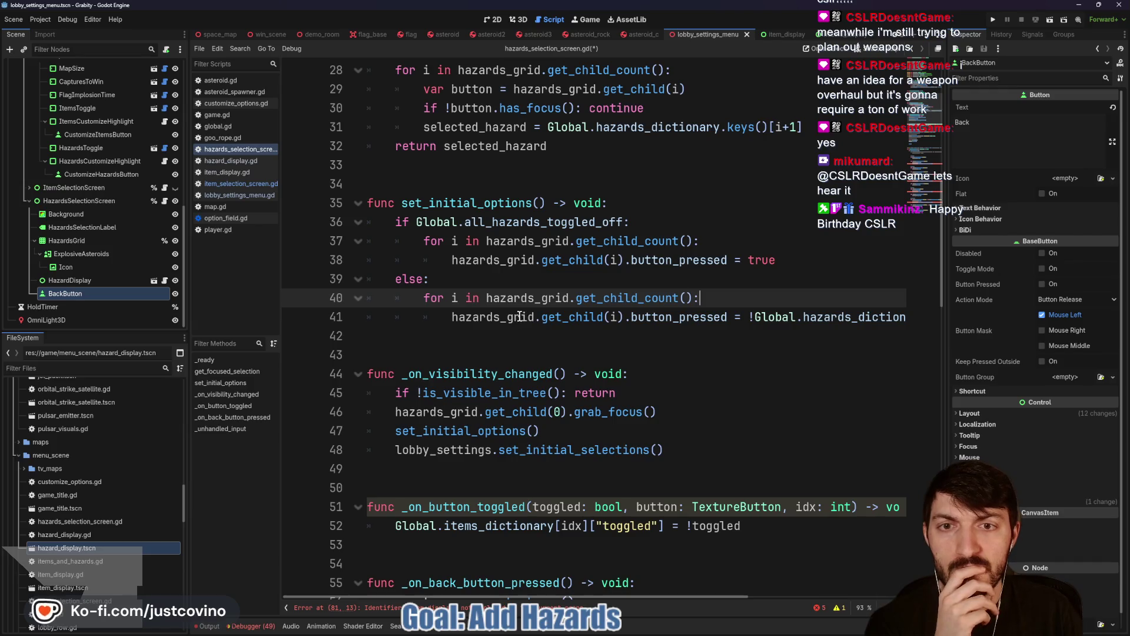
scroll(516, 317, up, 4)
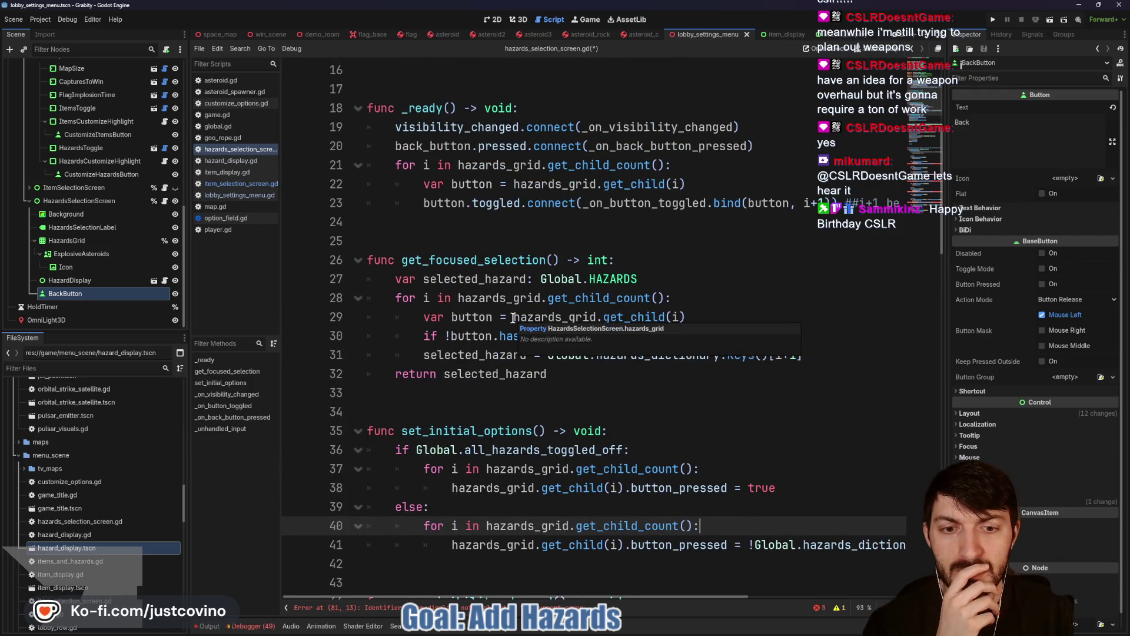
scroll(487, 342, up, 1)
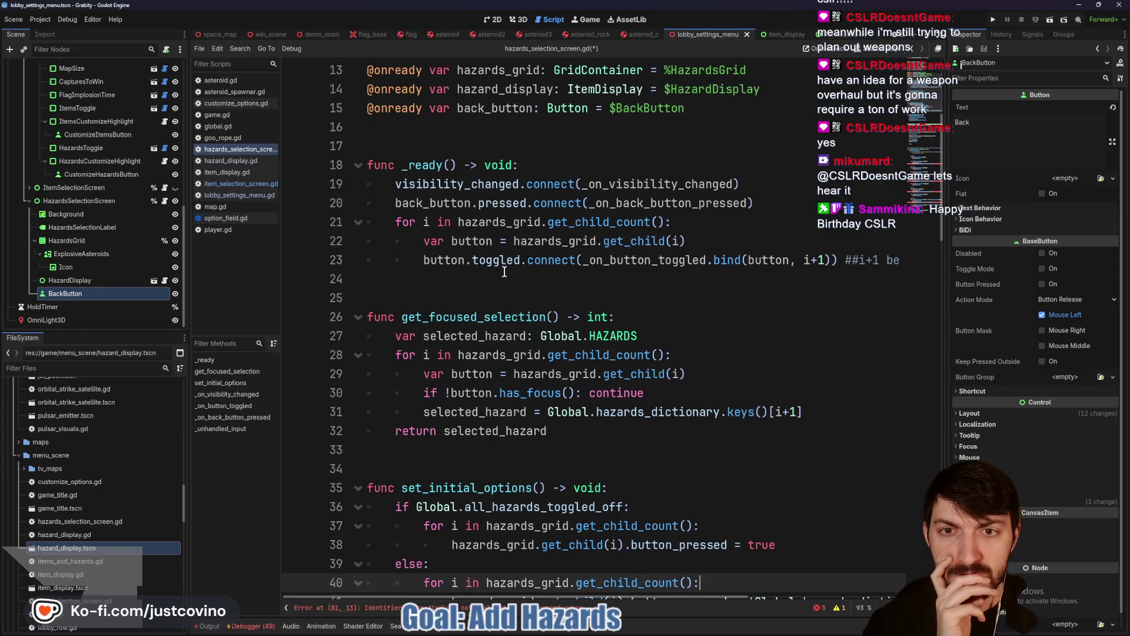
scroll(505, 273, up, 3)
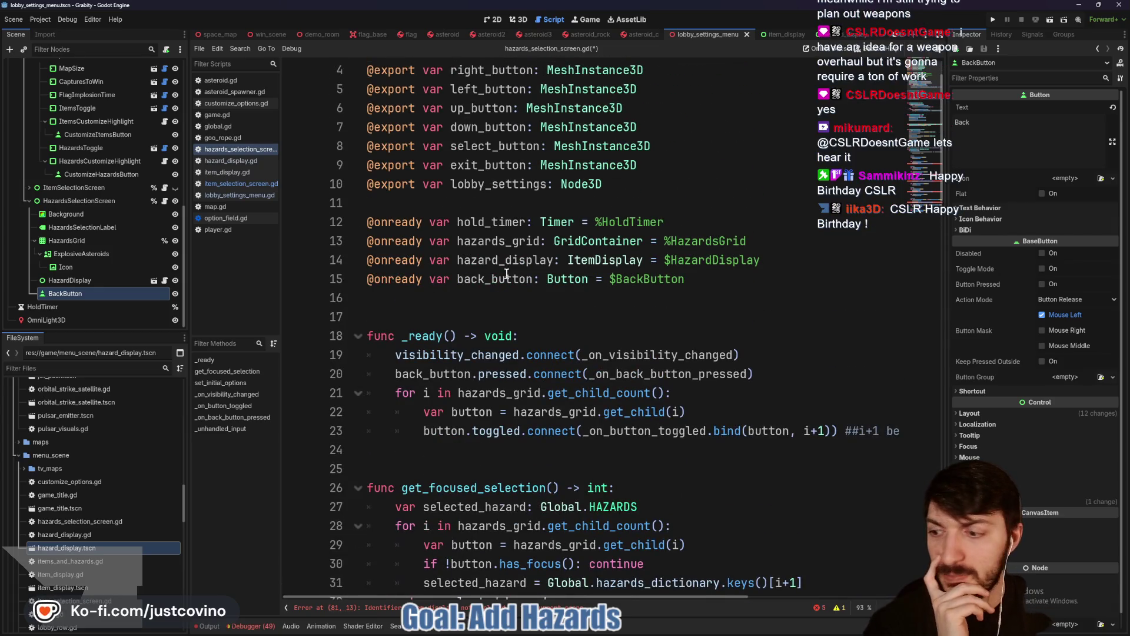
scroll(507, 274, down, 12)
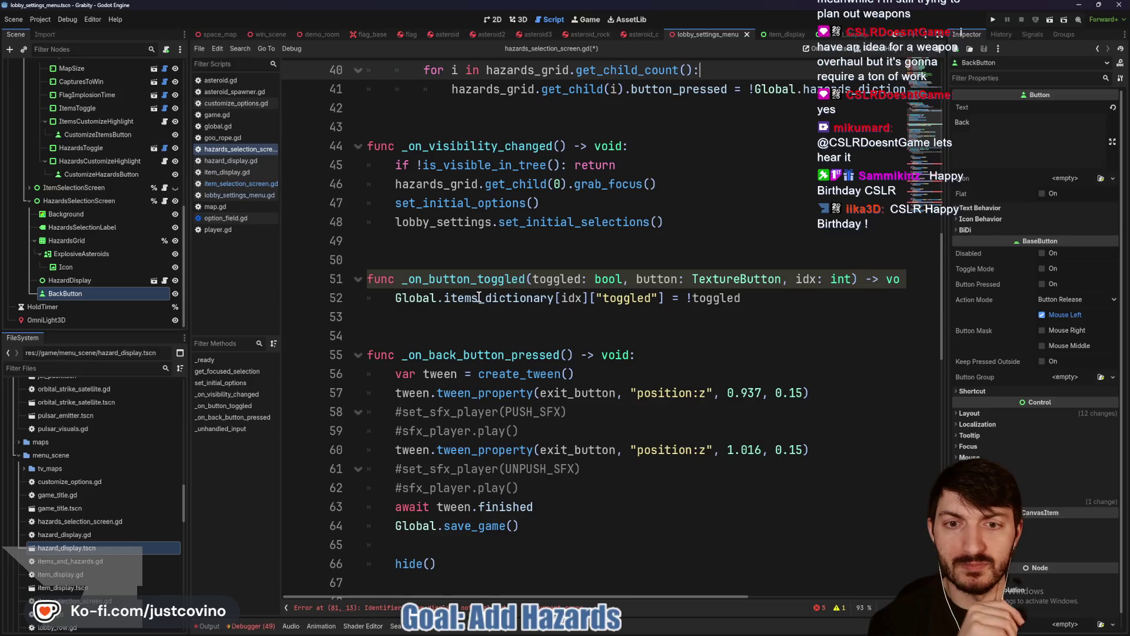
double_click(462, 298)
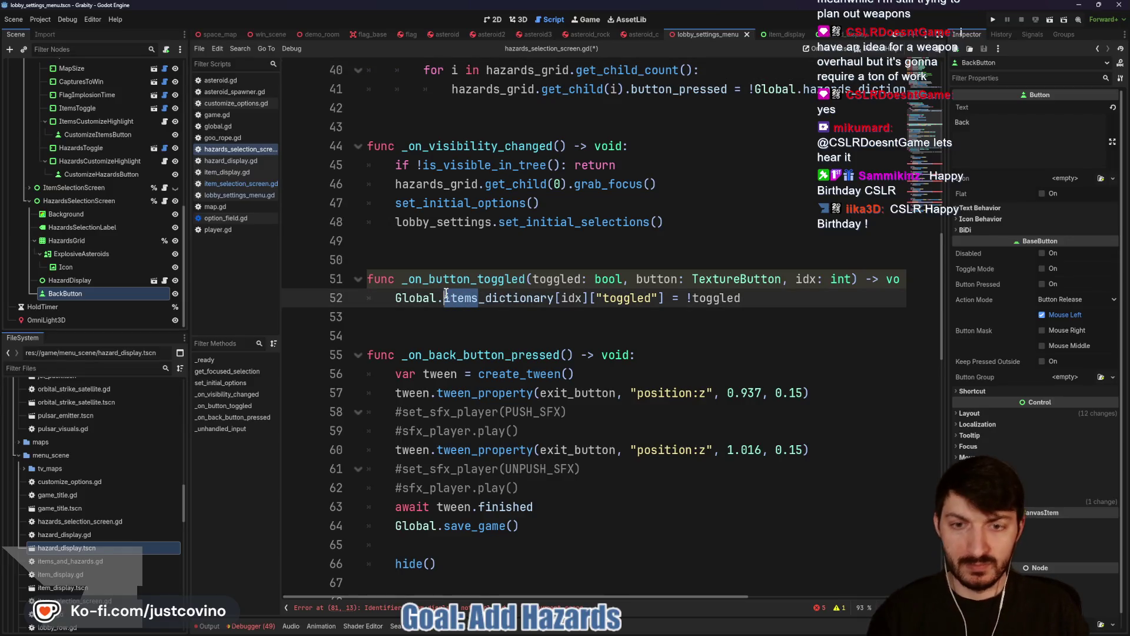
text(haz)
key(Return)
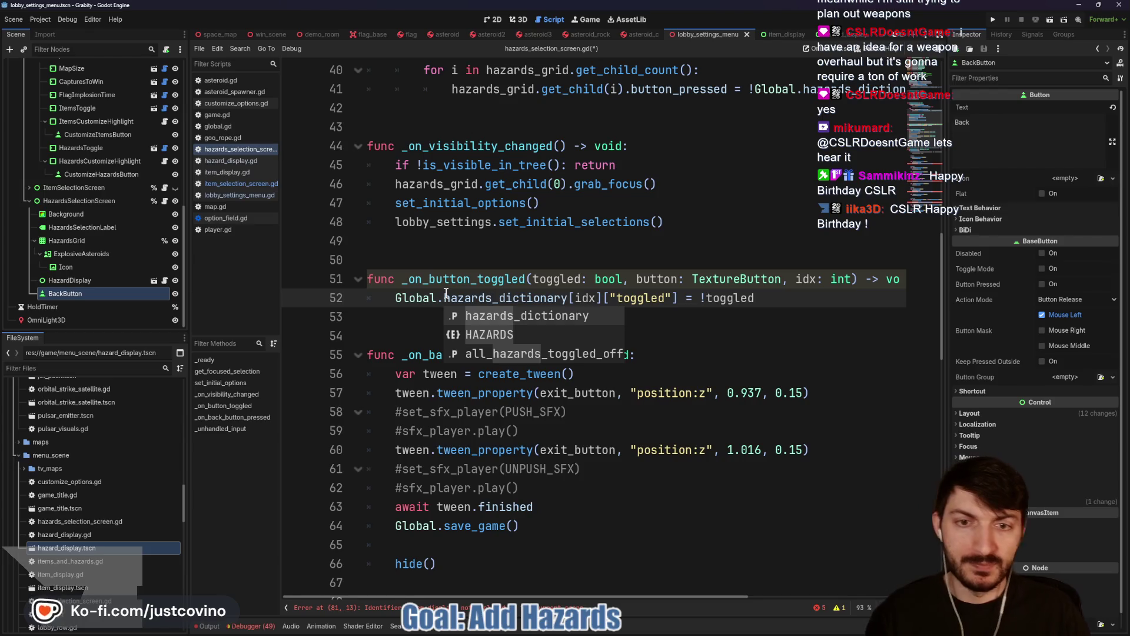
- Remove the blank line before hide() in the back-button handler and save the script
click(442, 323)
scroll(597, 383, down, 2)
click(584, 370)
key(ctrl+s)
click(440, 424)
key(BackSpace)
key(BackSpace)
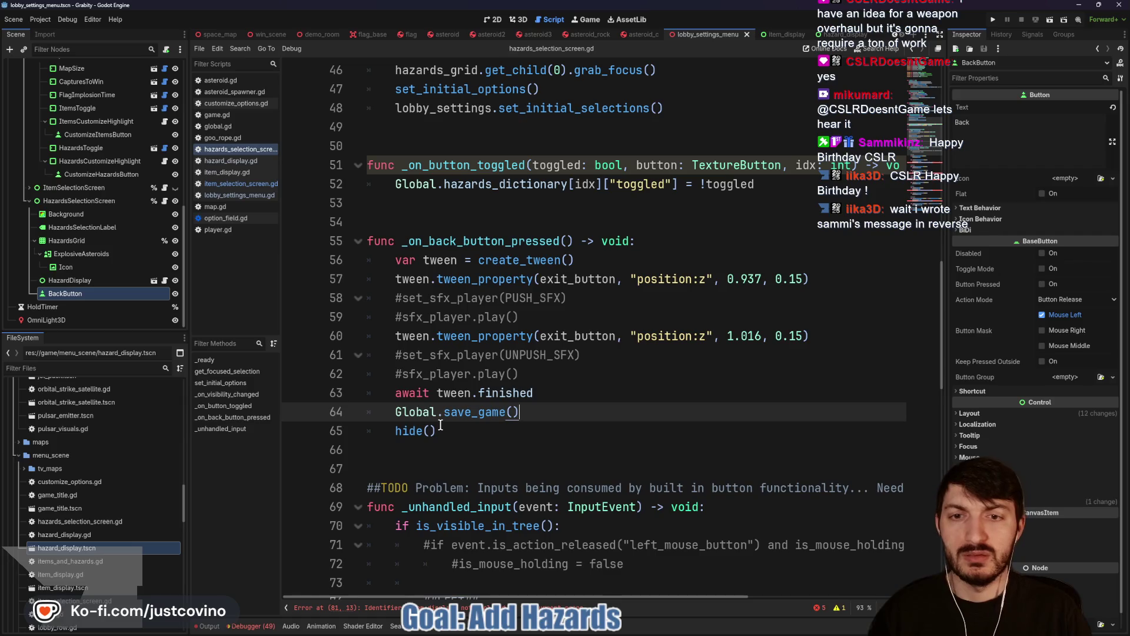
key(ctrl+s)
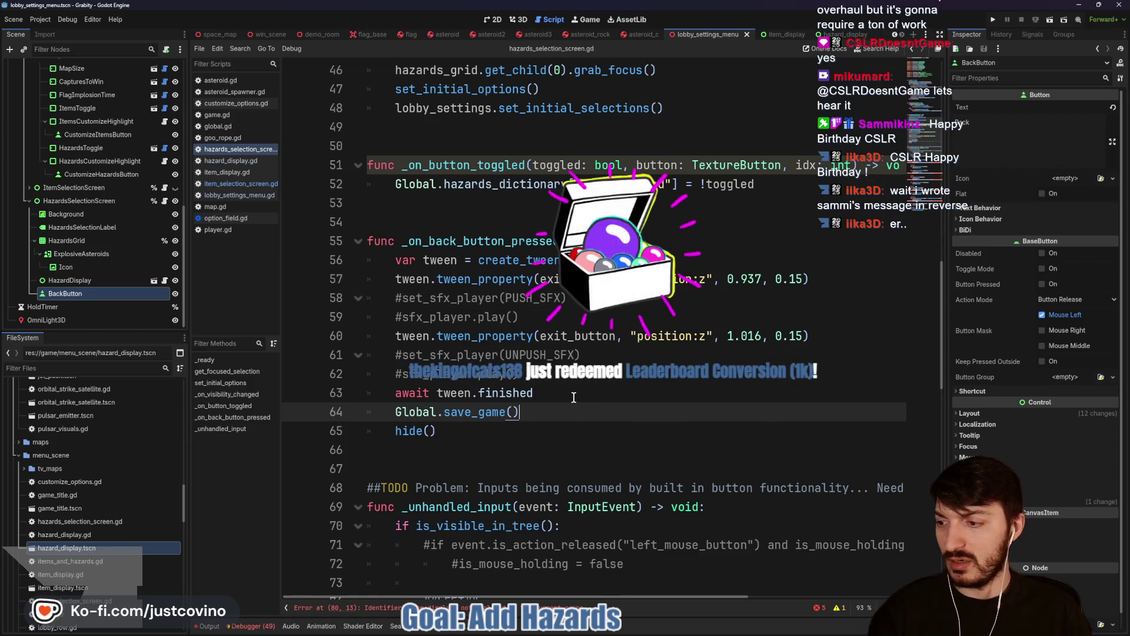
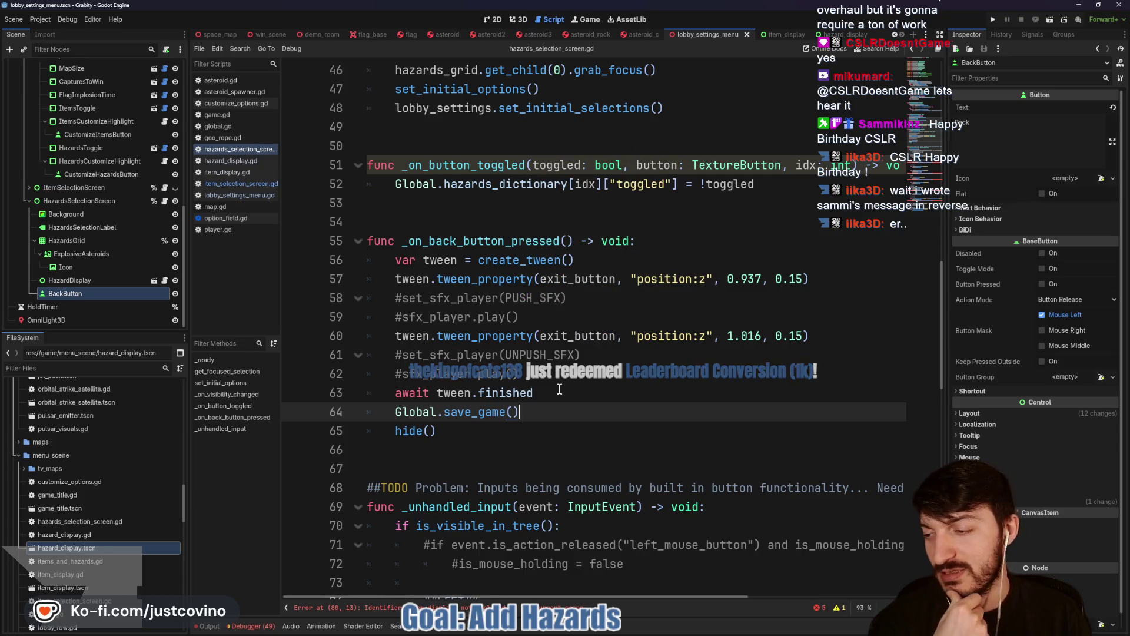
- Change item_display.set_item to hazard_display.set_hazard on lines 80 and 88
scroll(556, 385, down, 3)
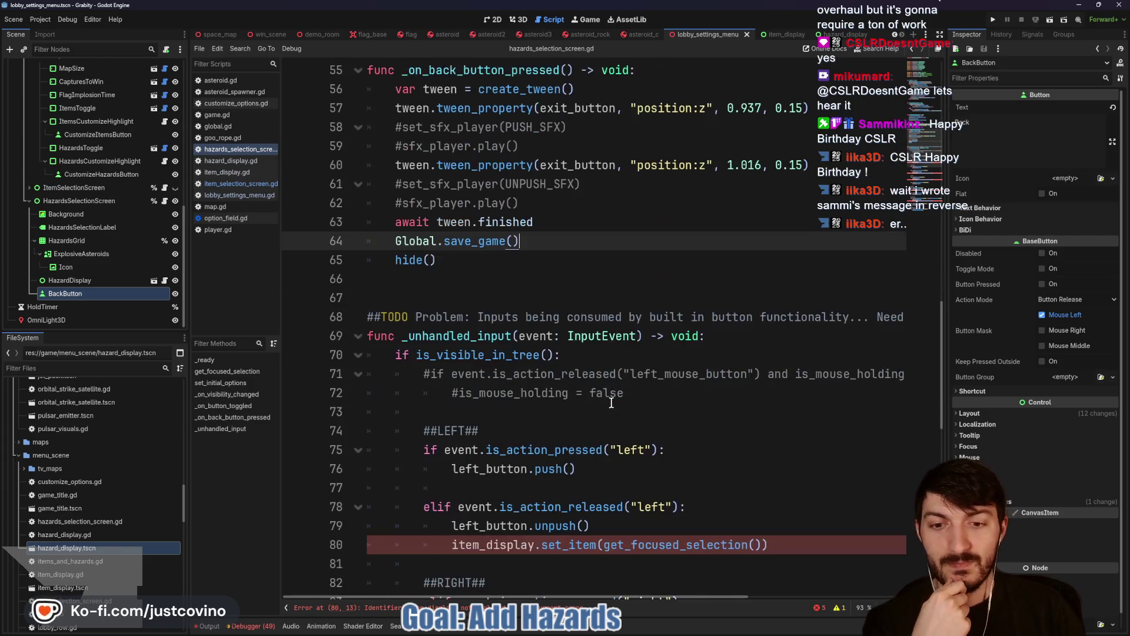
scroll(664, 332, down, 3)
drag(533, 374, 455, 376)
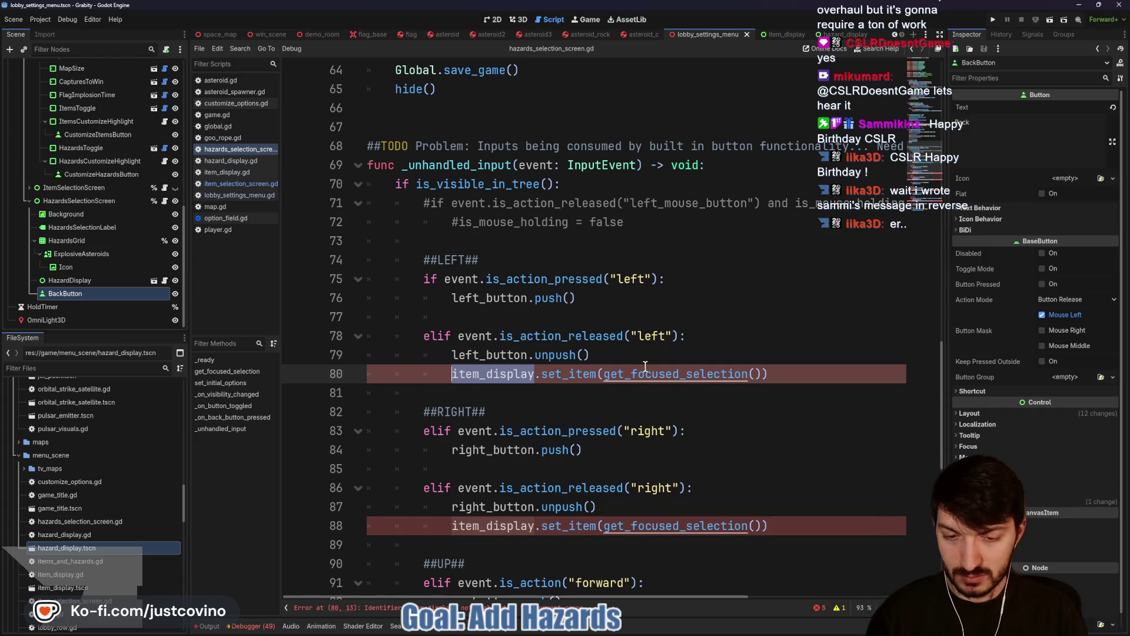
key(ctrl+d)
text(hazar)
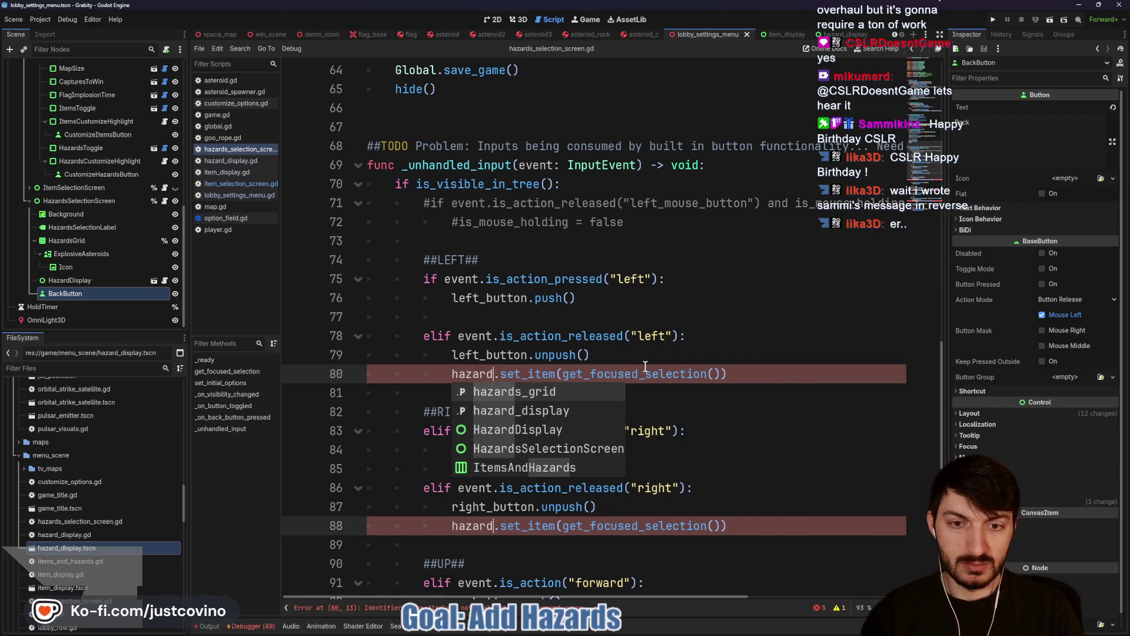
key(Down)
key(Return)
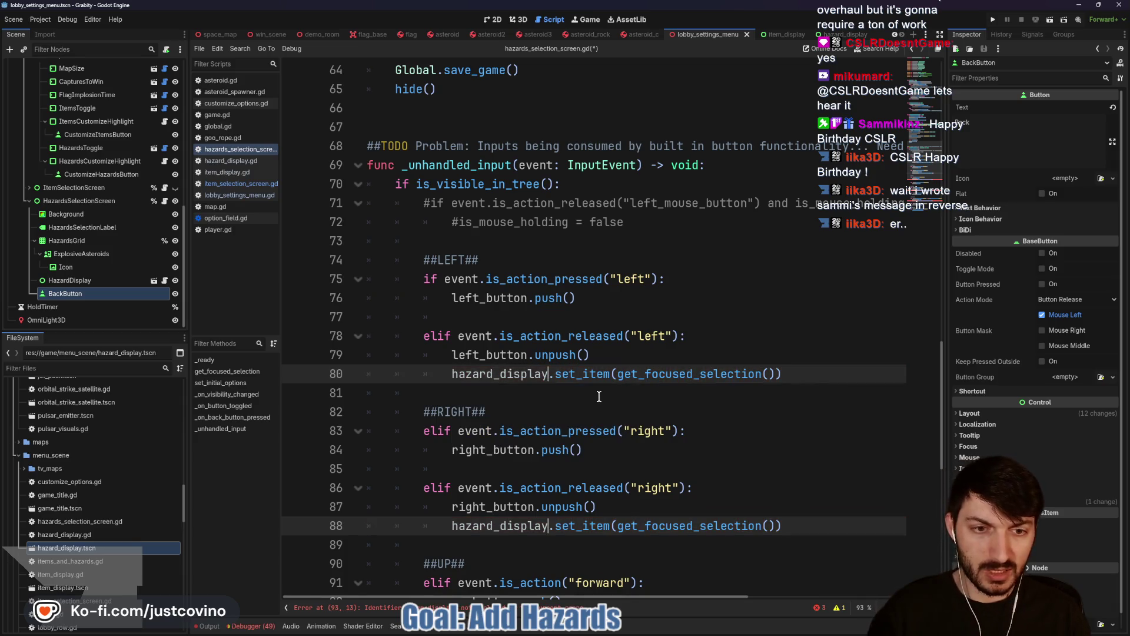
drag(613, 373, 588, 373)
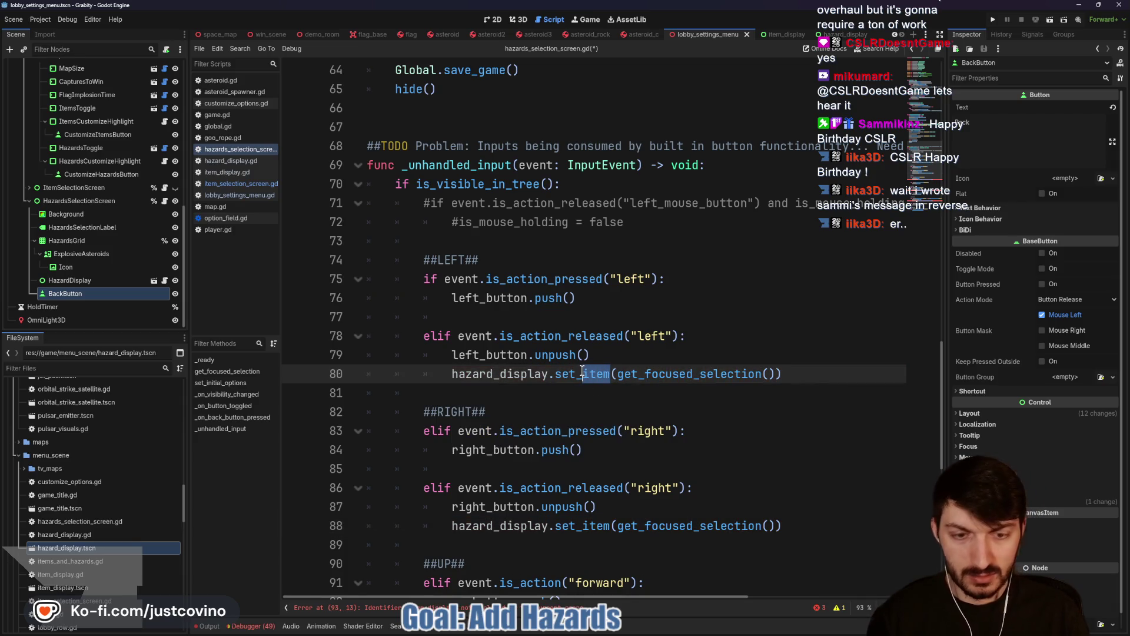
text(hazard)
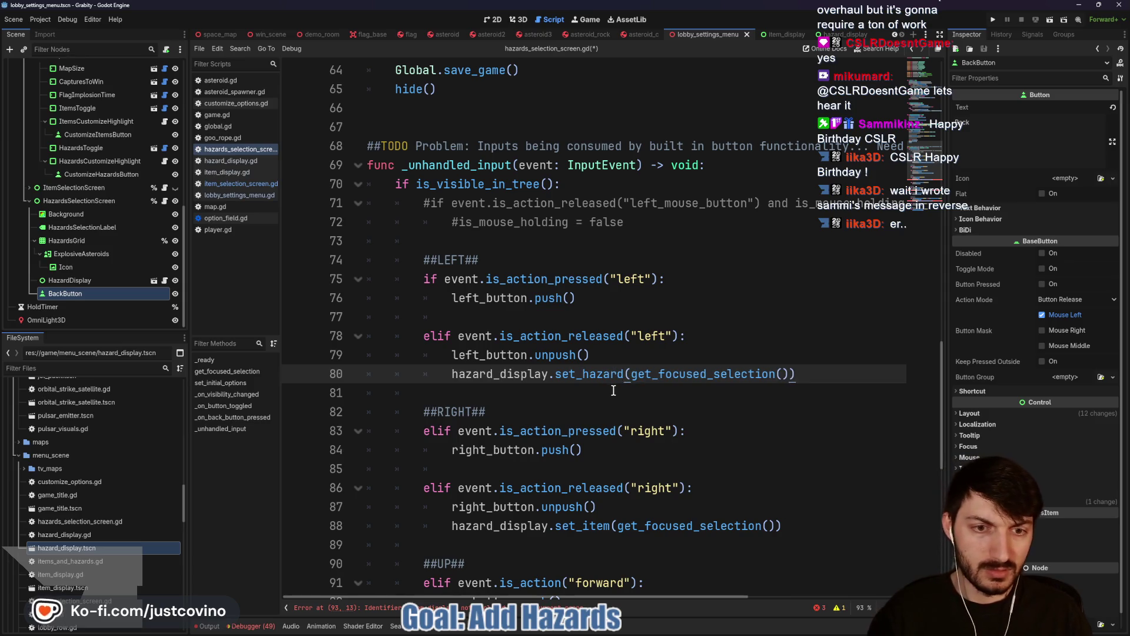
scroll(624, 412, down, 1)
drag(610, 469, 588, 469)
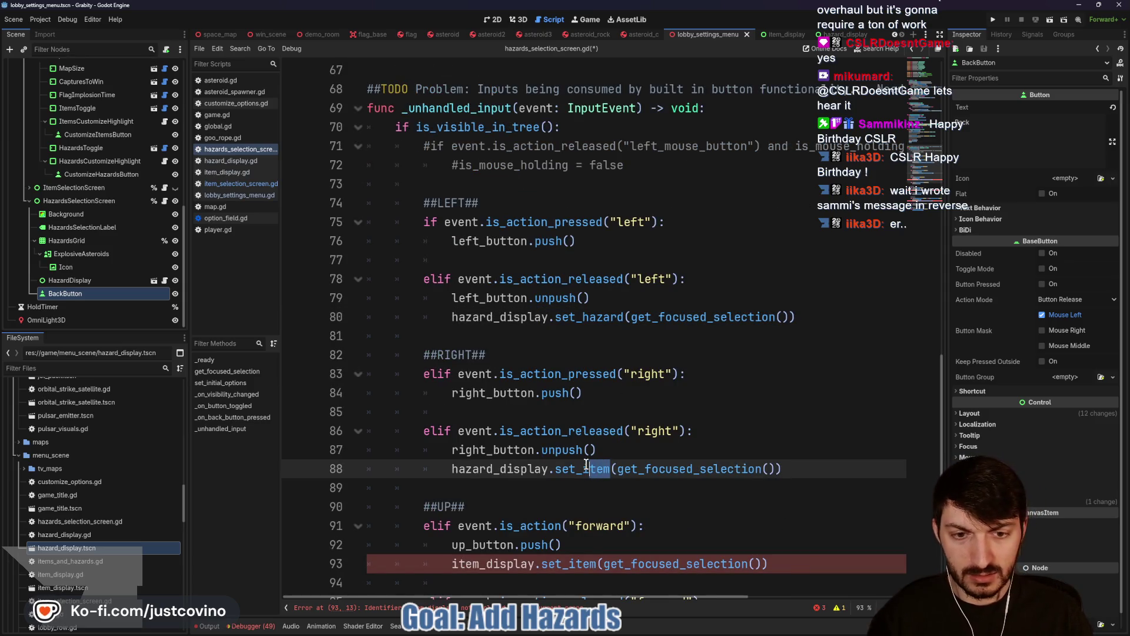
text(hazar)
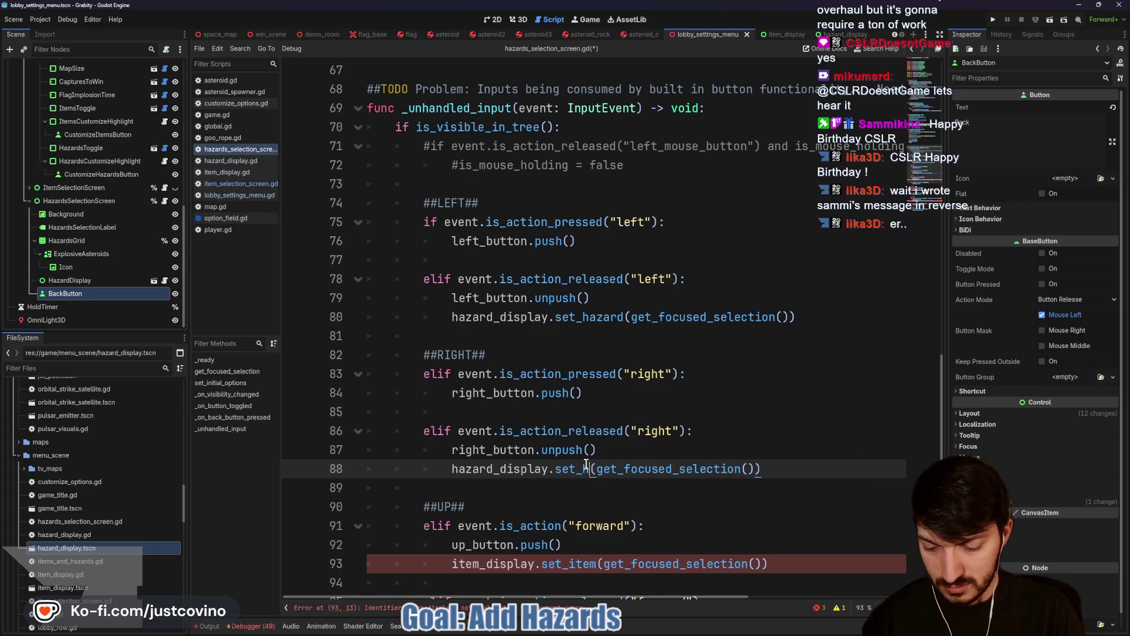
text(d)
- Rename the calls on lines 93 and 101 to hazard_display.set_hazard and save
scroll(588, 398, down, 3)
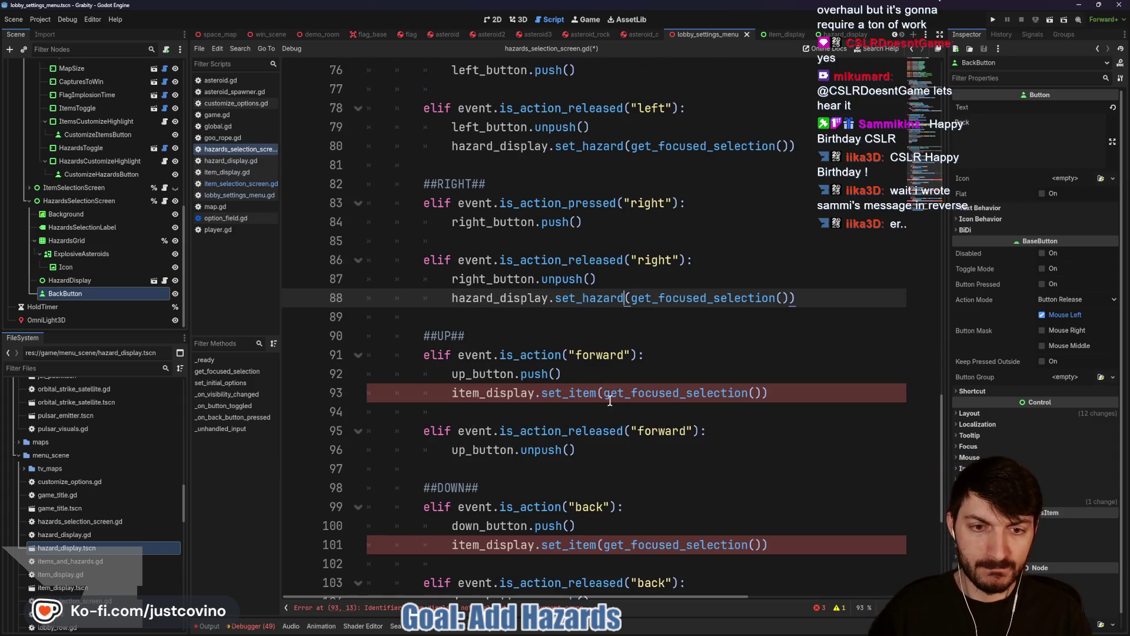
scroll(588, 399, down, 1)
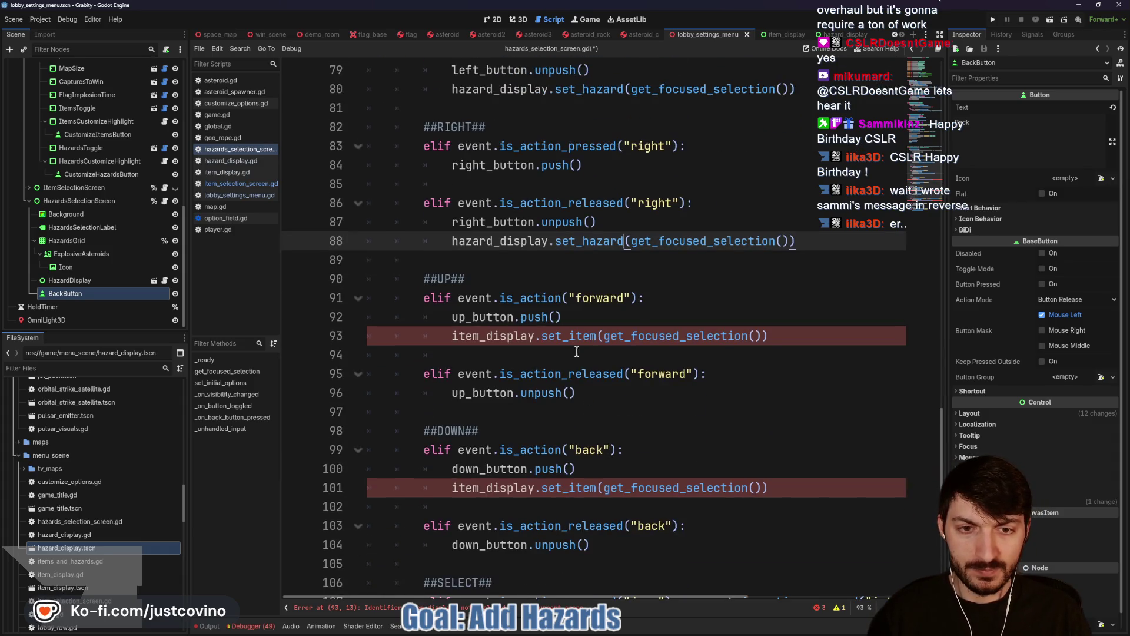
click(452, 336)
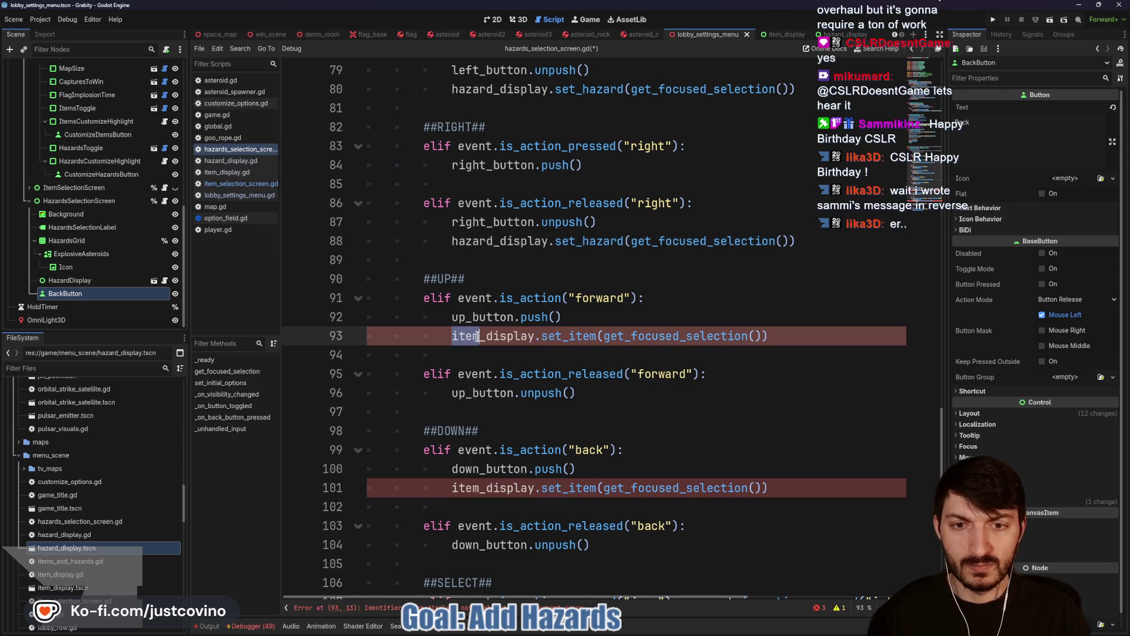
text(hazard)
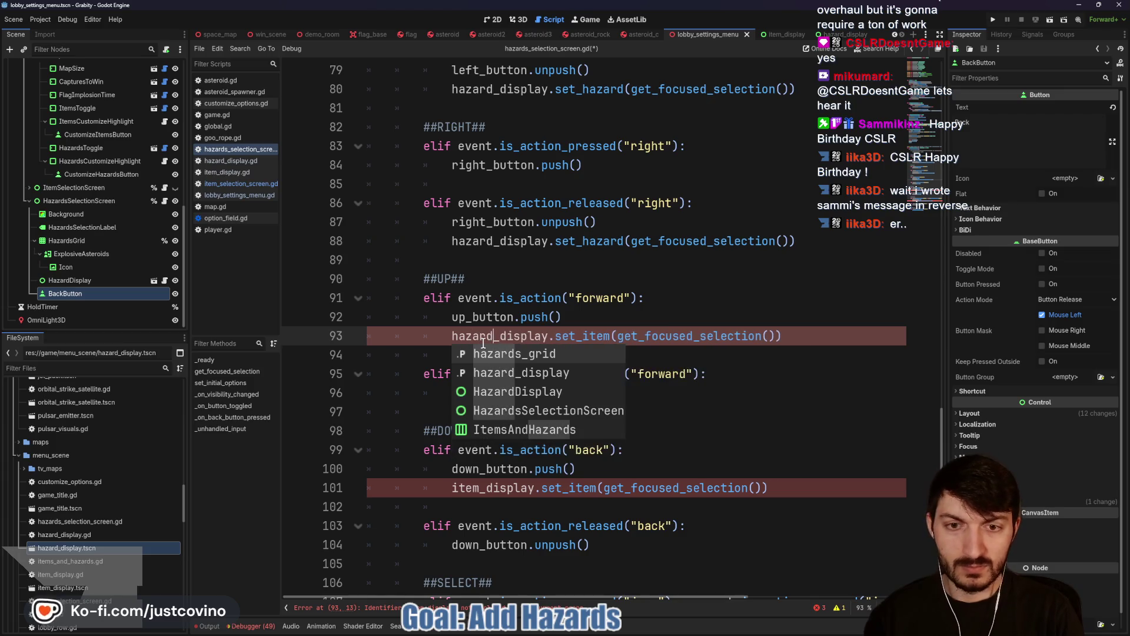
click(566, 333)
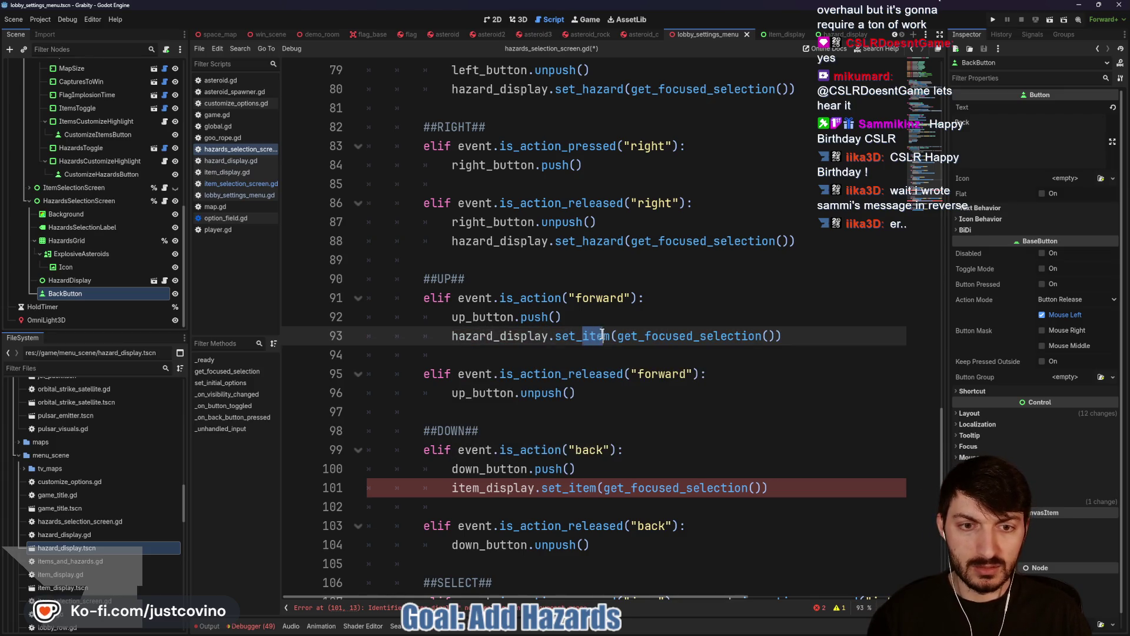
drag(570, 486, 596, 488)
text(hazard)
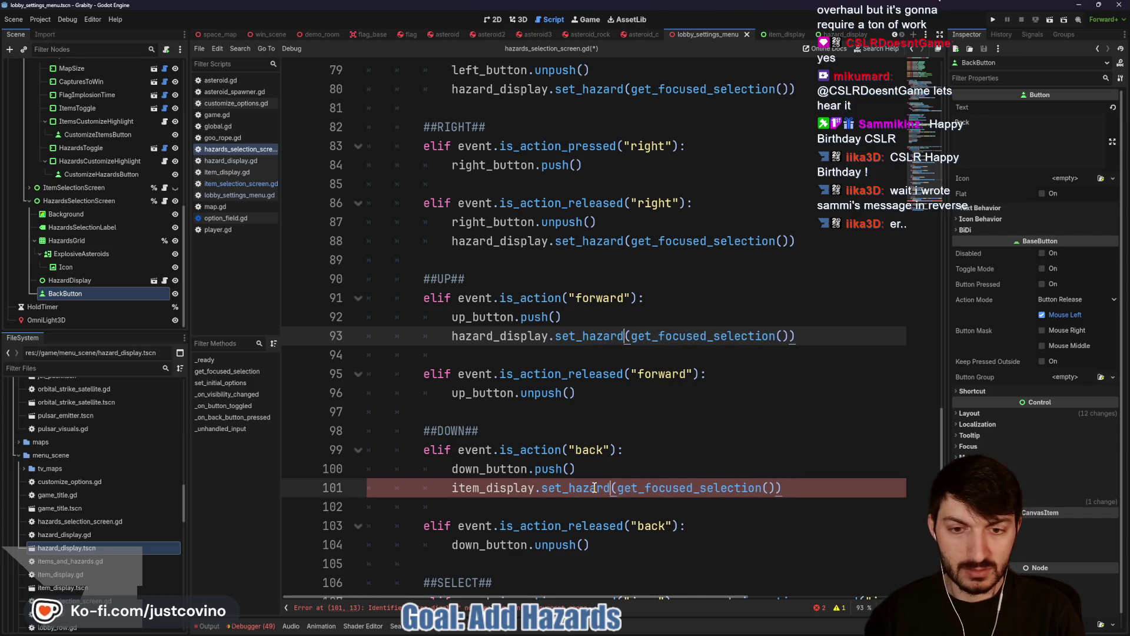
drag(478, 488, 447, 488)
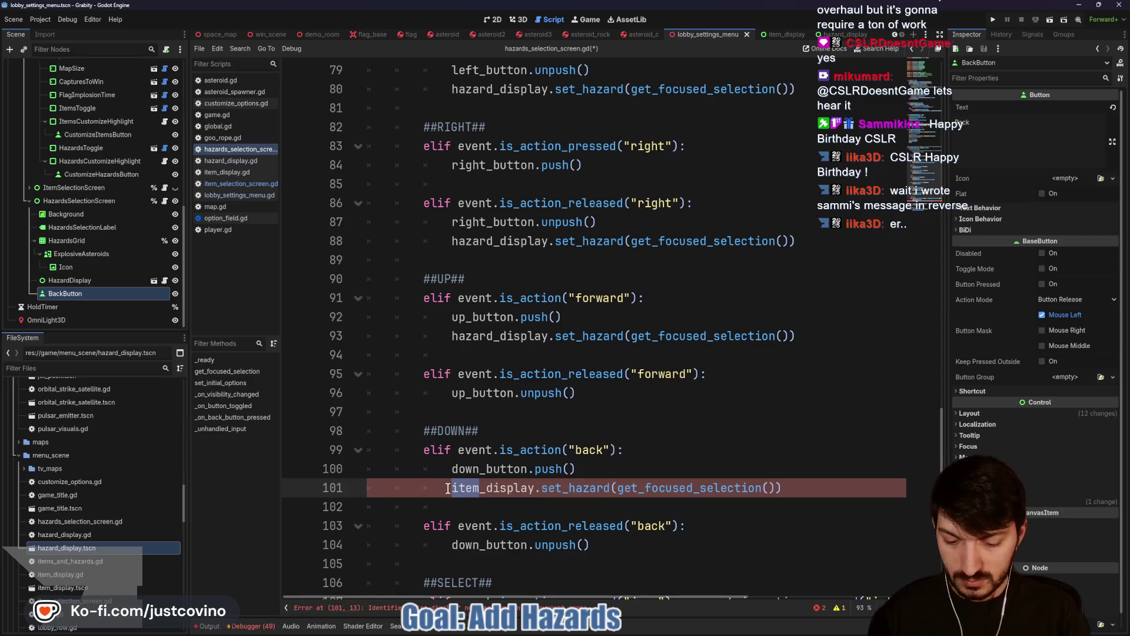
text(hazard)
key(Escape)
key(Down)
key(ctrl+s)
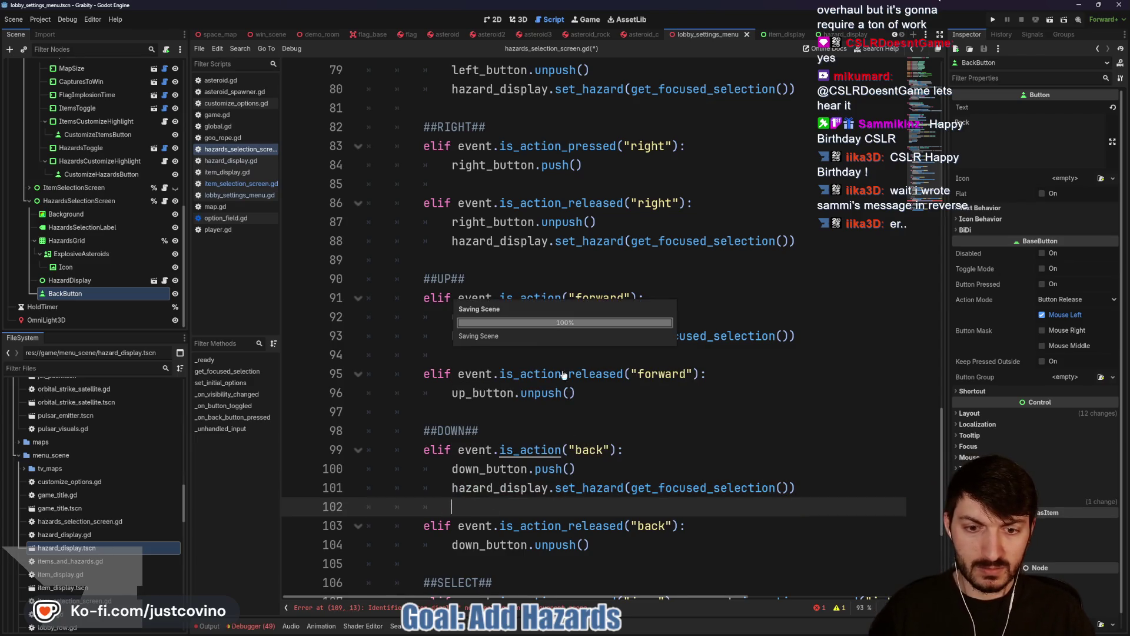
- Change line 109's call to hazard_display.set_hazard and save the script
scroll(563, 375, down, 5)
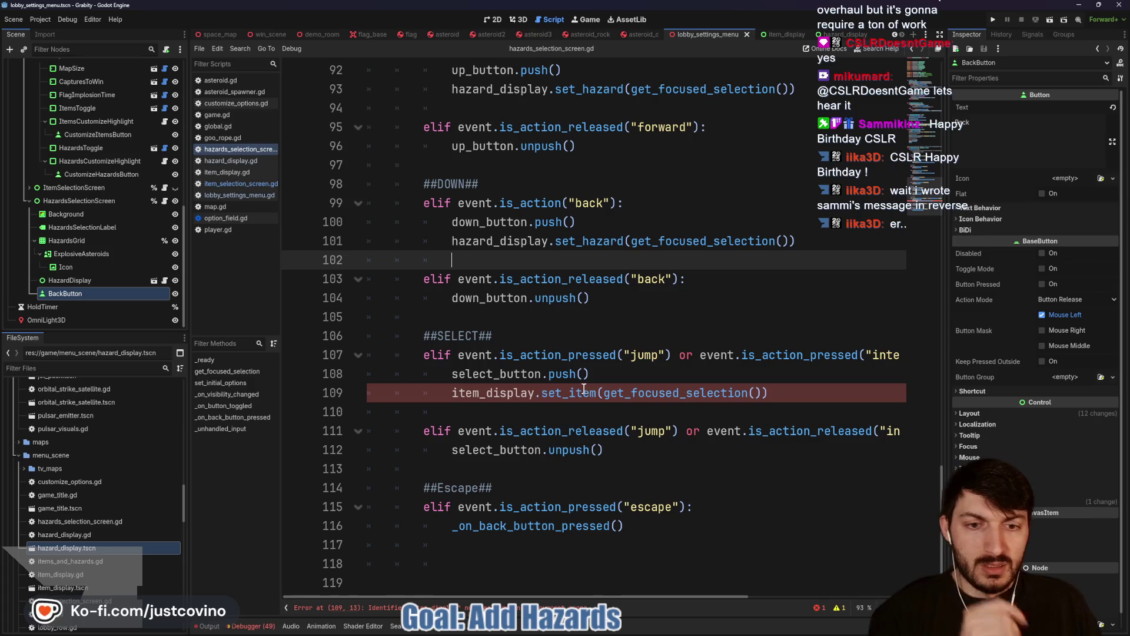
drag(571, 394, 592, 394)
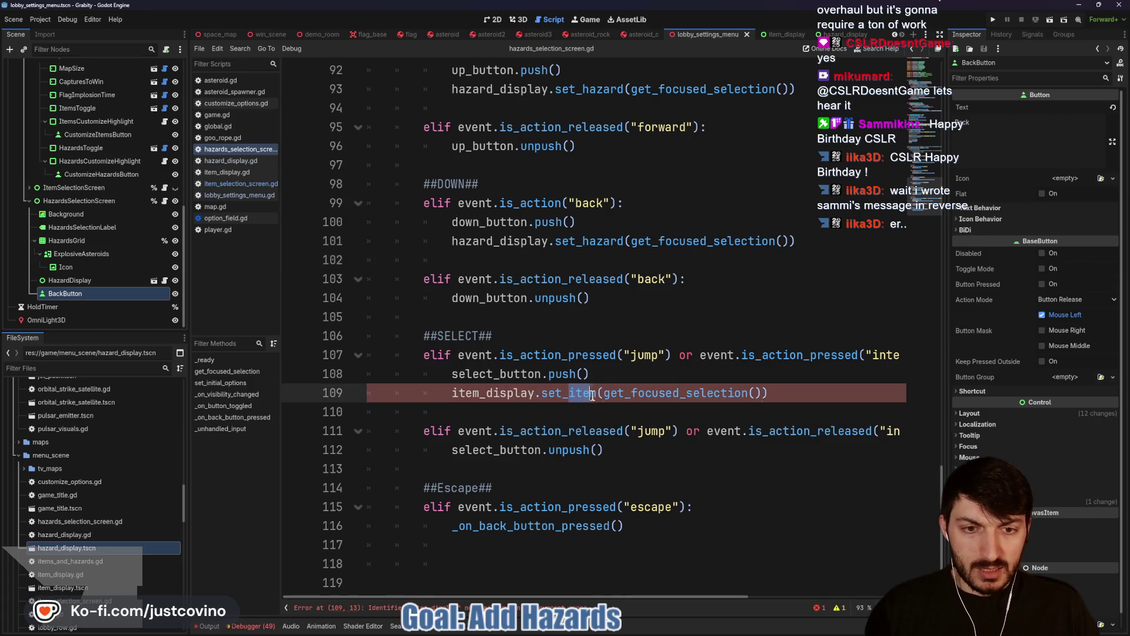
text(hazard)
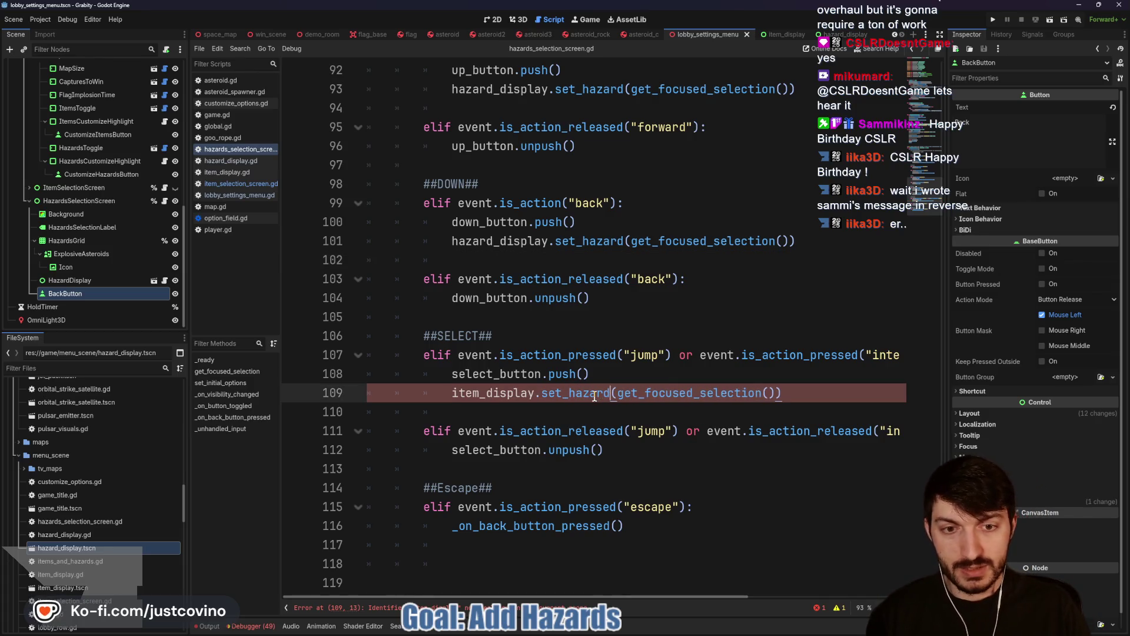
drag(480, 395, 451, 394)
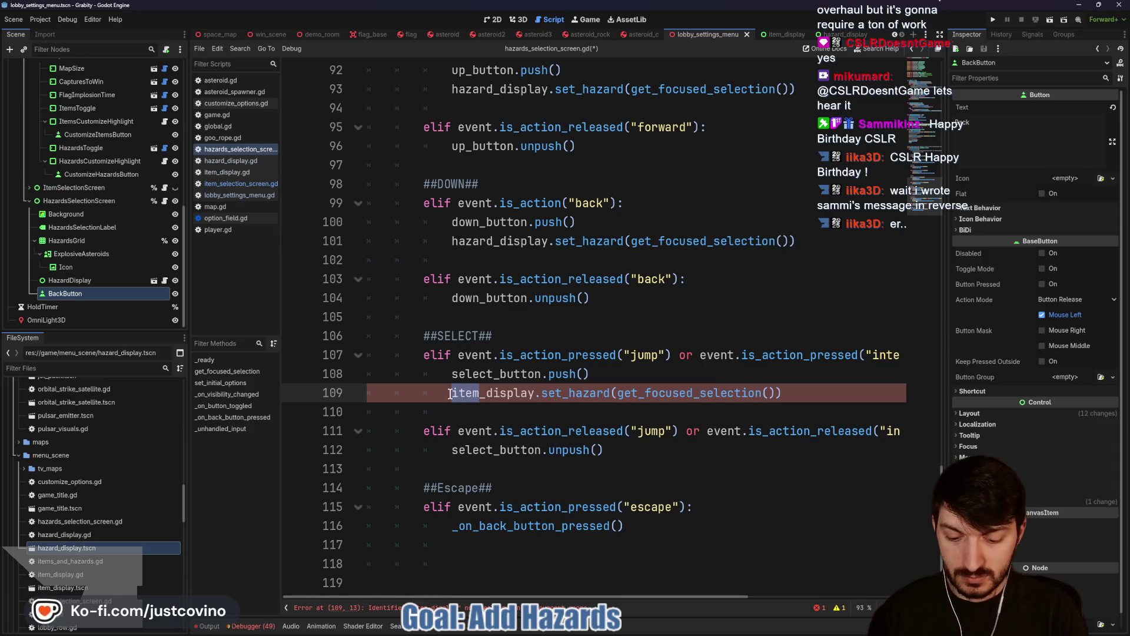
text(hazard)
click(657, 372)
key(ctrl+s)
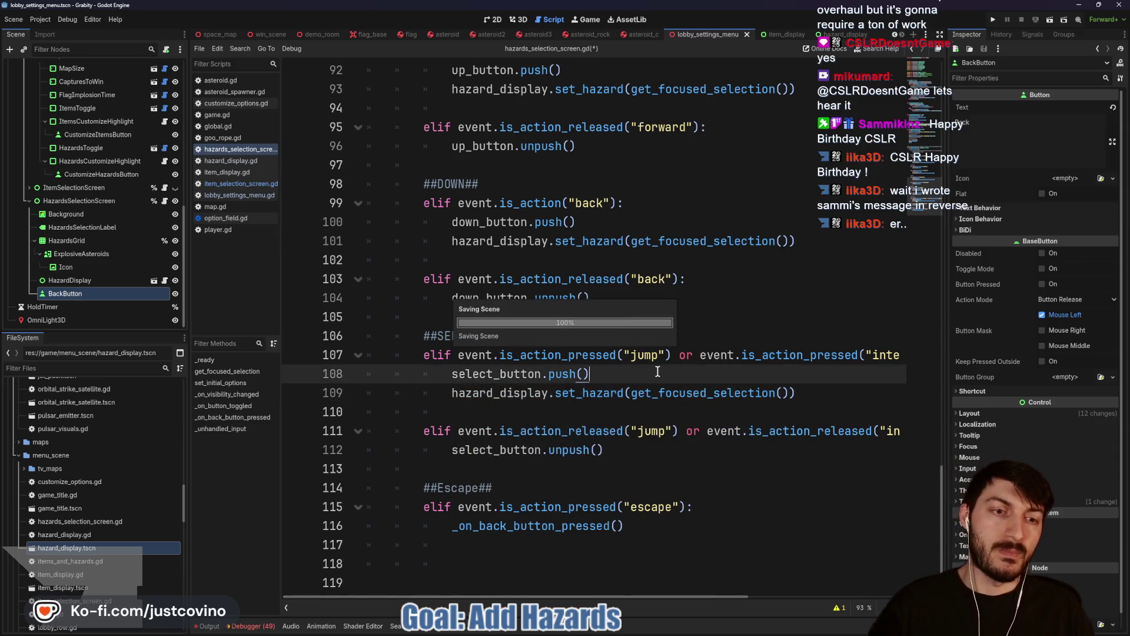
scroll(597, 435, up, 15)
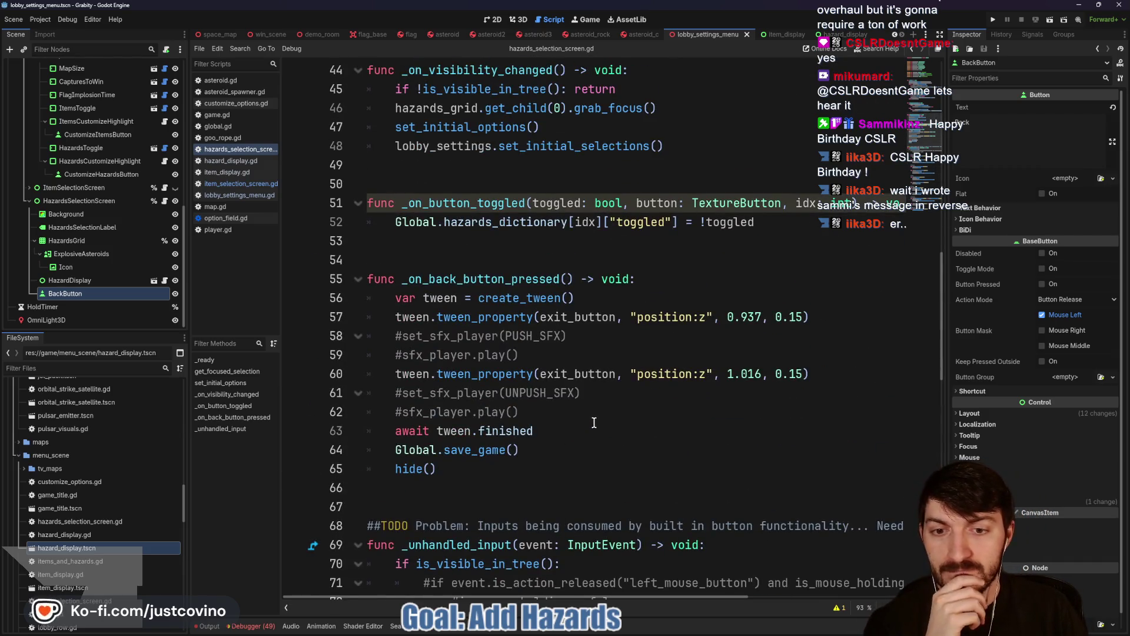
scroll(594, 423, up, 14)
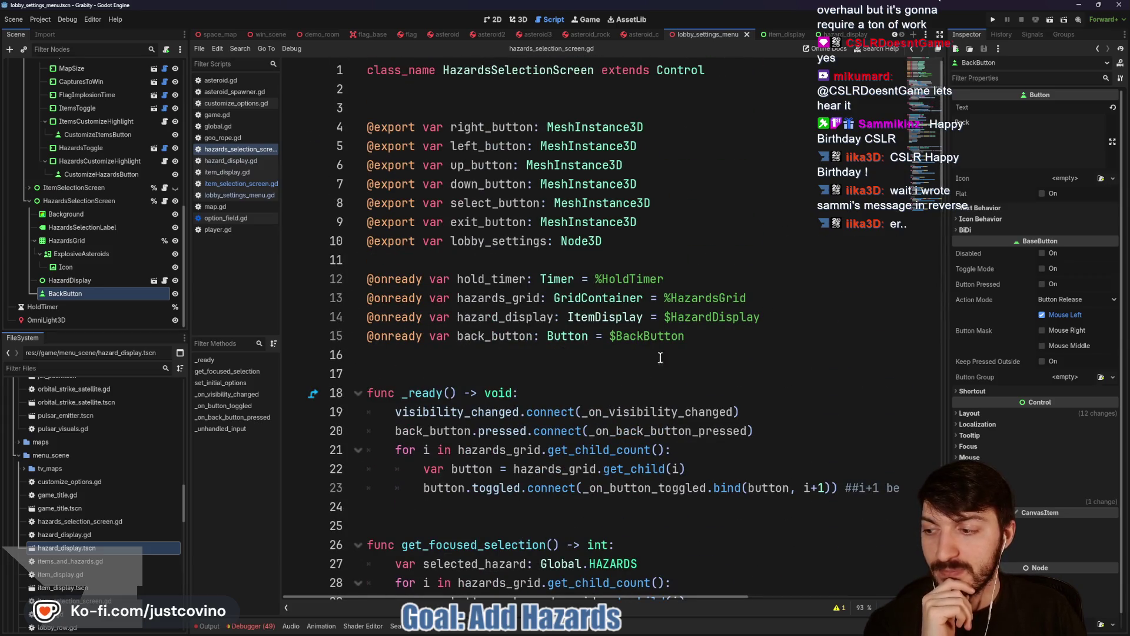
click(671, 348)
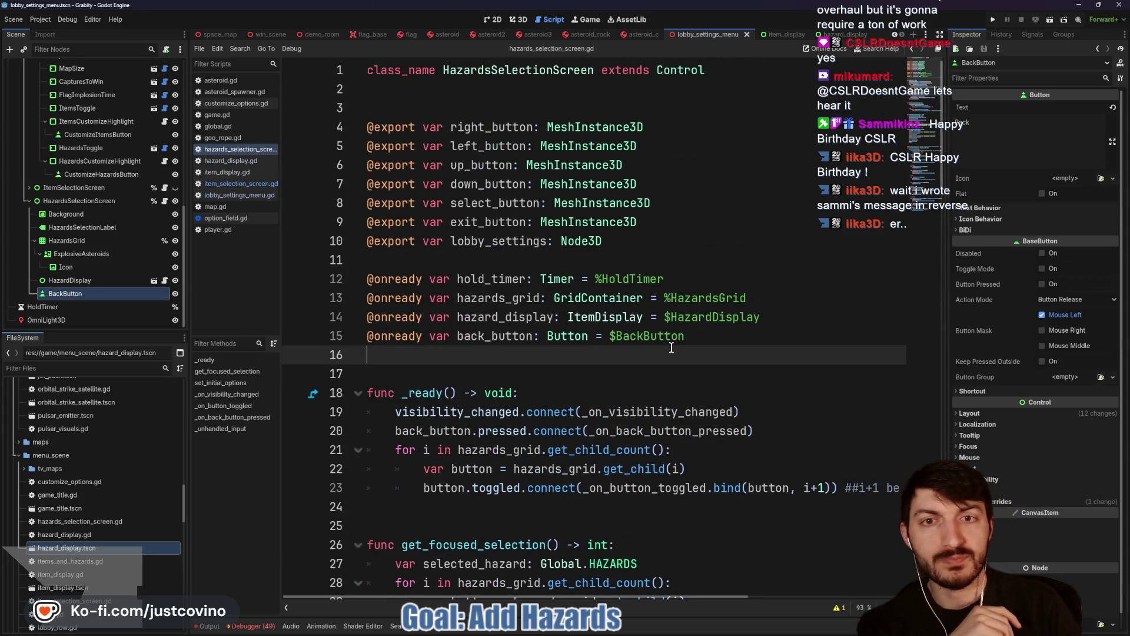
click(73, 205)
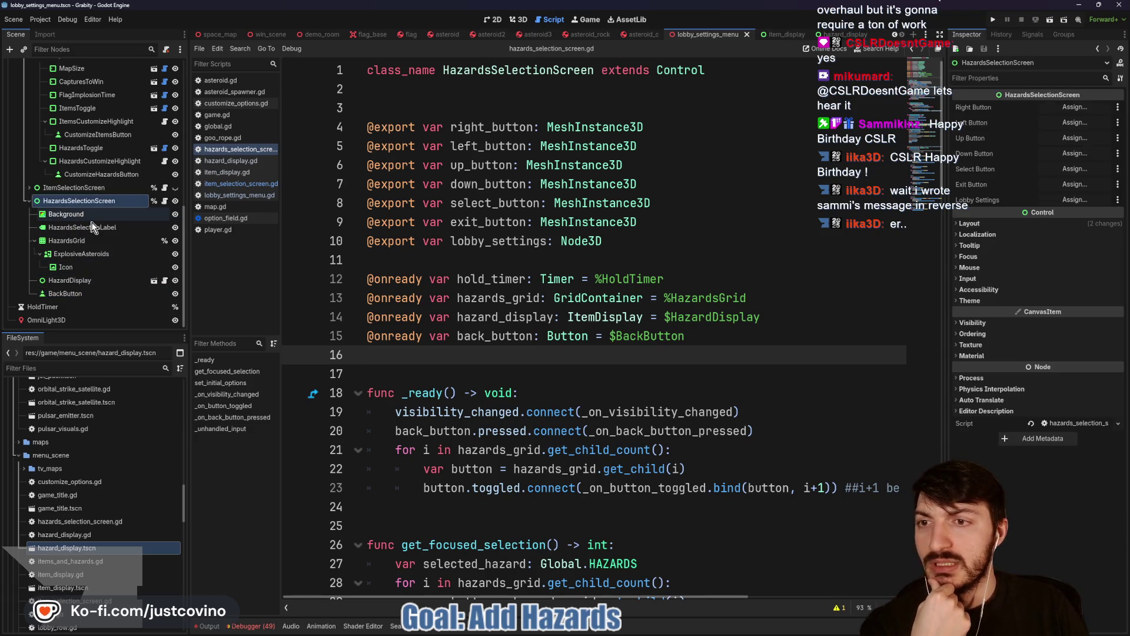
- Assign Button_Right, Button_Left, Button_UP, Button_Down and Button_OK to the Right, Left, Up, Down and Select Button properties
click(1083, 107)
double_click(572, 271)
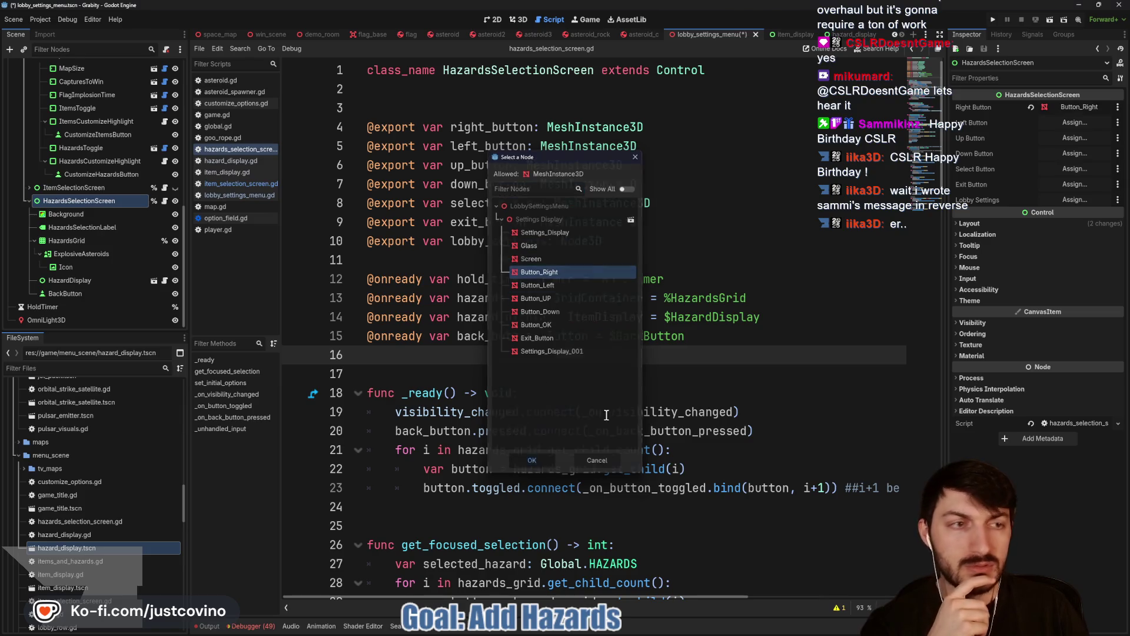
click(1085, 125)
click(559, 285)
click(532, 459)
click(1089, 137)
click(549, 299)
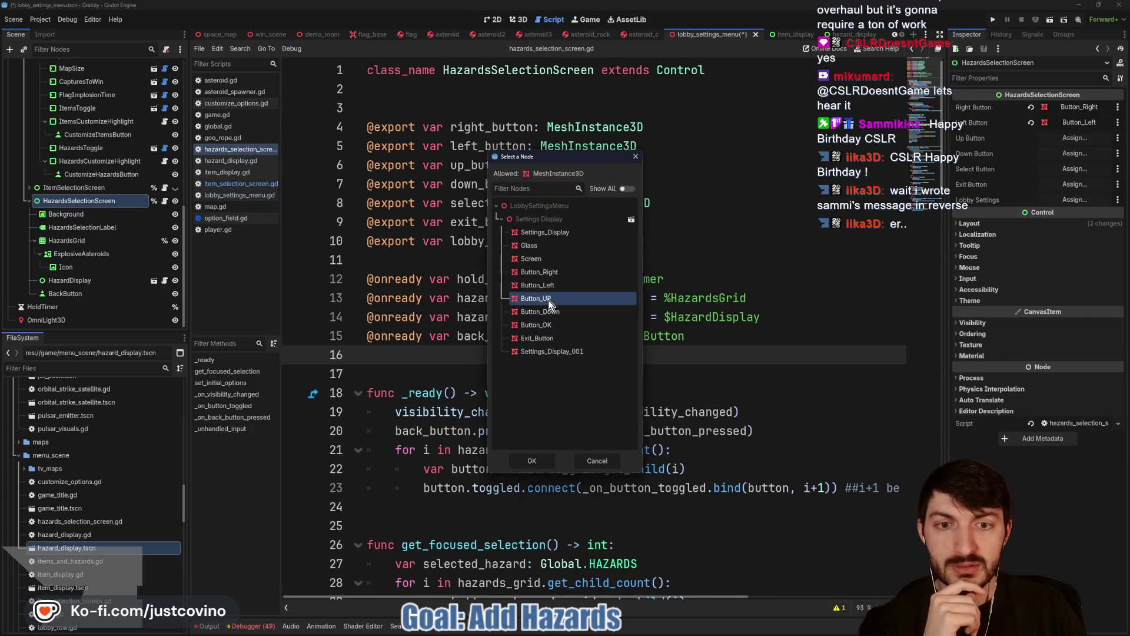
click(522, 462)
click(1071, 153)
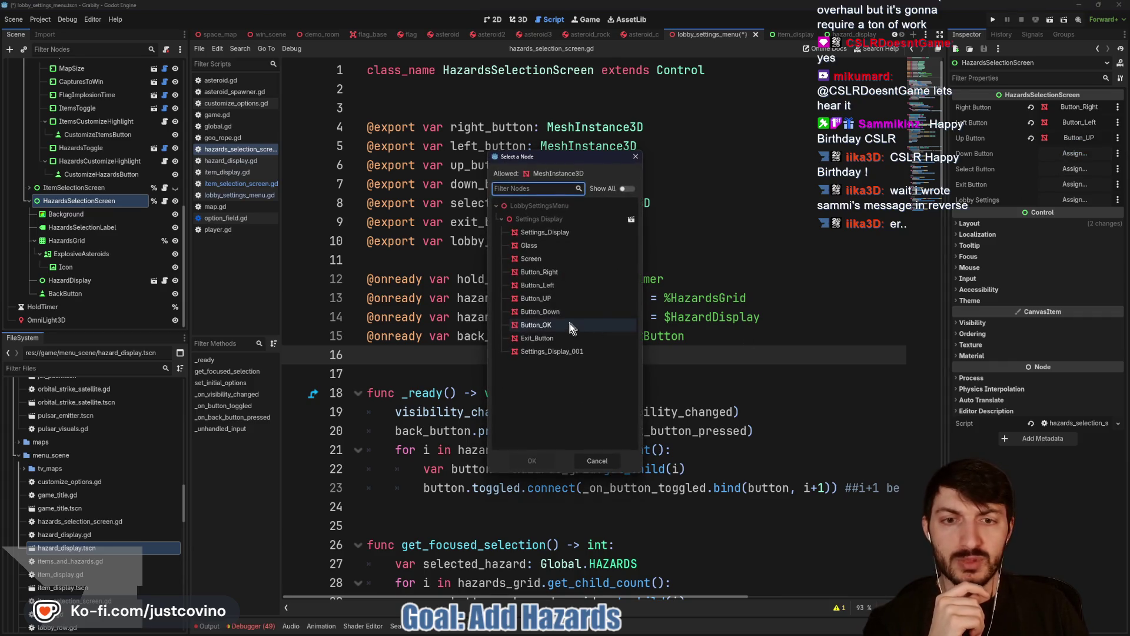
click(556, 311)
click(533, 462)
click(1072, 169)
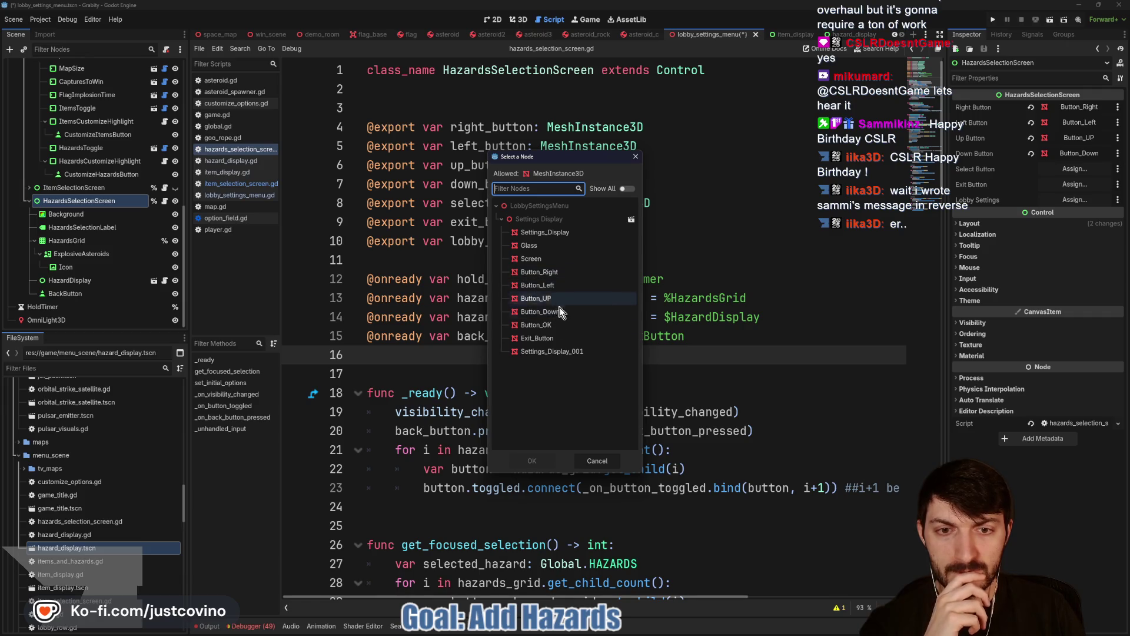
click(553, 324)
click(532, 461)
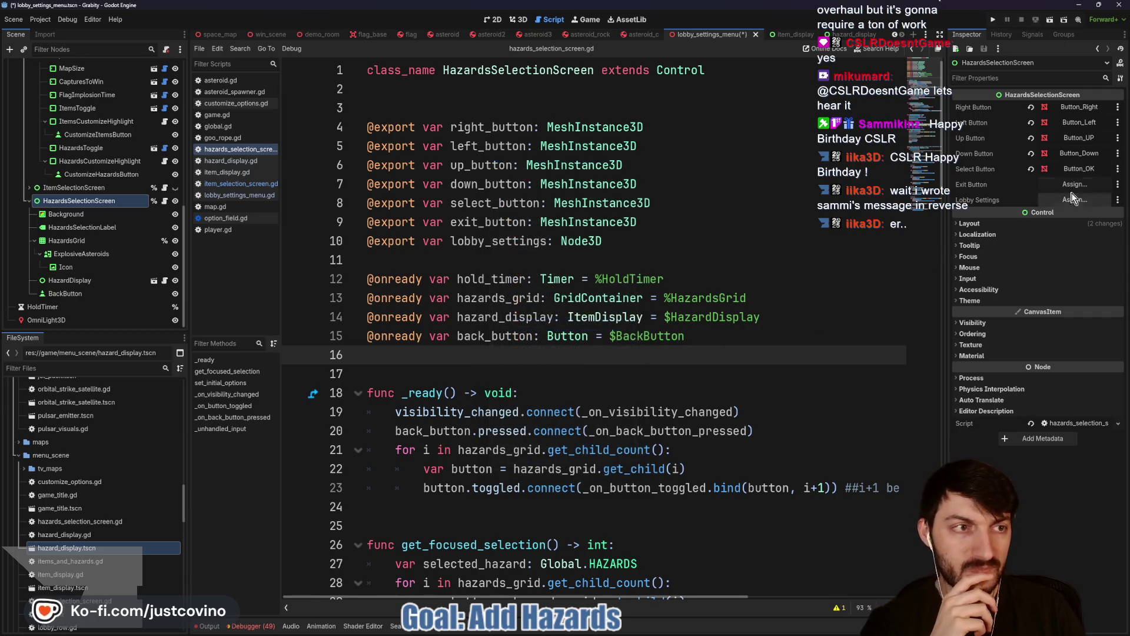
- Set Exit Button to Exit_Button and Lobby Settings to LobbySettingsMenu, then save
click(1074, 184)
click(556, 336)
click(531, 461)
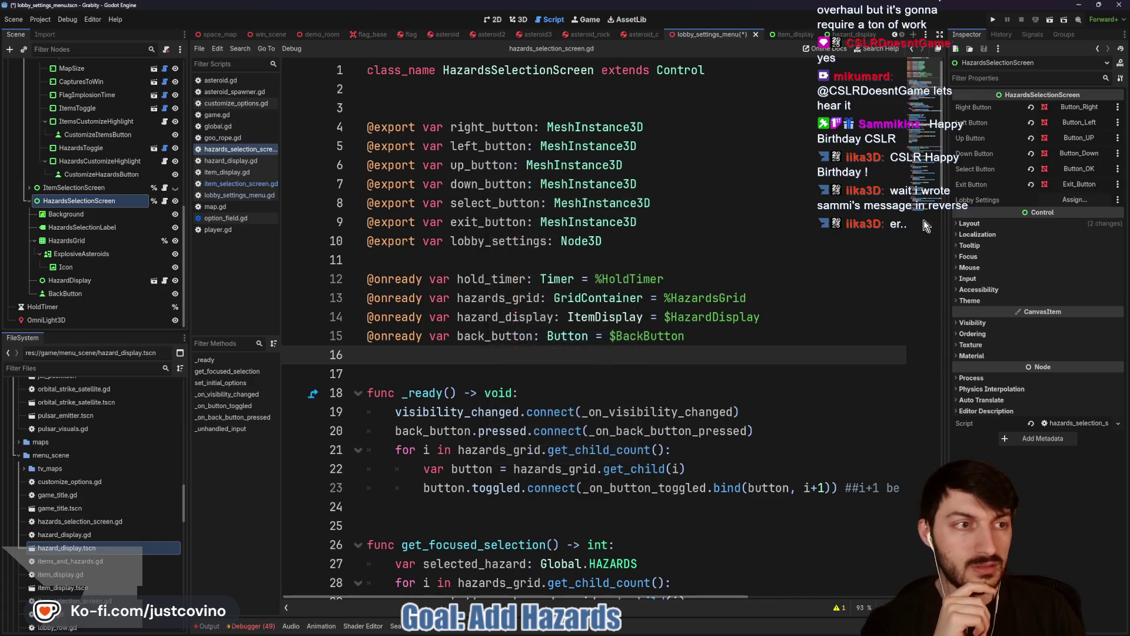
click(1072, 200)
click(565, 276)
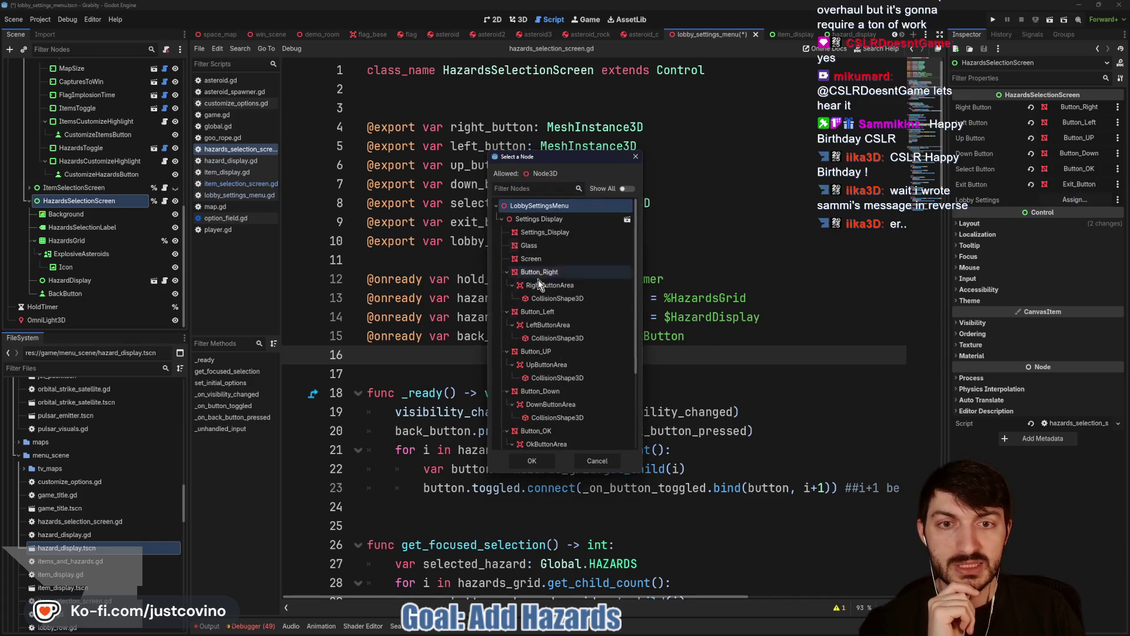
click(531, 460)
click(664, 278)
key(ctrl+s)
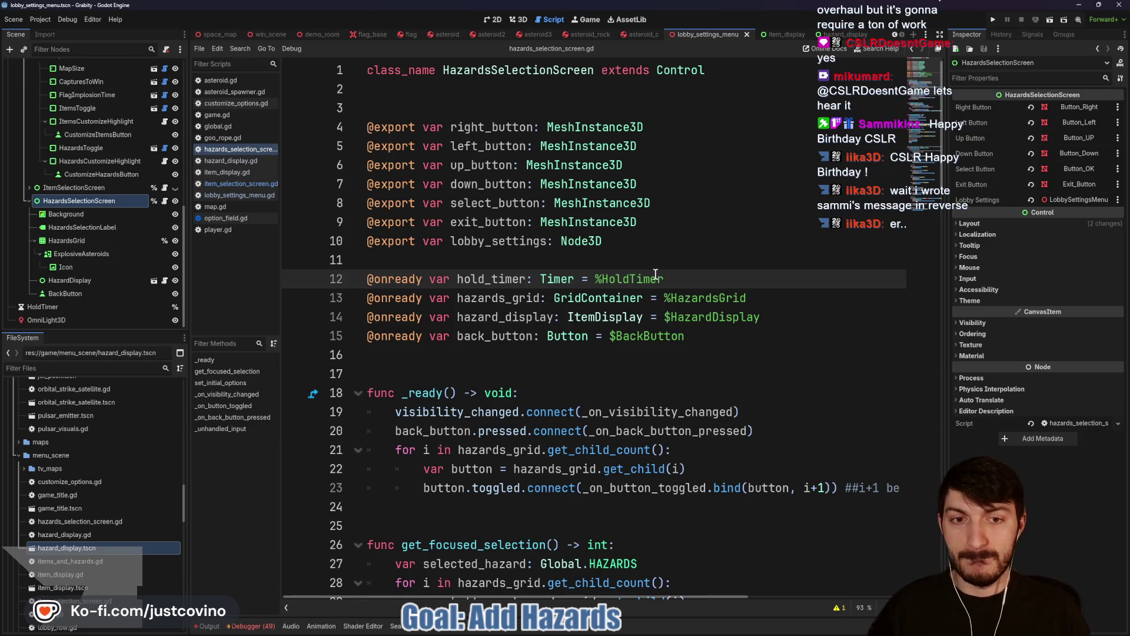
scroll(582, 329, down, 7)
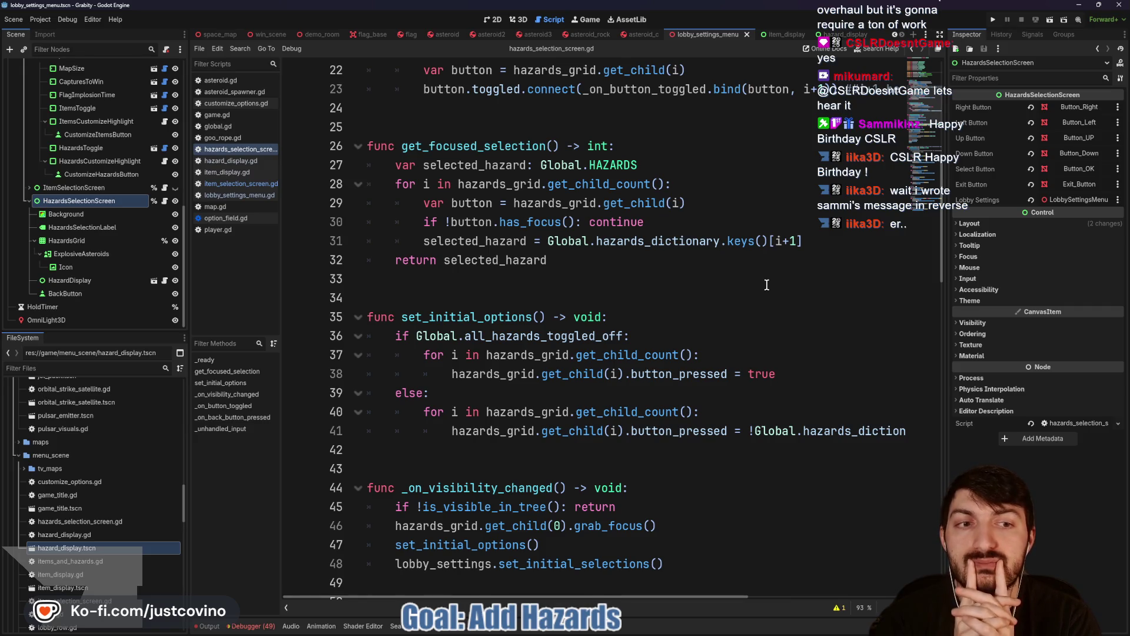
- Change Global.hazards_dictionary.keys()[i+1] to keys()[i] on line 31 and save
click(796, 241)
click(702, 276)
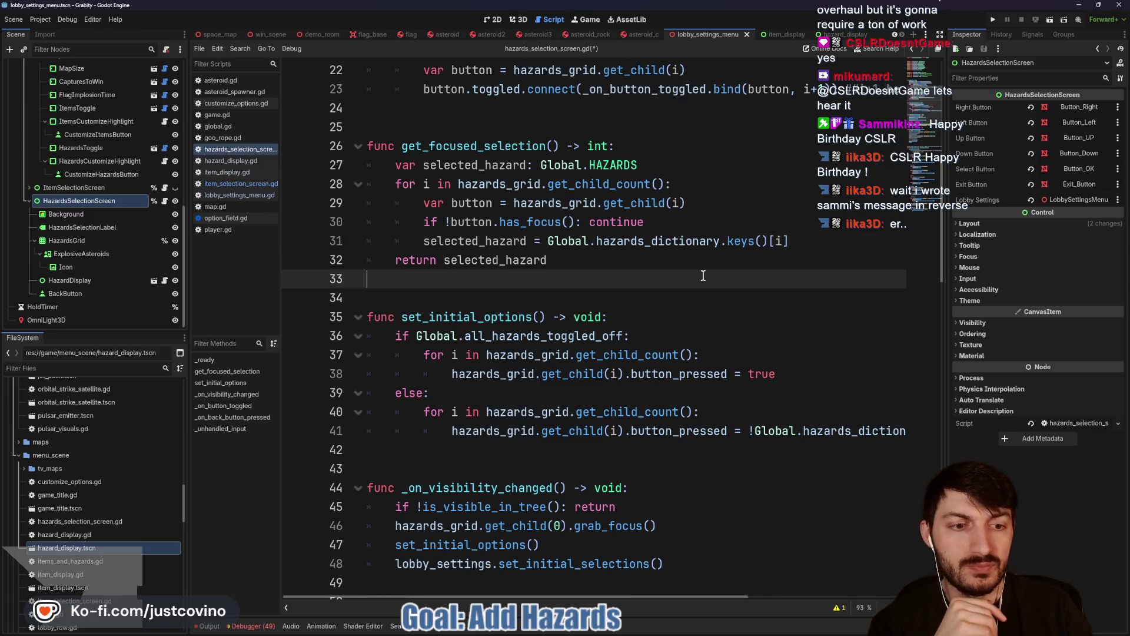
key(ctrl+s)
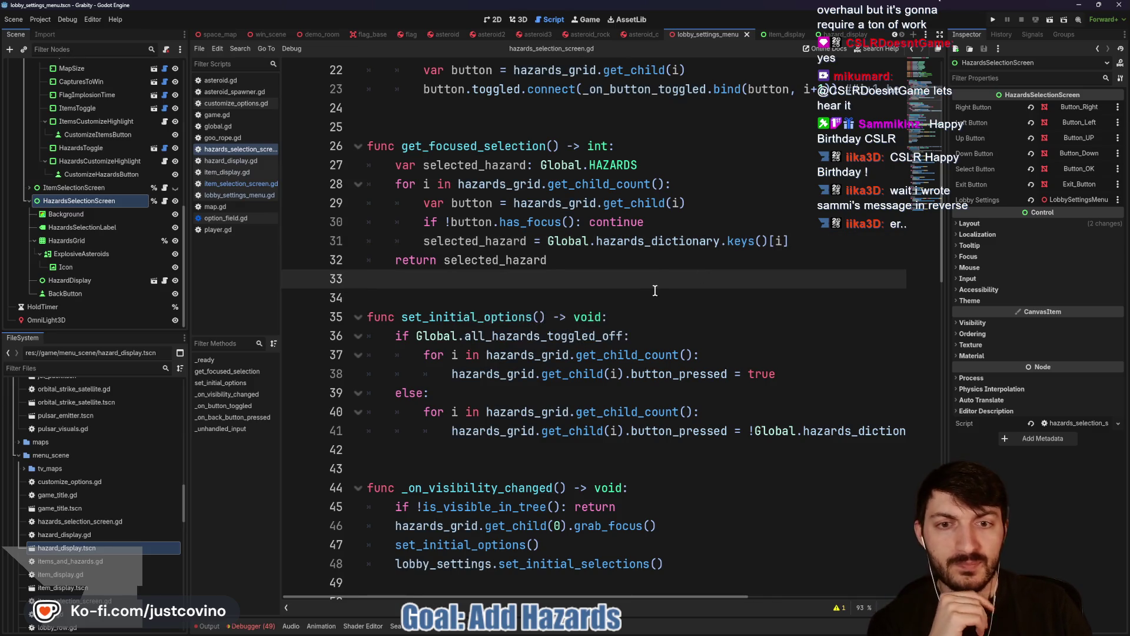
scroll(660, 273, down, 1)
scroll(660, 273, down, 3)
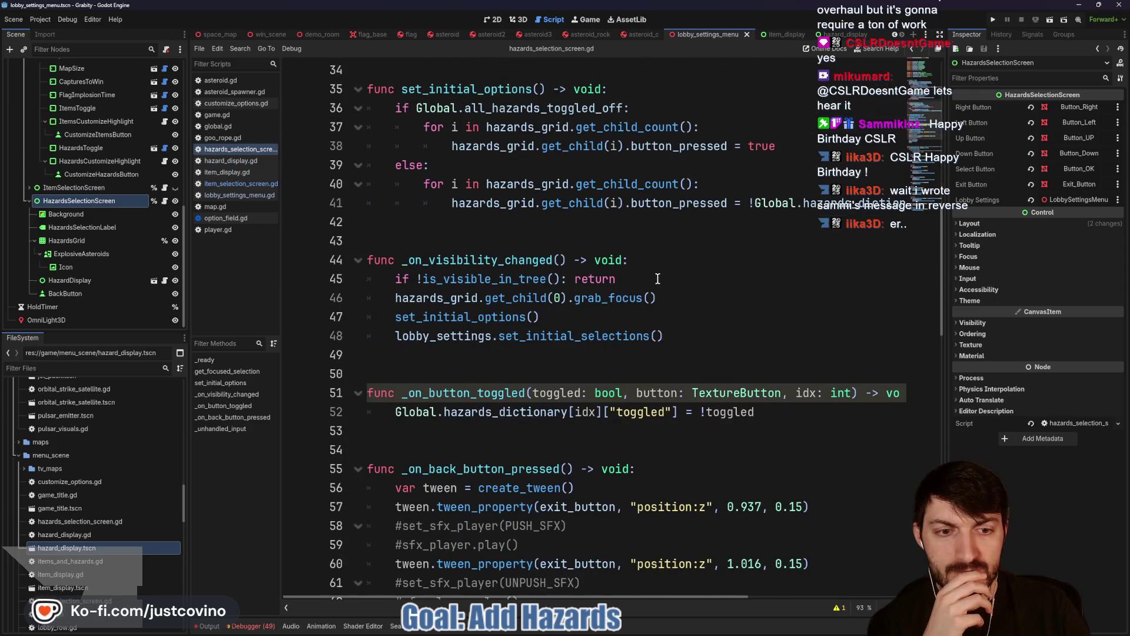
scroll(654, 281, down, 7)
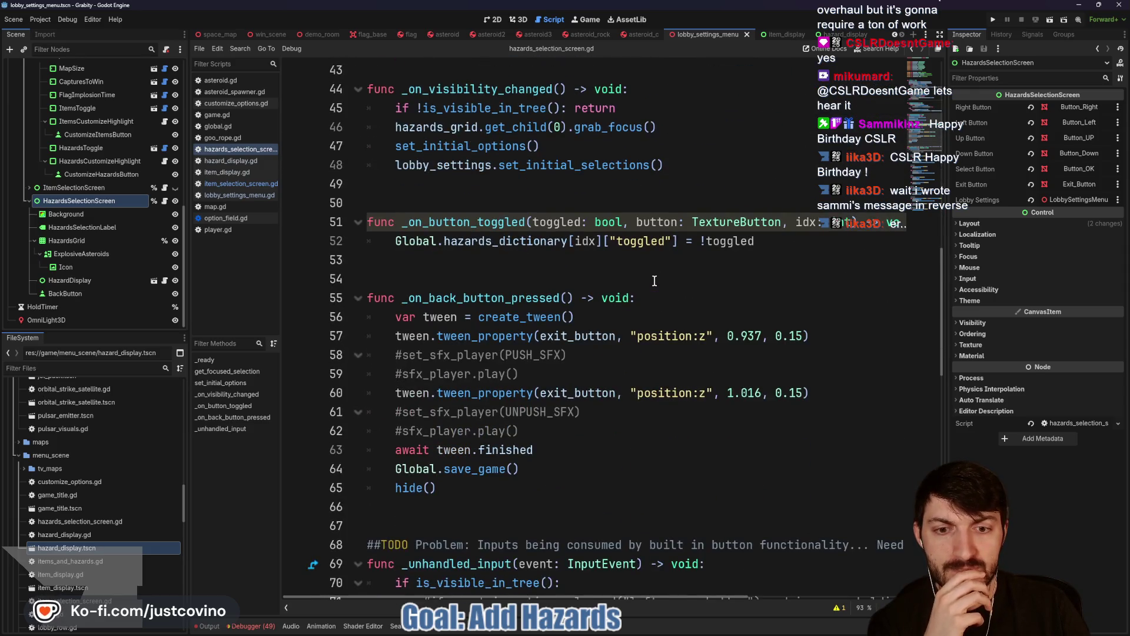
scroll(653, 280, up, 5)
scroll(652, 279, down, 7)
scroll(651, 278, down, 4)
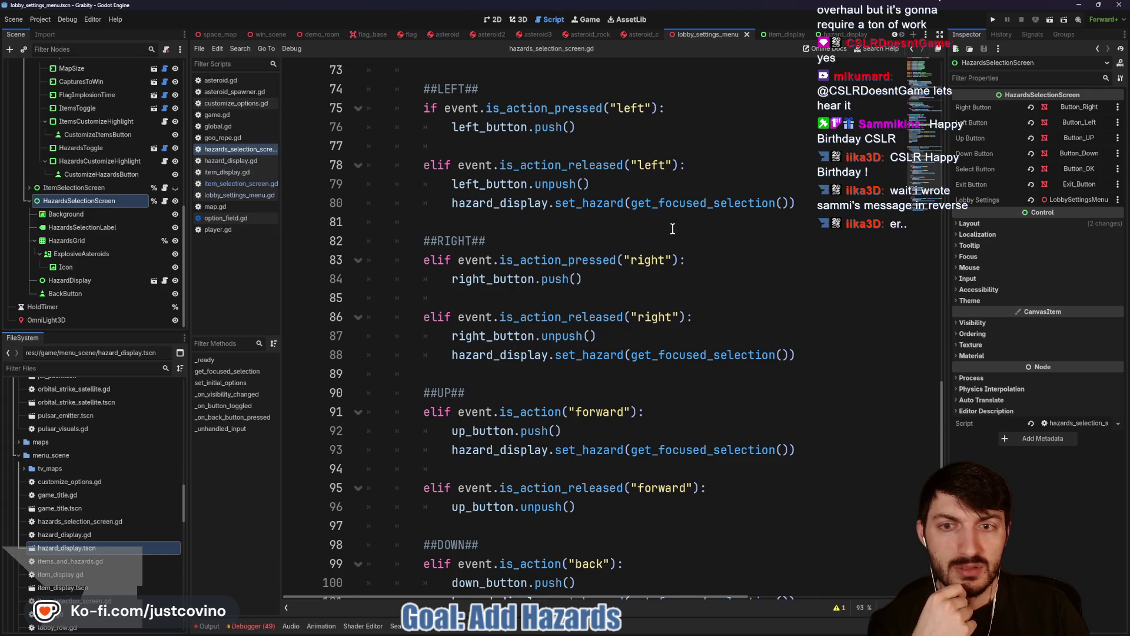
- Inspect the ExplosiveAsteroids TextureButton's properties, collapse its node, and review the input-handling code
click(86, 255)
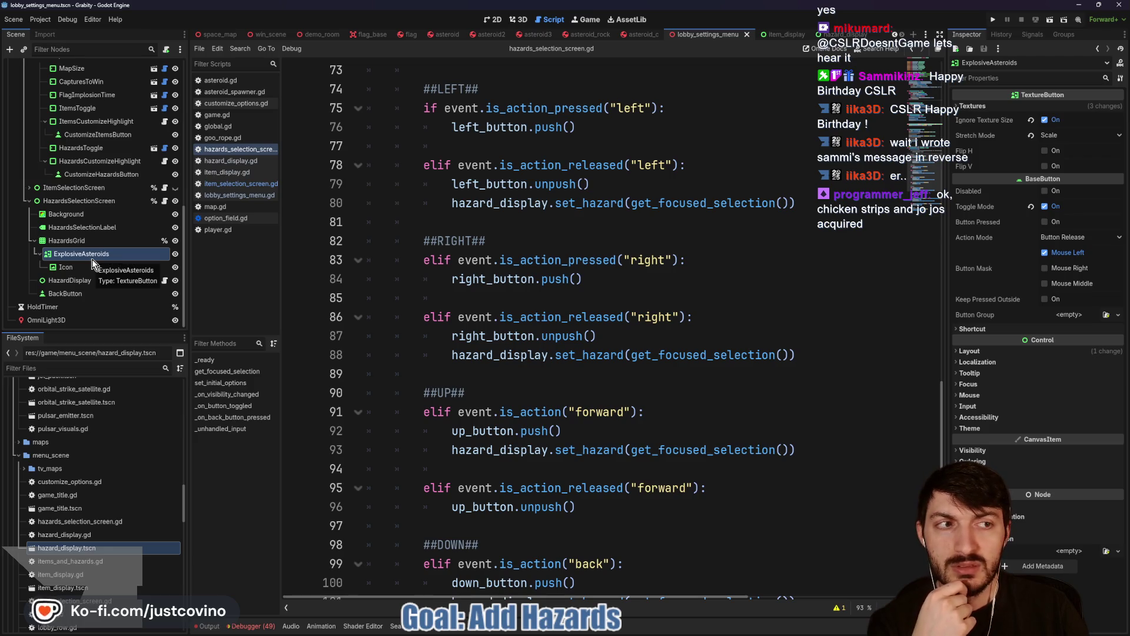
click(39, 254)
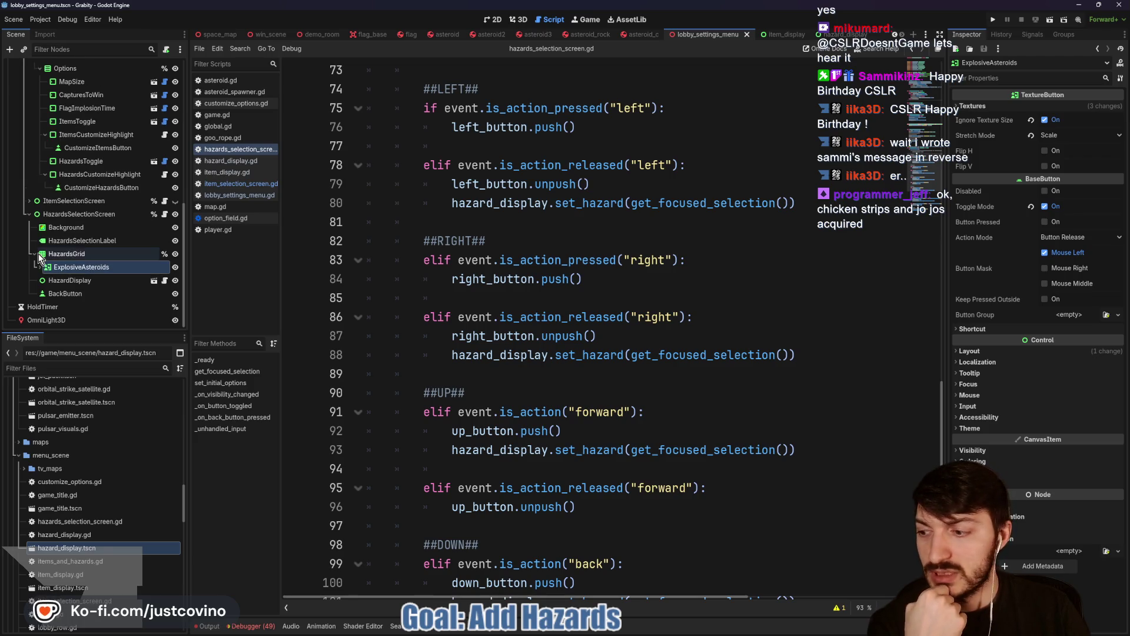
click(600, 267)
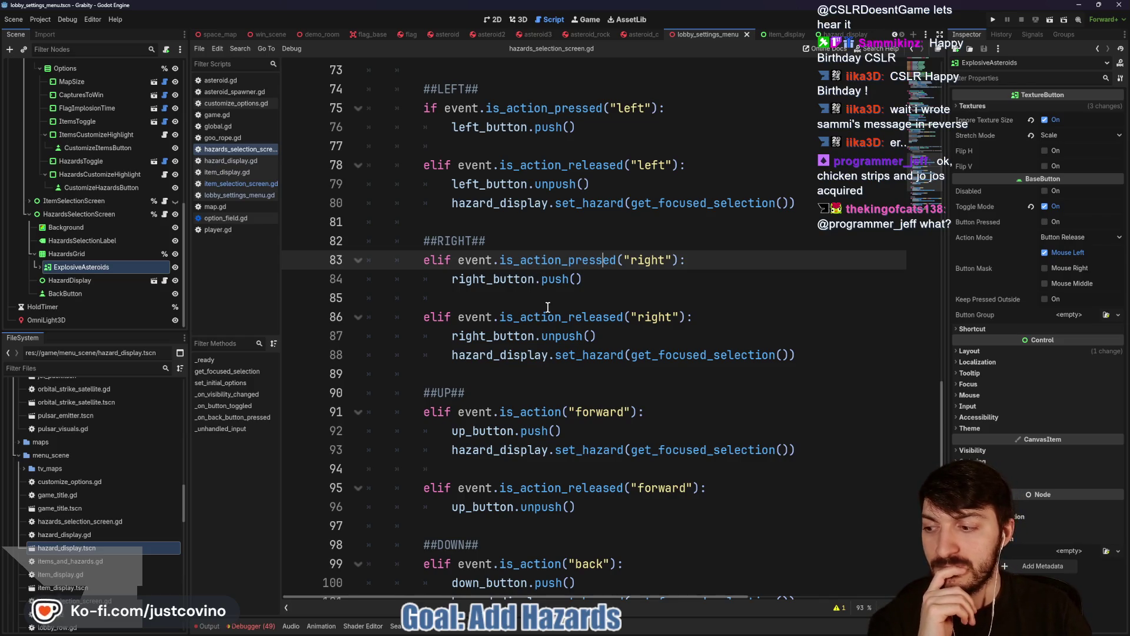
click(531, 226)
scroll(513, 258, up, 4)
click(513, 297)
scroll(519, 303, up, 3)
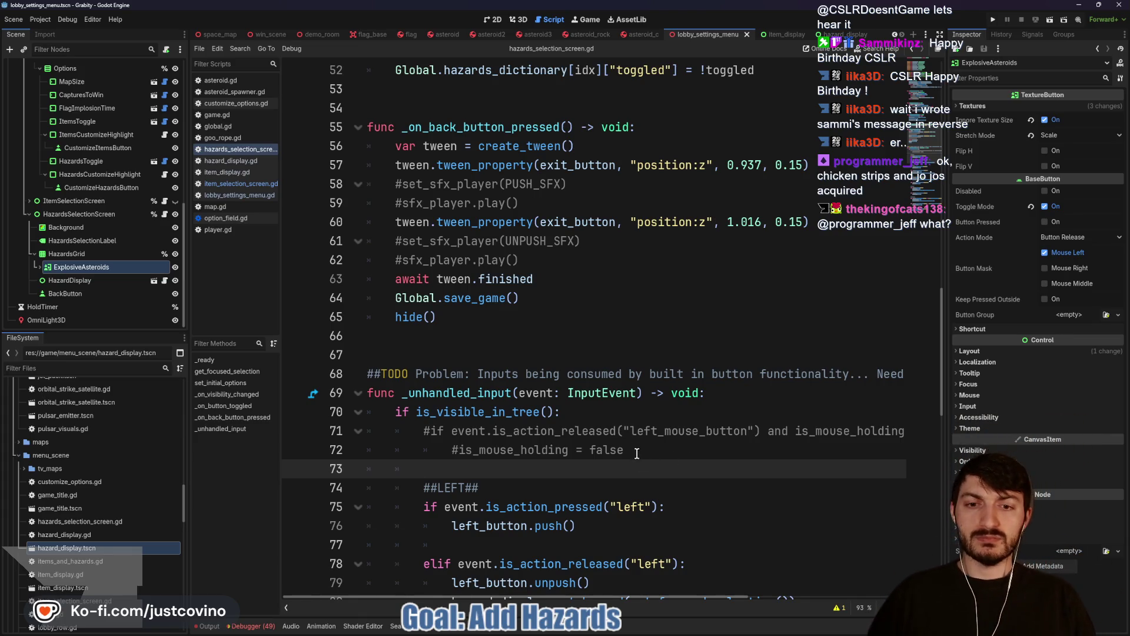
- Uncomment the mouse-release check on lines 71–72, prefix is_mouse_holding with lobby_settings., and save
drag(643, 449, 377, 434)
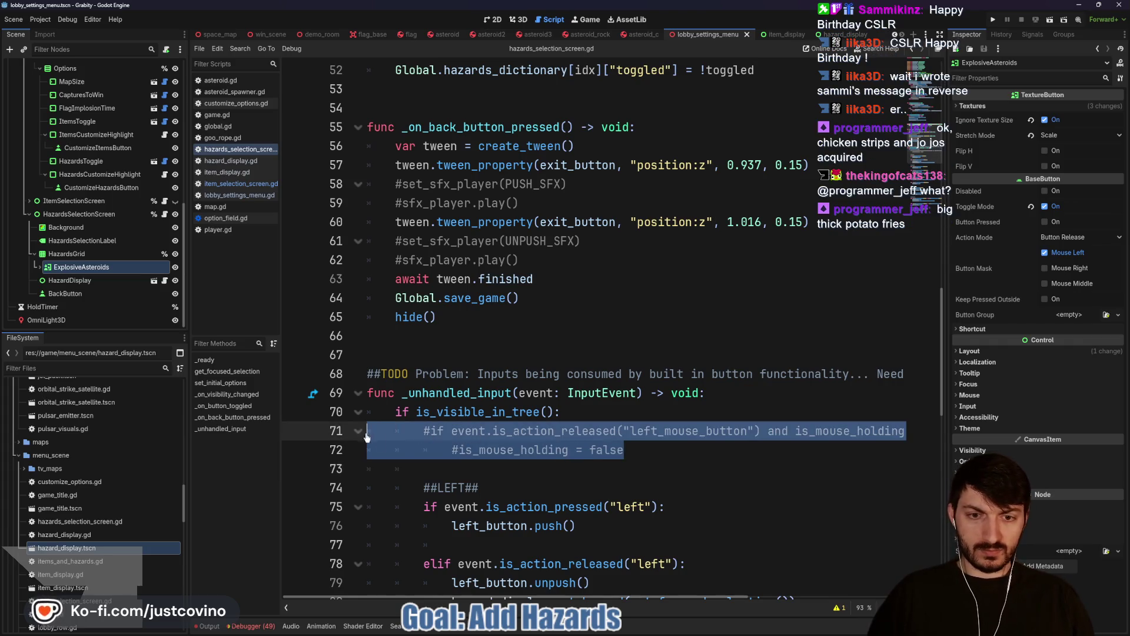
key(ctrl+k)
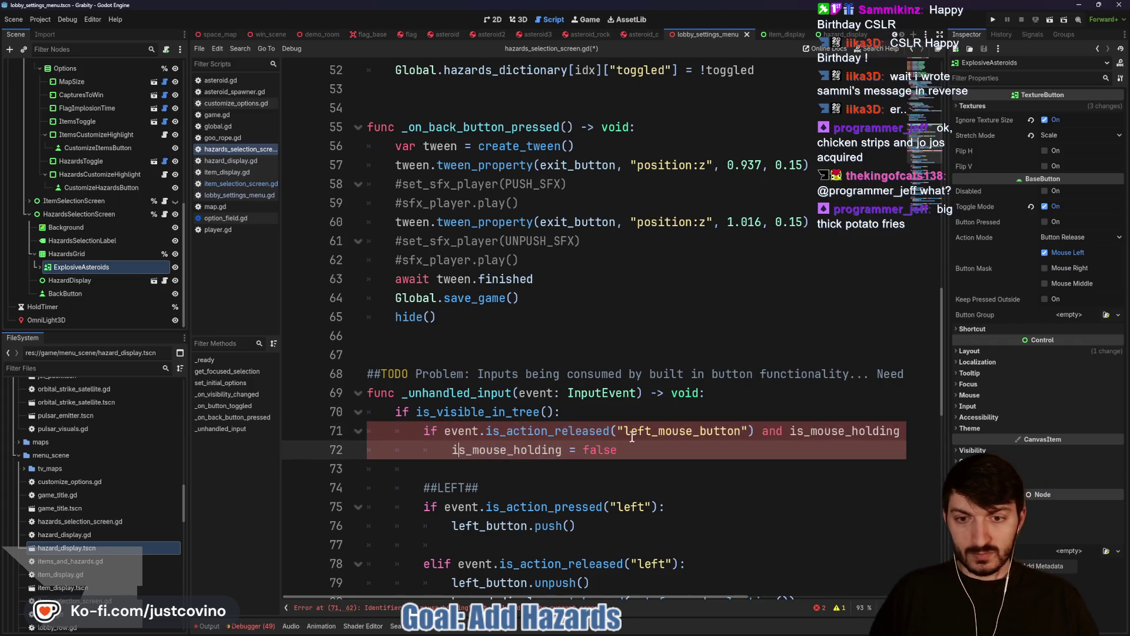
click(789, 431)
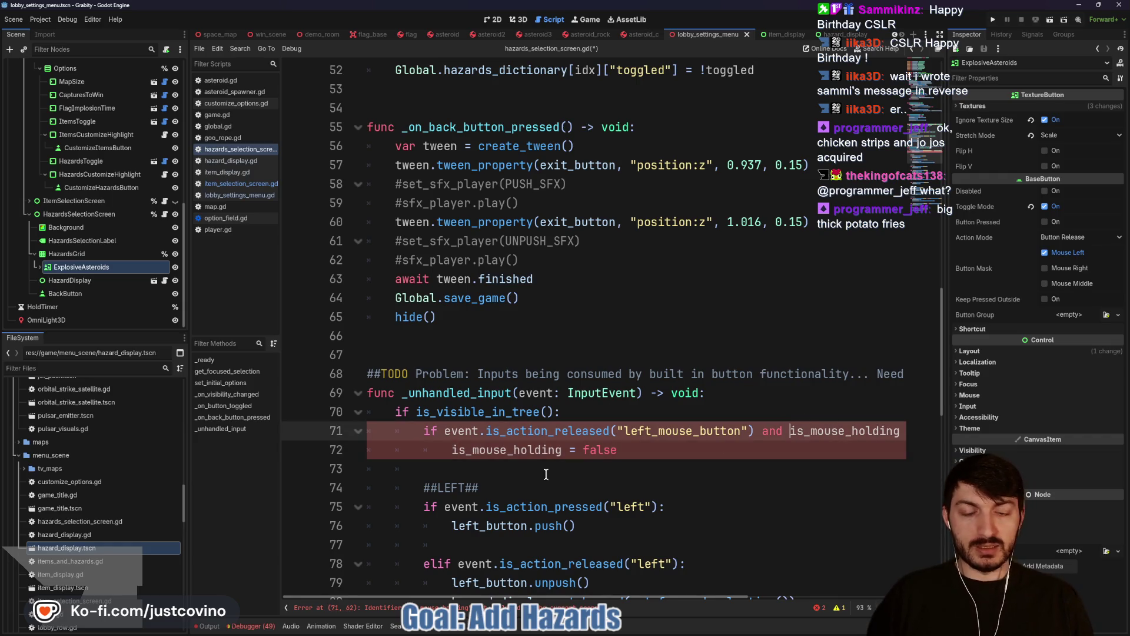
text(lob)
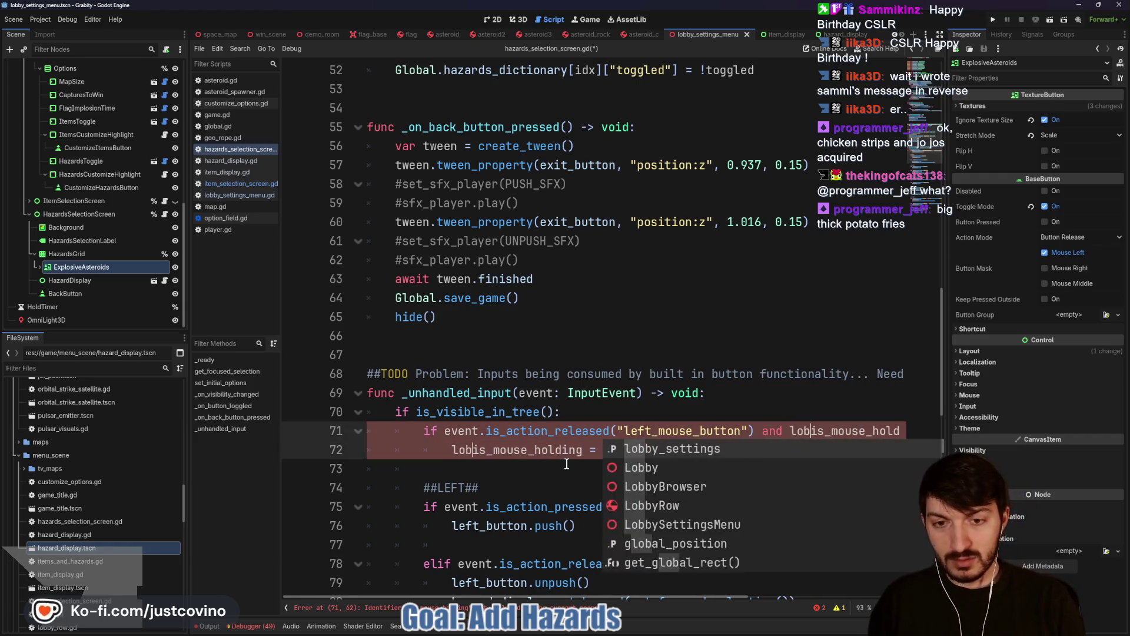
text(bysettings.)
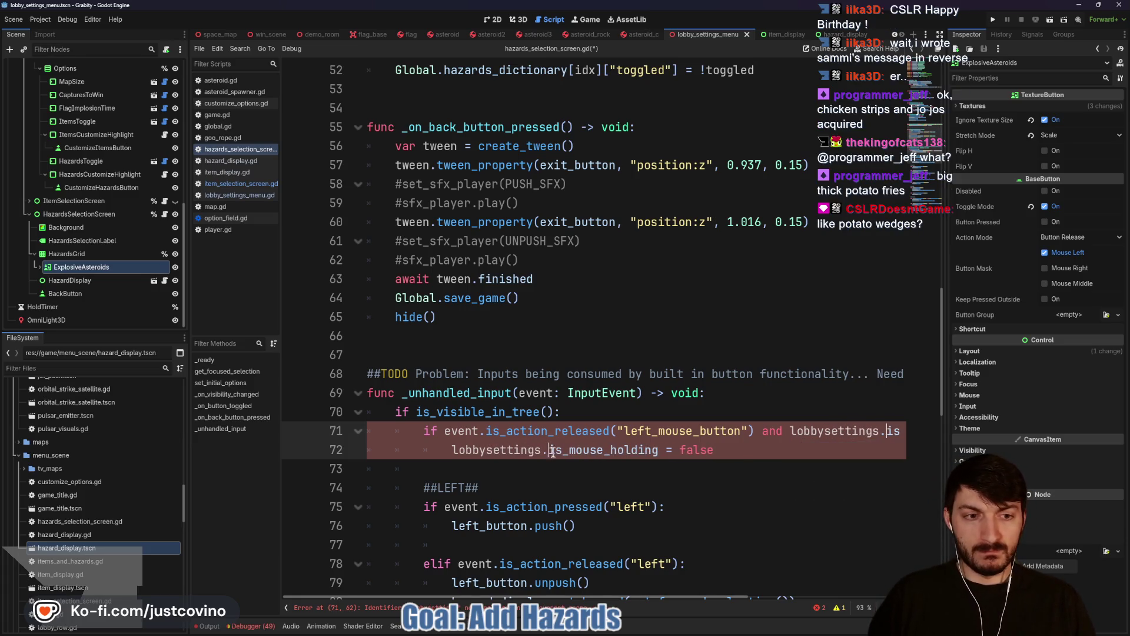
text(_)
click(753, 457)
key(ctrl+s)
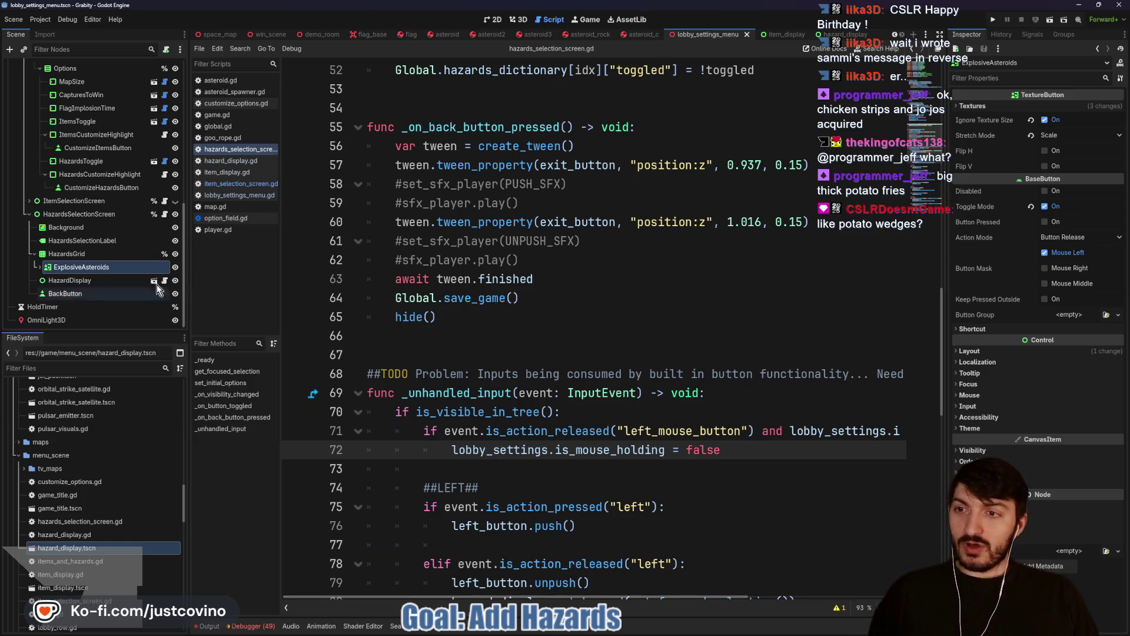
click(497, 340)
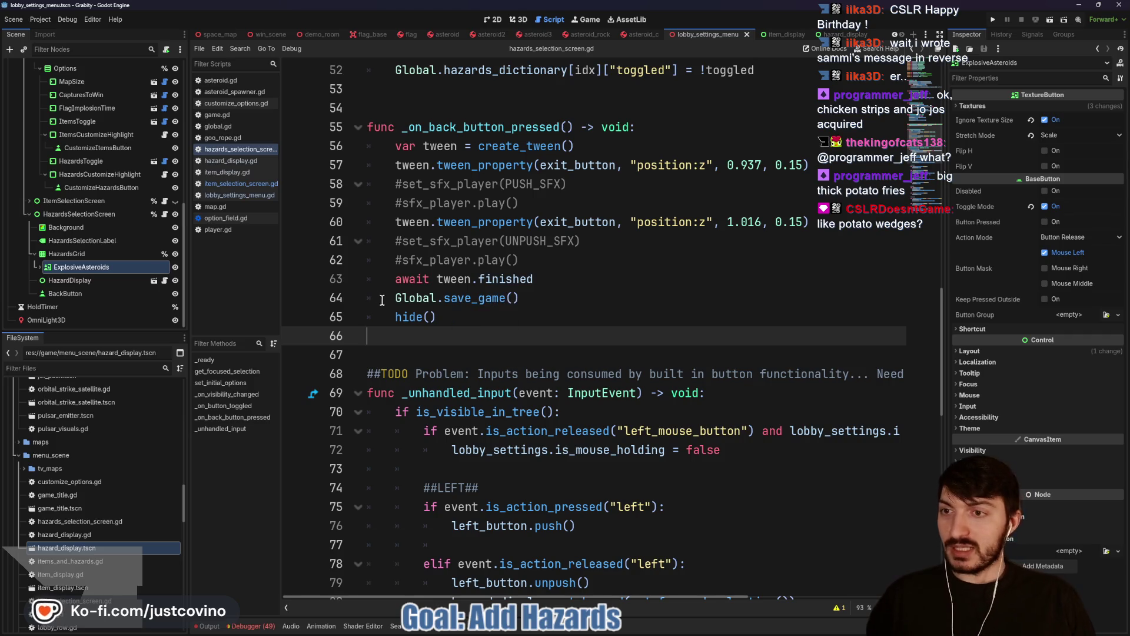
- In the item selection script, uncomment the mouse-release check, prefix is_mouse_holding with lobby_settings., and save
click(161, 203)
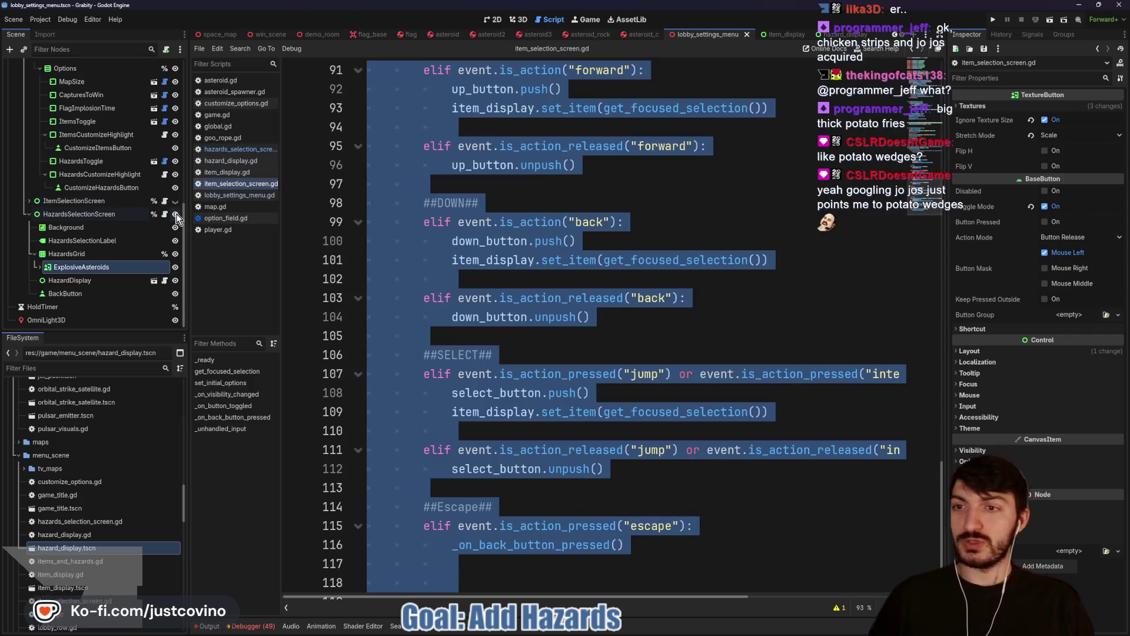
click(567, 297)
click(535, 286)
key(ctrl+s)
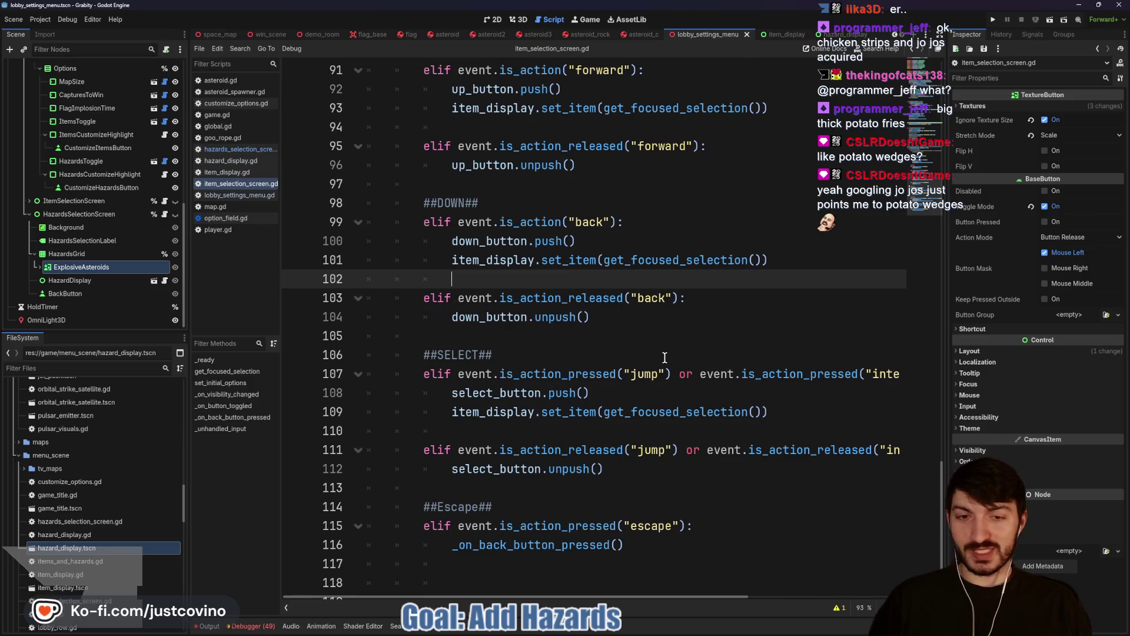
scroll(664, 357, up, 9)
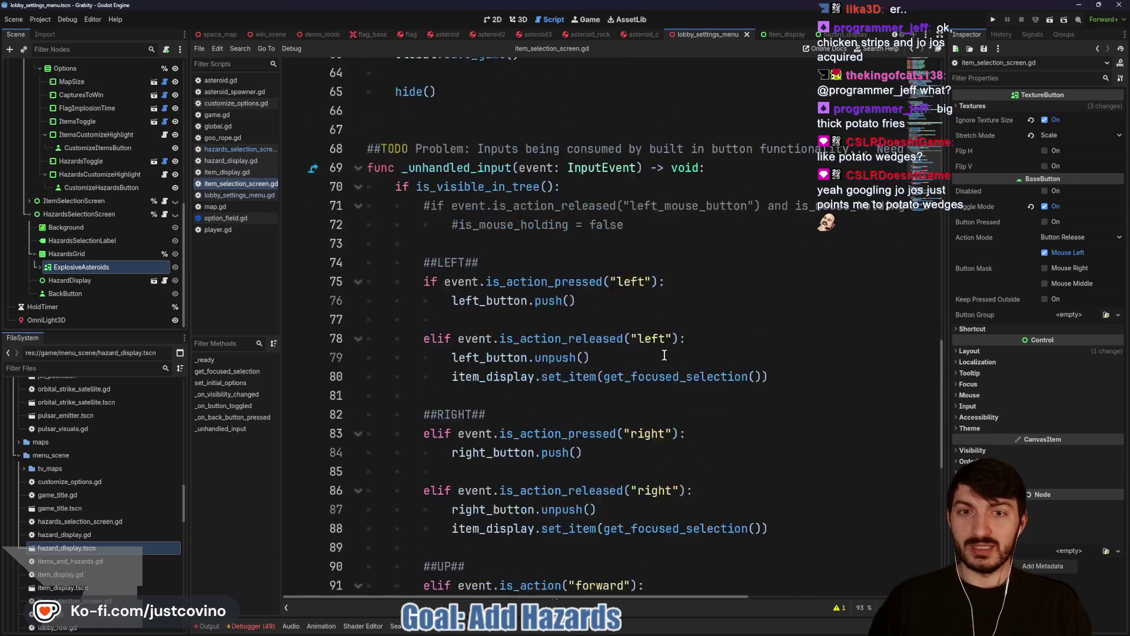
scroll(665, 355, up, 1)
drag(668, 274, 365, 259)
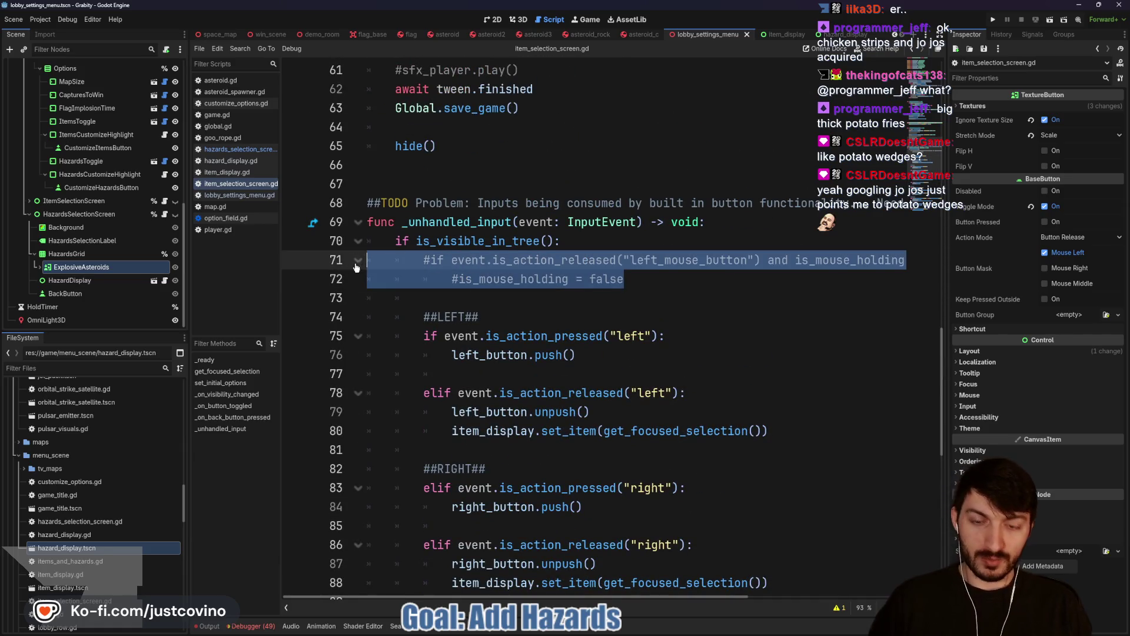
key(ctrl+k)
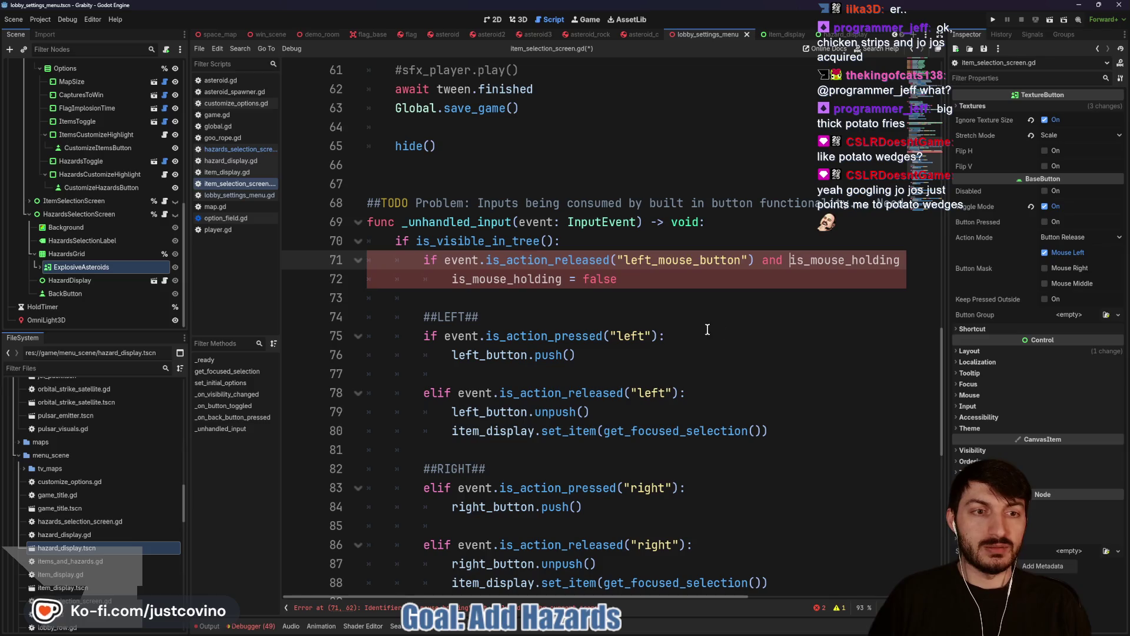
alt+click(450, 281)
text(lobby_)
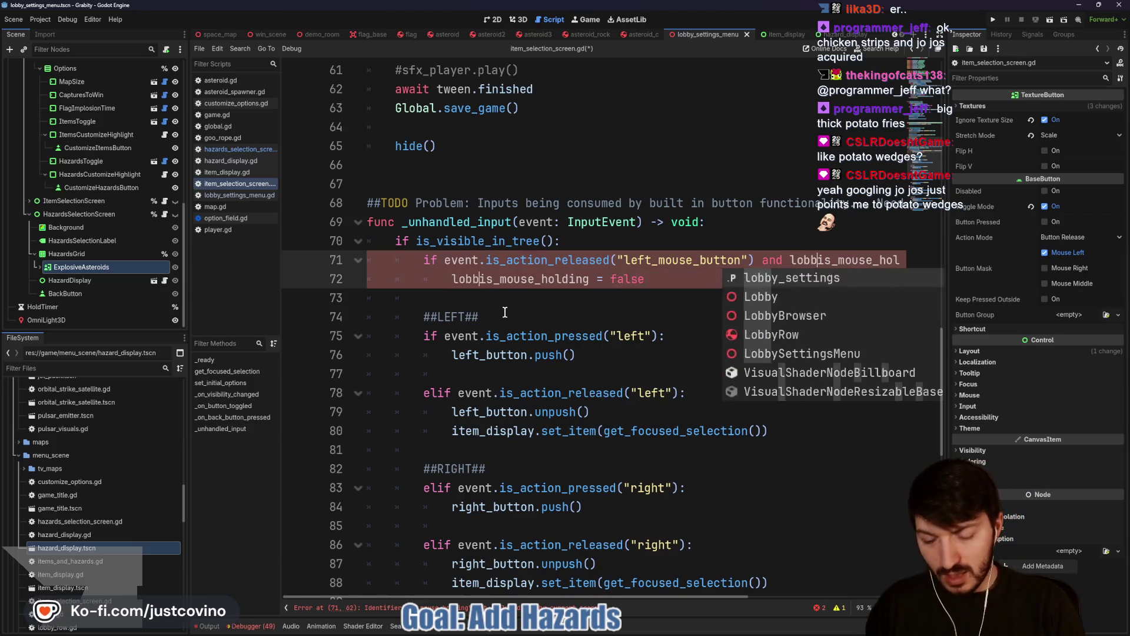
text(settings.)
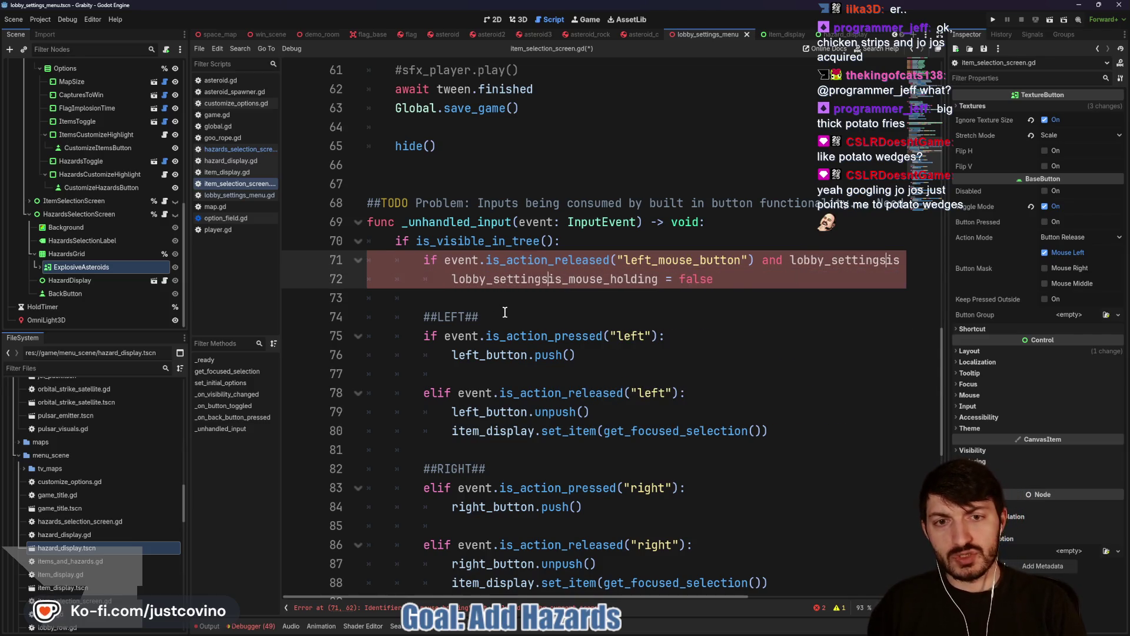
key(ctrl+s)
click(481, 298)
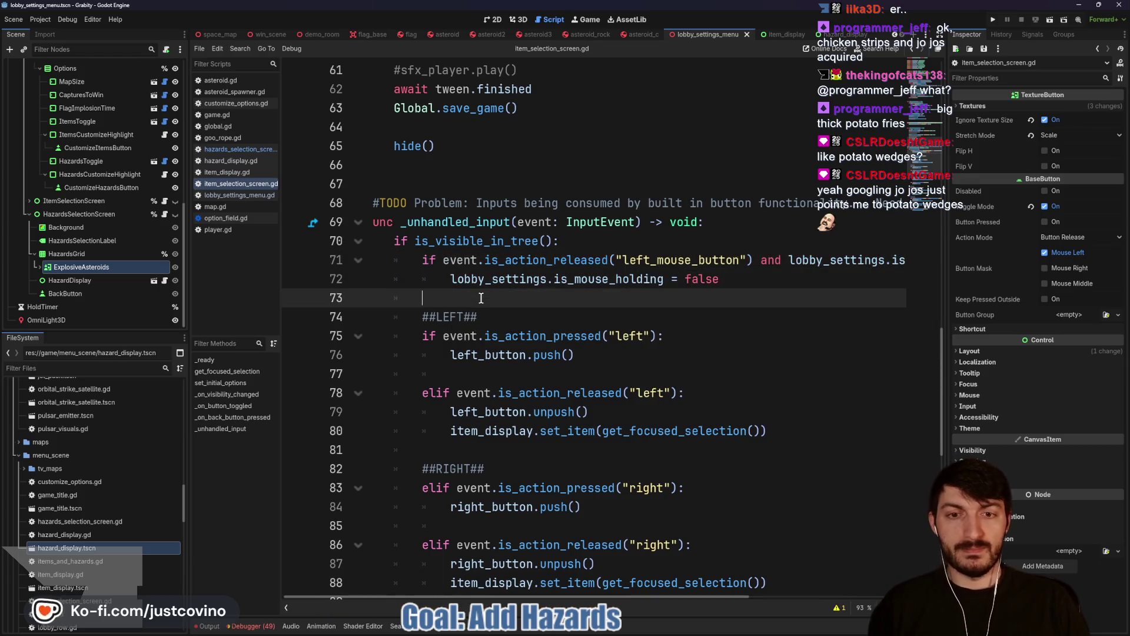
scroll(491, 318, up, 9)
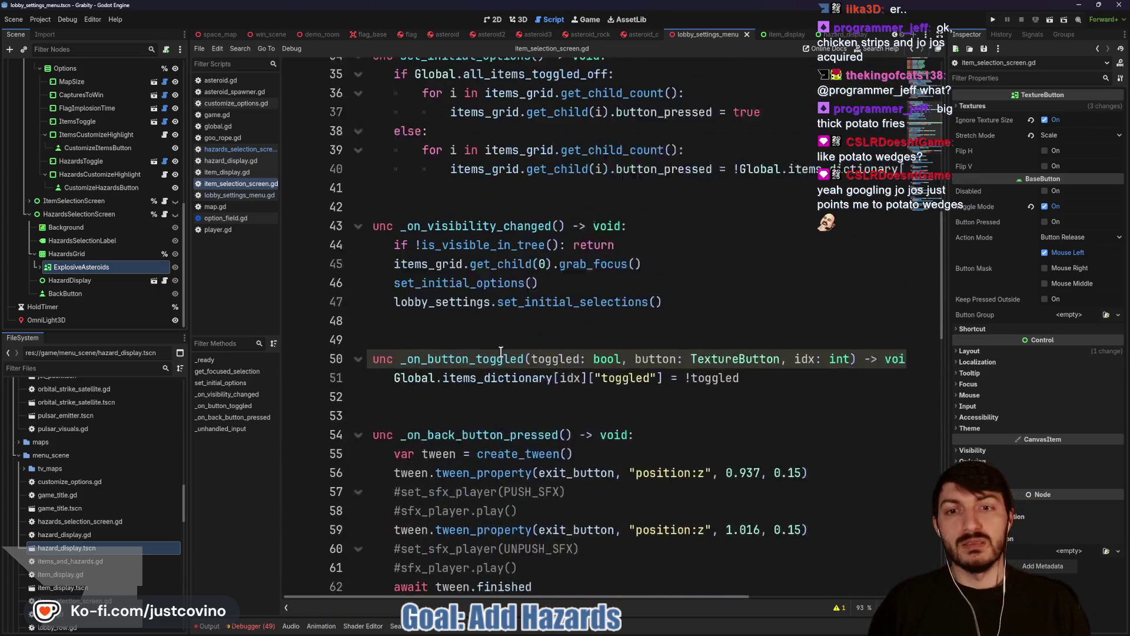
click(490, 341)
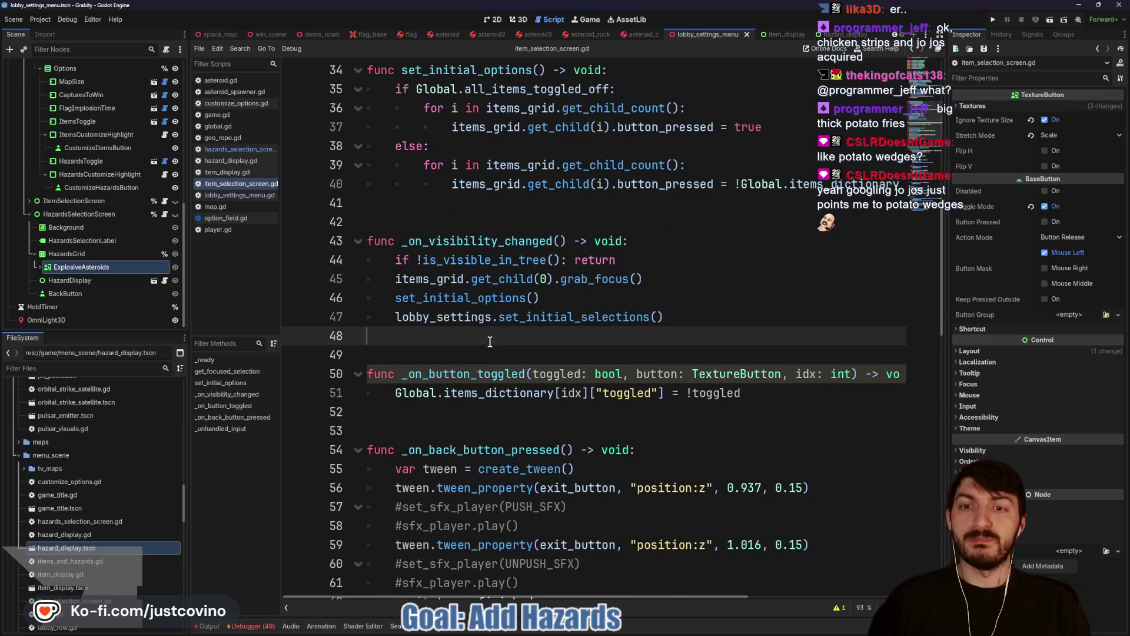
- Collapse the HazardsSelectionScreen node and run the project
click(28, 214)
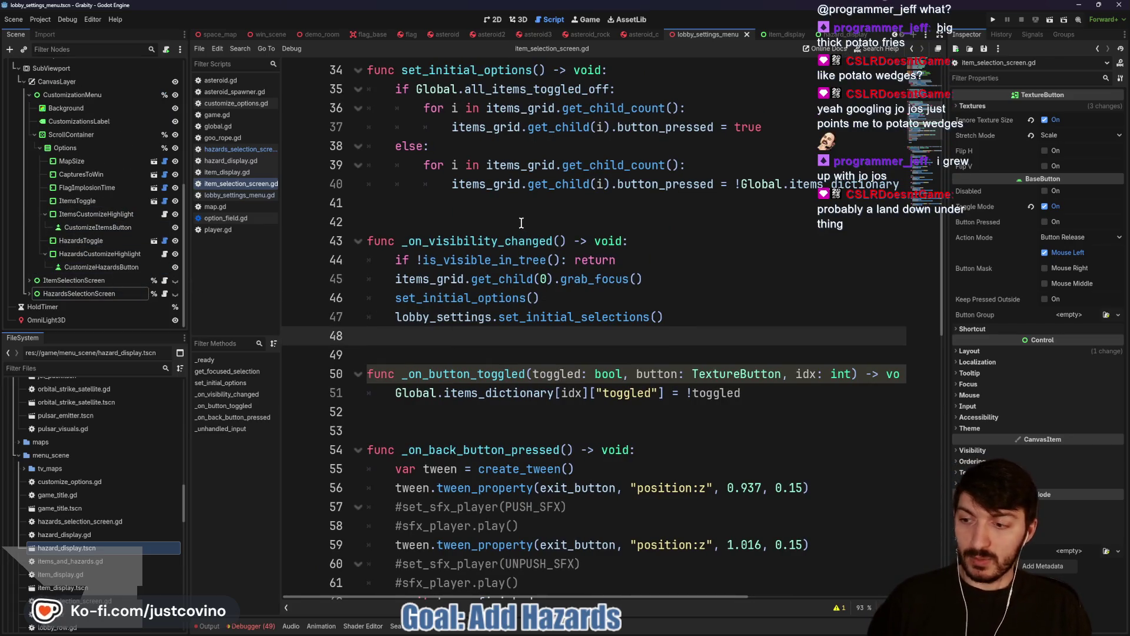
click(505, 241)
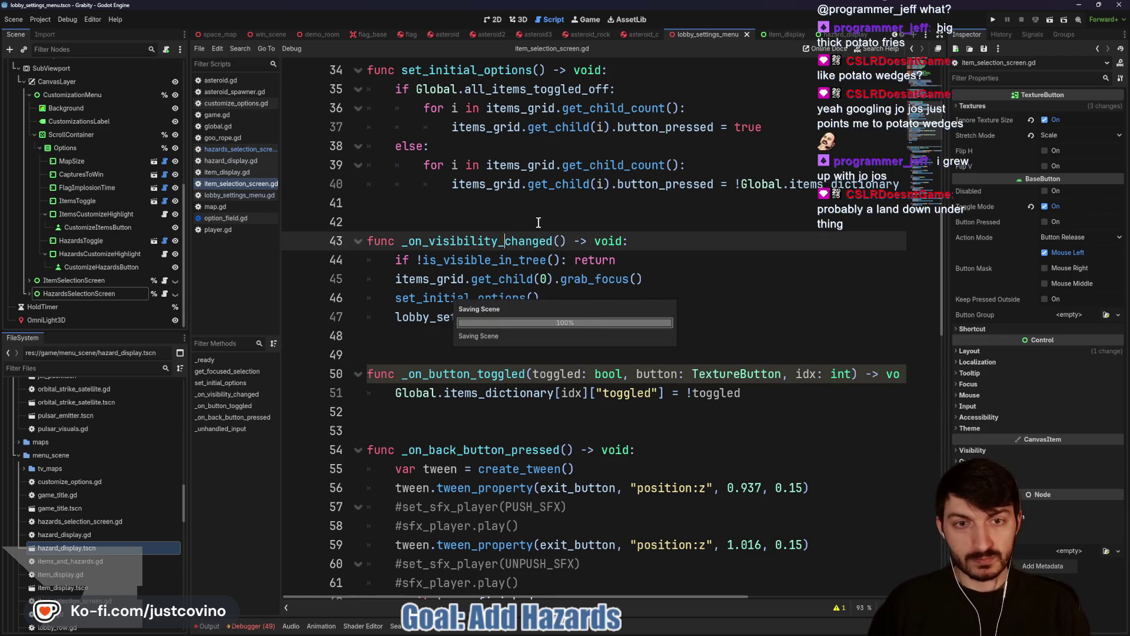
click(993, 19)
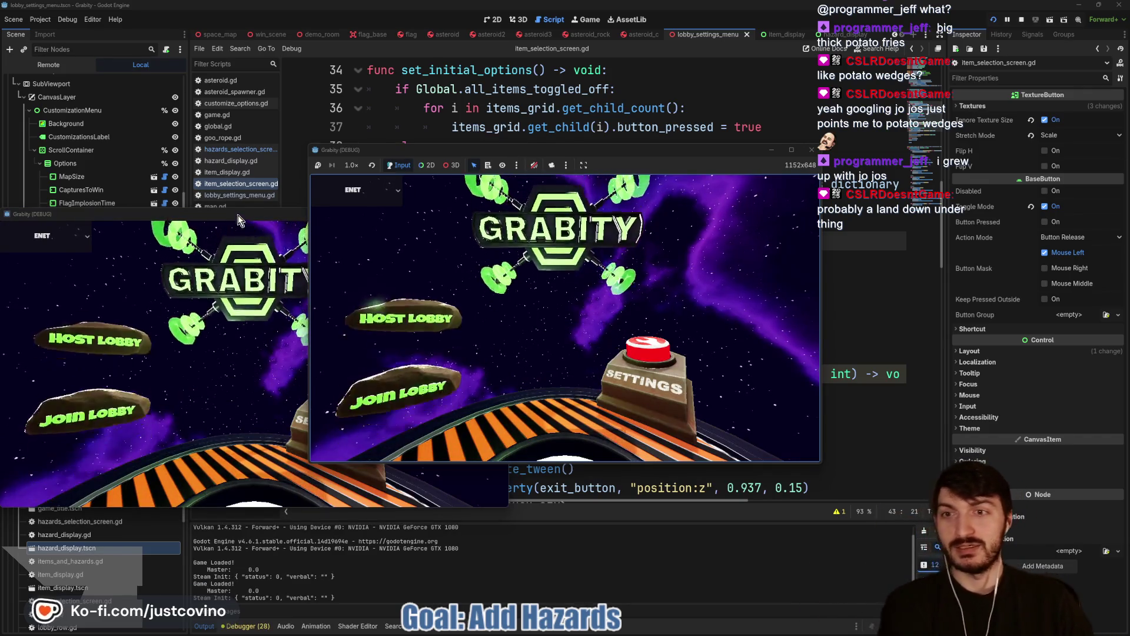
- Arrange the two game windows side by side
click(239, 214)
drag(238, 215, 366, 157)
drag(704, 168, 741, 160)
mouse_move(404, 161)
mouse_down()
mouse_move(421, 158)
mouse_move(406, 161)
mouse_up()
- Host a private lobby in the left game and open the lobby list in the right
click(161, 266)
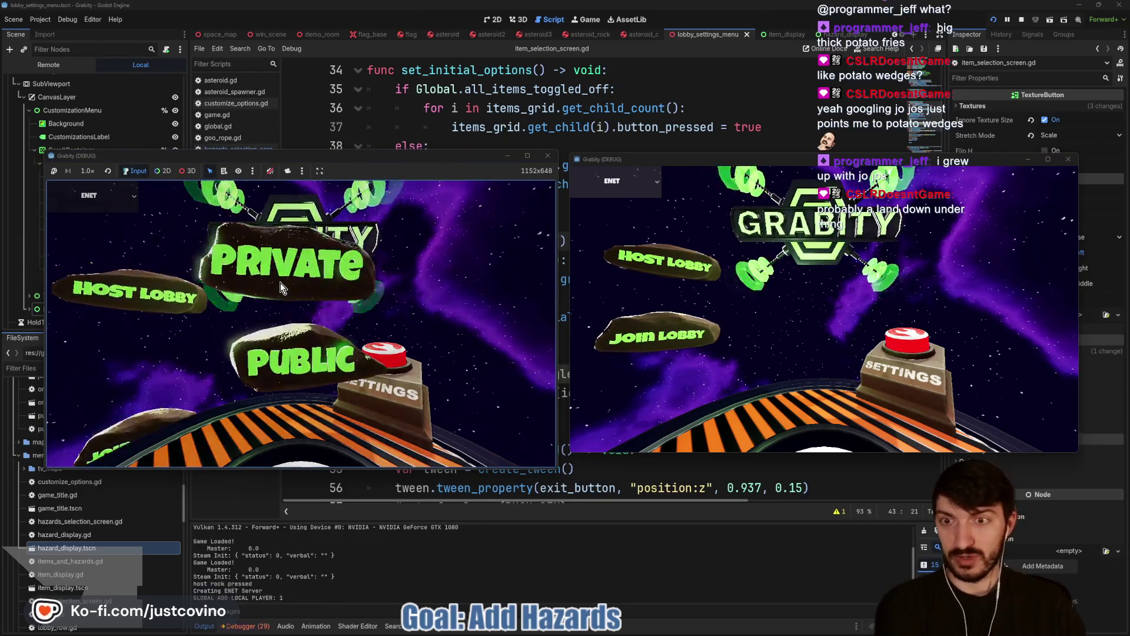
click(280, 282)
click(618, 336)
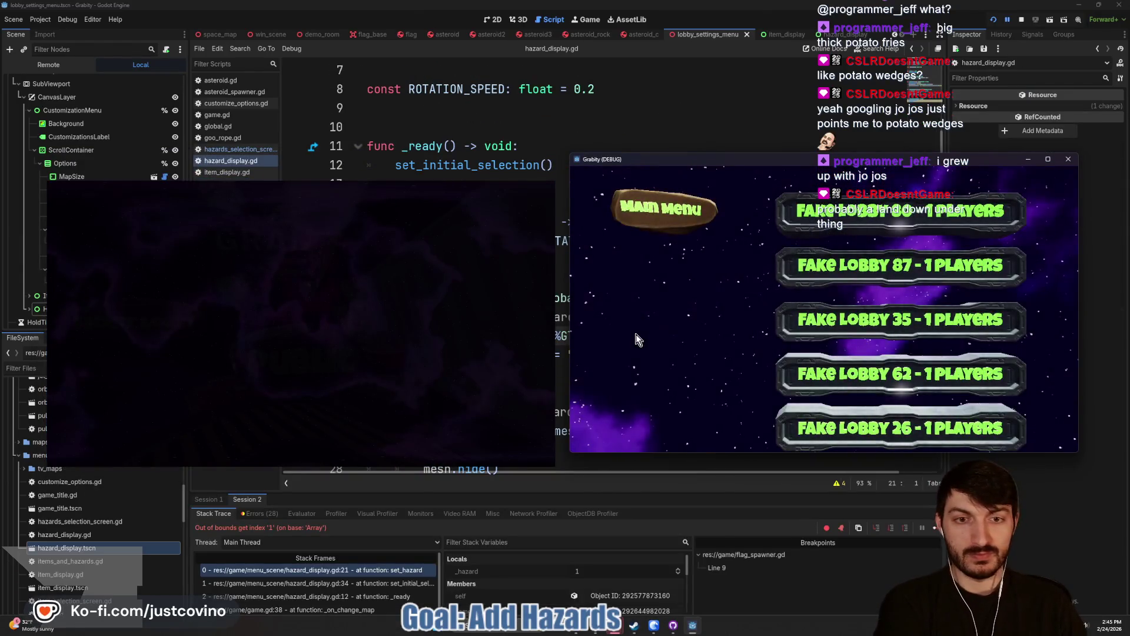
- Change set_display_hazard(1) and set_hazard(1) on lines 33–34 to 0, save, and relaunch the game
click(535, 148)
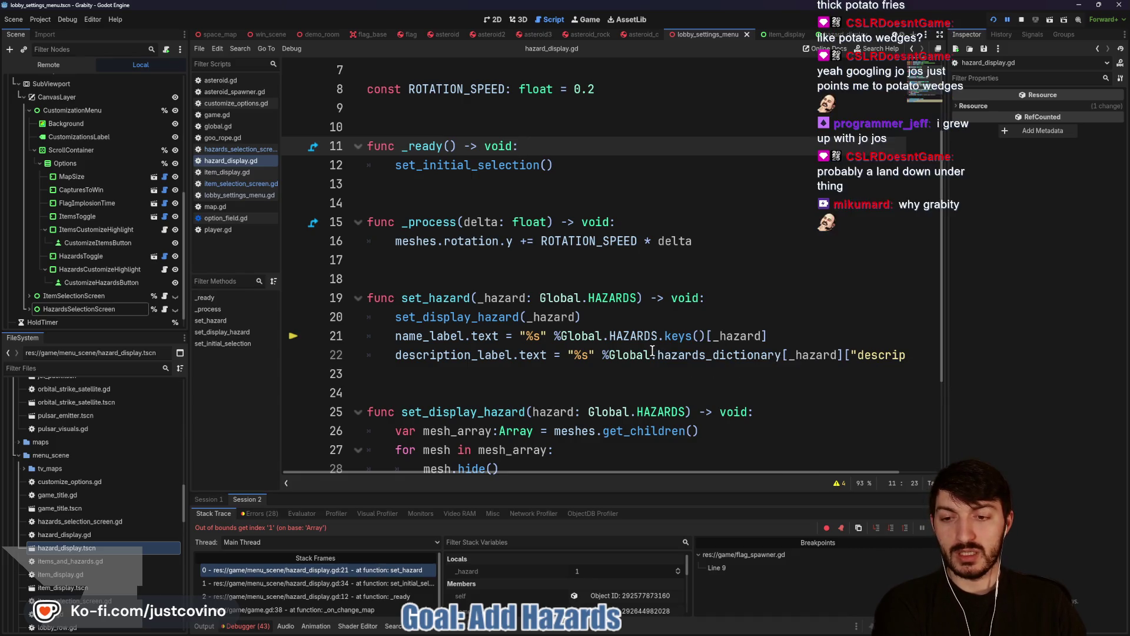
mouse_move(650, 351)
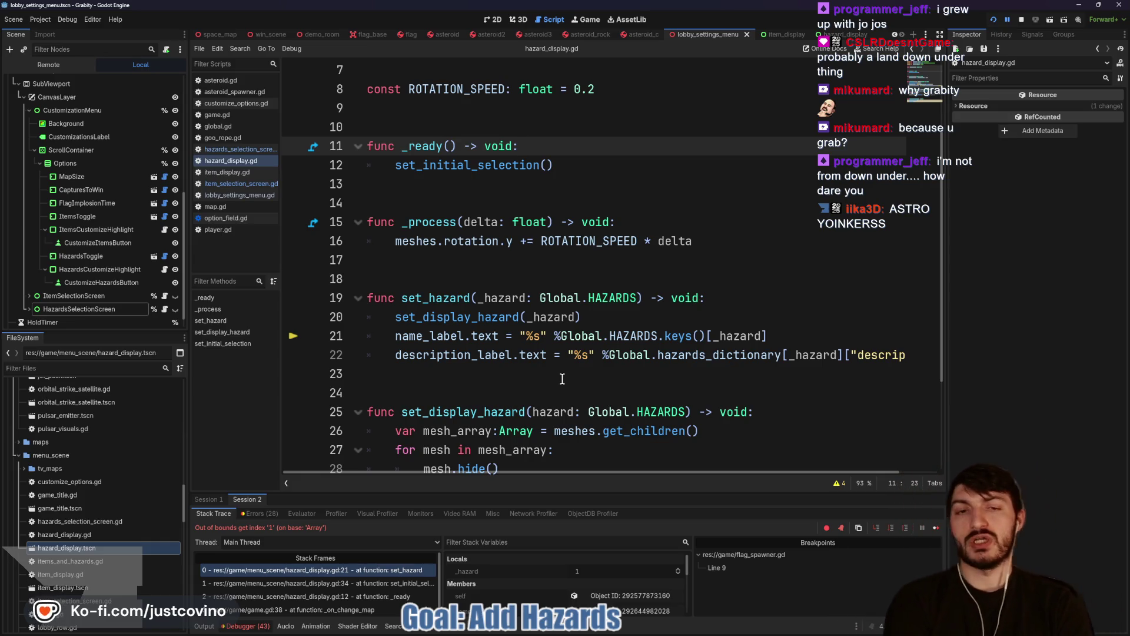
double_click(449, 303)
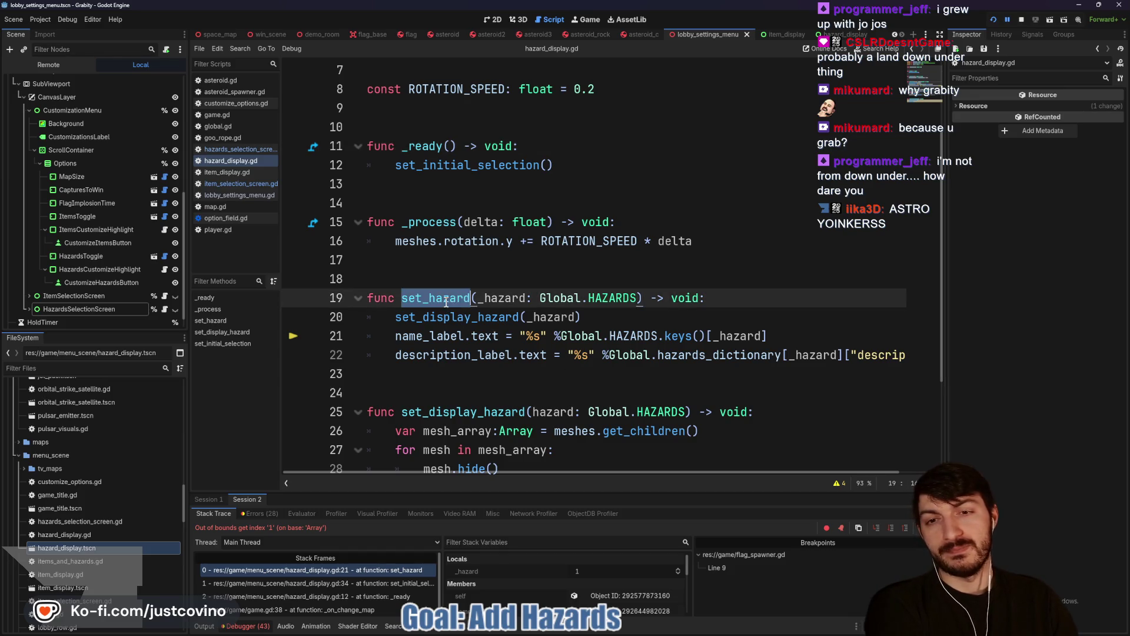
scroll(525, 348, down, 3)
click(610, 422)
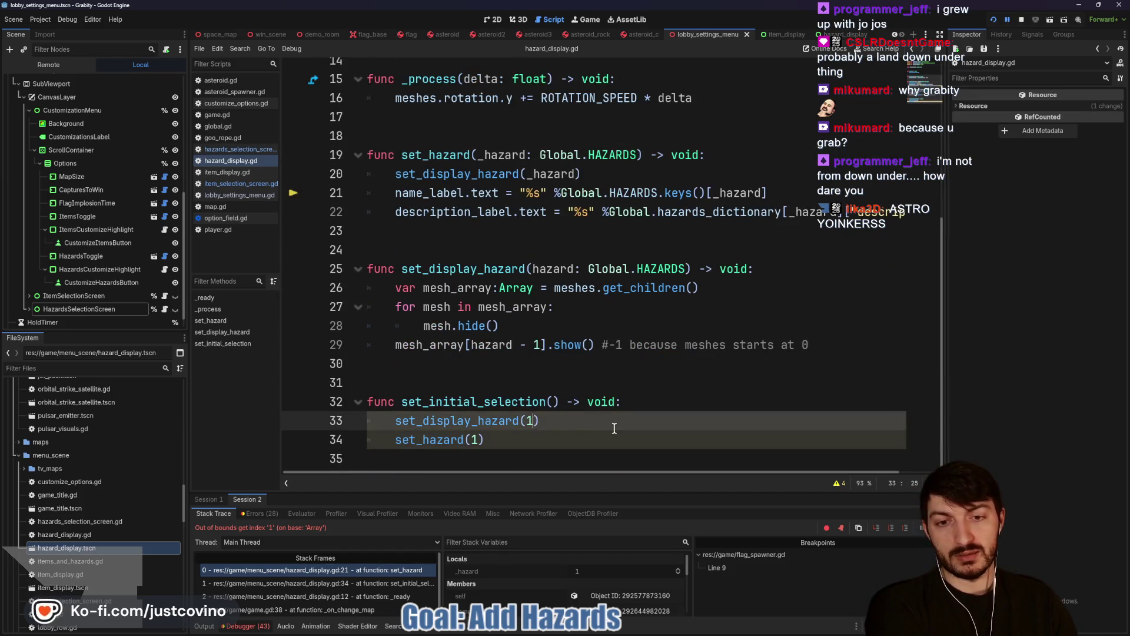
key(BackSpace)
key(BackSpace)
text(0))
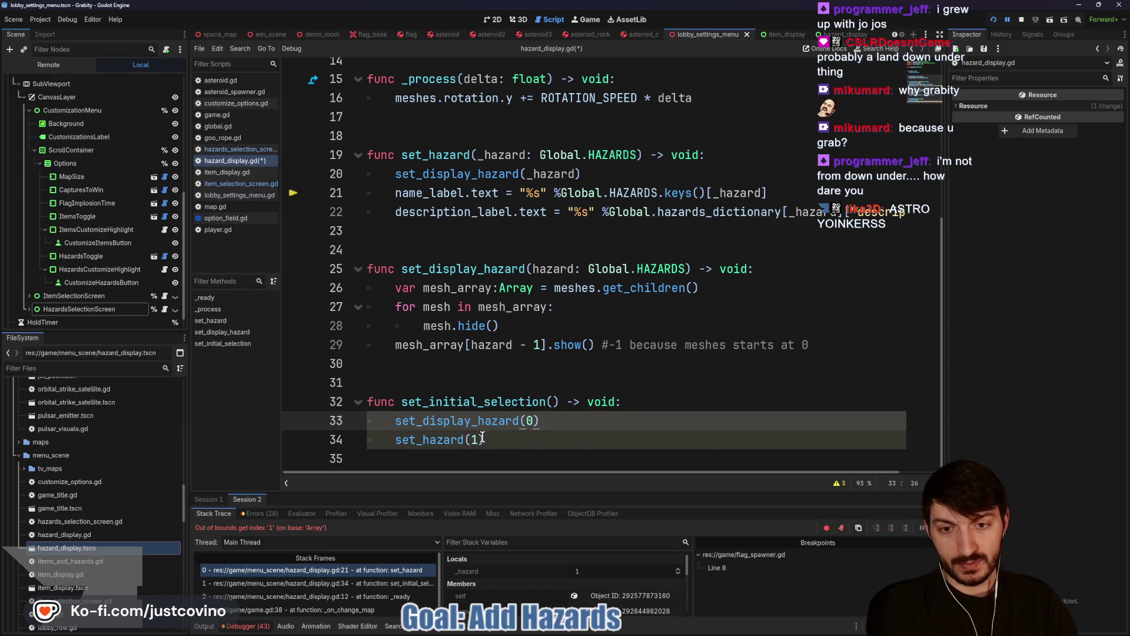
click(482, 439)
key(BackSpace)
text(0)
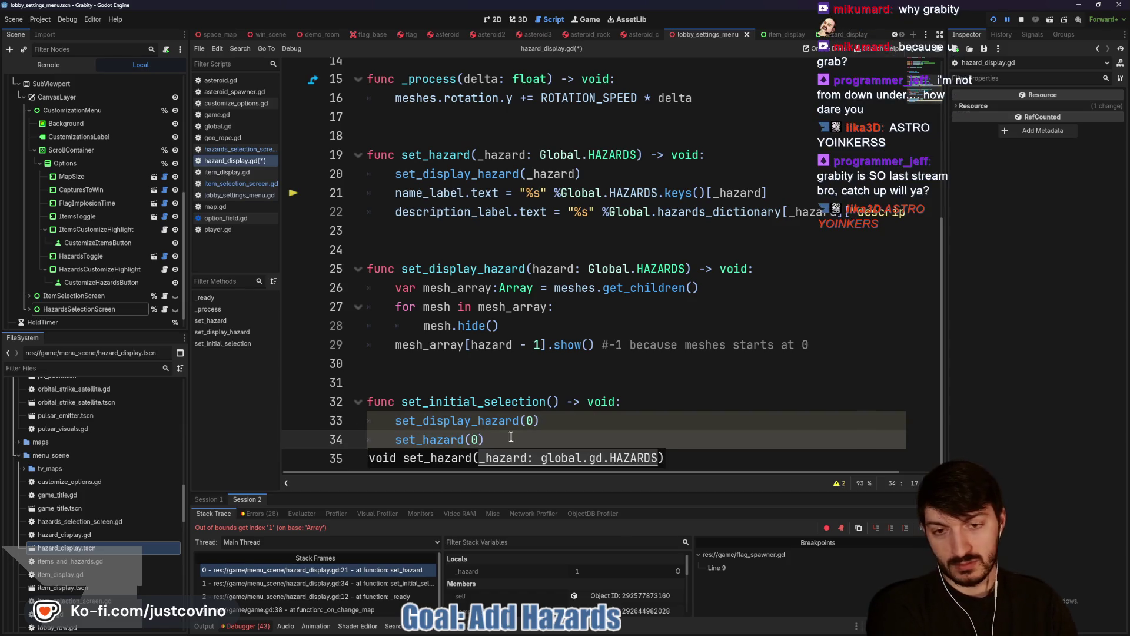
text())
key(ctrl+s)
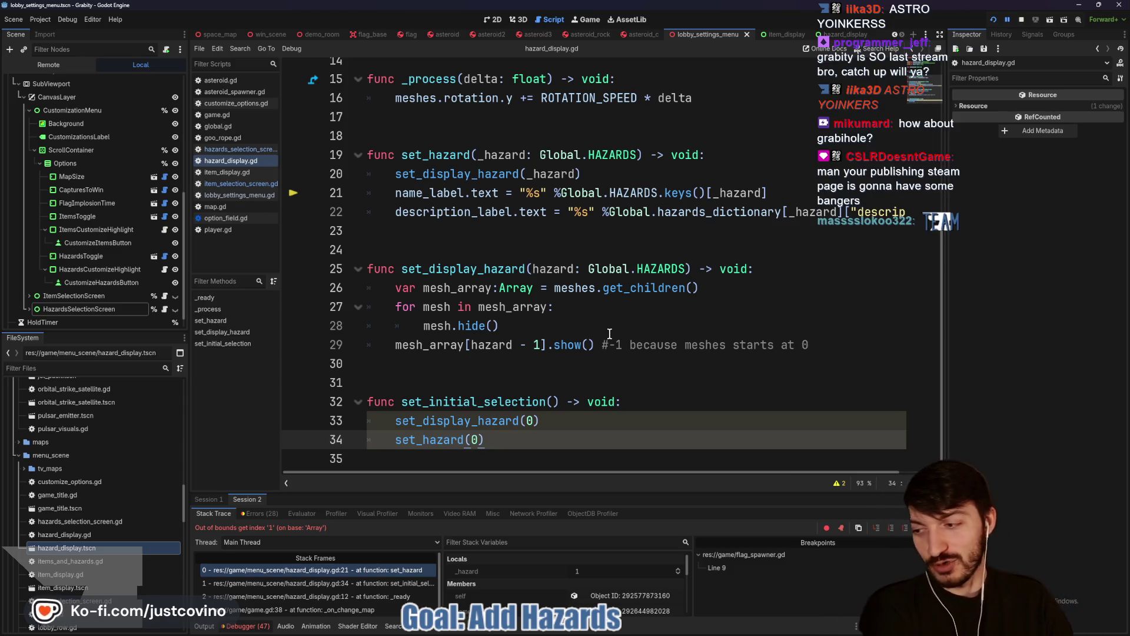
click(995, 19)
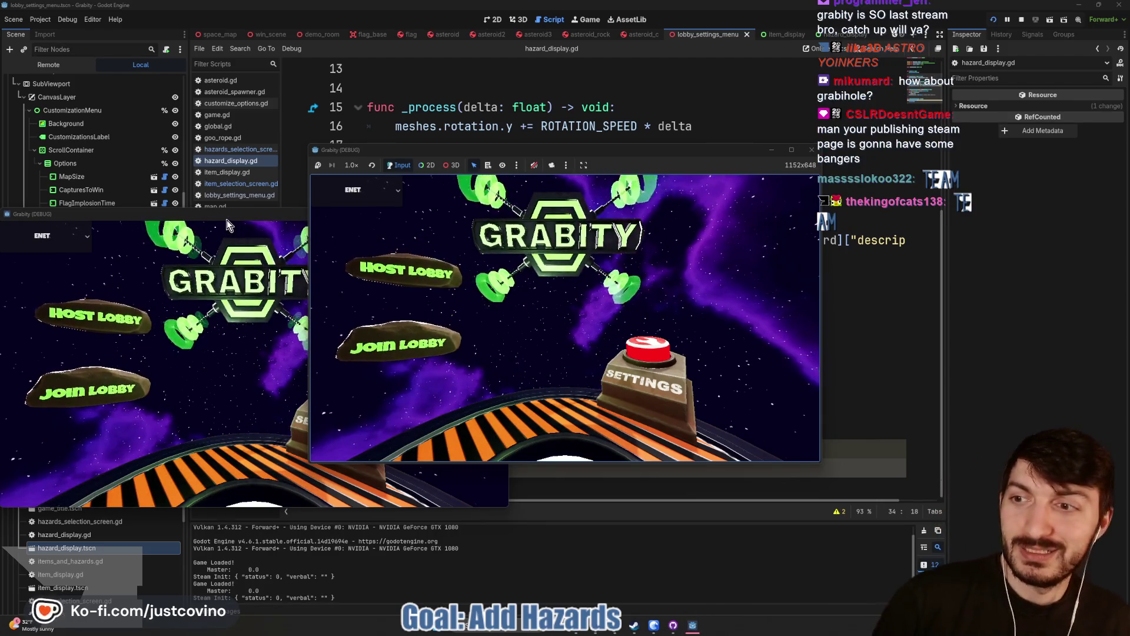
- Arrange the game windows and host a lobby to reproduce the error
mouse_move(225, 219)
mouse_down()
mouse_move(610, 215)
mouse_move(771, 159)
mouse_up()
mouse_move(531, 150)
mouse_down()
mouse_move(250, 162)
mouse_move(260, 164)
mouse_up()
drag(765, 158, 801, 153)
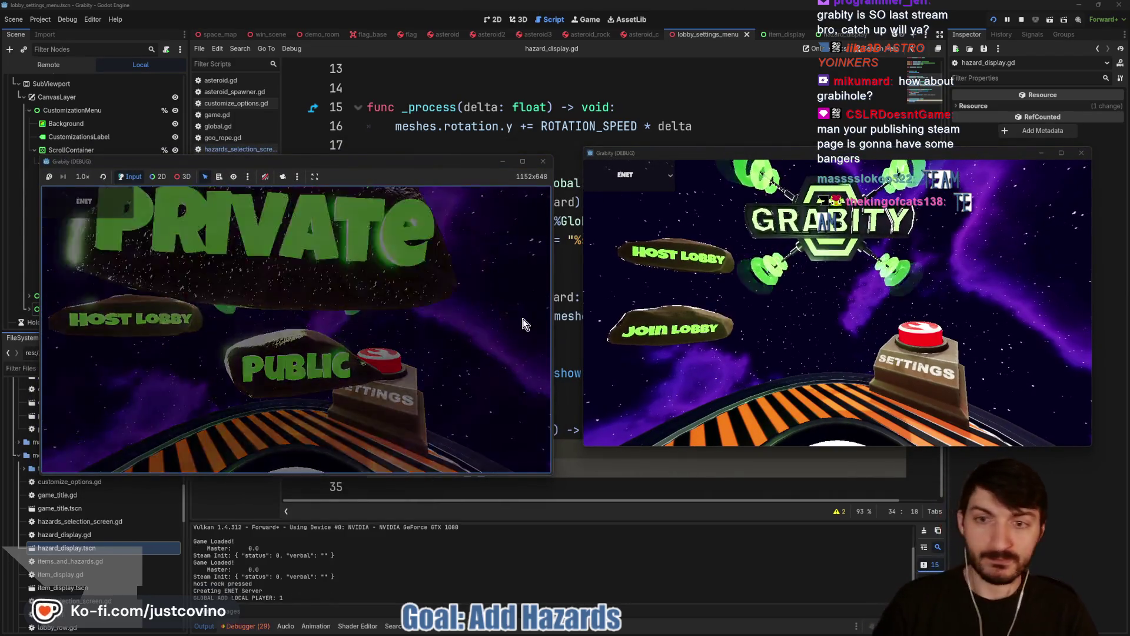
click(618, 340)
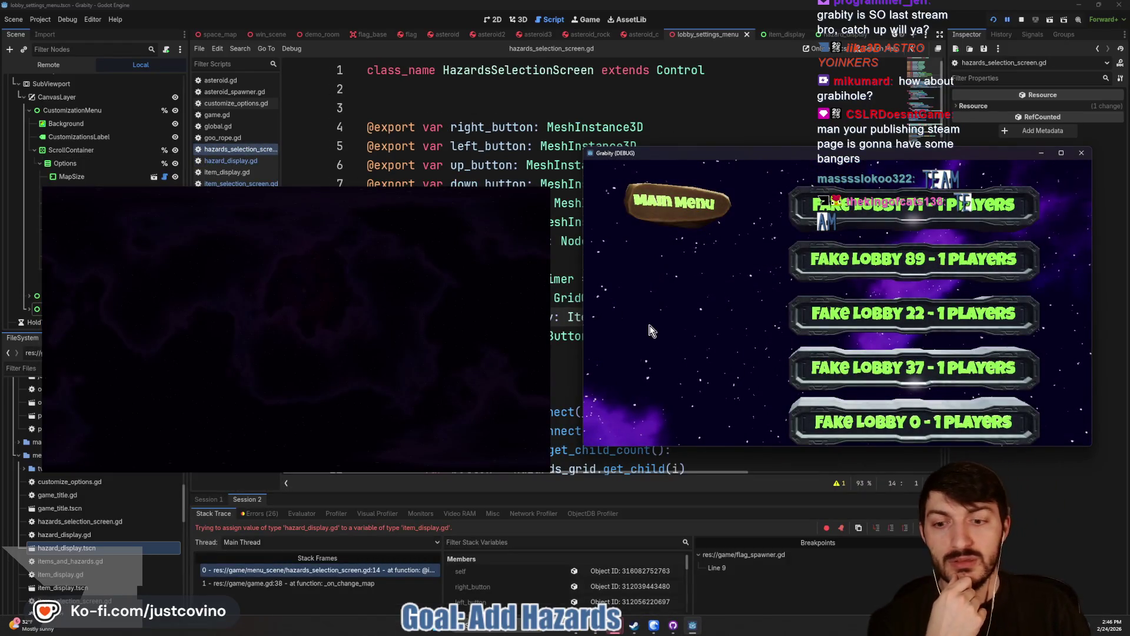
click(380, 570)
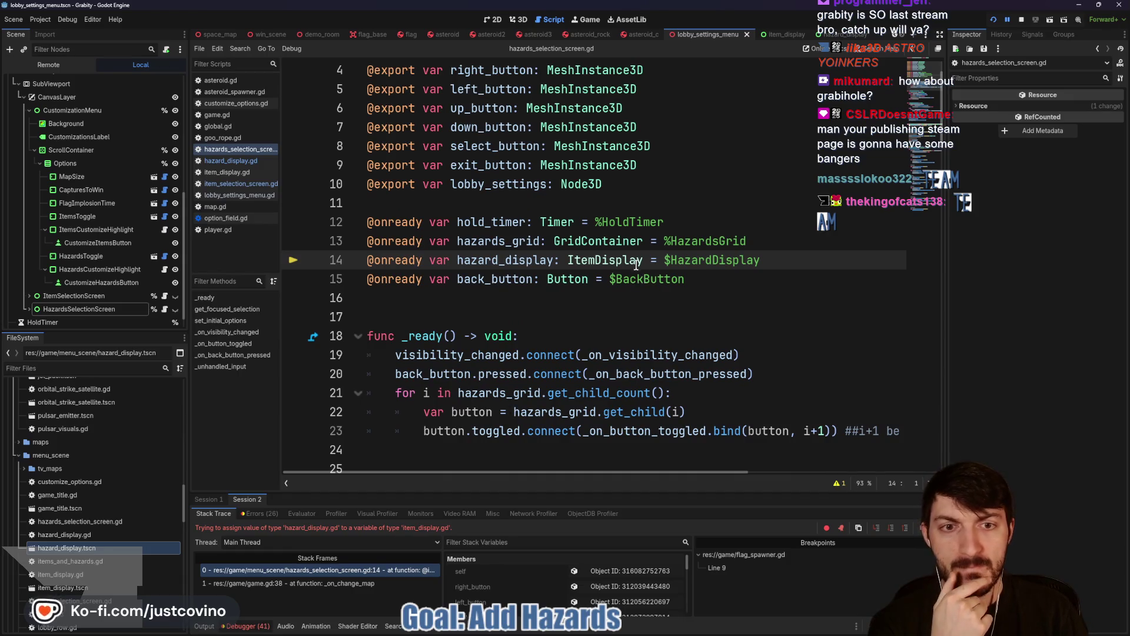
- Retype hazard_display on line 14 from ItemDisplay to HazardDisplay, save, and restart the game
drag(642, 260, 567, 259)
text(Hazard)
key(Return)
click(743, 285)
key(ctrl+s)
click(1019, 19)
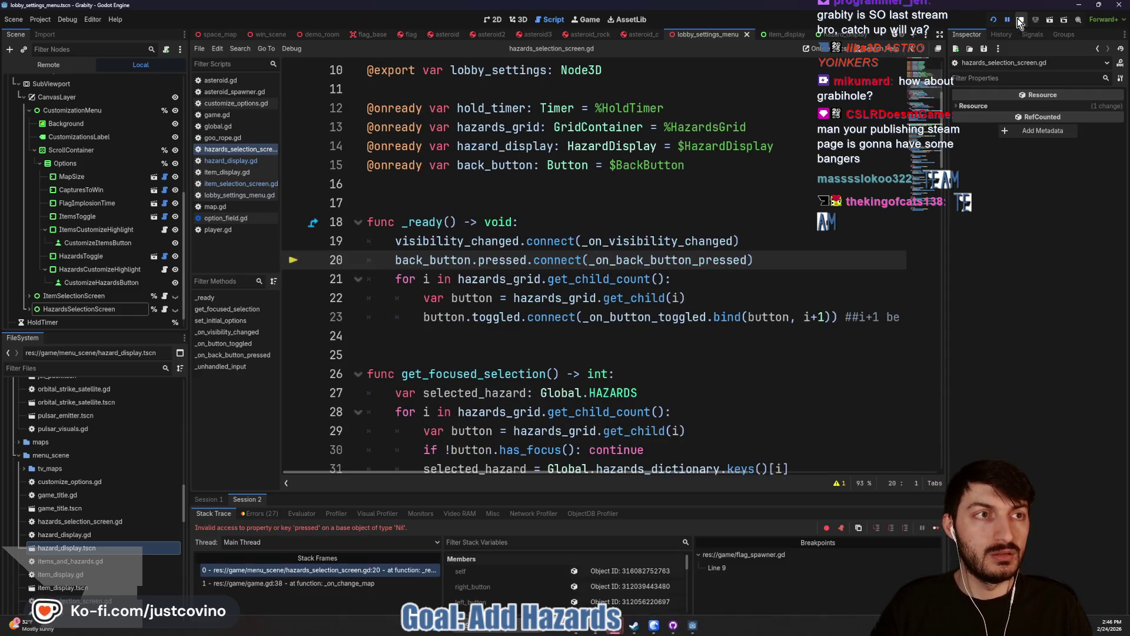
click(991, 19)
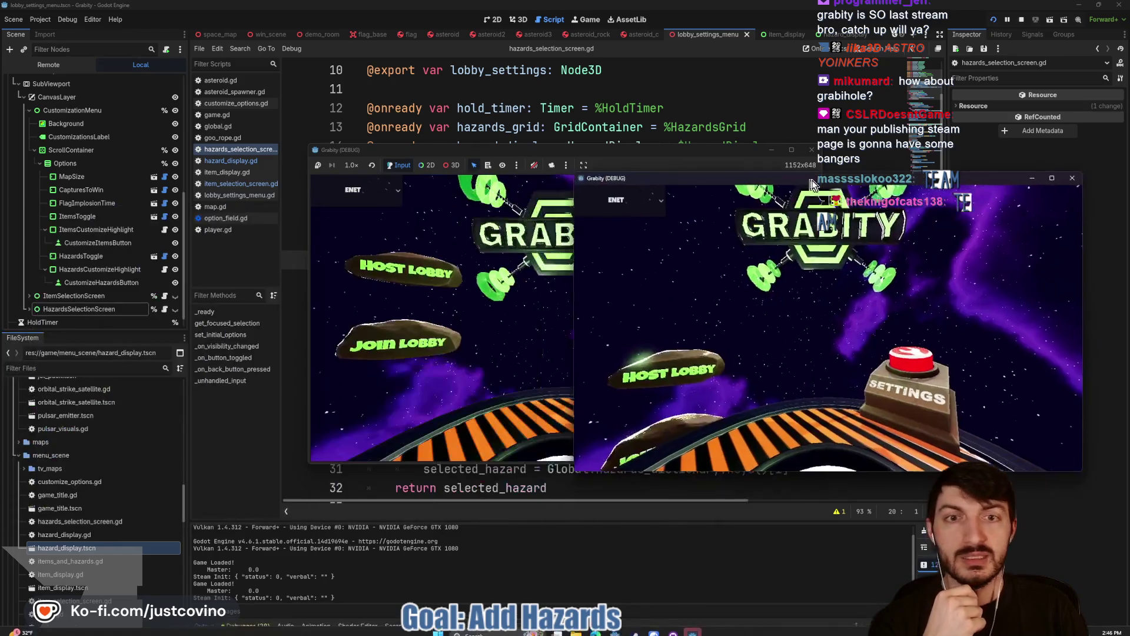
- Host a lobby in the left game and open the lobby list in the right
mouse_move(630, 154)
mouse_down()
mouse_move(341, 174)
mouse_move(372, 167)
mouse_up()
click(171, 270)
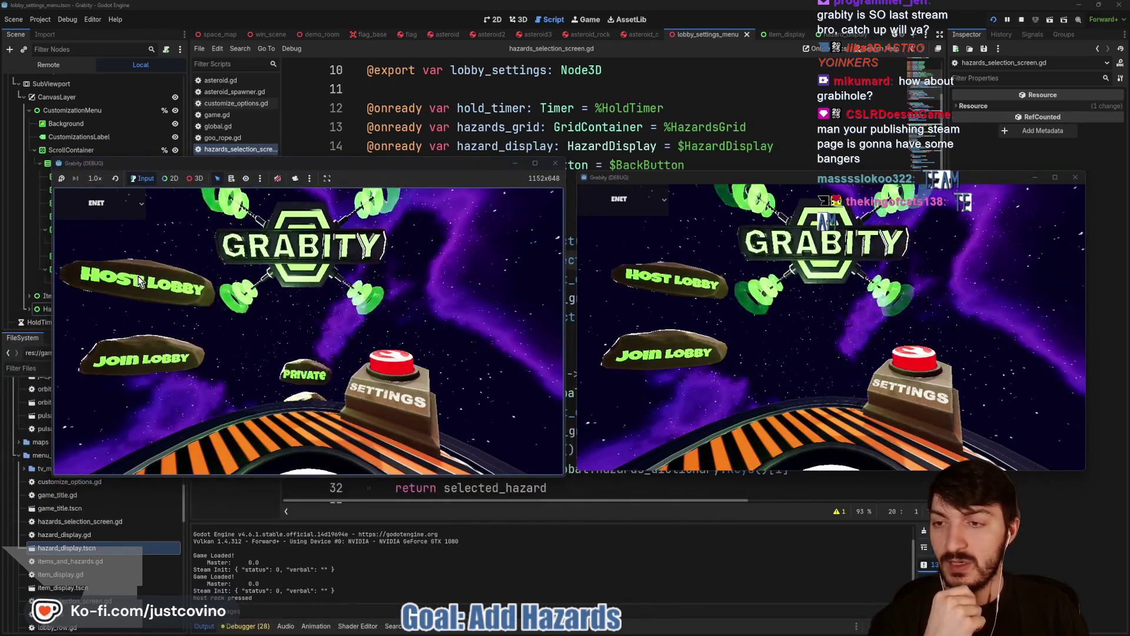
click(306, 362)
click(655, 347)
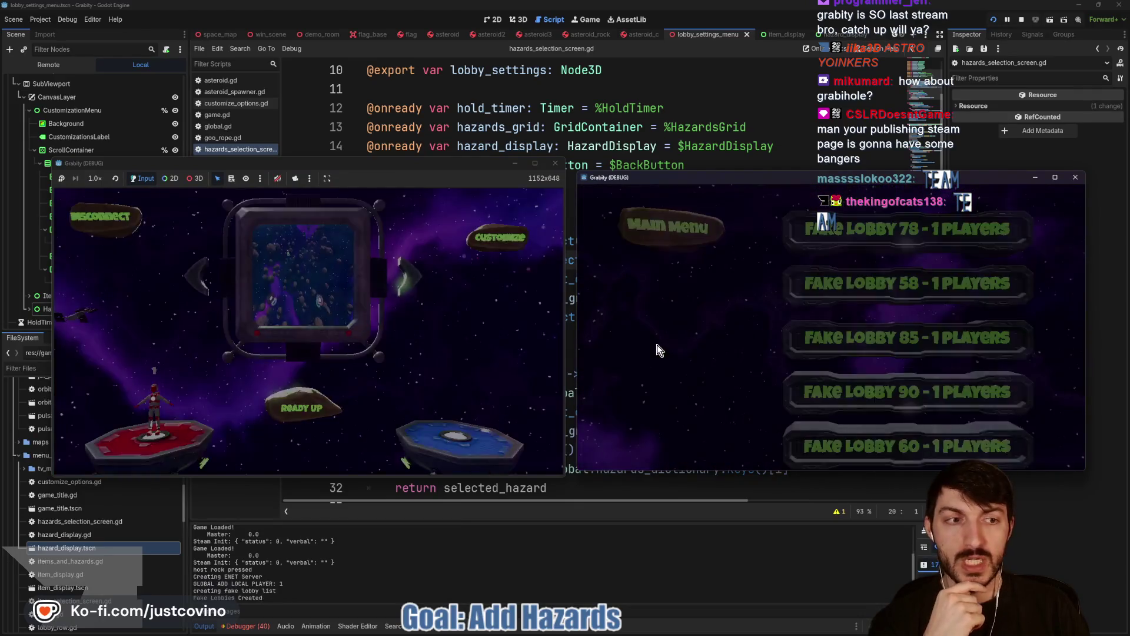
- Open Game Customizations and flip the Hazards Toggle with the arrow keys
click(500, 240)
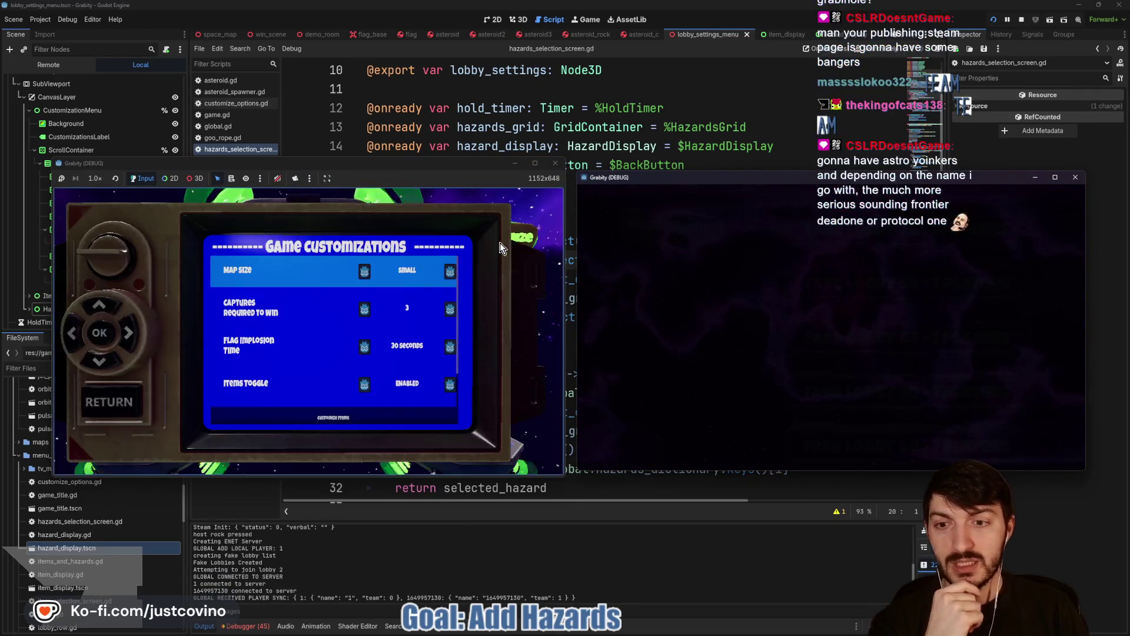
scroll(490, 258, down, 3)
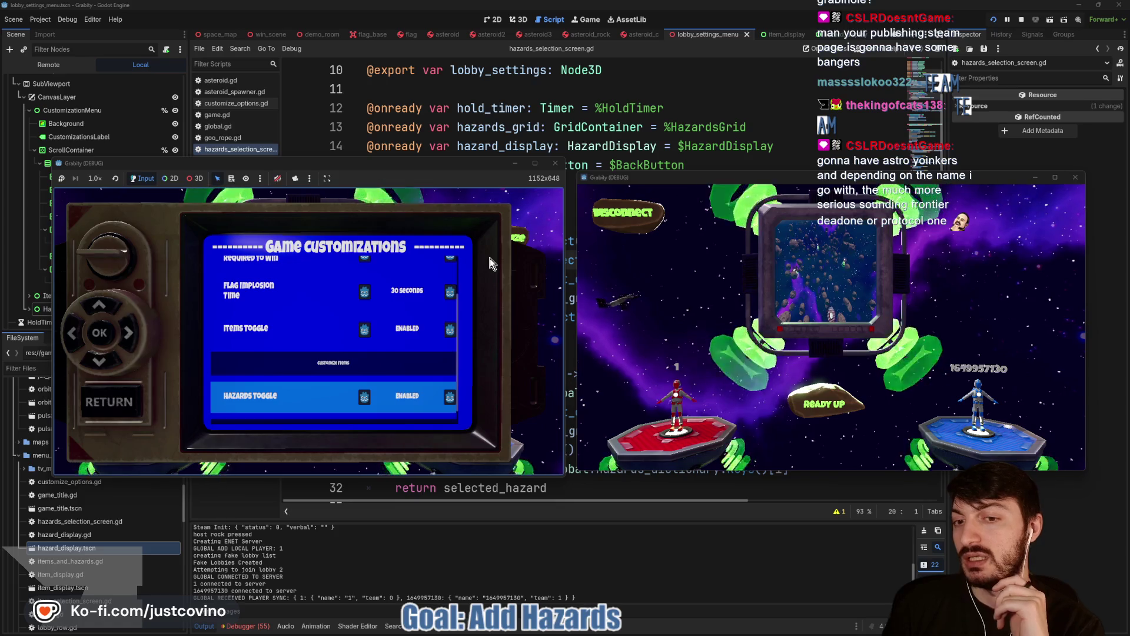
key(Right)
key(Down)
key(Return)
mouse_move(490, 257)
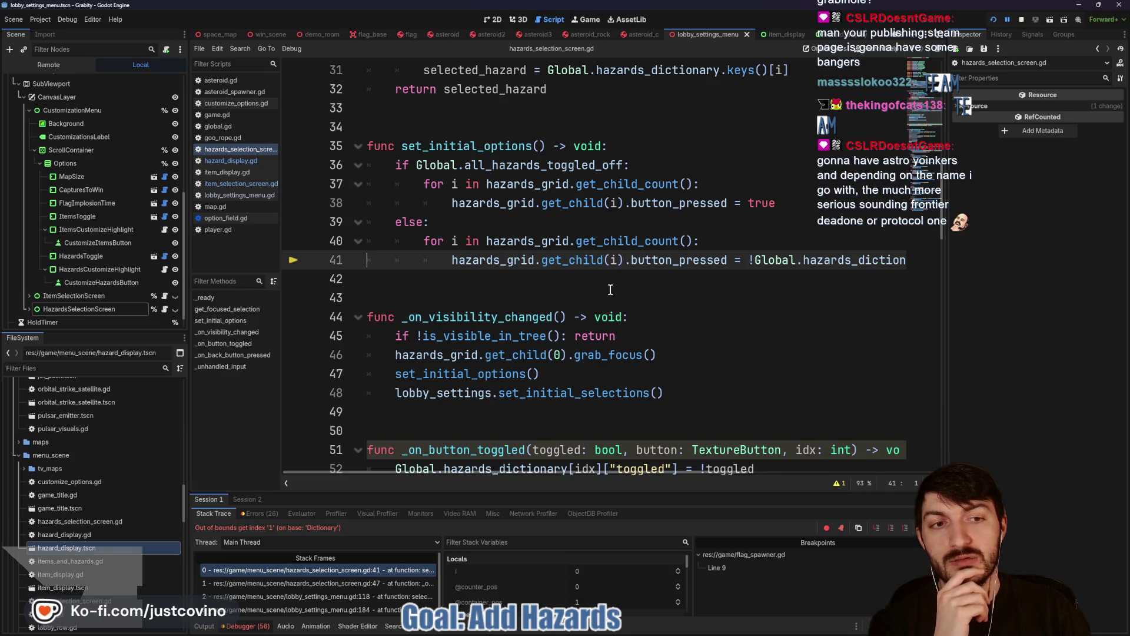
- Read the hazards_dictionary index on line 41, resume the paused debugger, and save hazards_selection_screen.gd
scroll(610, 289, right, 5)
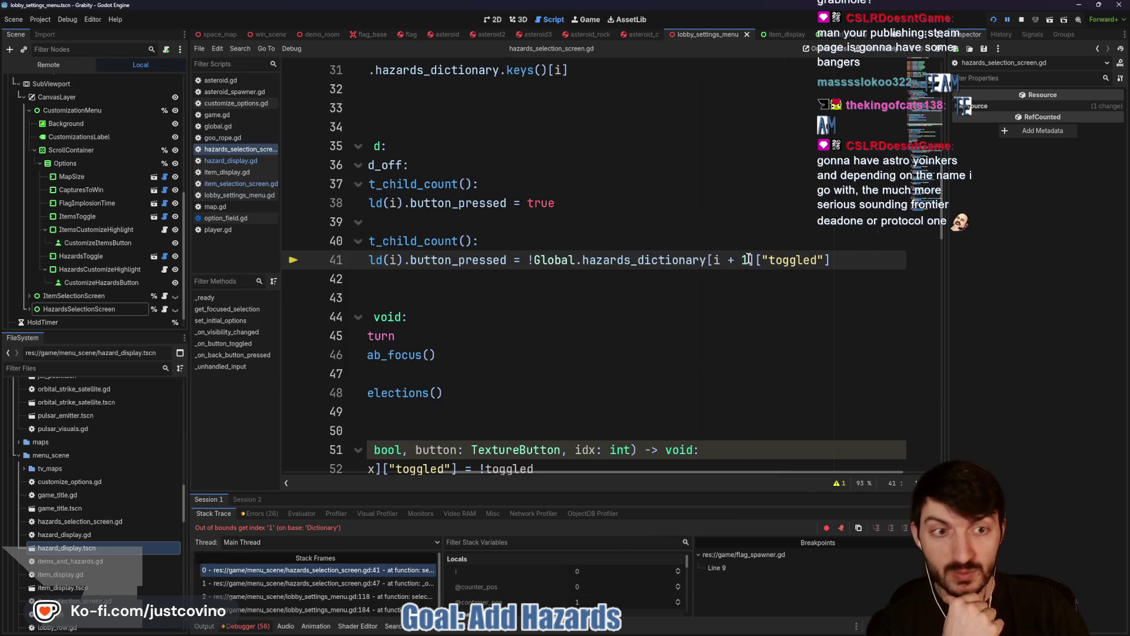
drag(720, 257, 725, 261)
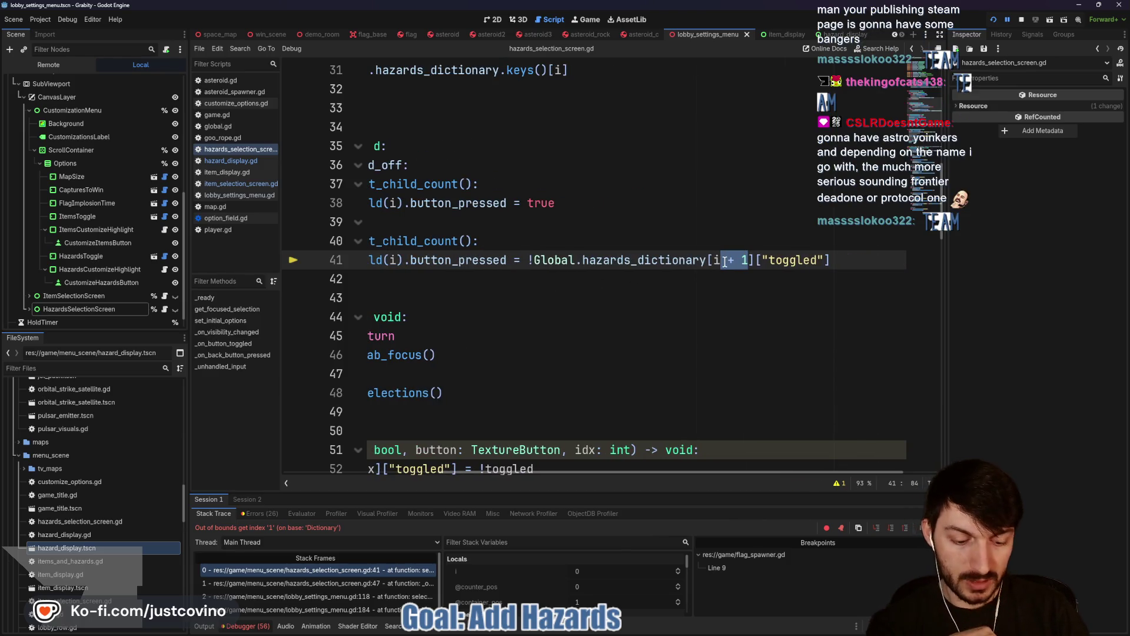
click(543, 284)
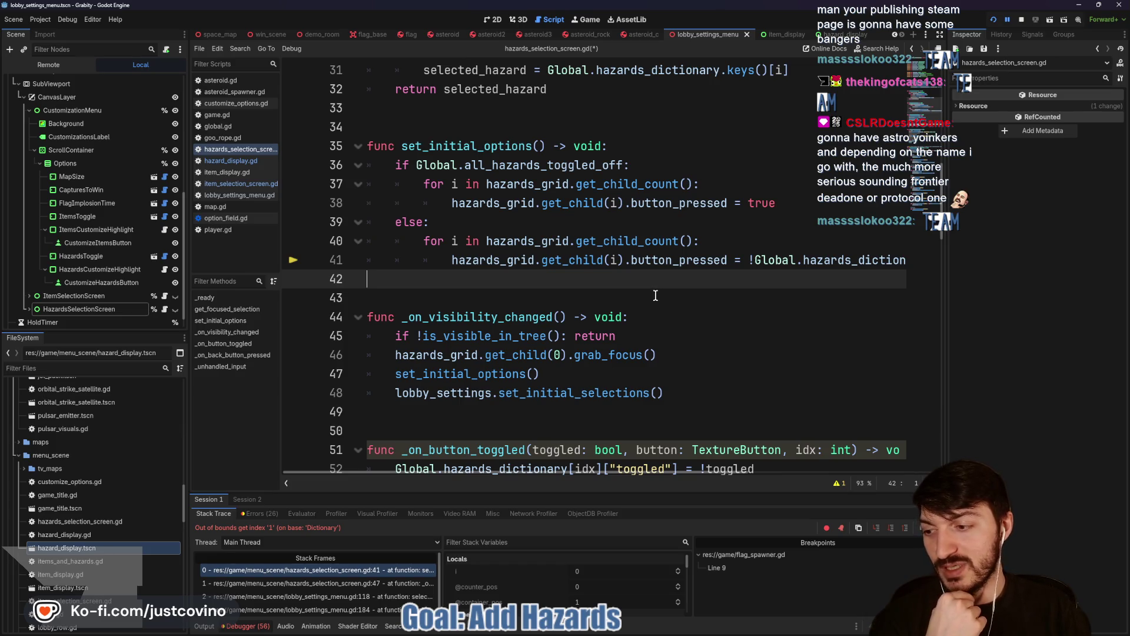
click(708, 295)
click(1008, 19)
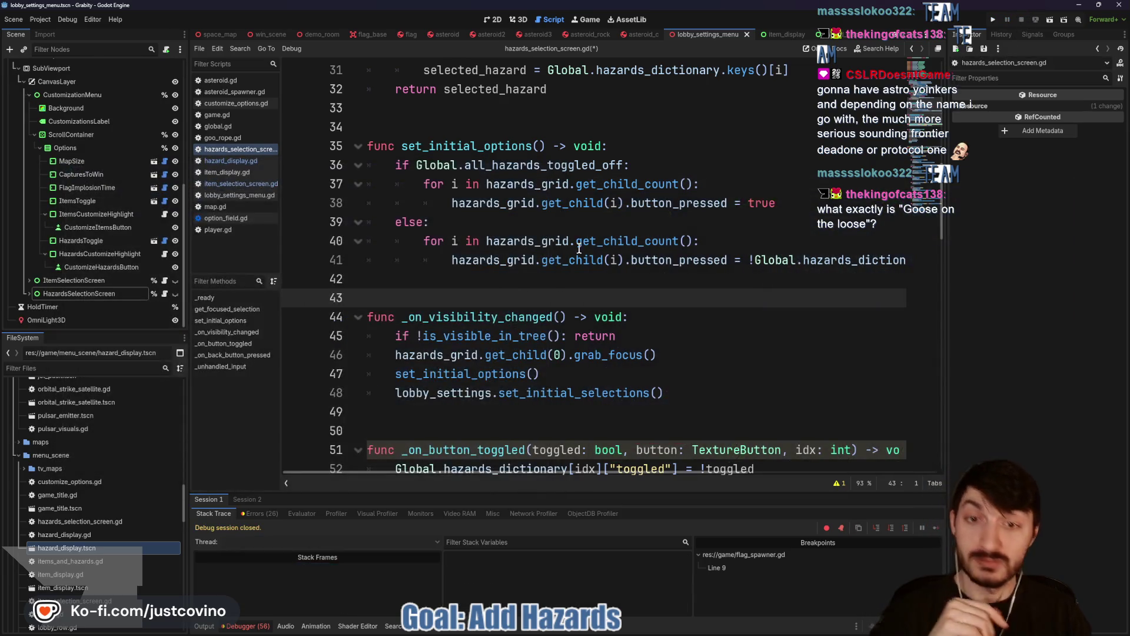
key(ctrl+s)
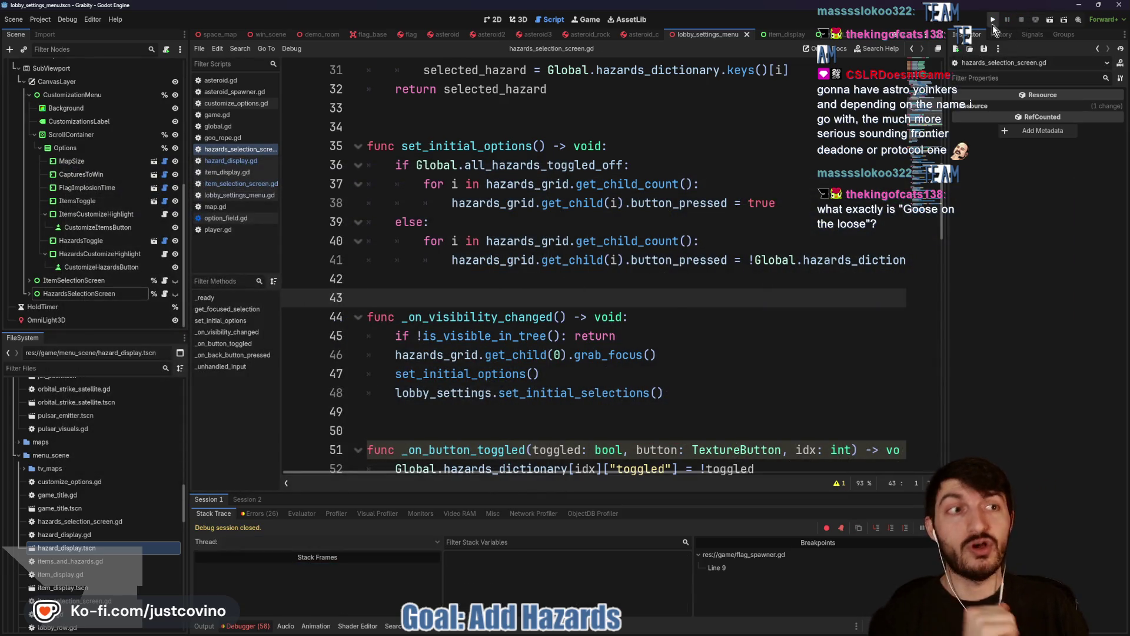
- Relaunch the game and arrange the two game windows side by side
click(992, 21)
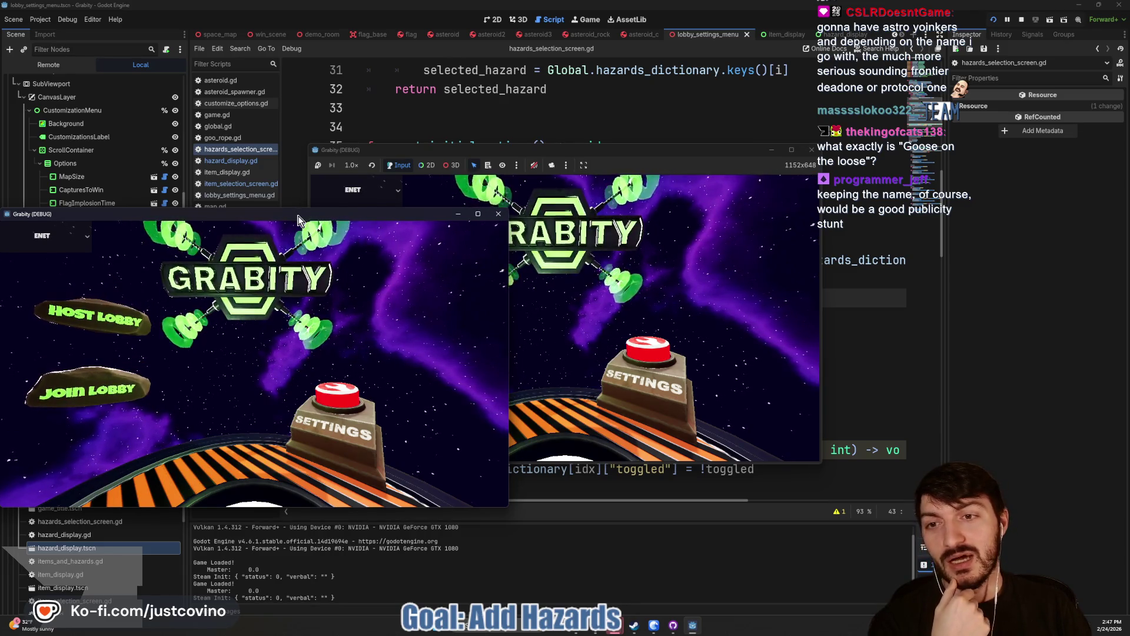
drag(299, 219, 827, 176)
drag(659, 153, 382, 159)
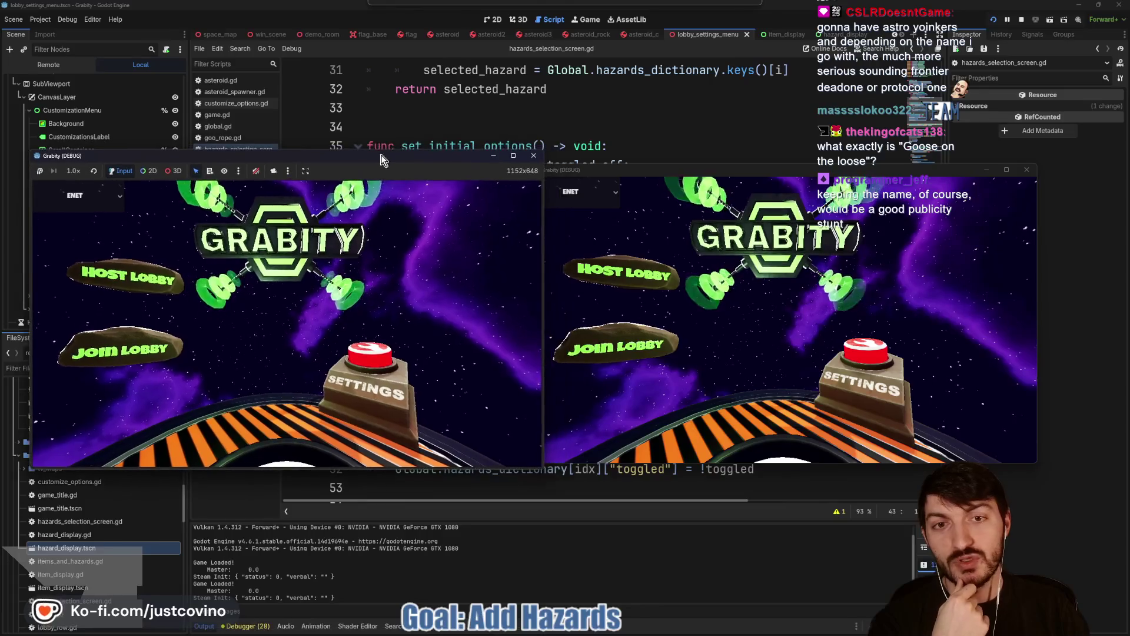
drag(632, 168, 673, 167)
- Host a lobby in the left game and join Fake Lobby 68 from the right game
click(126, 278)
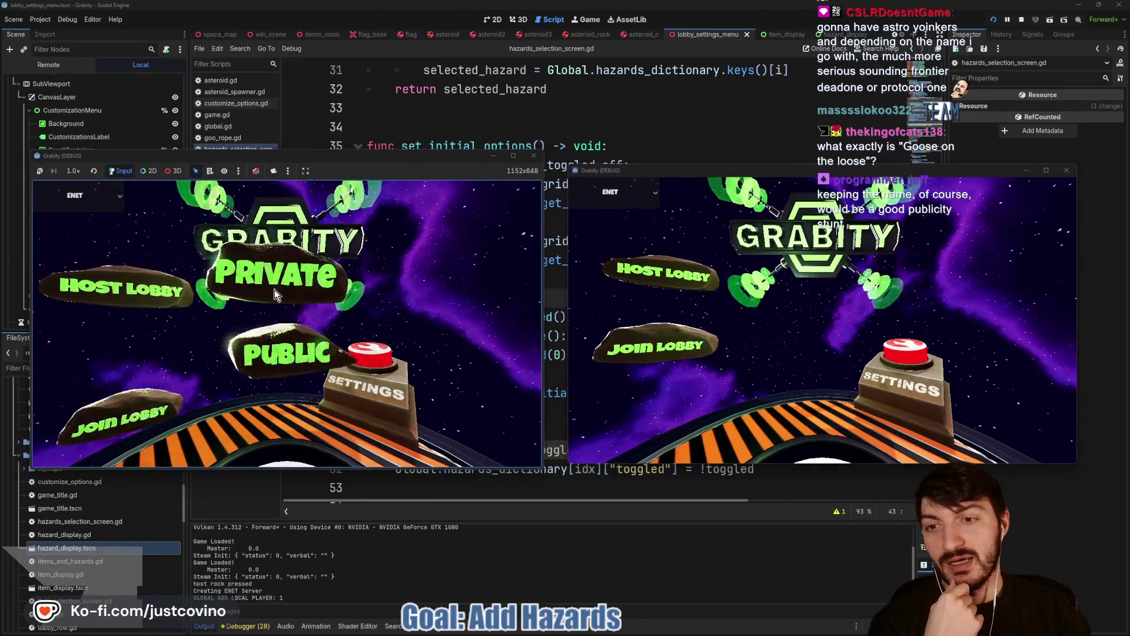
click(275, 289)
click(658, 353)
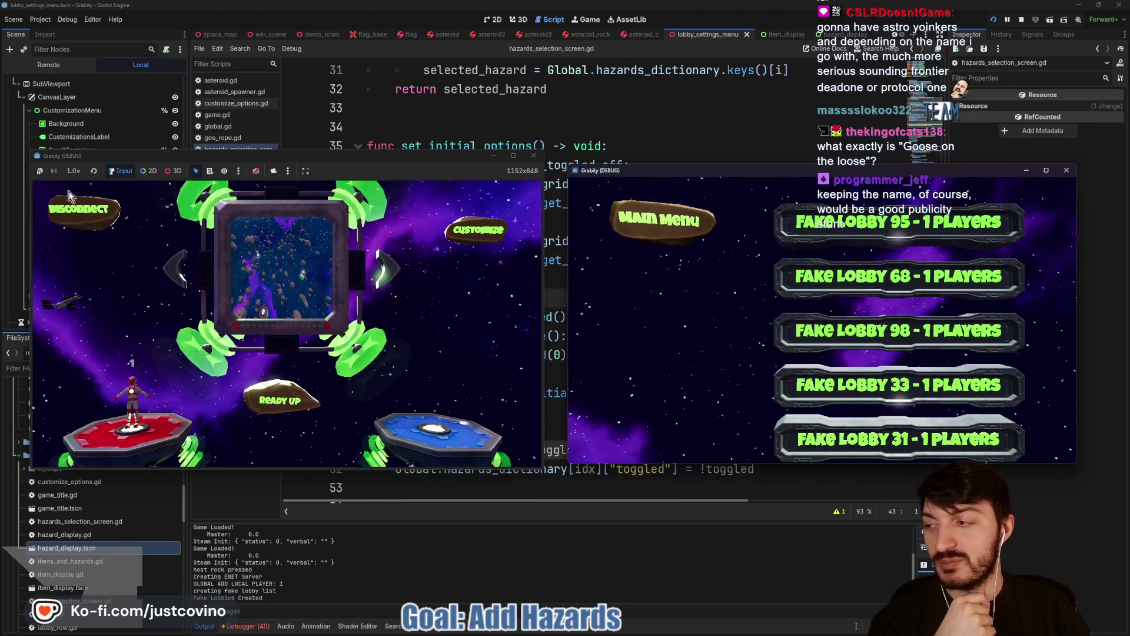
click(868, 262)
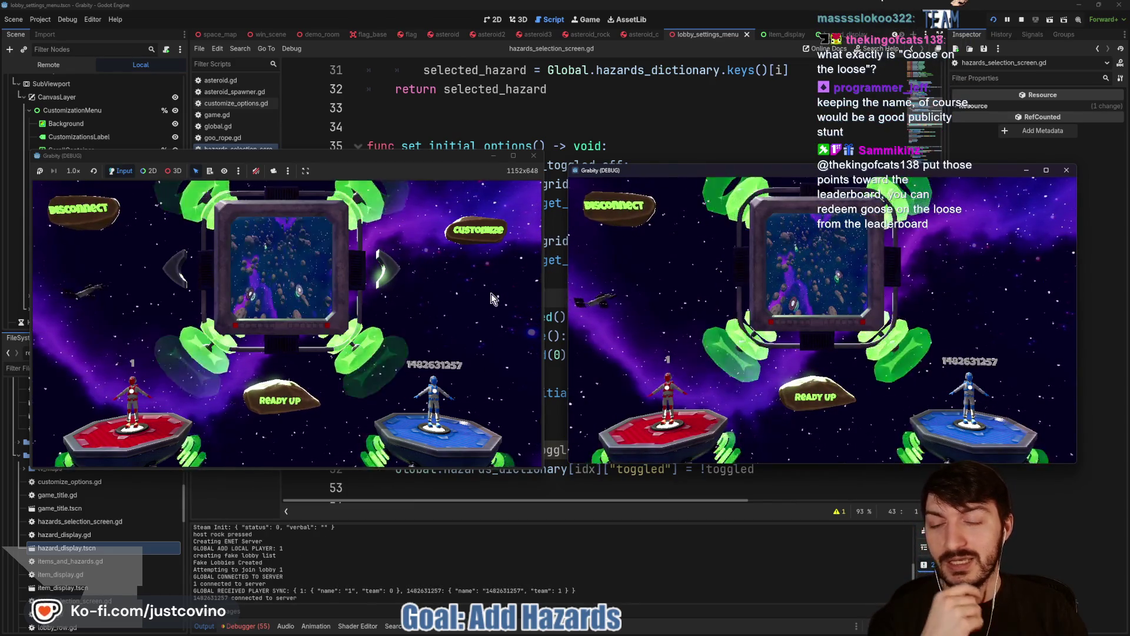
- Open Customize > Customize Hazards, which breaks on the Dictionary index error at line 52
click(478, 229)
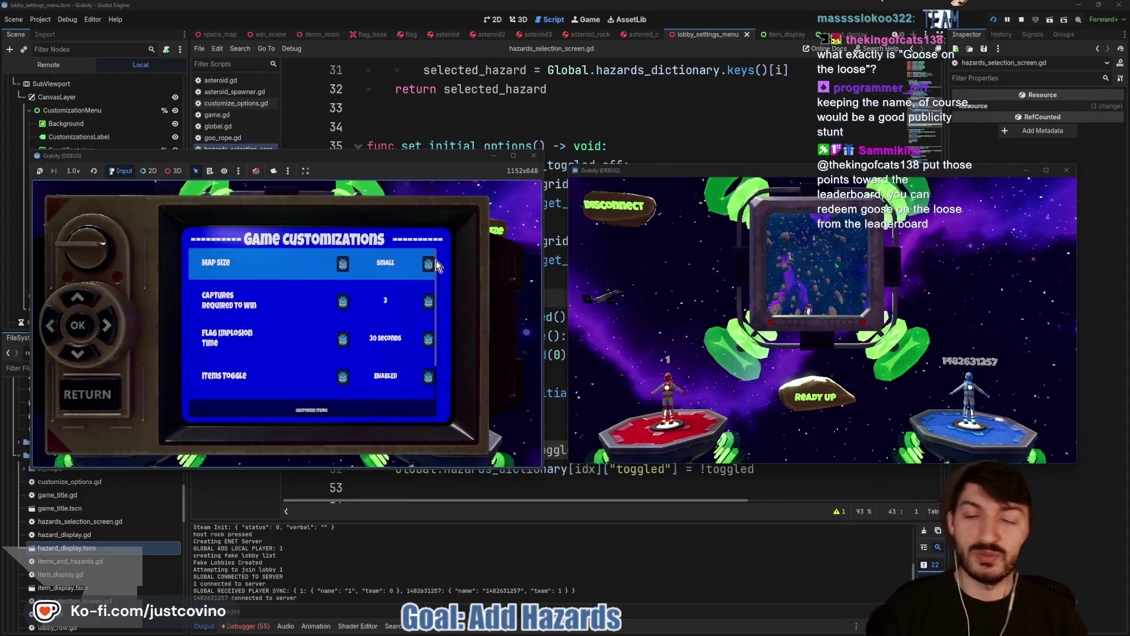
scroll(436, 266, down, 3)
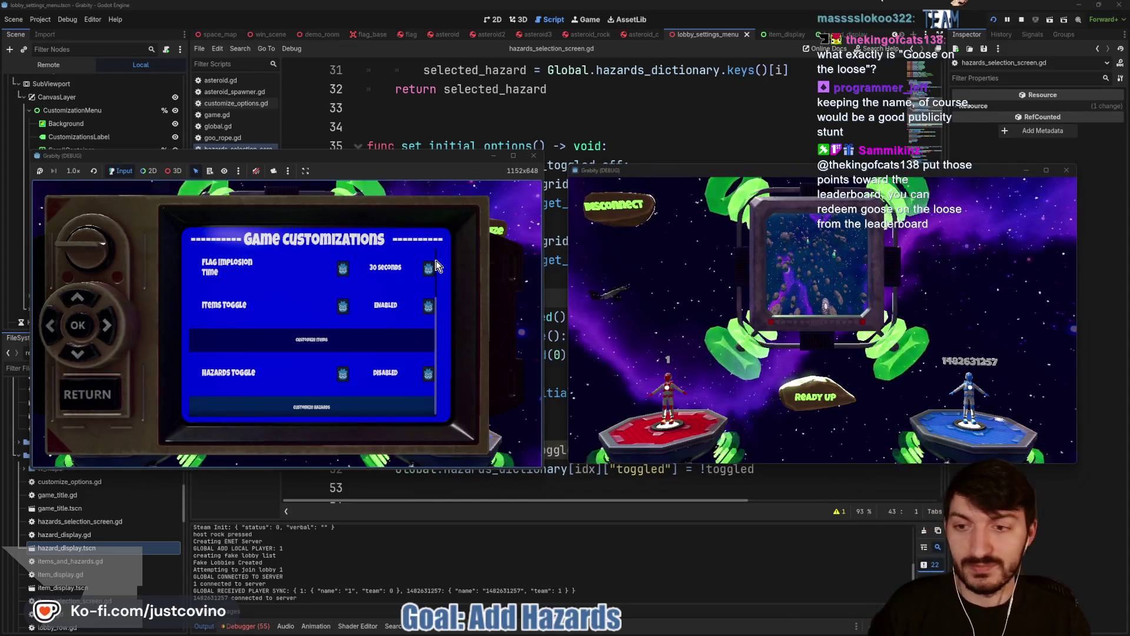
key(Down)
key(Down)
key(Return)
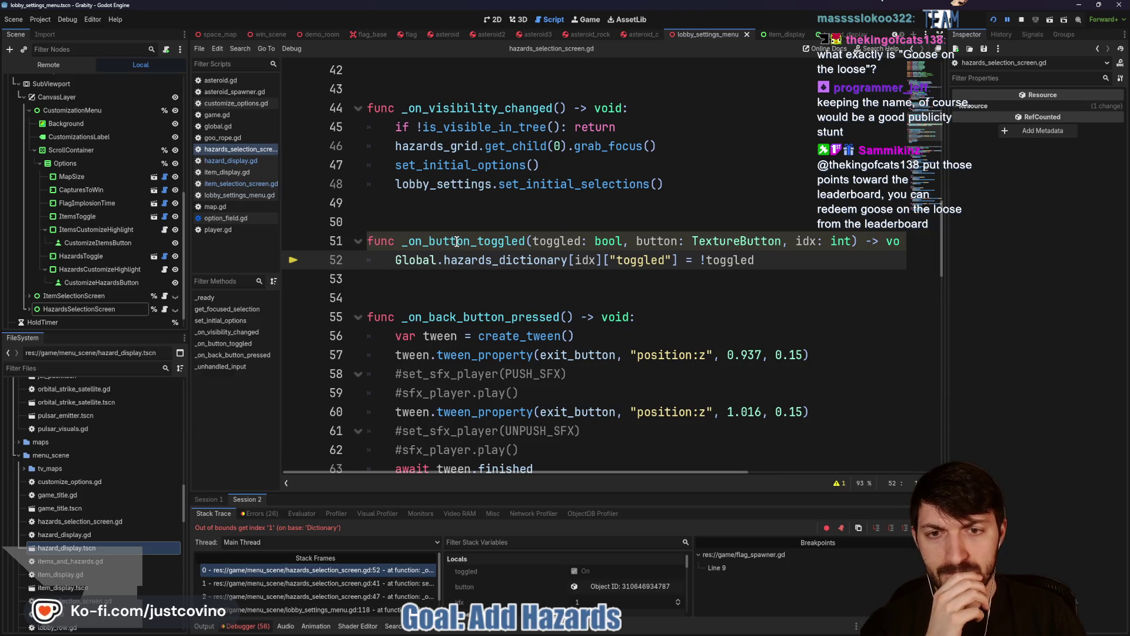
- Change line 23's binding to bind(button, i) and delete its trailing comment
double_click(456, 242)
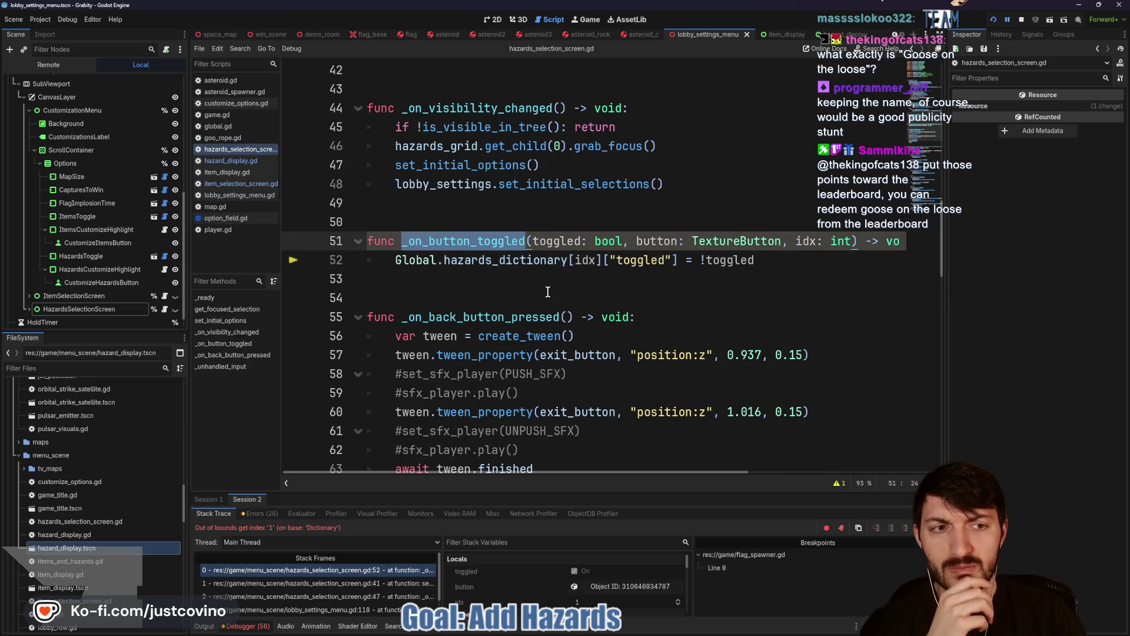
scroll(547, 292, up, 3)
scroll(547, 292, up, 7)
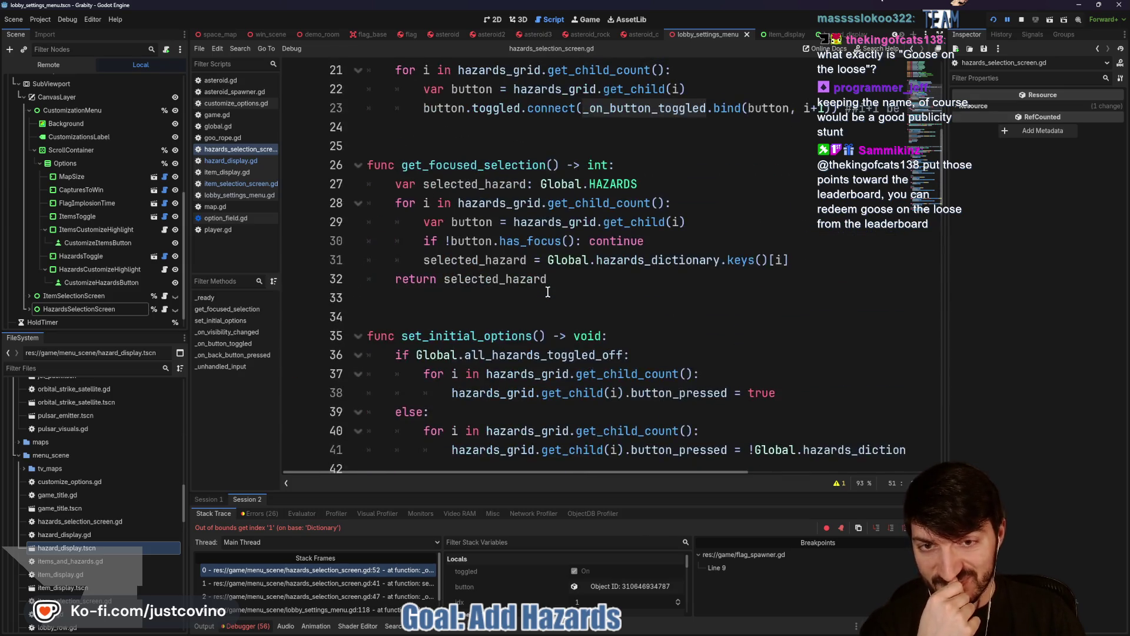
click(826, 277)
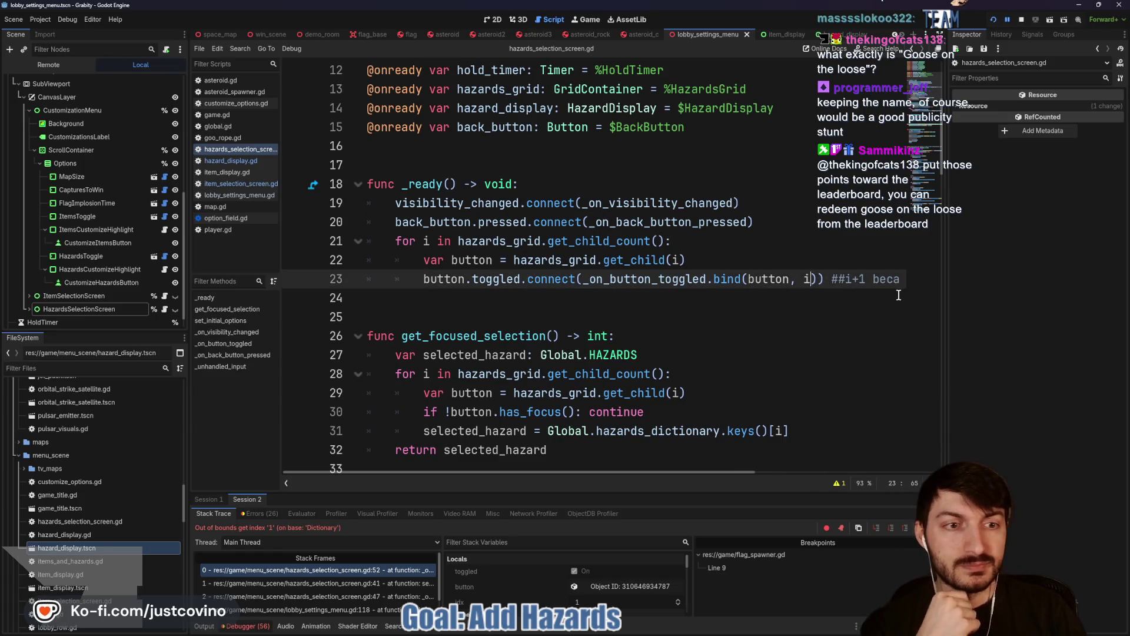
drag(828, 277, 975, 273)
key(Delete)
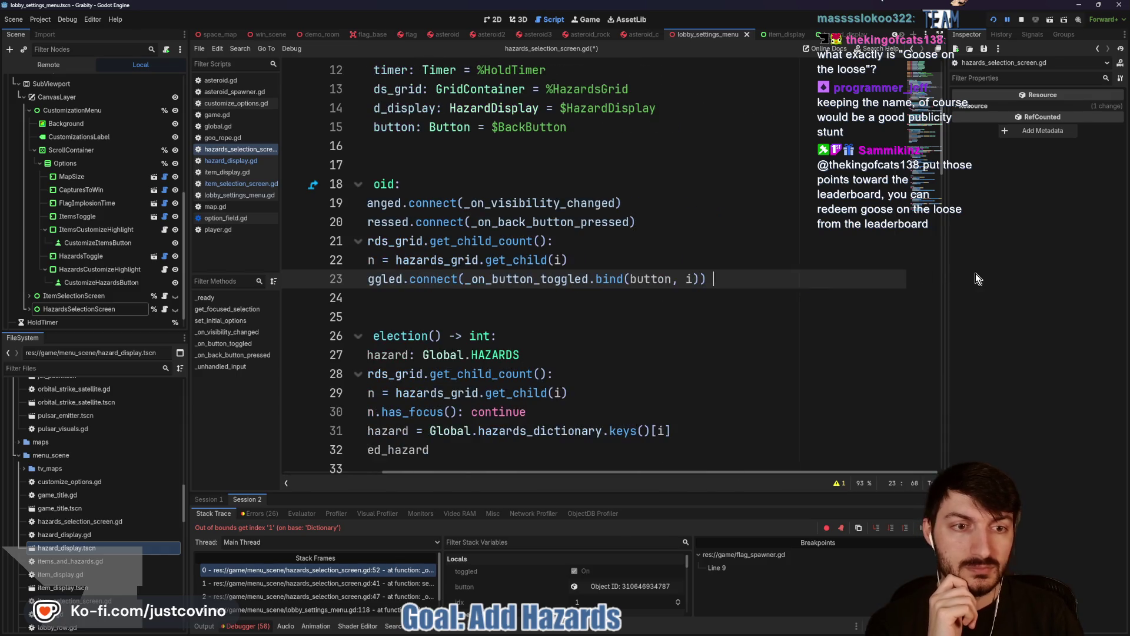
- Save hazards_selection_screen.gd and relaunch the project
click(605, 317)
key(ctrl+s)
click(992, 21)
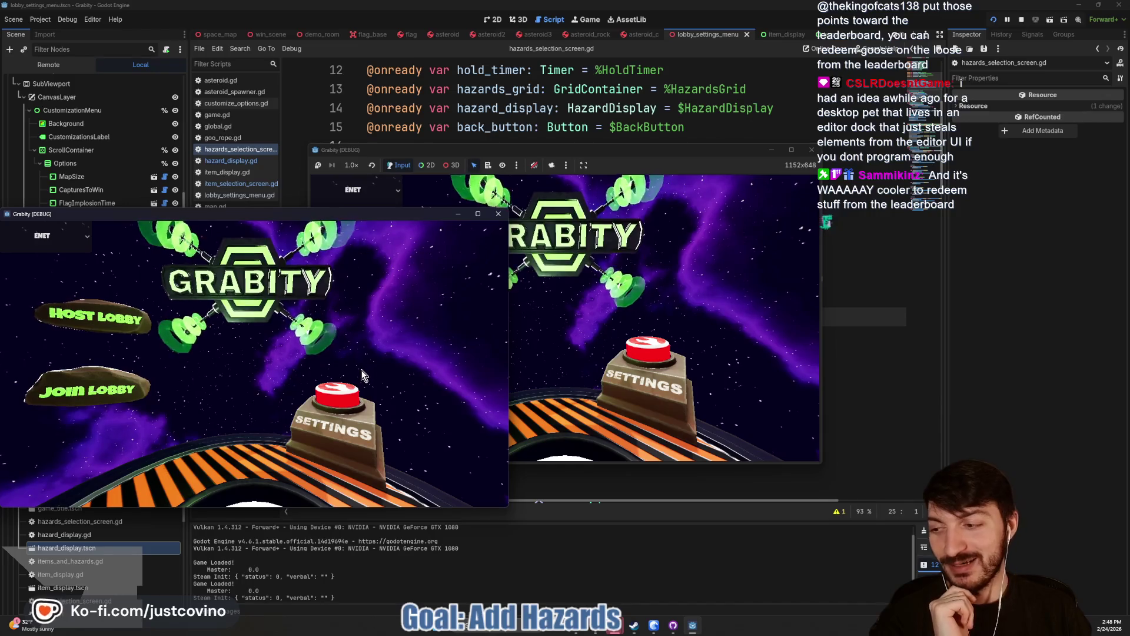
- Arrange both game windows, host a lobby in the first, and join it from the second
mouse_move(295, 216)
mouse_down()
mouse_move(651, 154)
mouse_move(372, 149)
mouse_up()
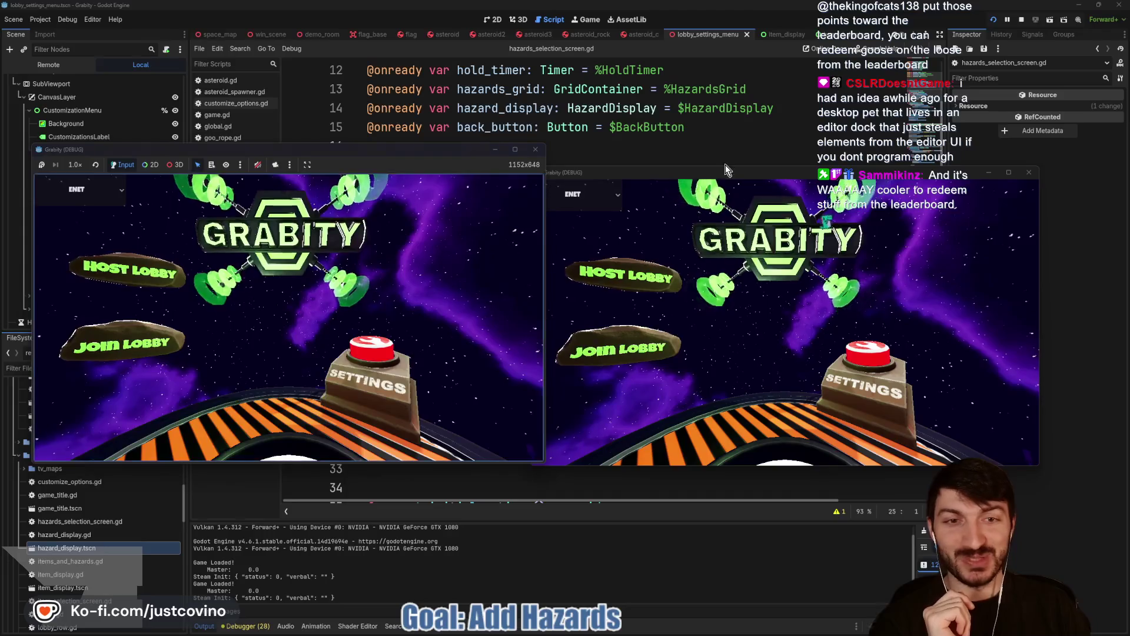
mouse_move(725, 174)
mouse_down()
mouse_move(758, 158)
mouse_move(735, 157)
mouse_up()
click(163, 265)
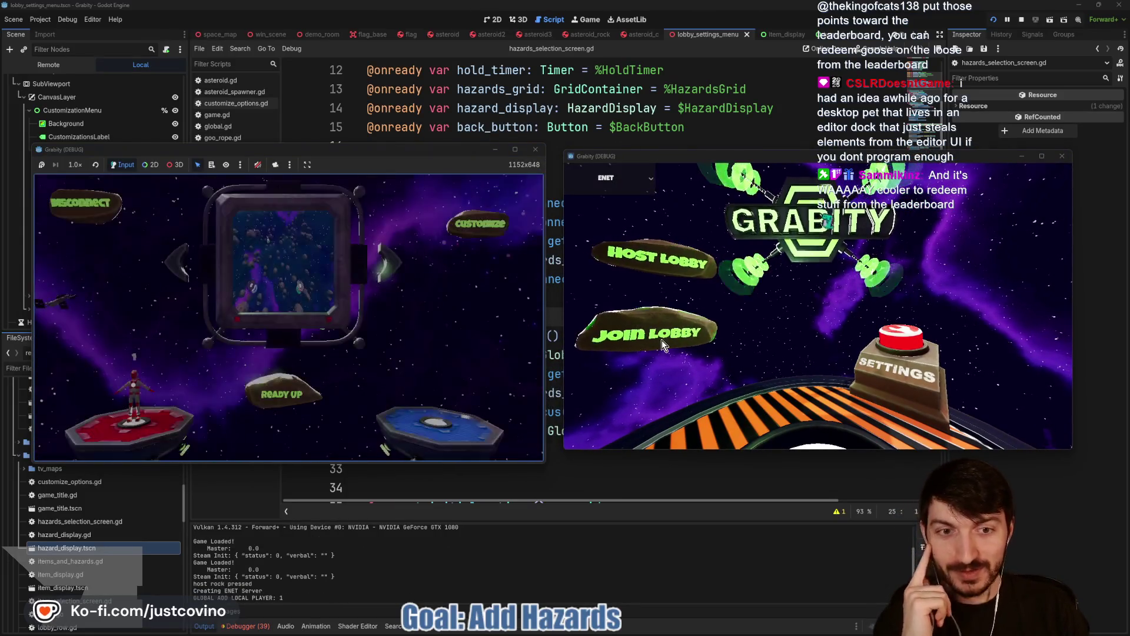
click(629, 338)
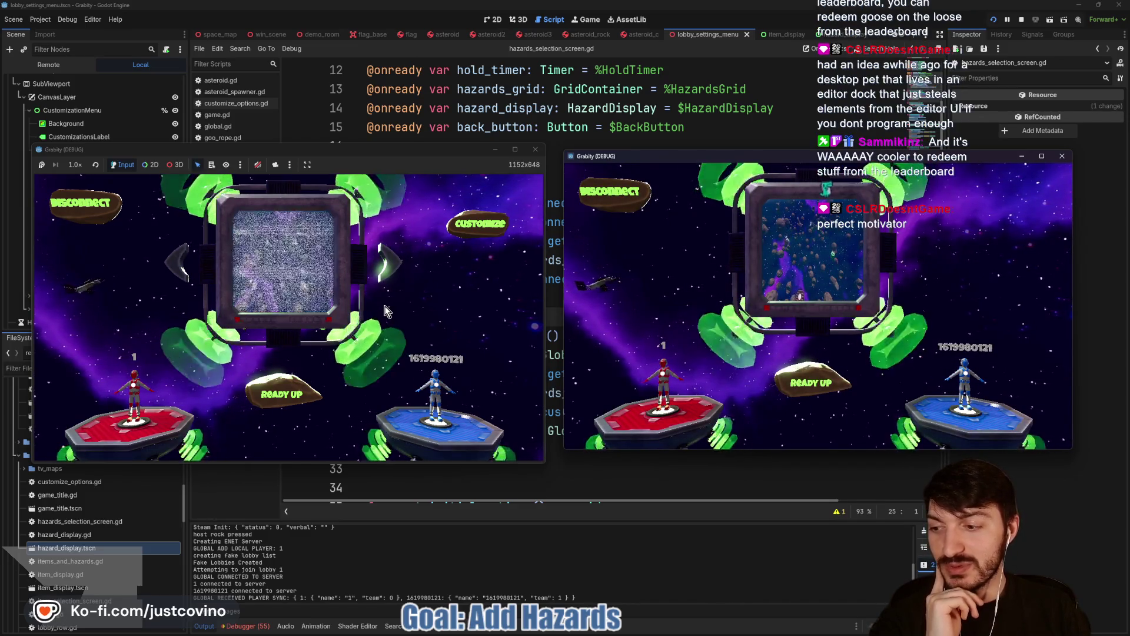
- In Customize Hazards switch Explosive Asteroids from OFF to ON, return to the lobby, and stop the game
click(478, 225)
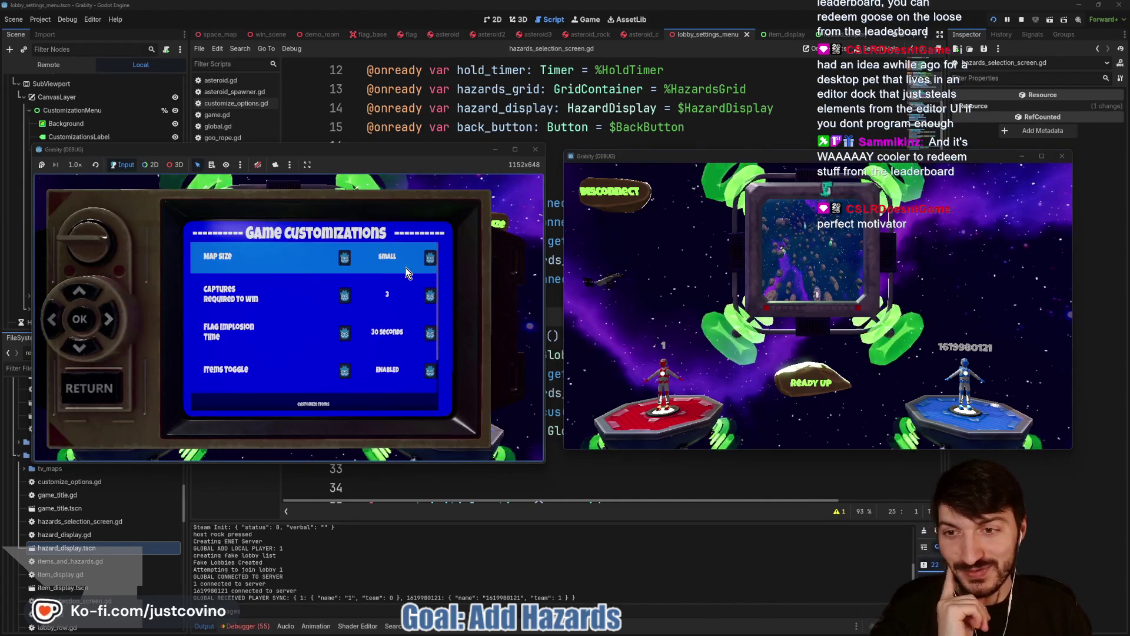
scroll(405, 268, down, 3)
key(Return)
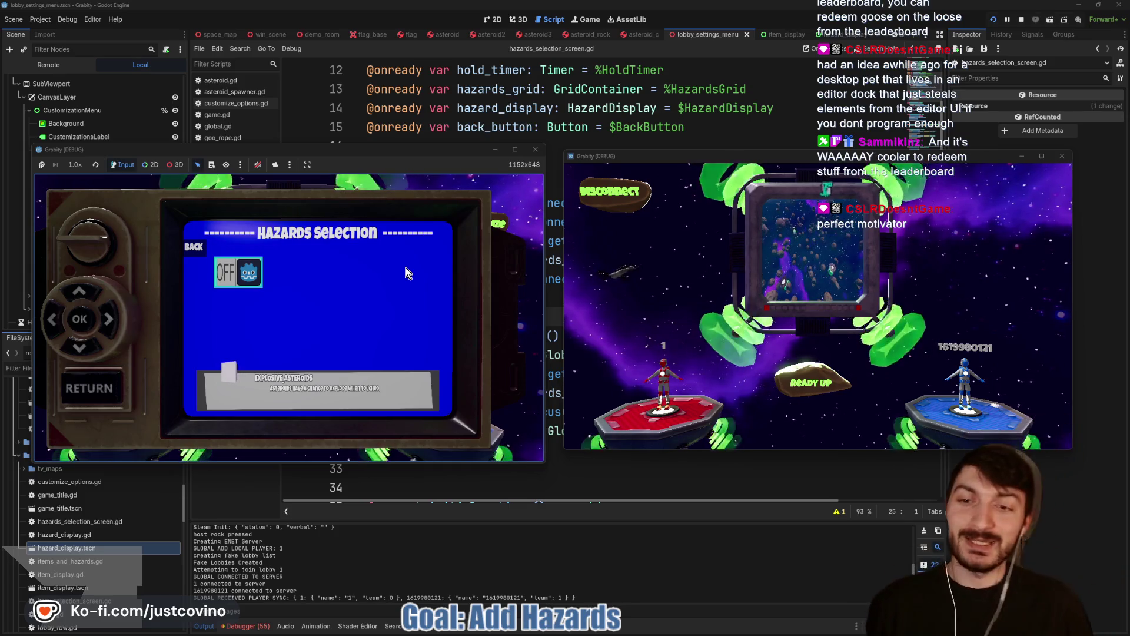
key(Return)
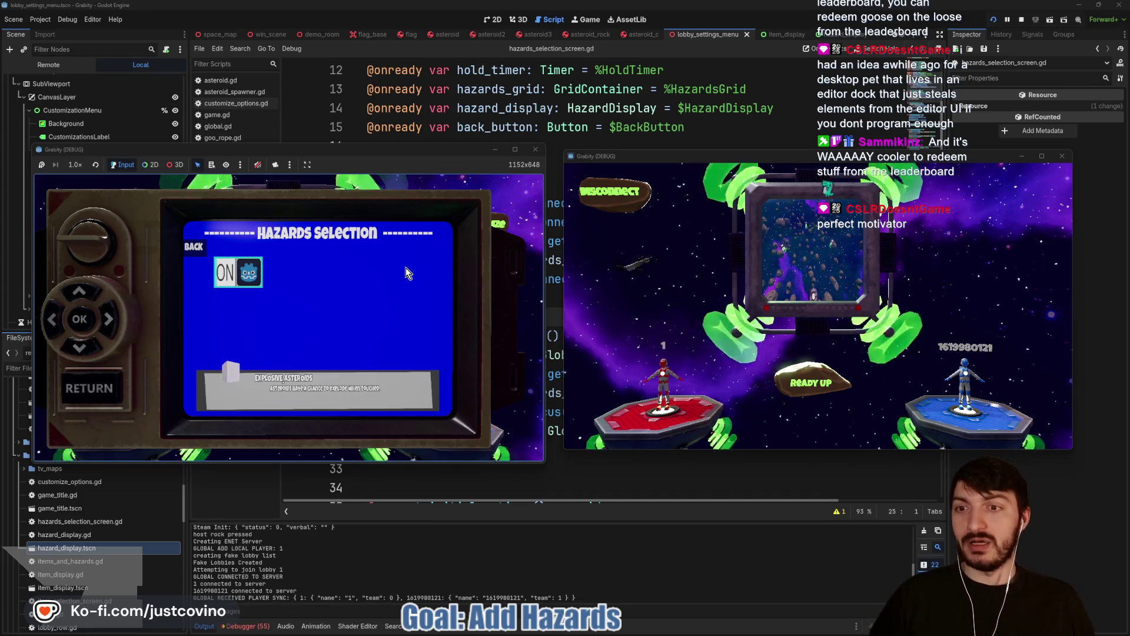
key(Escape)
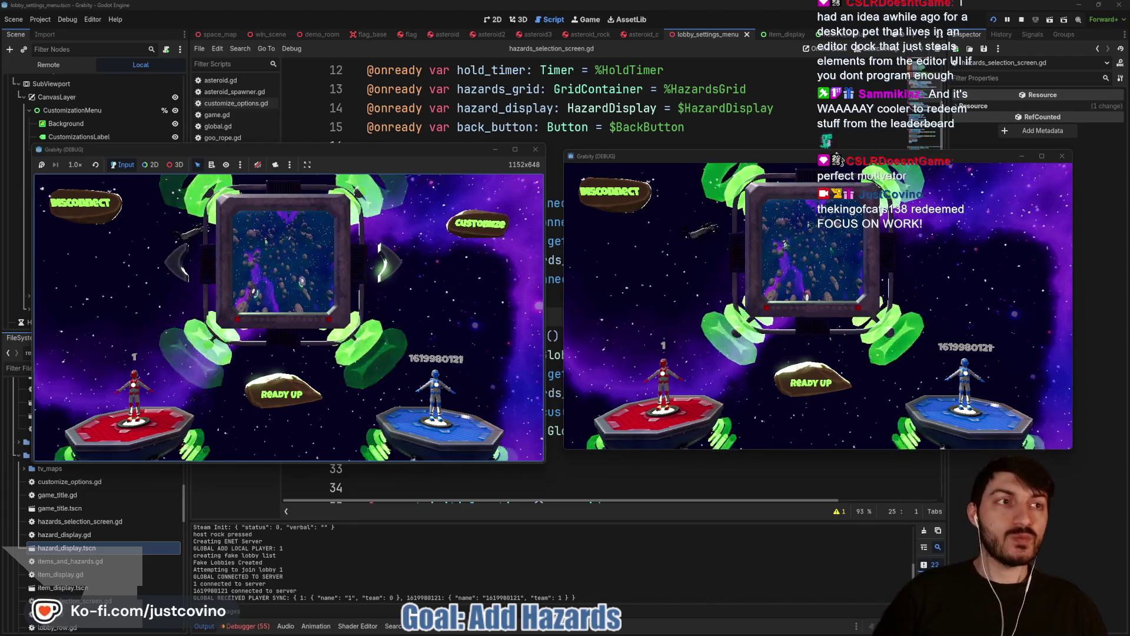
click(1022, 19)
- Scroll through hazards_selection_screen.gd and jump to the _on_back_button_pressed definition
scroll(600, 250, down, 13)
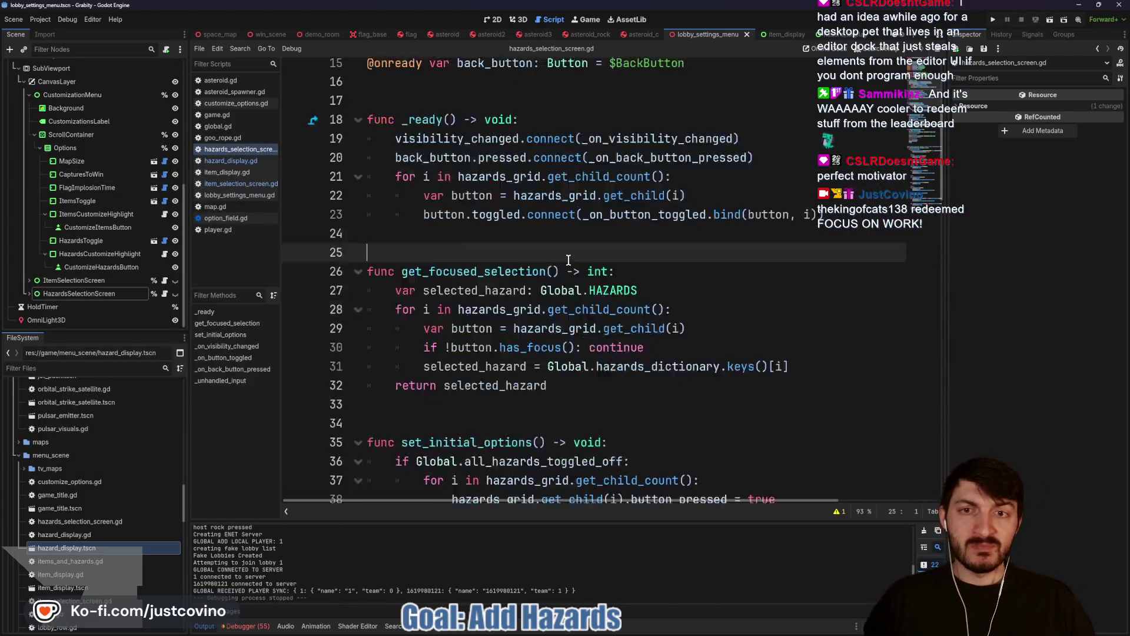
scroll(544, 273, down, 2)
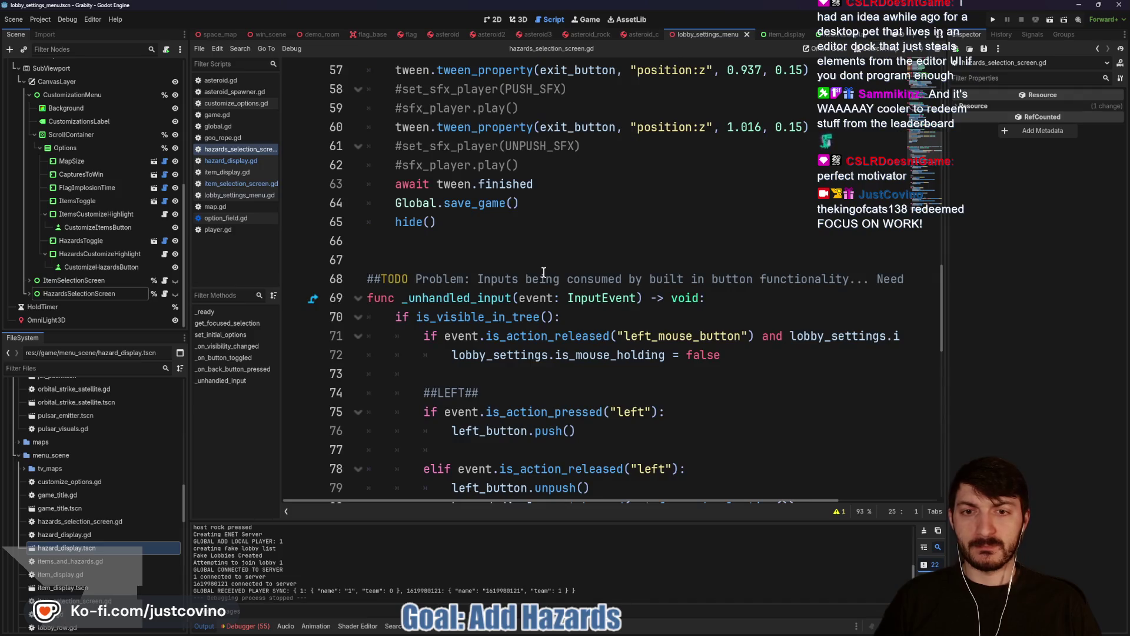
scroll(544, 272, down, 13)
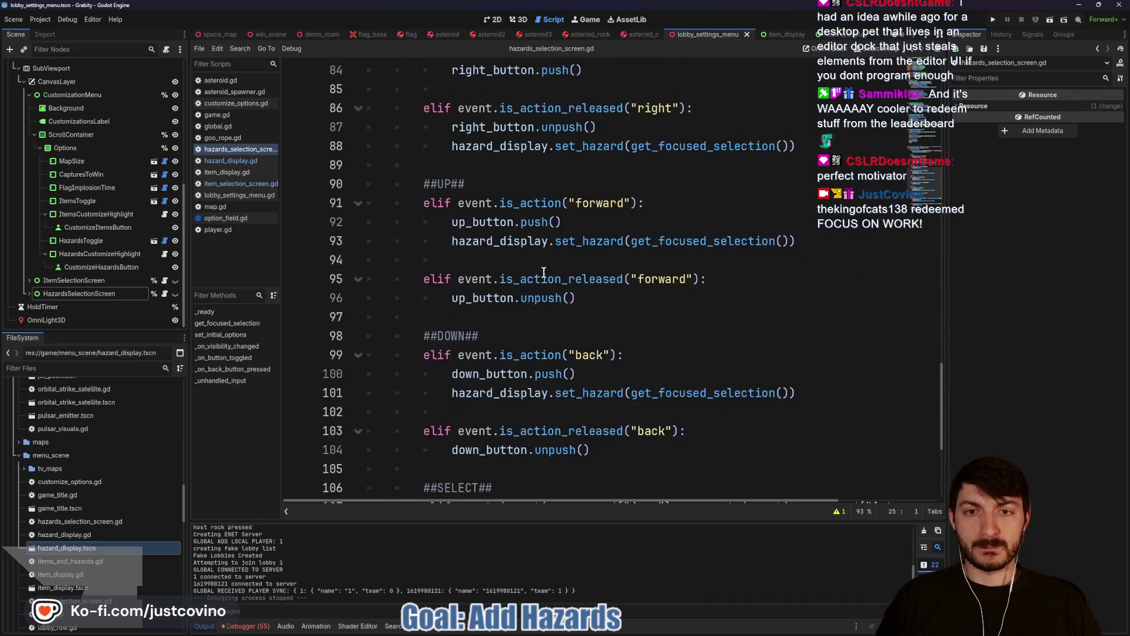
scroll(544, 273, down, 1)
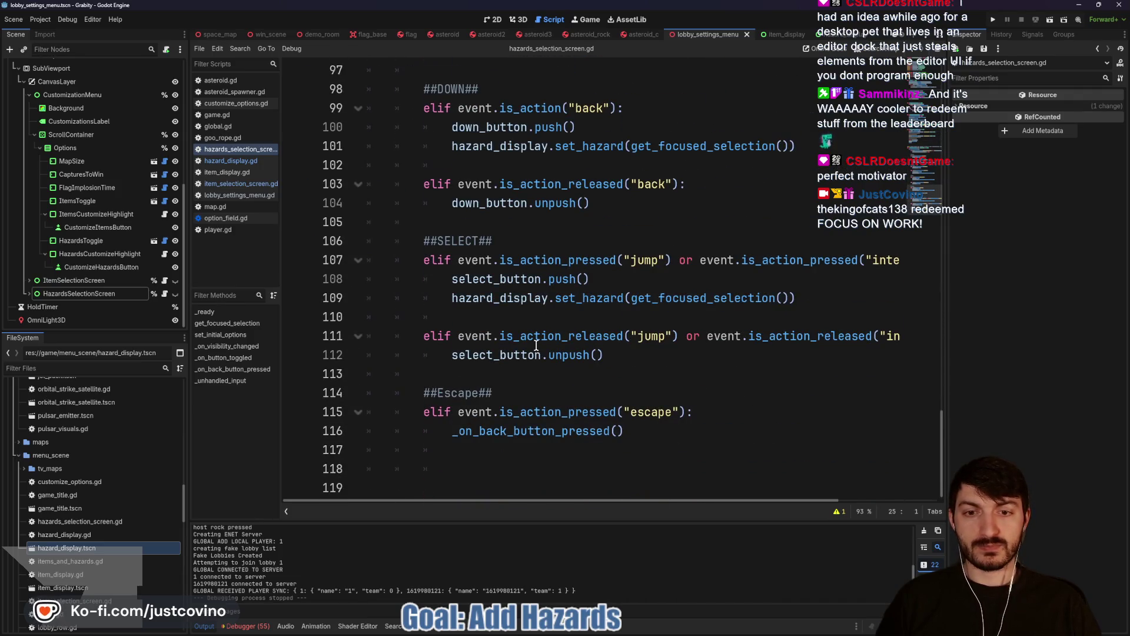
ctrl+click(513, 431)
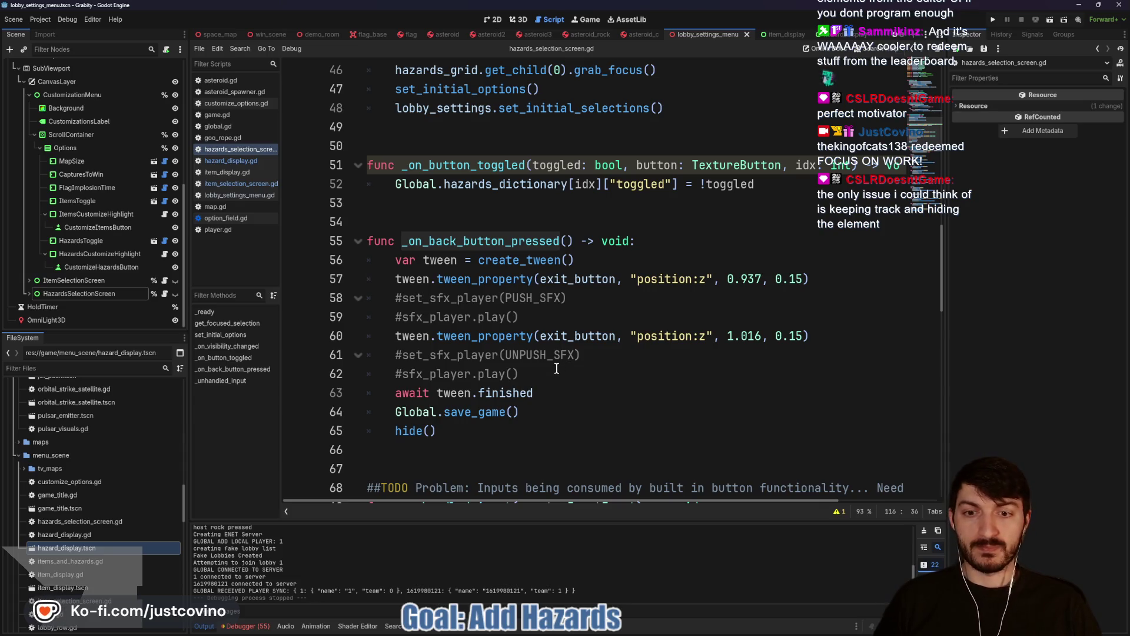
scroll(557, 368, down, 3)
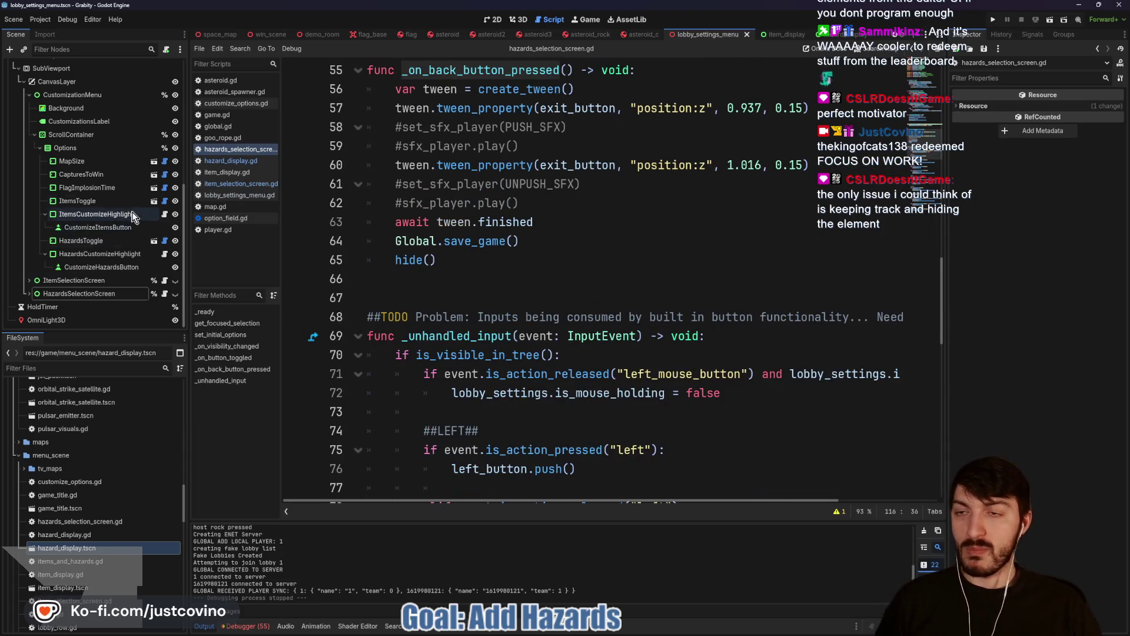
scroll(132, 217, up, 5)
- In lobby_settings_menu.gd, append 'and hazards_selection_screen.visible' to line 148's condition and save
click(164, 67)
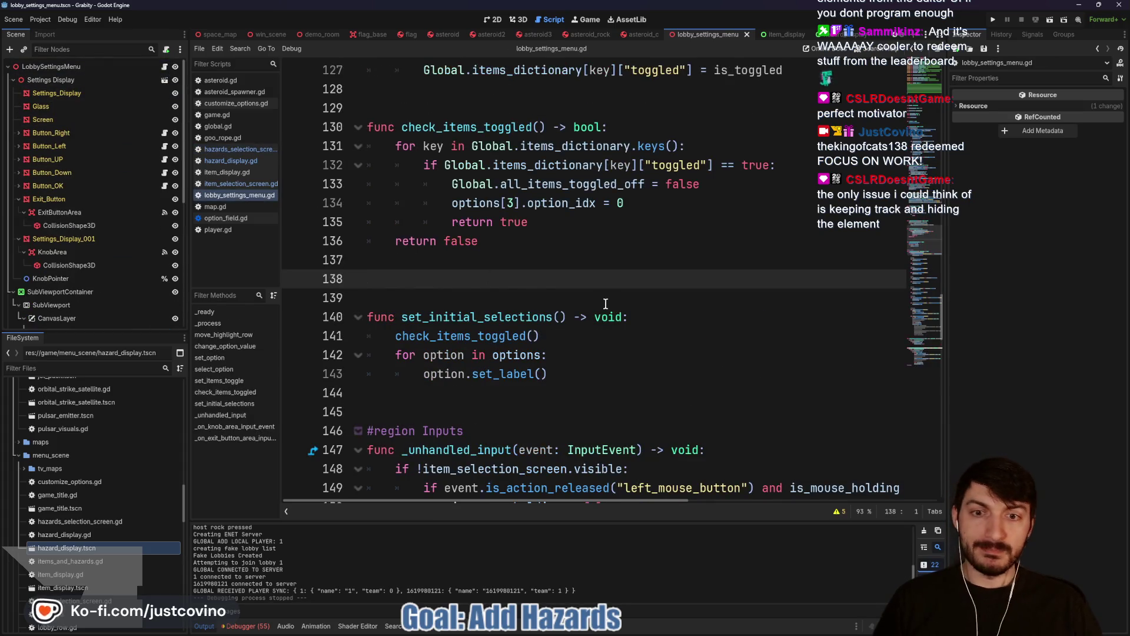
scroll(606, 303, down, 3)
click(628, 299)
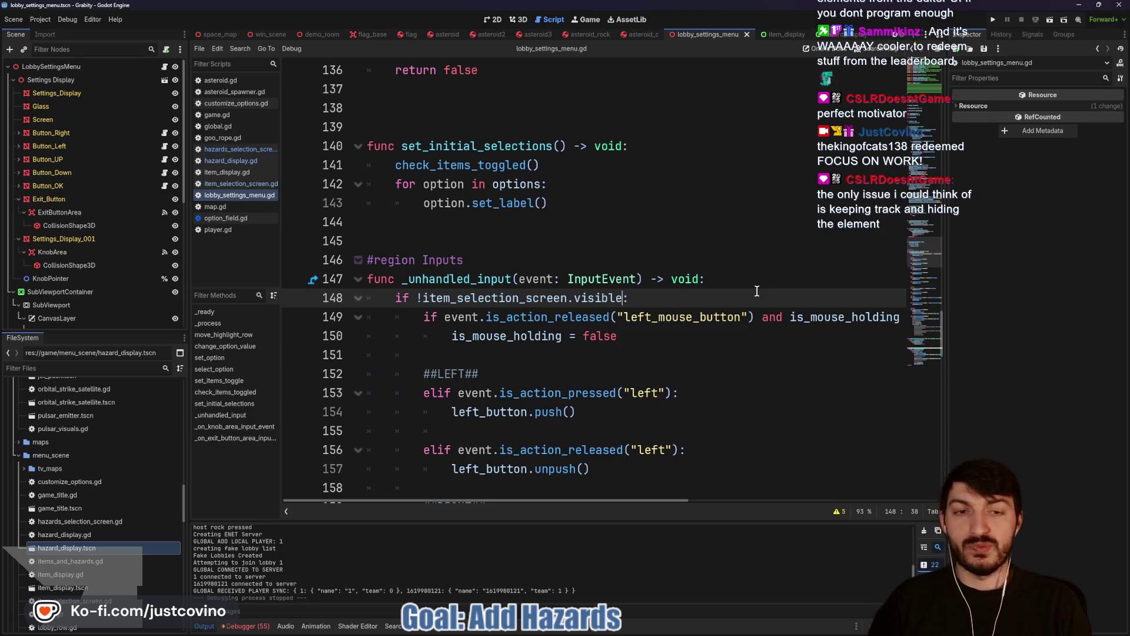
text(and )
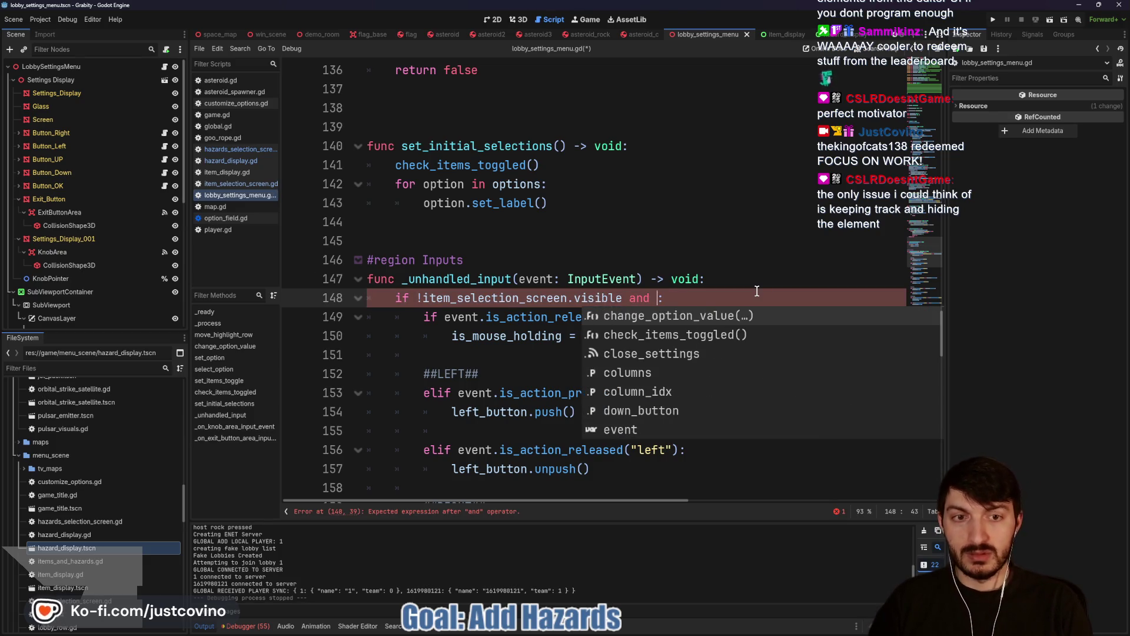
text(haz)
key(Return)
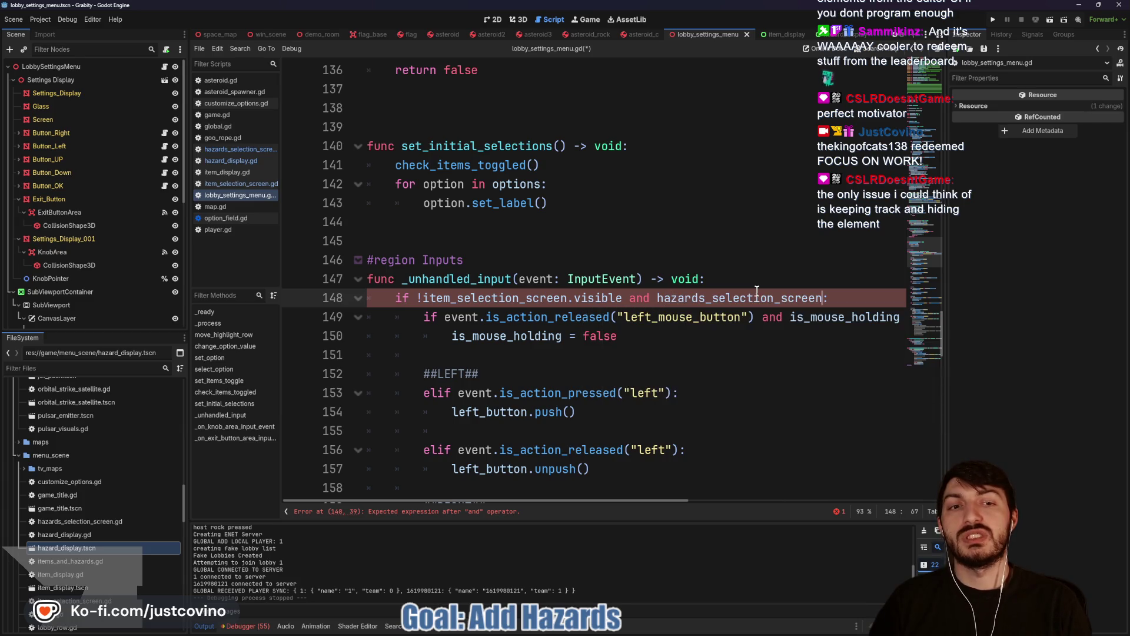
text(.visible)
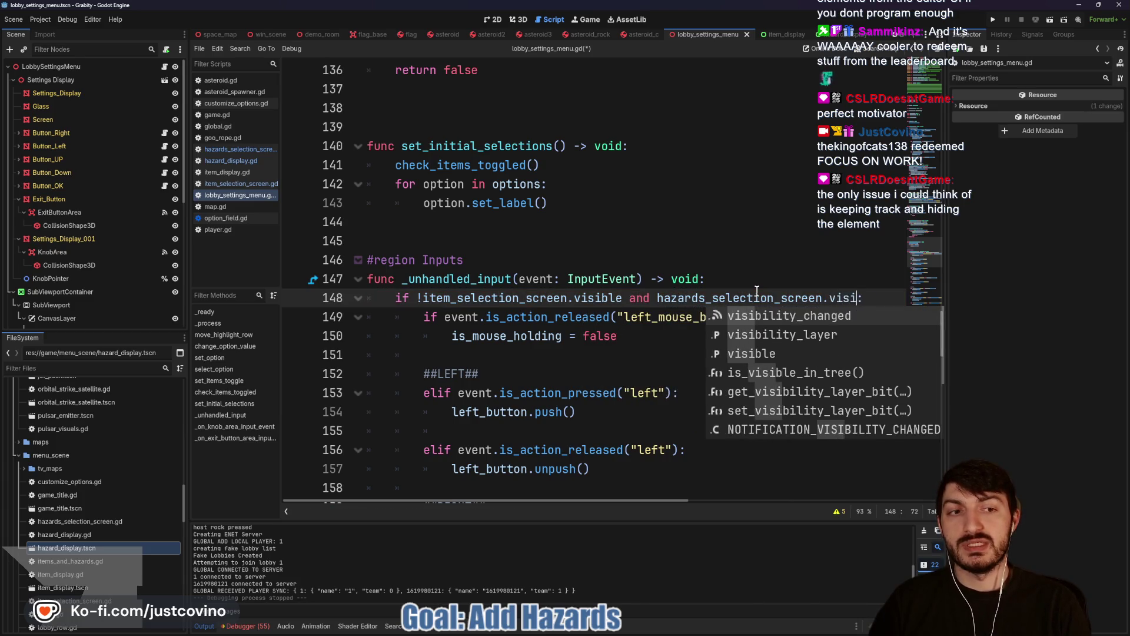
click(657, 298)
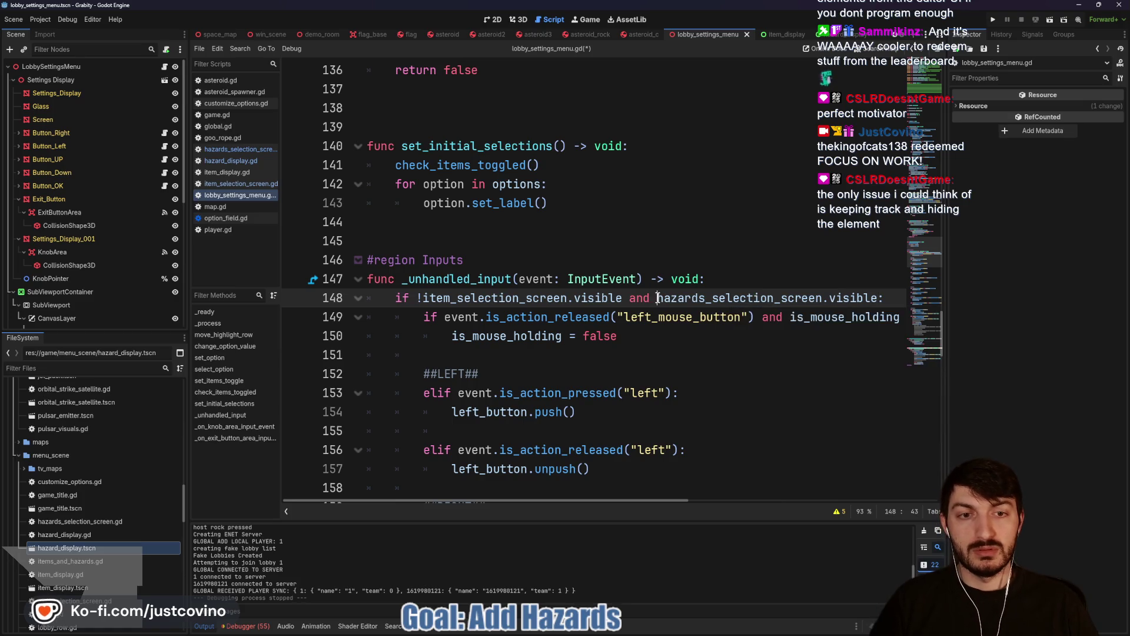
click(751, 284)
key(ctrl+s)
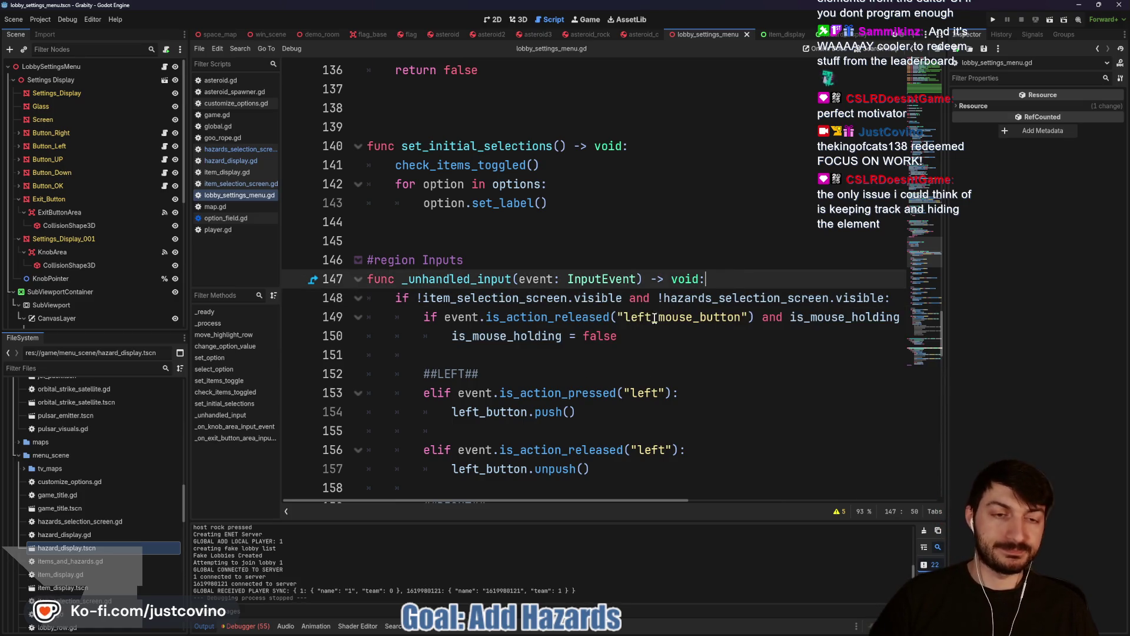
- Search for the other visibility check and append 'and !hazards_selection_screen.visible' on line 59, then save
drag(623, 298, 422, 299)
key(ctrl+f)
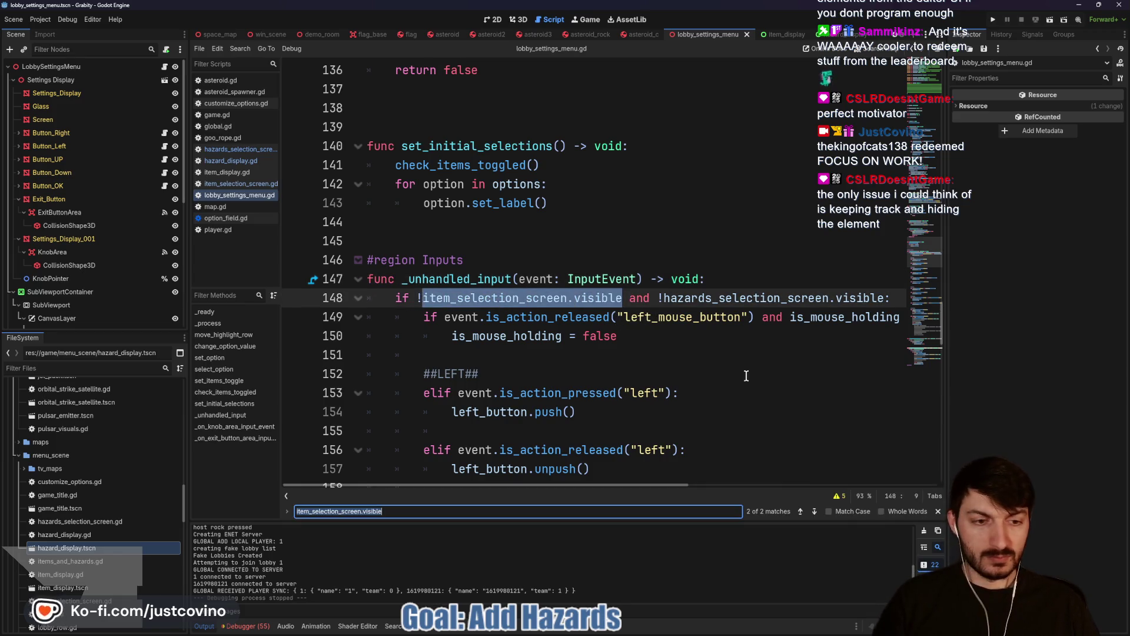
click(815, 512)
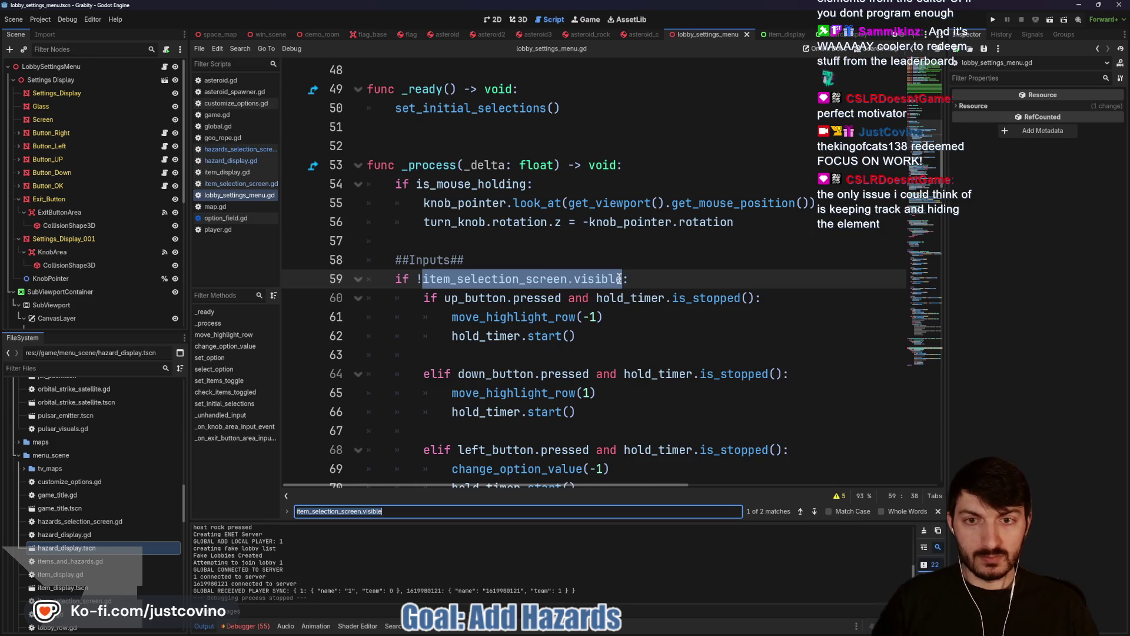
click(624, 279)
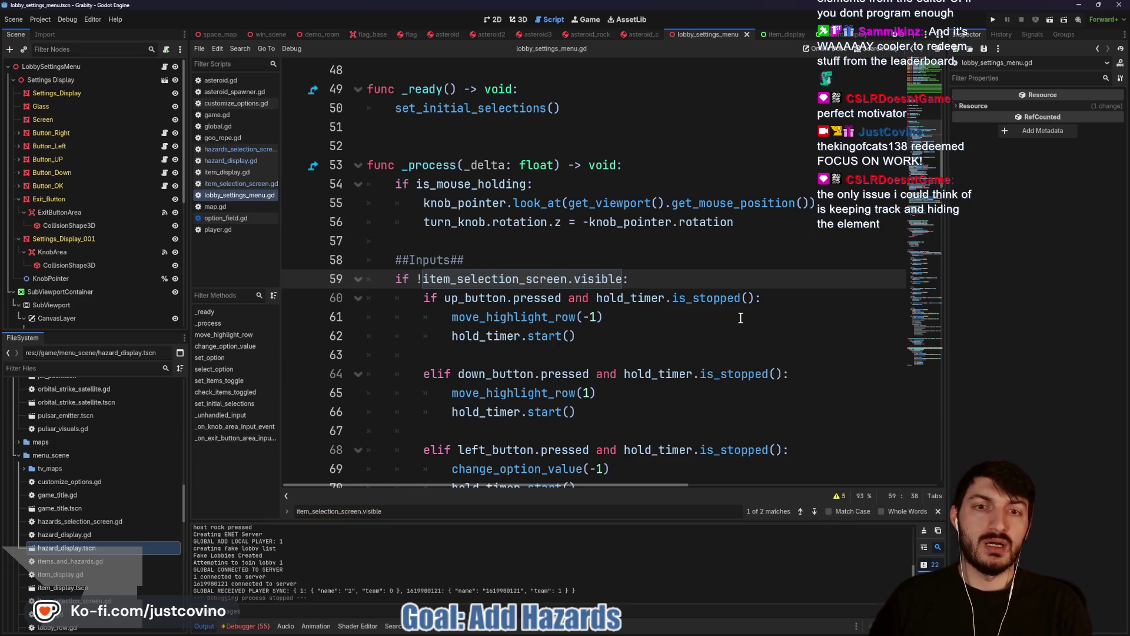
text(and !haz)
key(Return)
text(.visible)
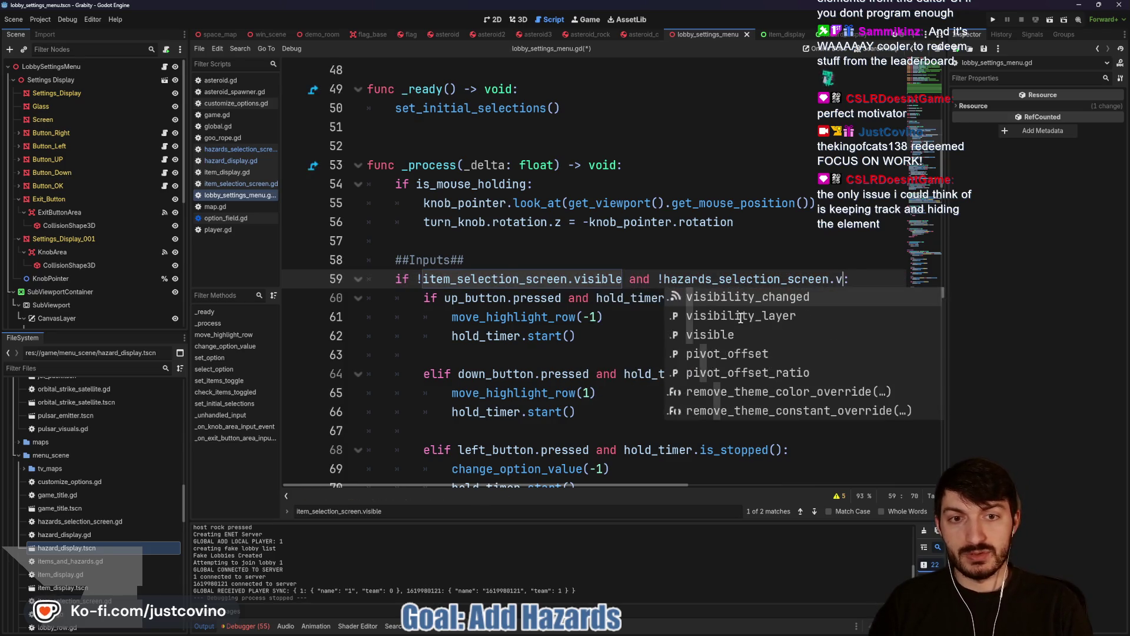
click(640, 260)
key(ctrl+s)
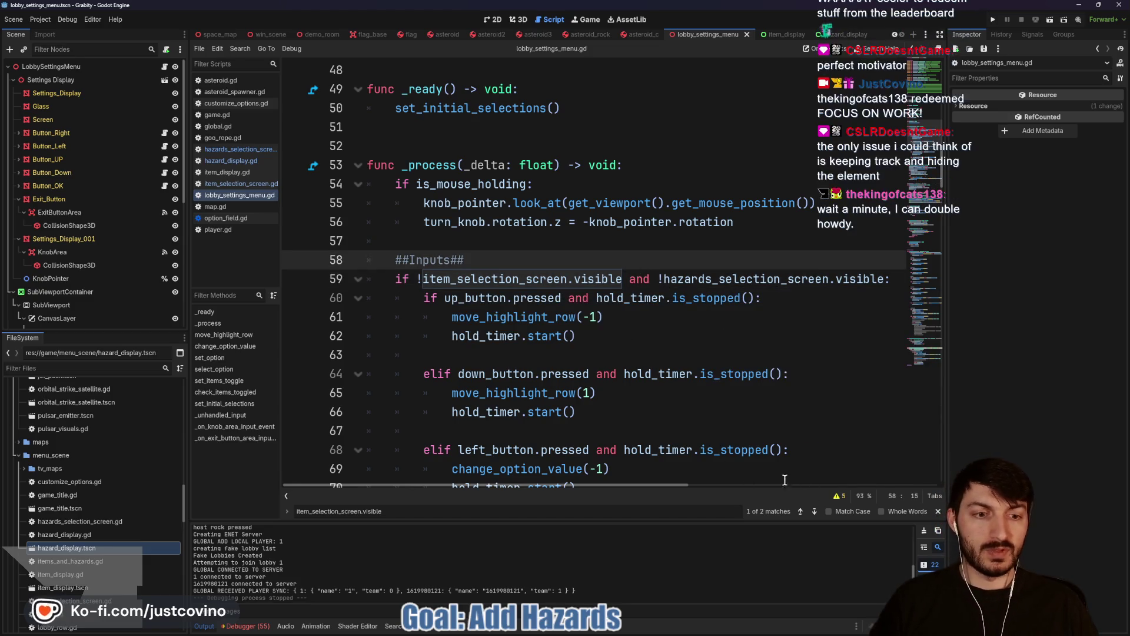
- Close the search bar and run the project to test the change
click(937, 511)
click(510, 335)
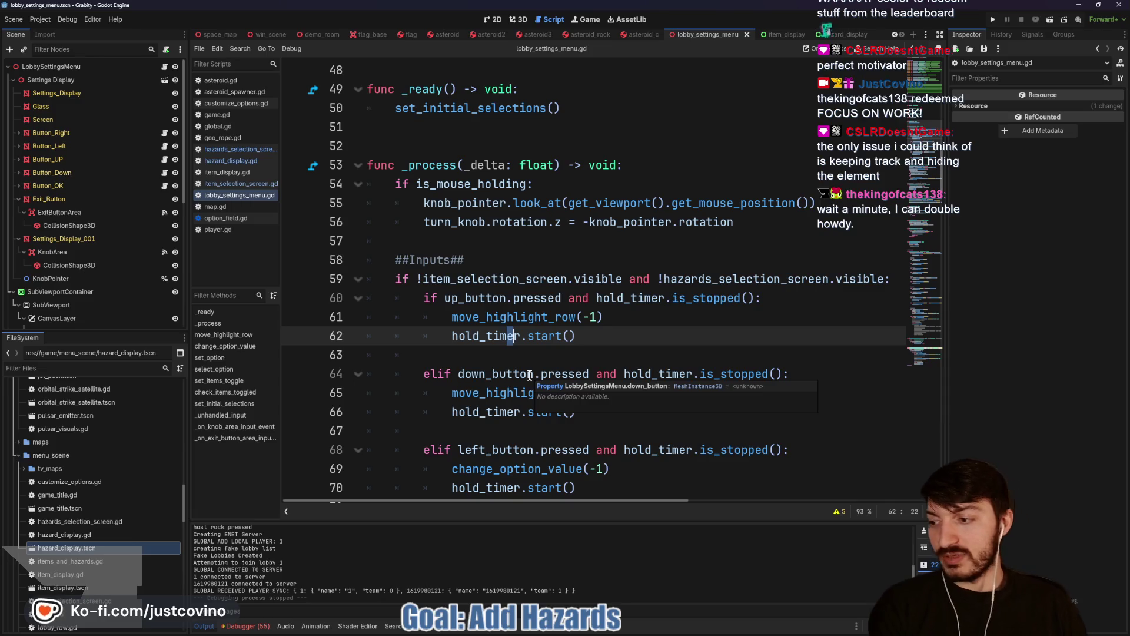
click(992, 21)
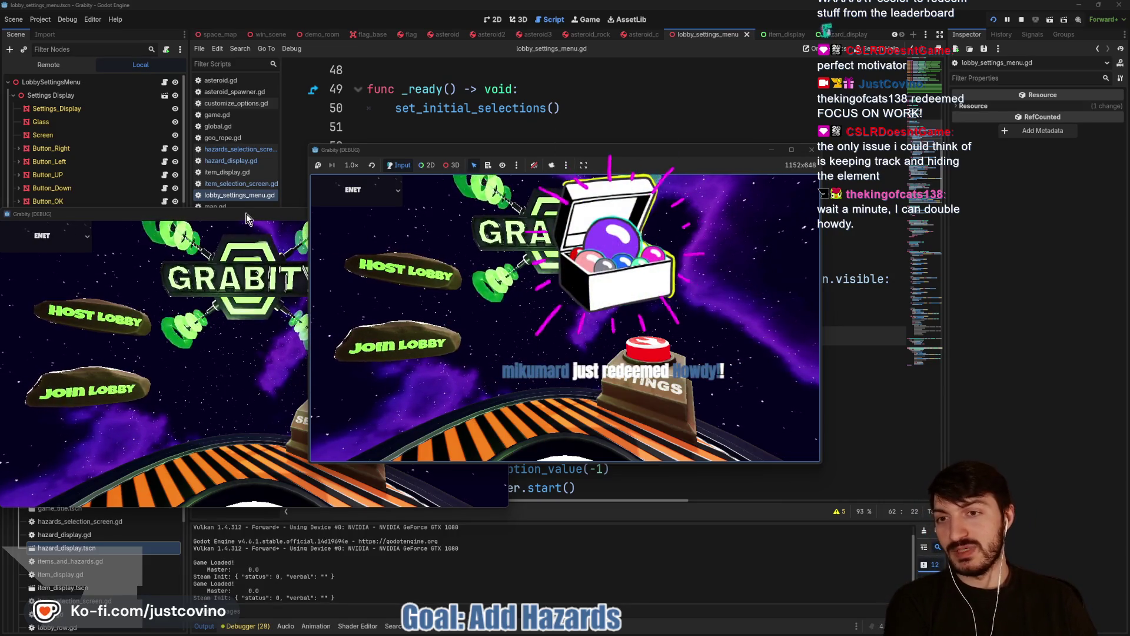
- Arrange the two game windows, host a lobby on the left, and join it from the right
mouse_move(247, 219)
mouse_down()
mouse_move(274, 229)
mouse_move(822, 172)
mouse_up()
mouse_move(617, 150)
mouse_down()
mouse_move(393, 156)
mouse_move(404, 155)
mouse_up()
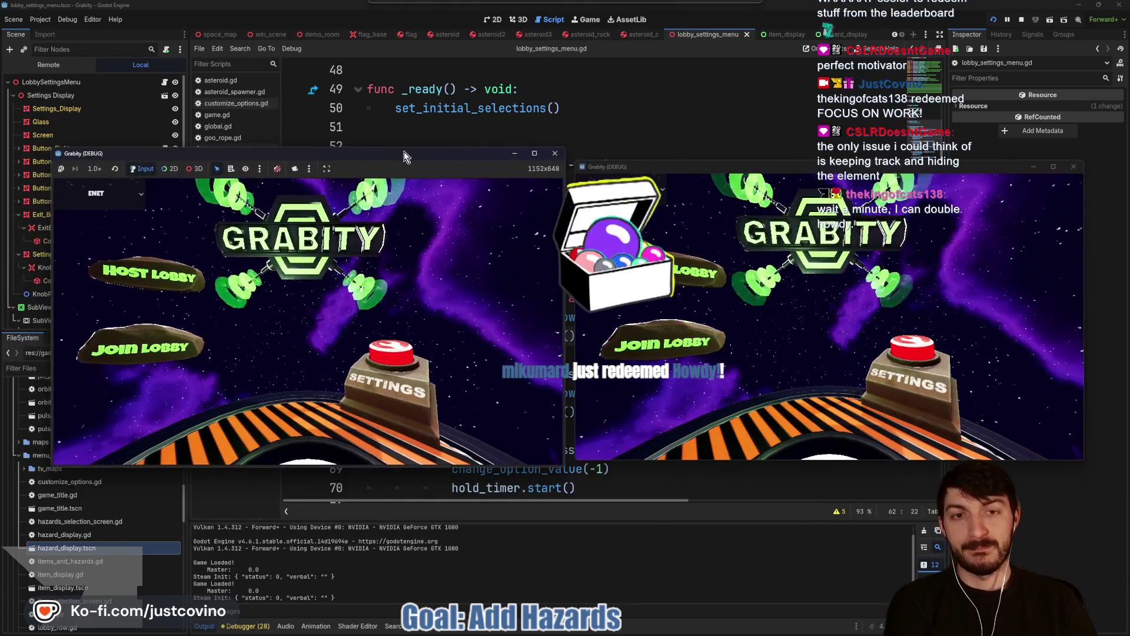
click(146, 274)
click(670, 352)
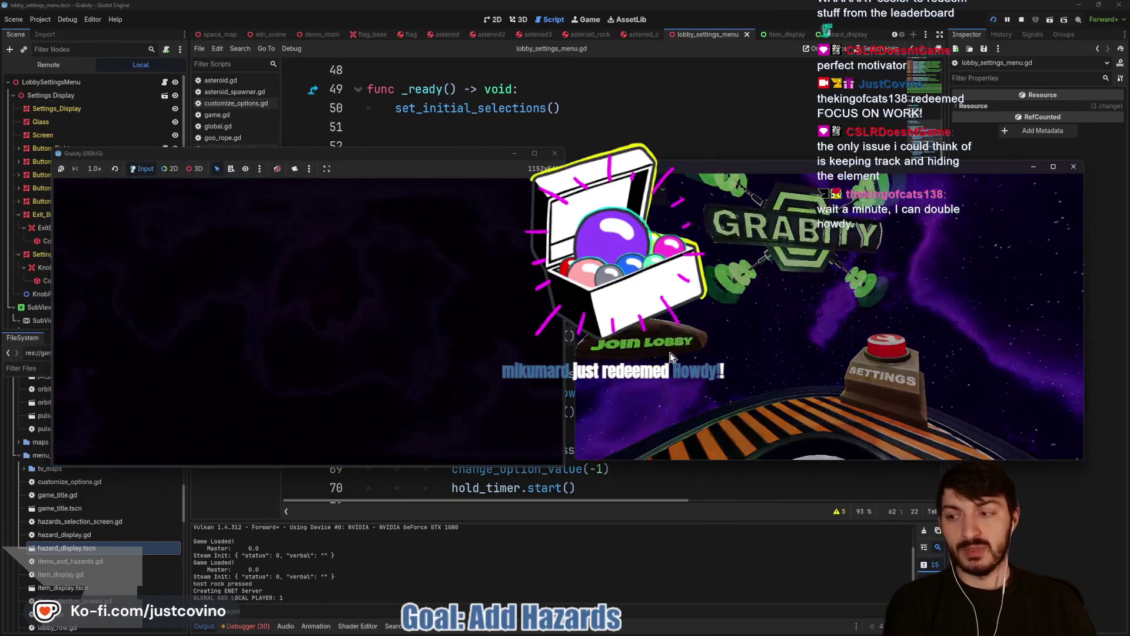
click(891, 215)
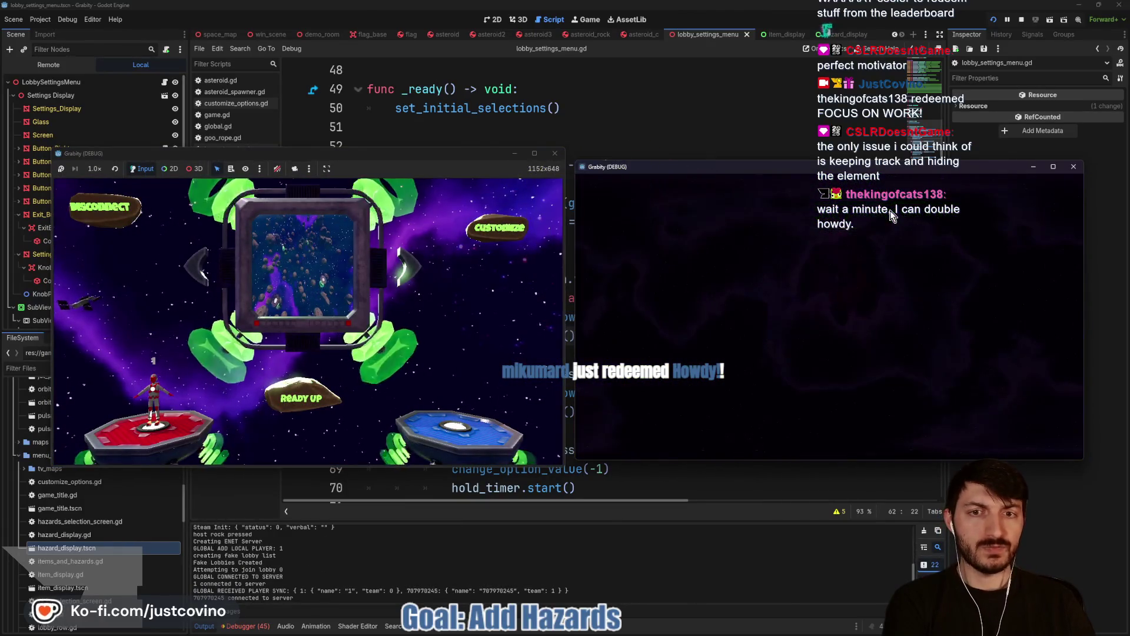
- Open the lobby's Game Customizations, enter Customize Hazards, and go back
click(487, 235)
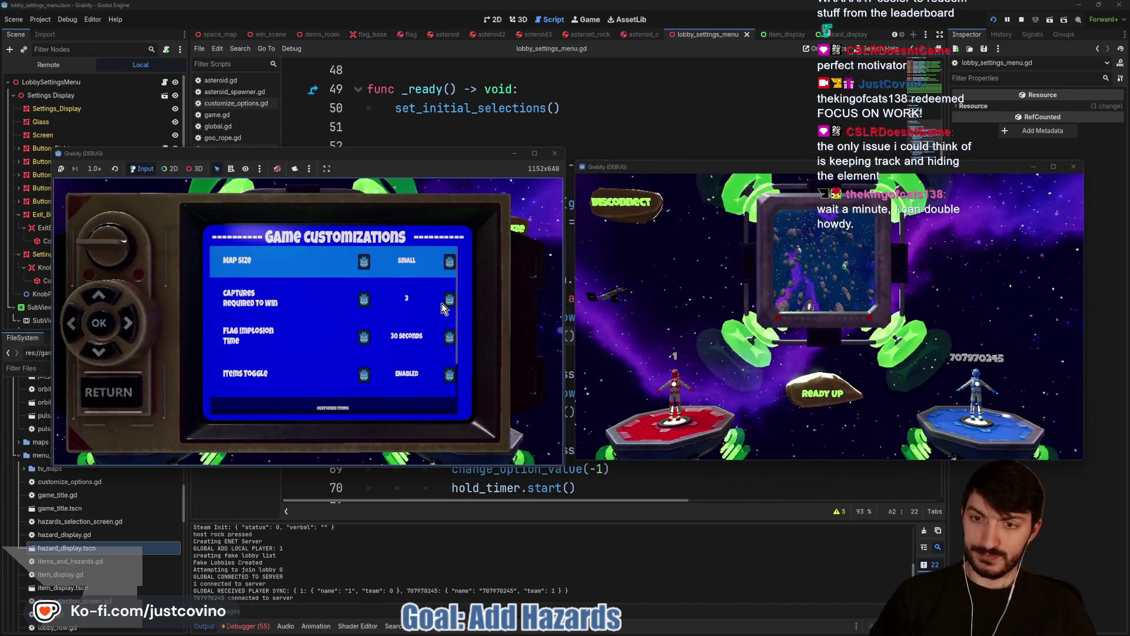
scroll(441, 302, down, 2)
key(Down)
key(Return)
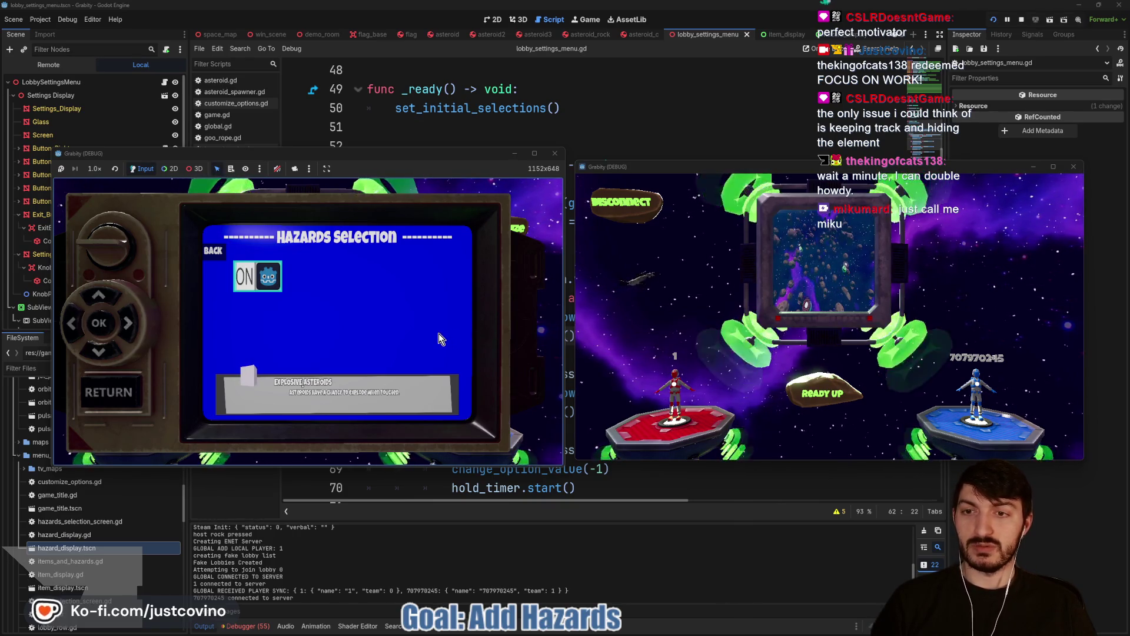
key(Escape)
- Switch Hazards Toggle from ENABLED to DISABLED, then reopen and leave the hazards selection screen
key(Down)
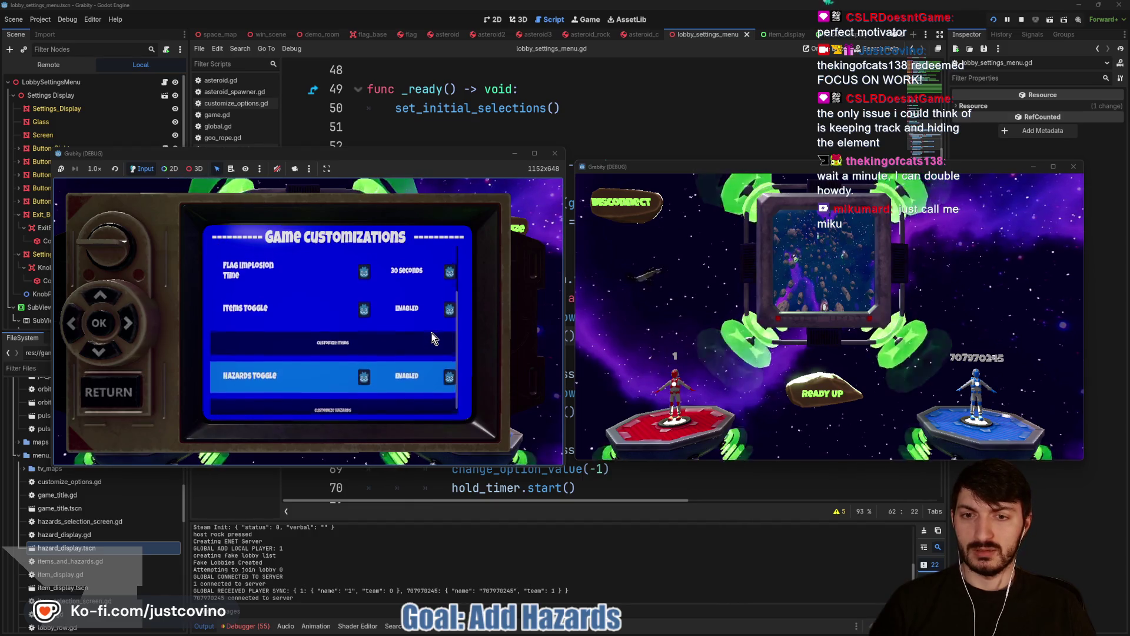
key(Right)
key(Down)
key(Return)
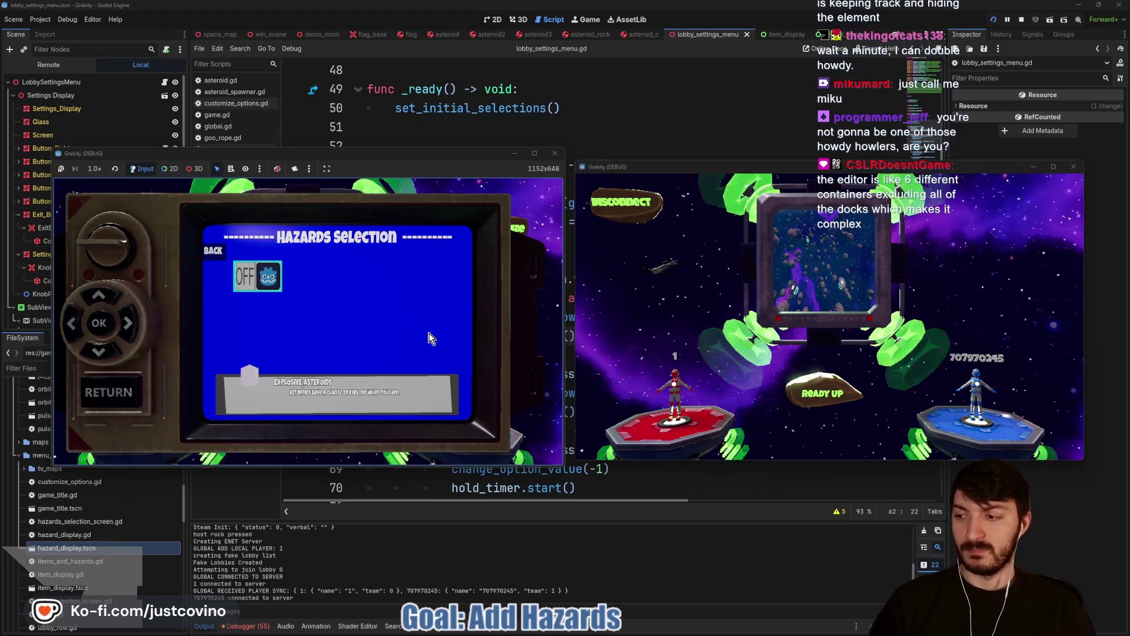
key(Escape)
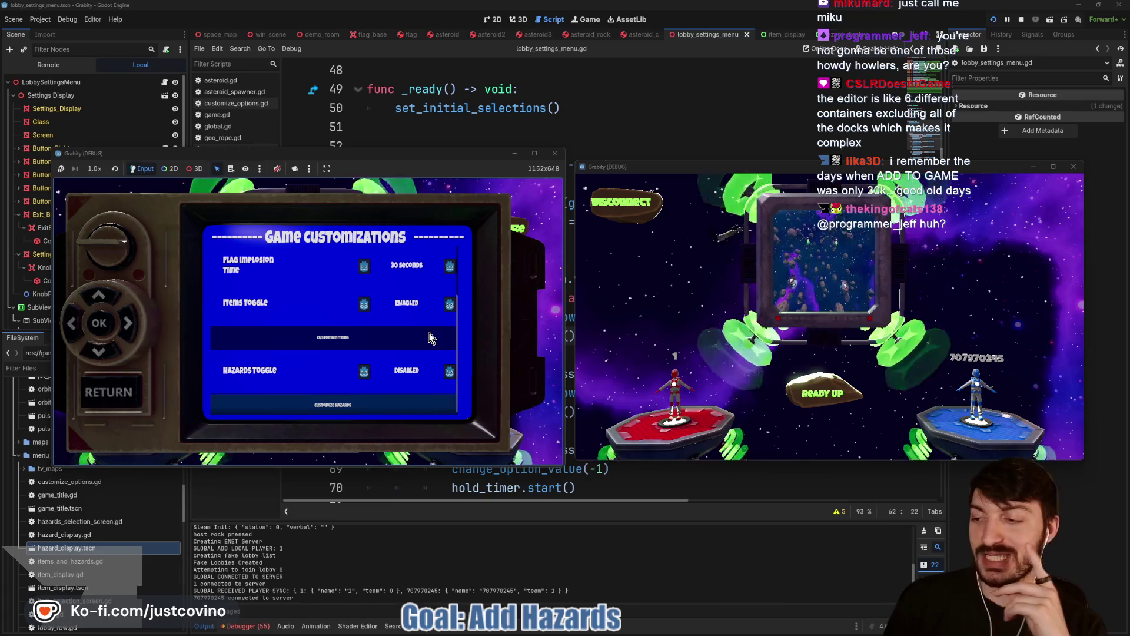
- Open the hazards selection screen once more, close the customizations menu, and stop the game
key(Down)
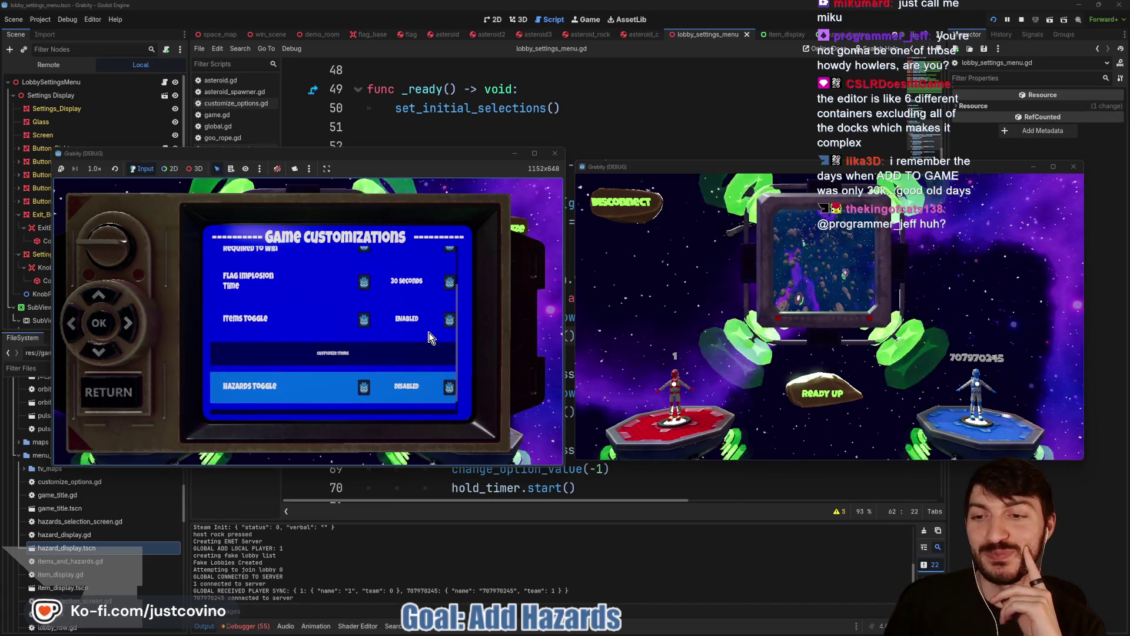
key(Return)
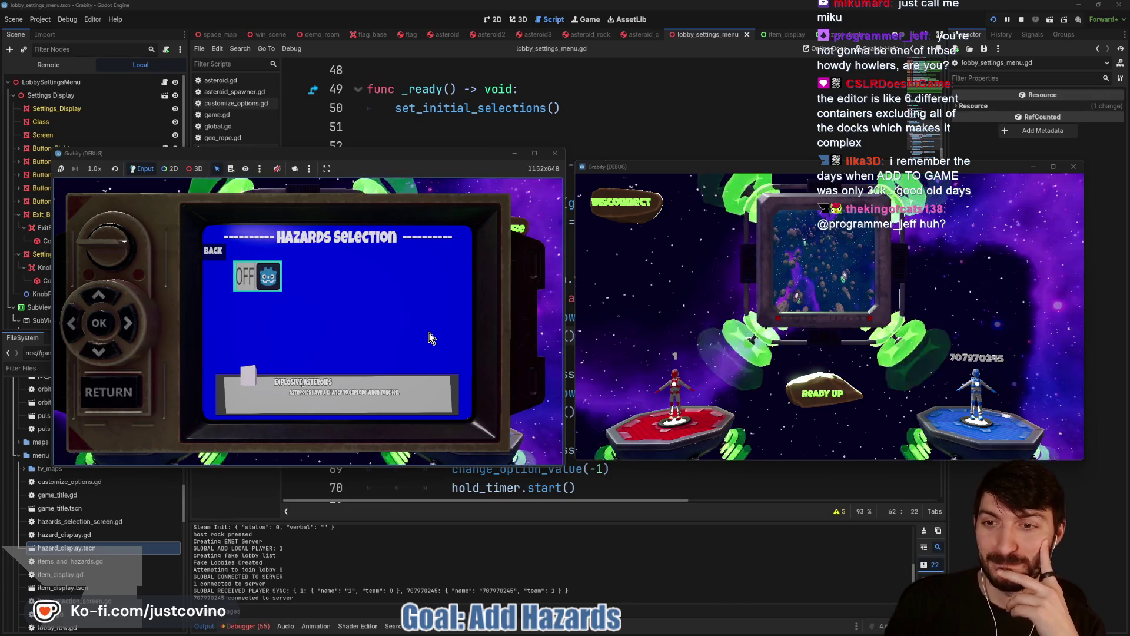
key(Escape)
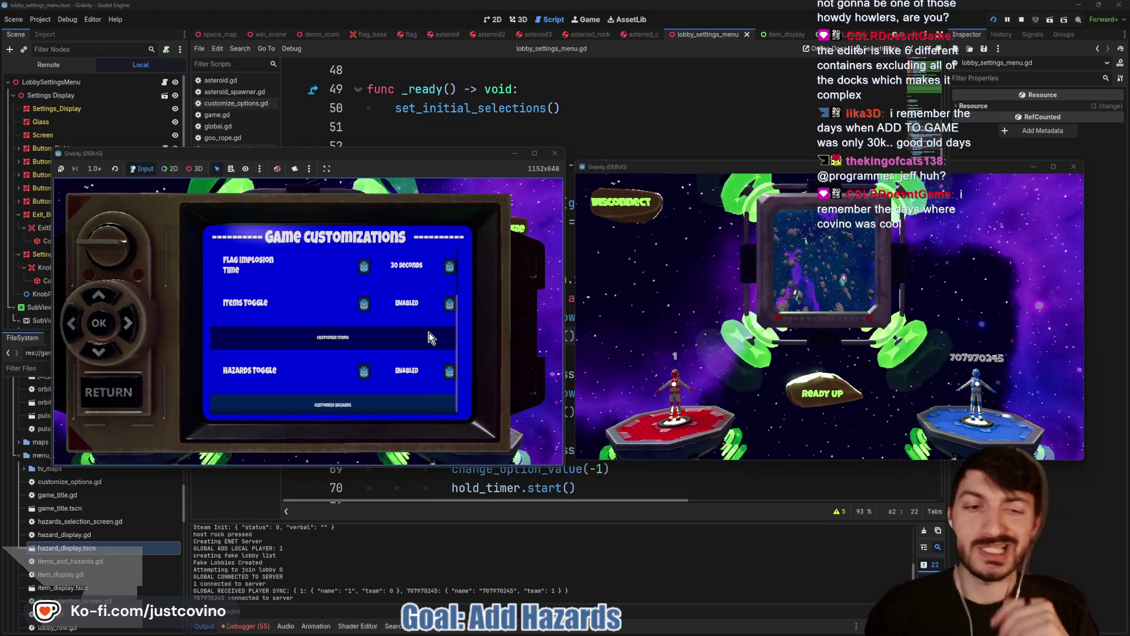
key(Escape)
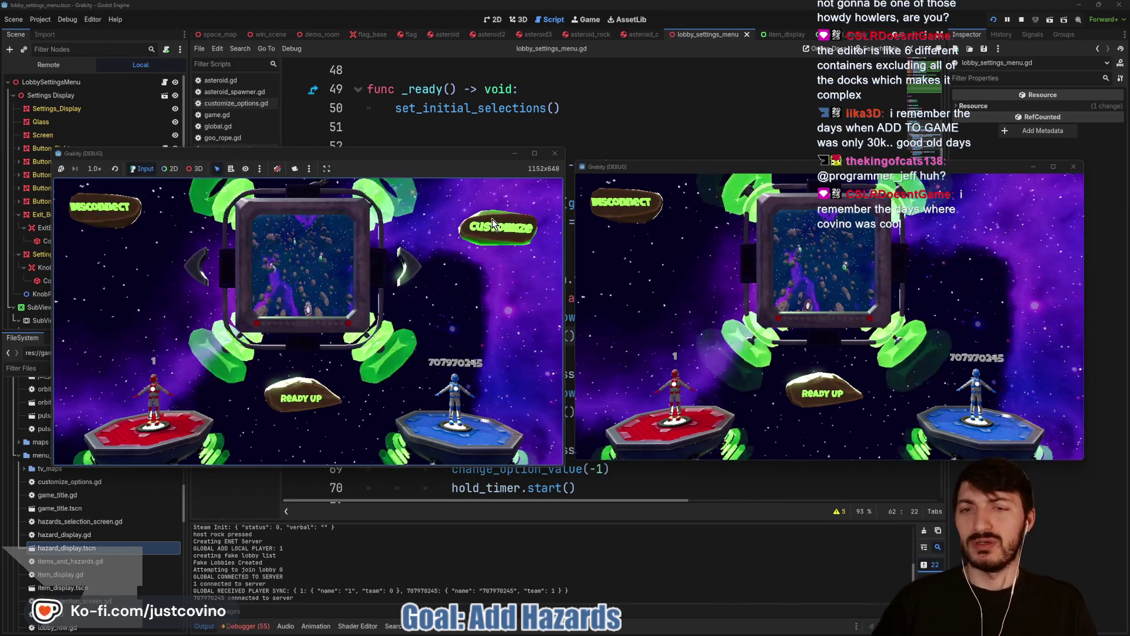
click(1021, 19)
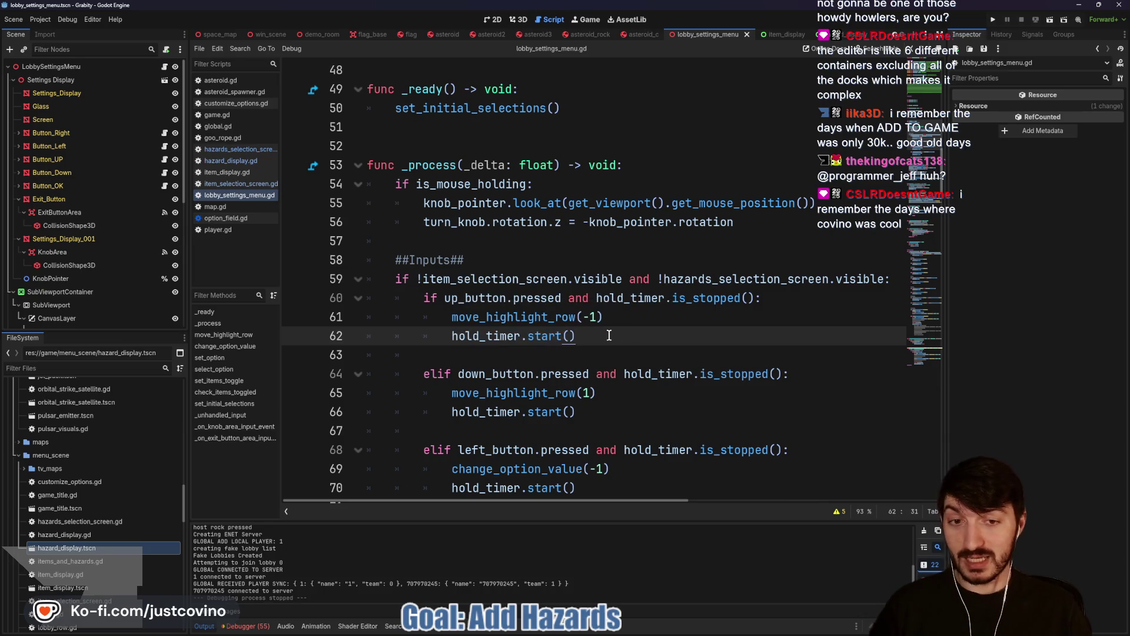
click(604, 349)
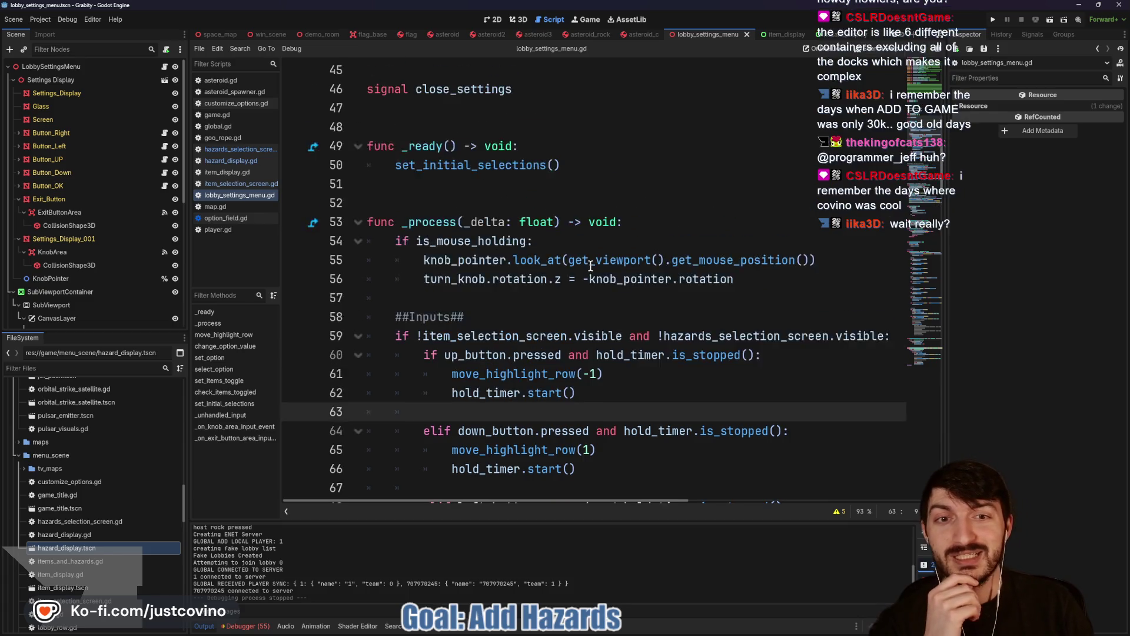
scroll(612, 265, down, 2)
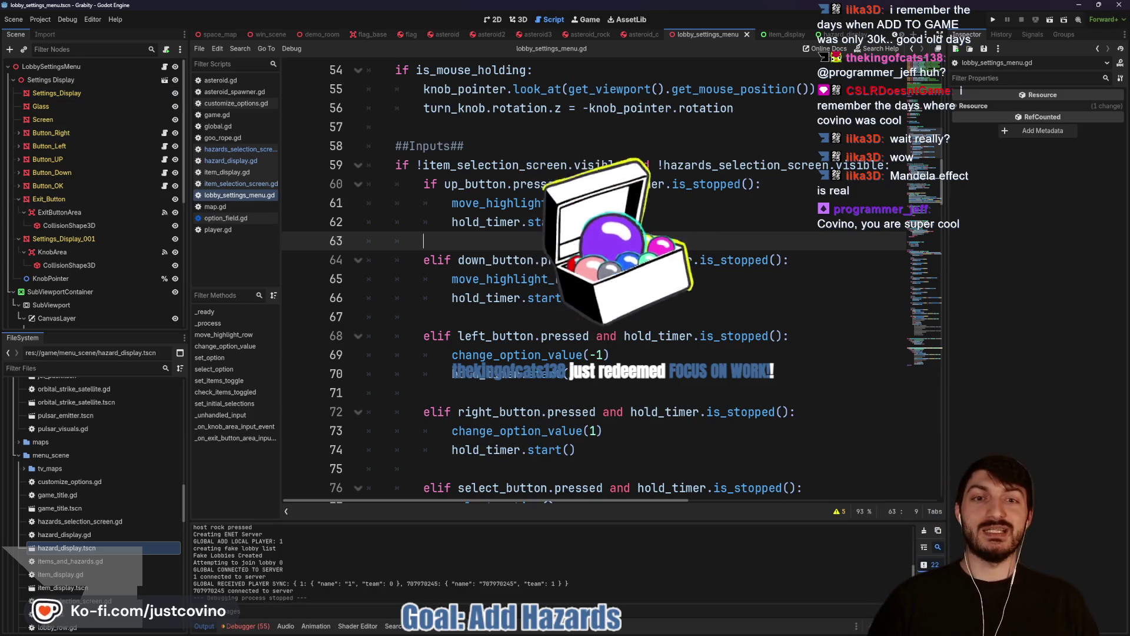
key(ctrl+s)
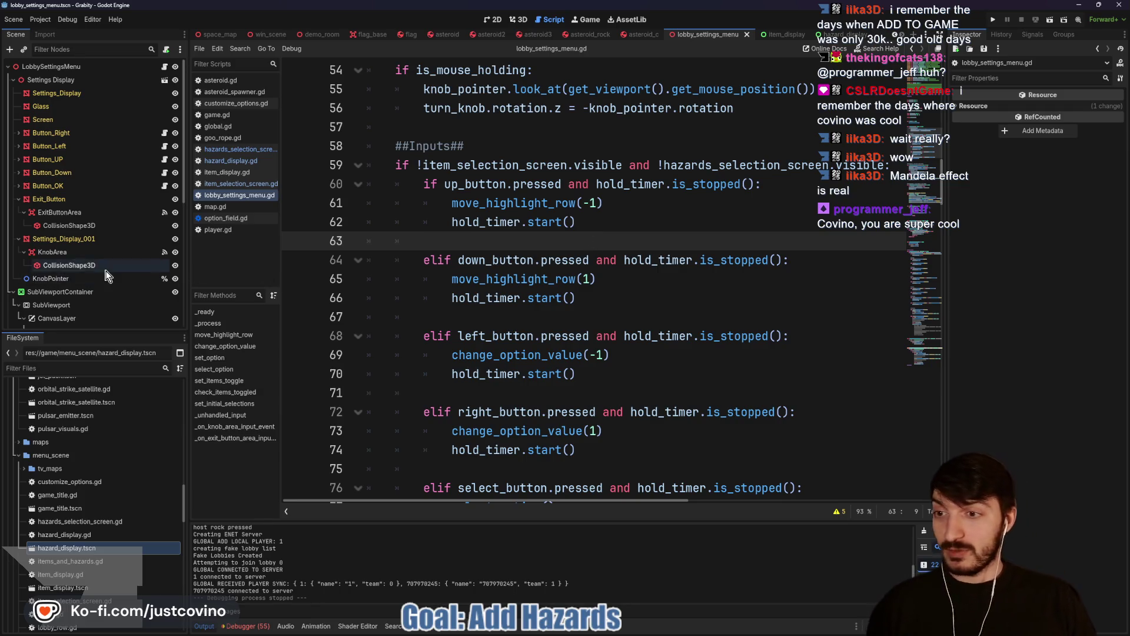
scroll(109, 234, down, 5)
scroll(109, 235, down, 2)
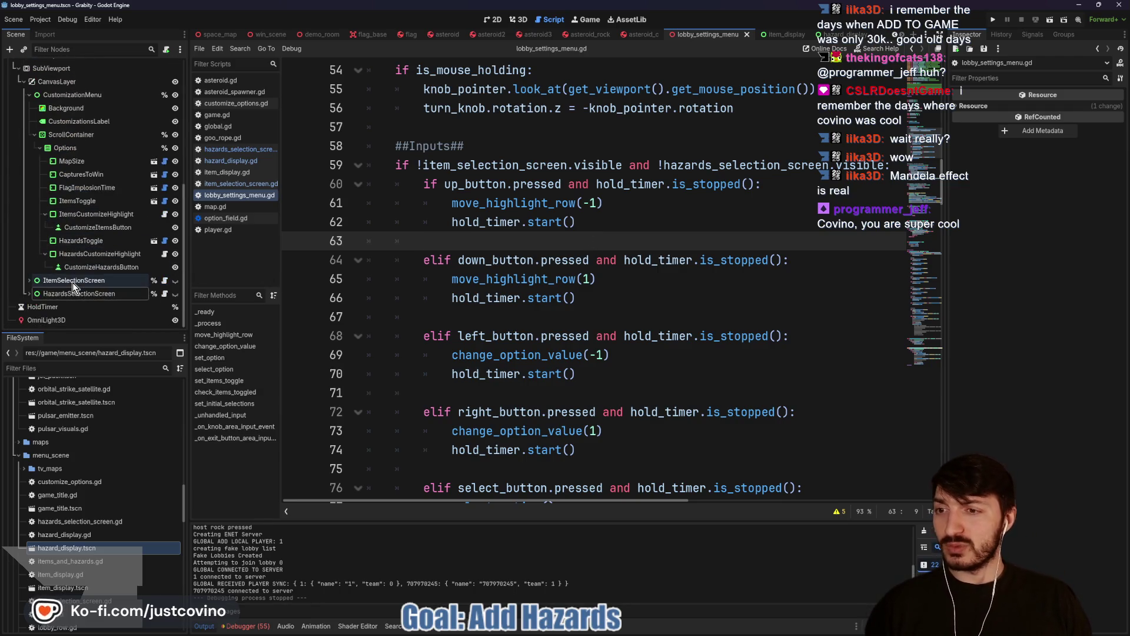
click(164, 295)
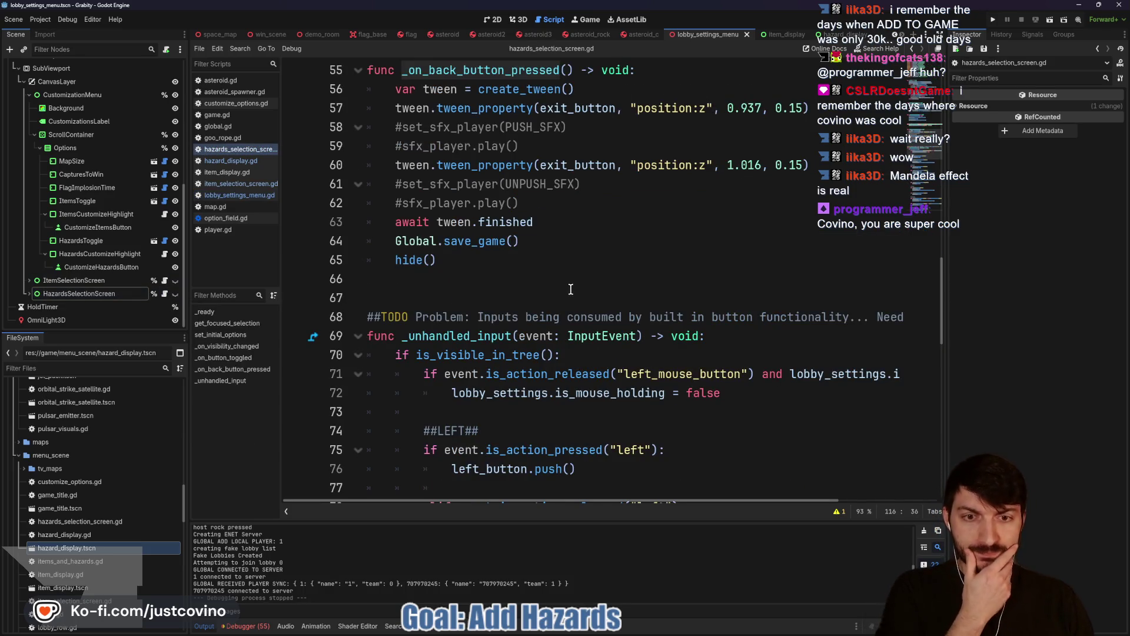
scroll(570, 289, up, 4)
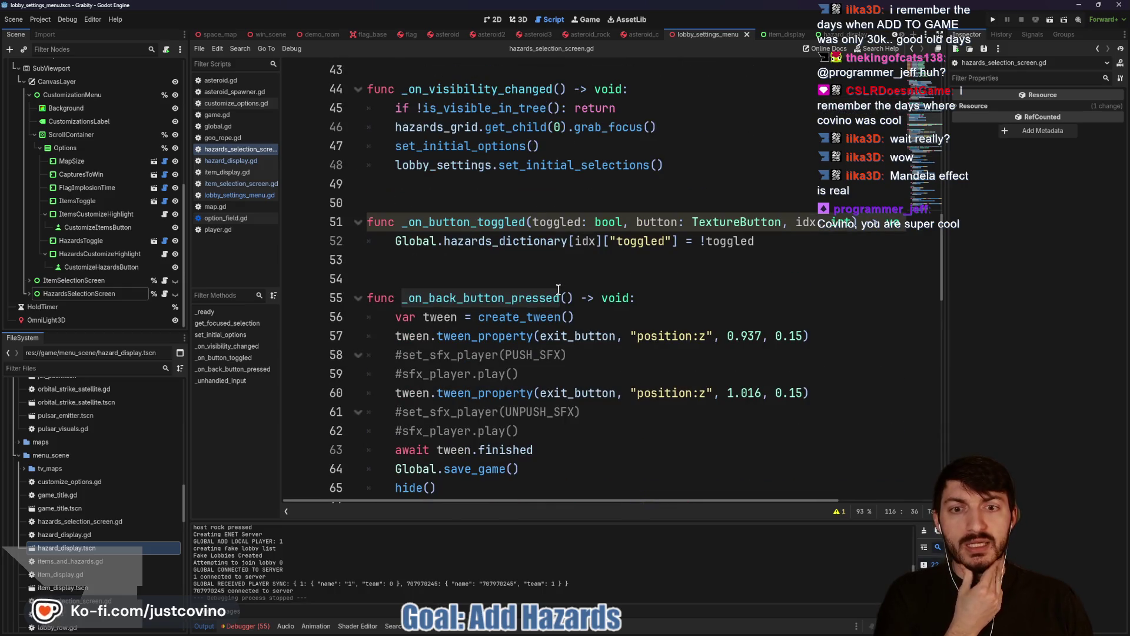
scroll(558, 289, up, 1)
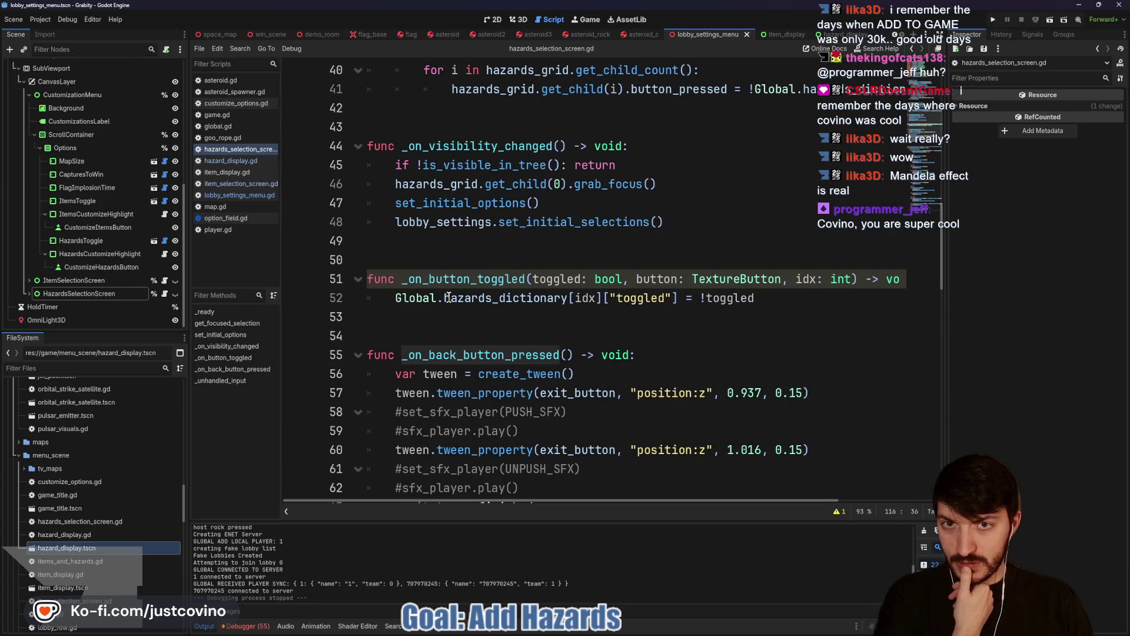
scroll(449, 298, up, 3)
double_click(466, 374)
scroll(601, 352, up, 1)
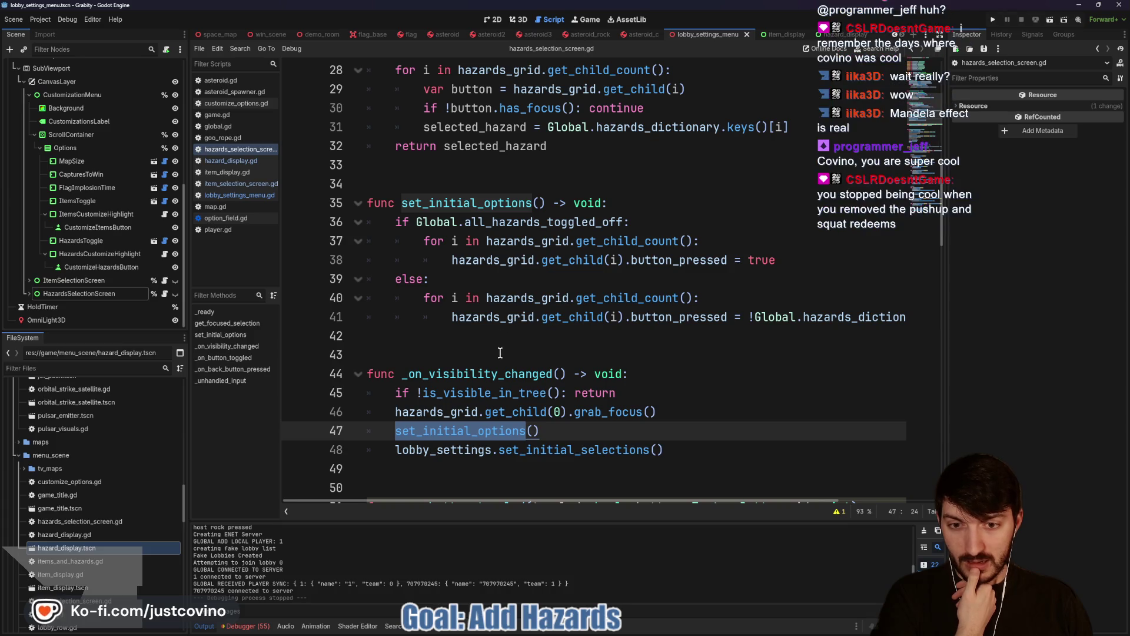
scroll(520, 378, down, 1)
double_click(536, 392)
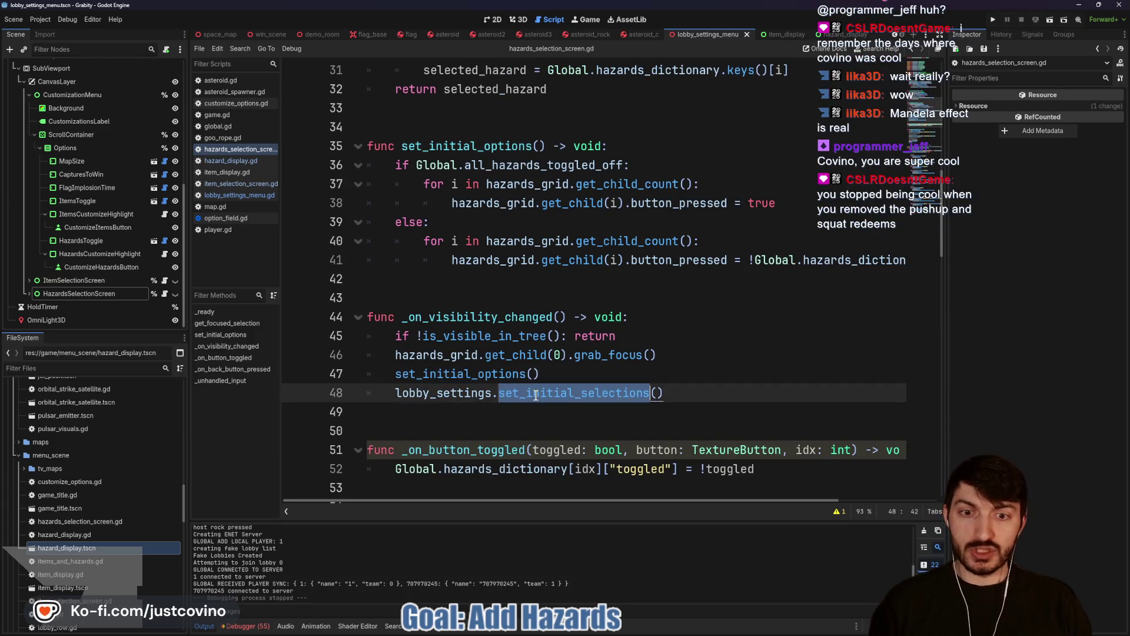
scroll(112, 118, up, 5)
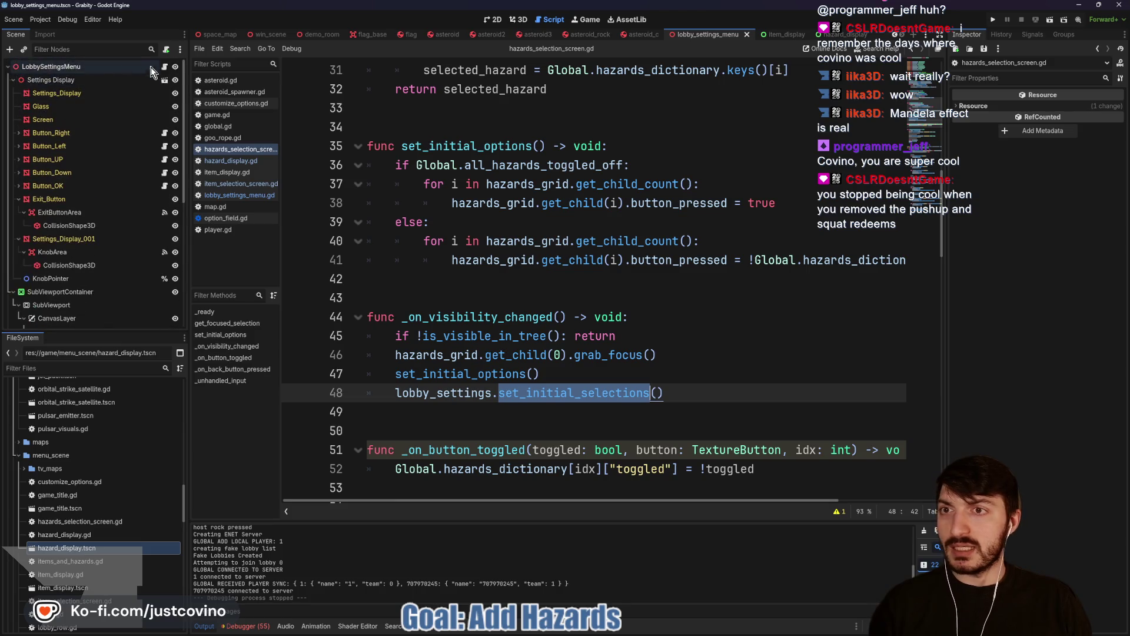
click(165, 67)
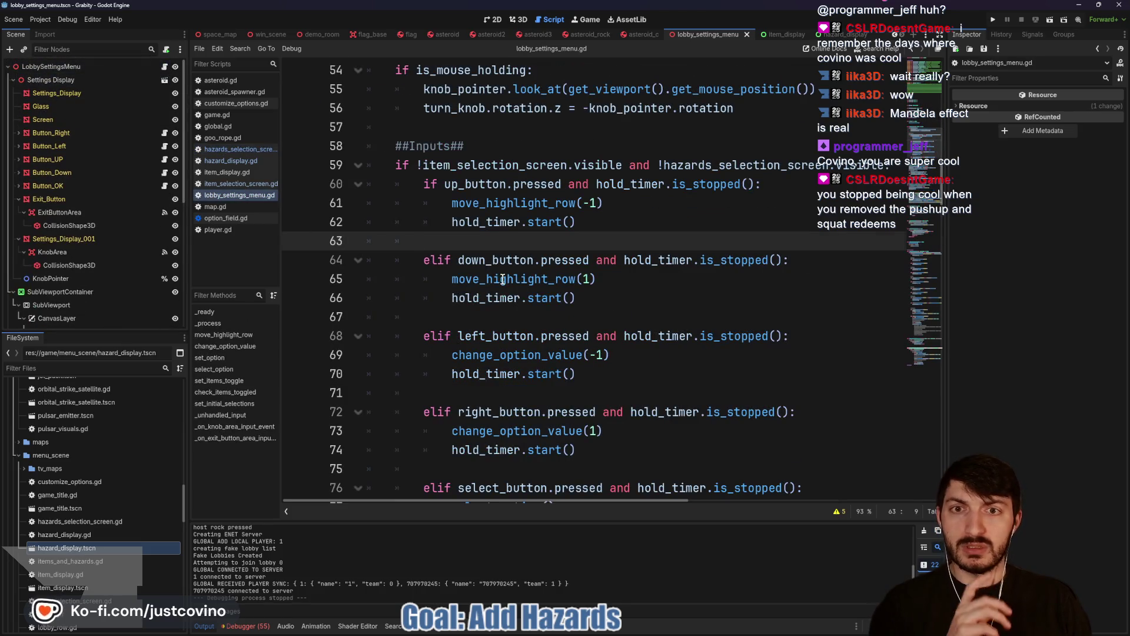
scroll(502, 279, up, 4)
scroll(502, 279, down, 12)
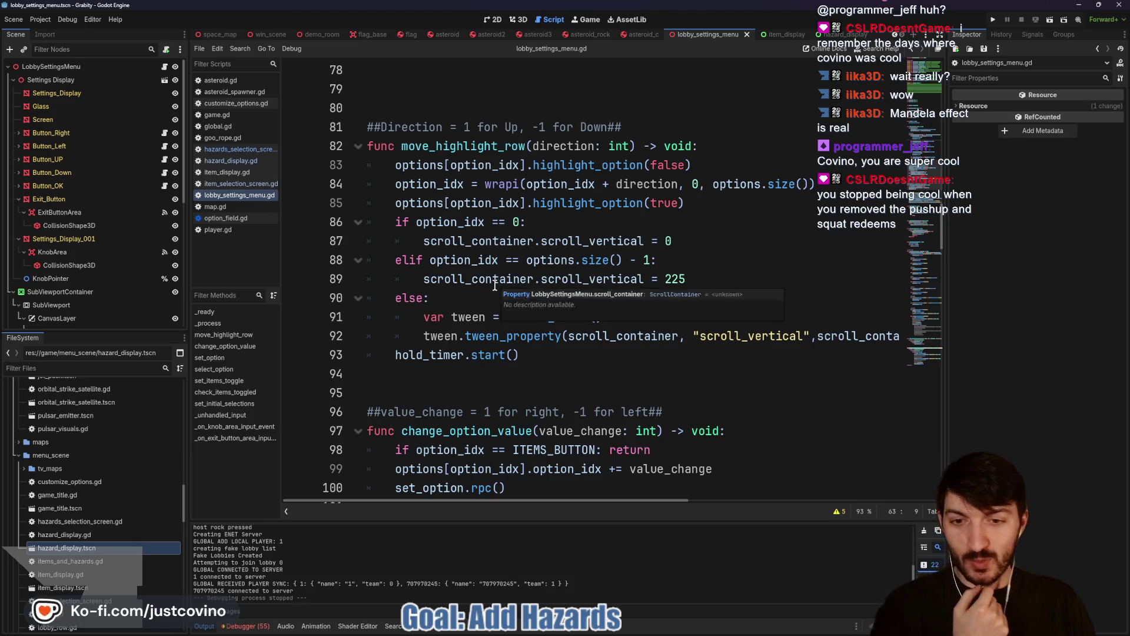
scroll(489, 280, down, 1)
scroll(494, 290, down, 6)
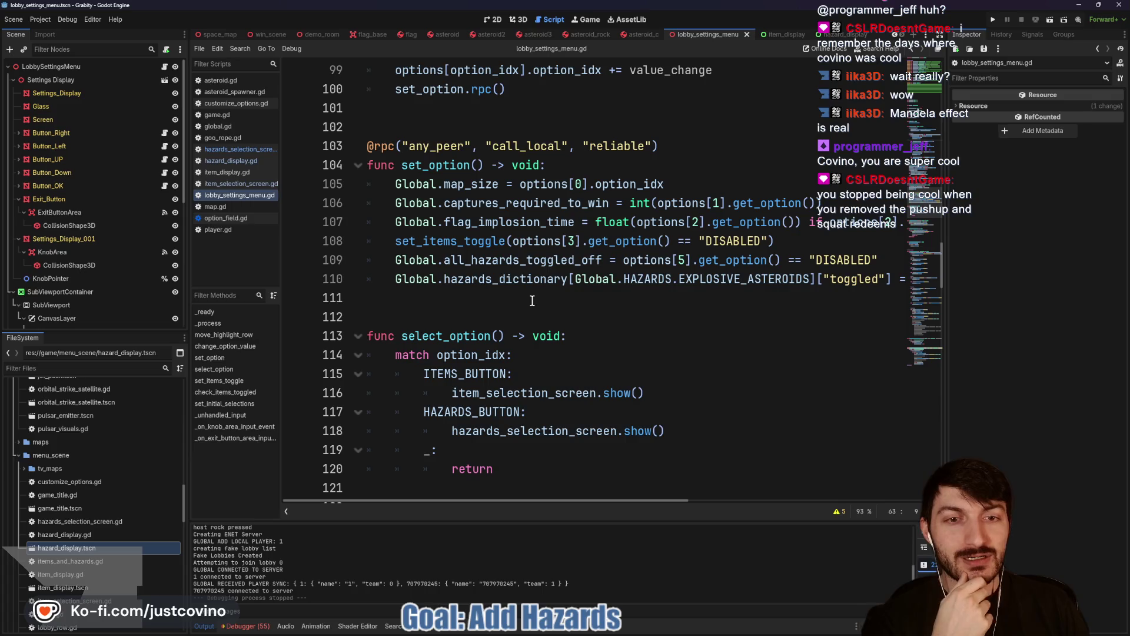
scroll(531, 299, down, 1)
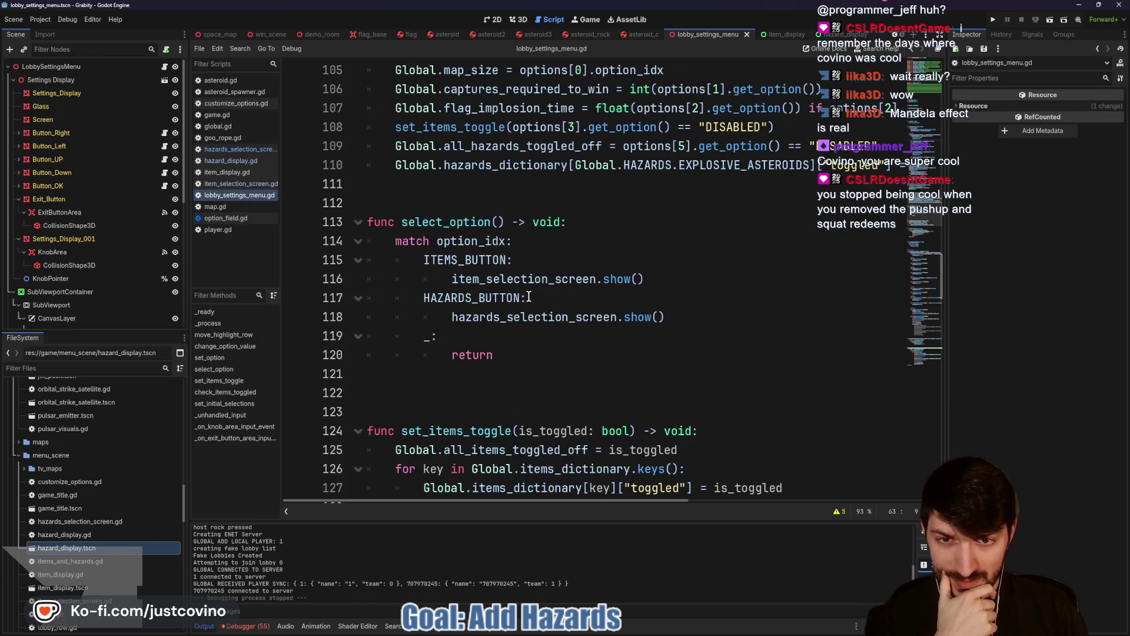
scroll(512, 284, up, 1)
scroll(512, 285, down, 6)
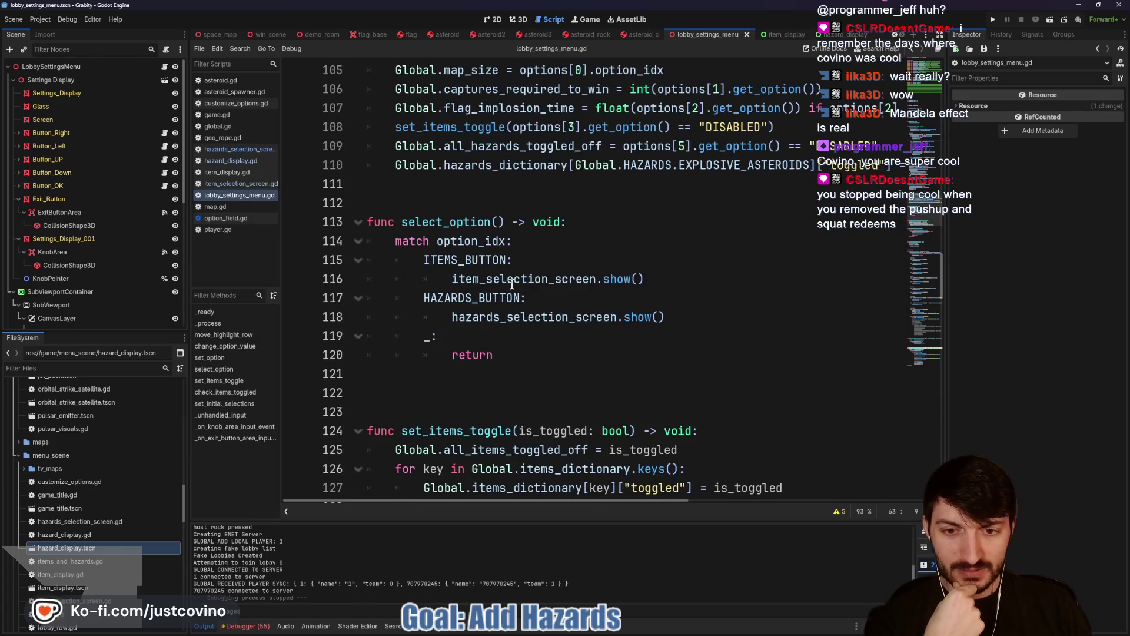
scroll(512, 285, down, 1)
click(439, 236)
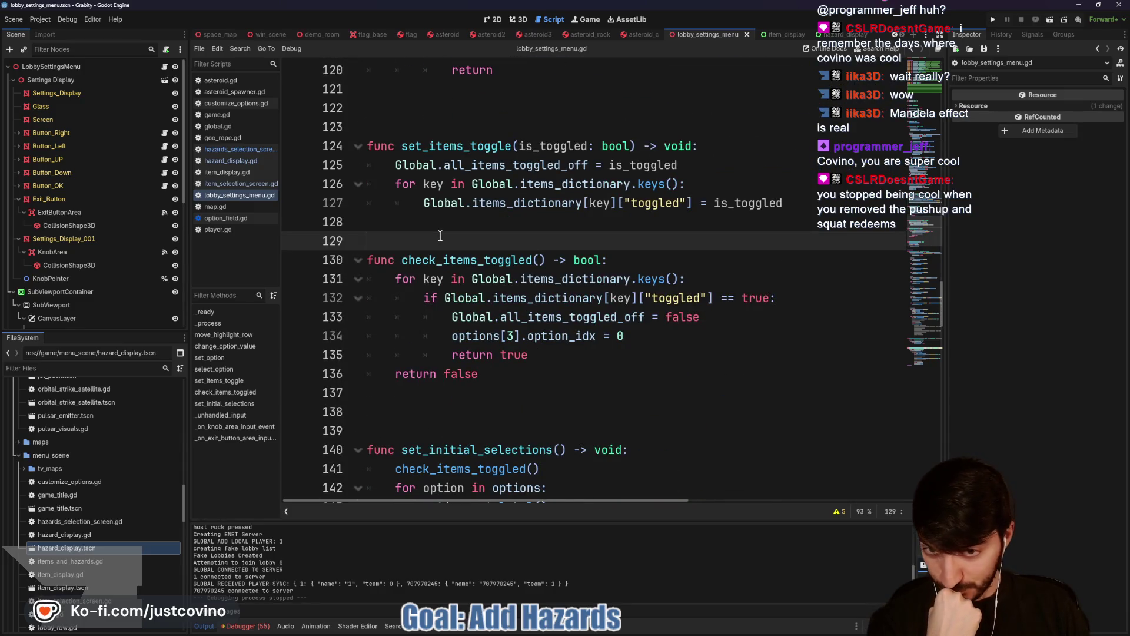
click(436, 222)
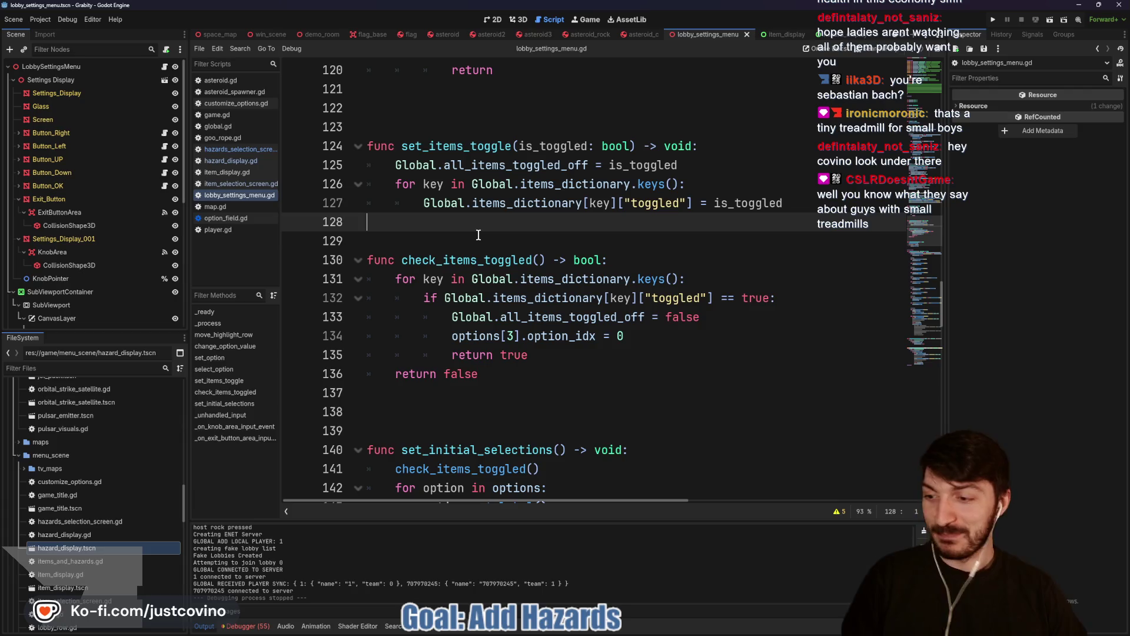
- Move the caret between lines 128 and 129, leaving it on blank line 129
click(469, 233)
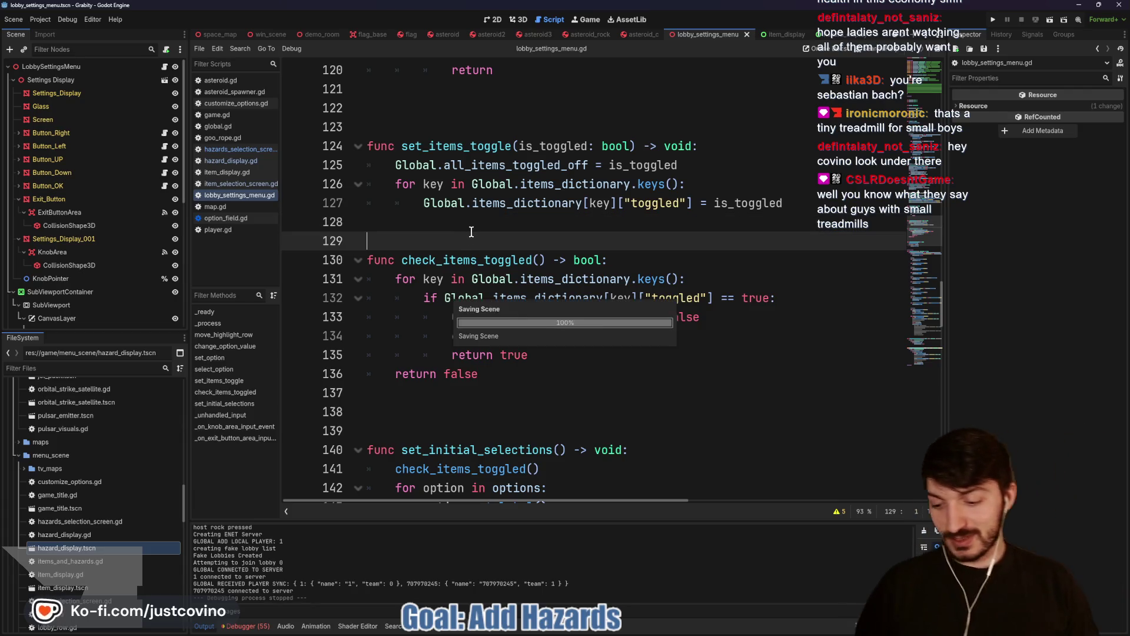
click(471, 223)
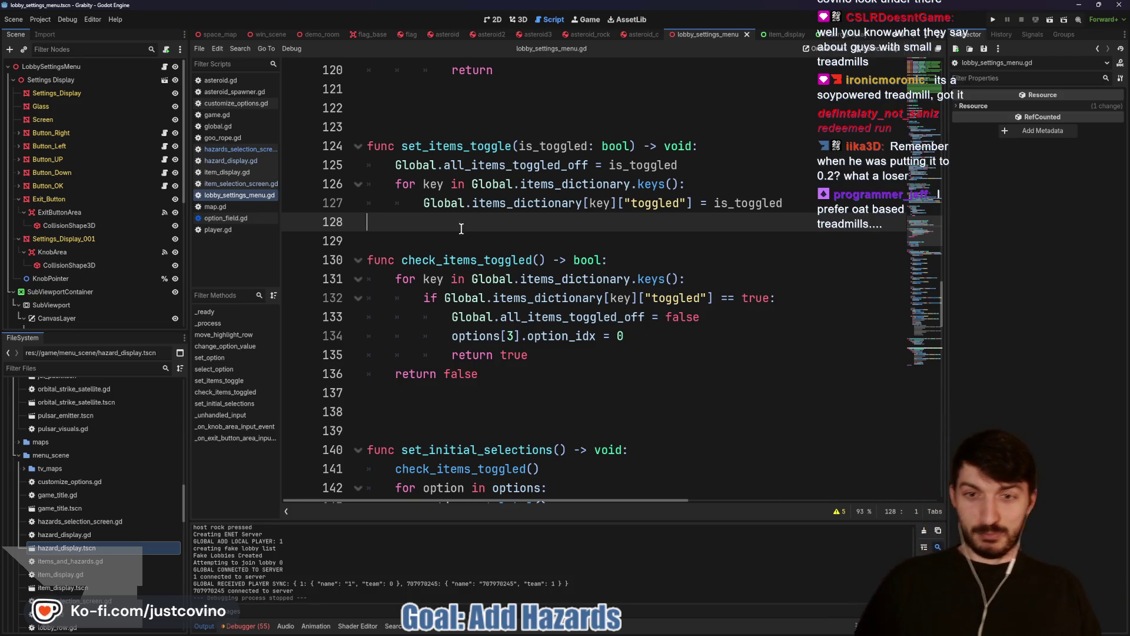
click(455, 231)
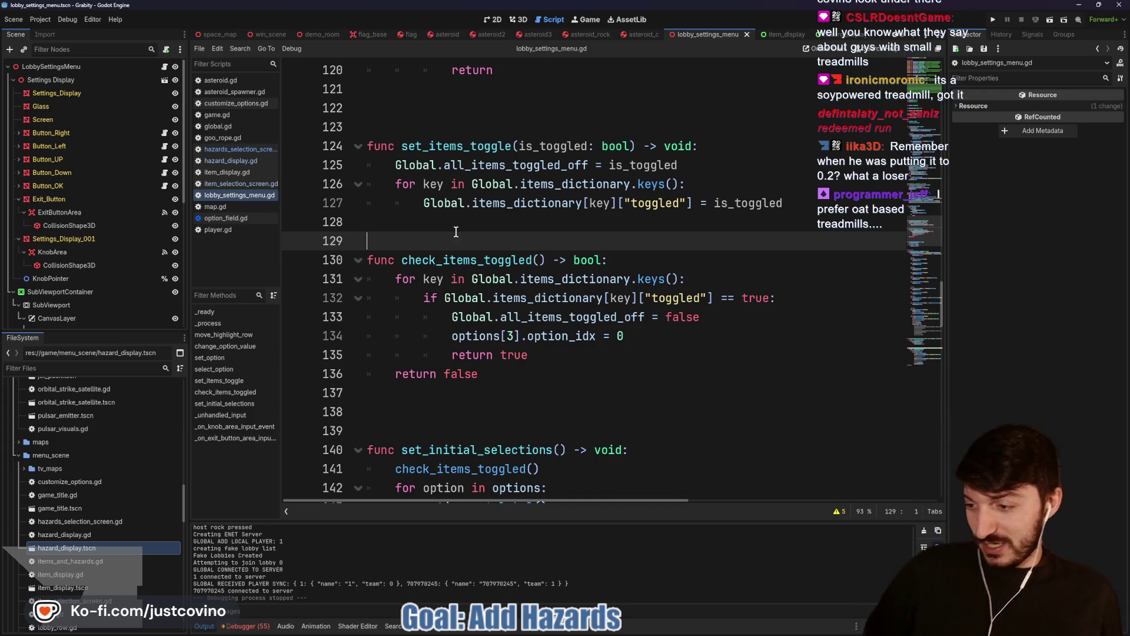
- Run the game, ready up, start a match, walk the red player forward, then stop and relaunch
key(F5)
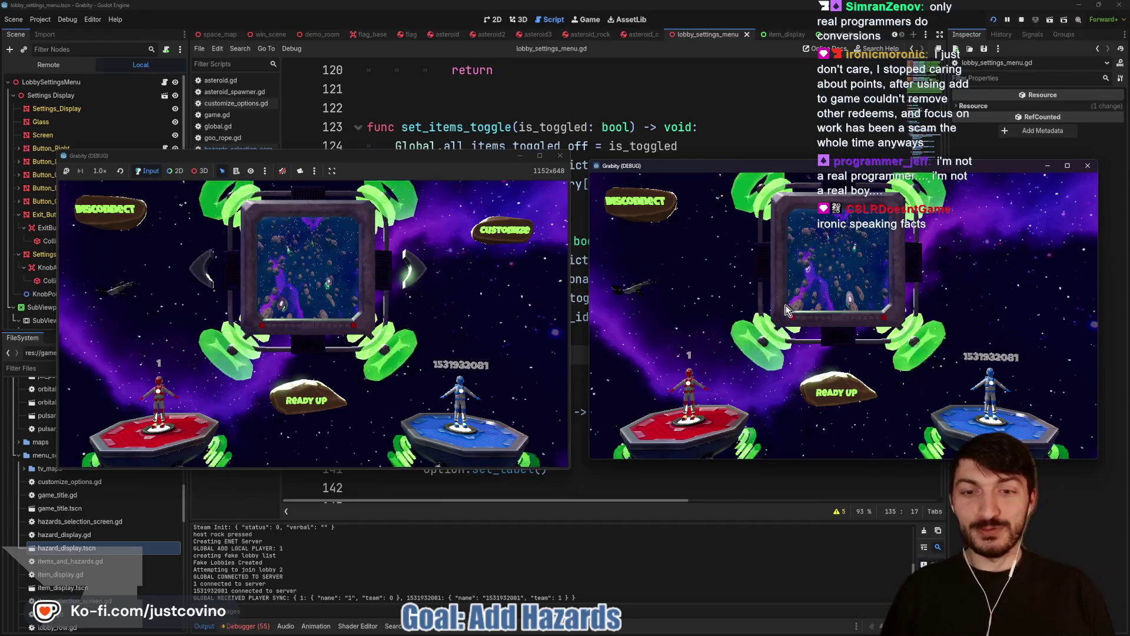
click(327, 397)
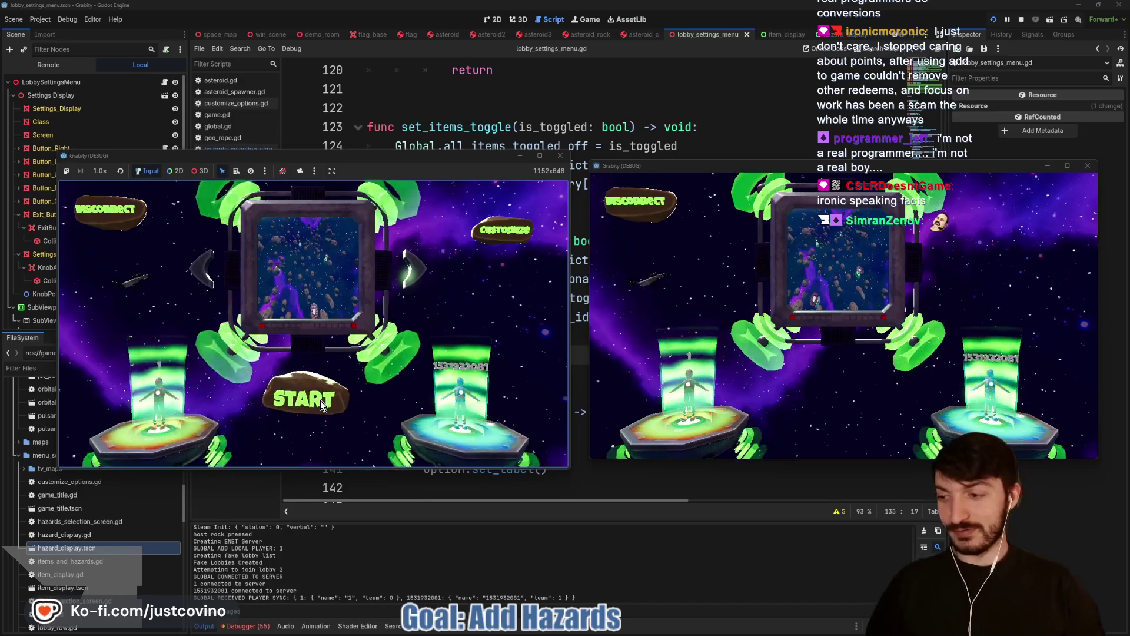
click(320, 400)
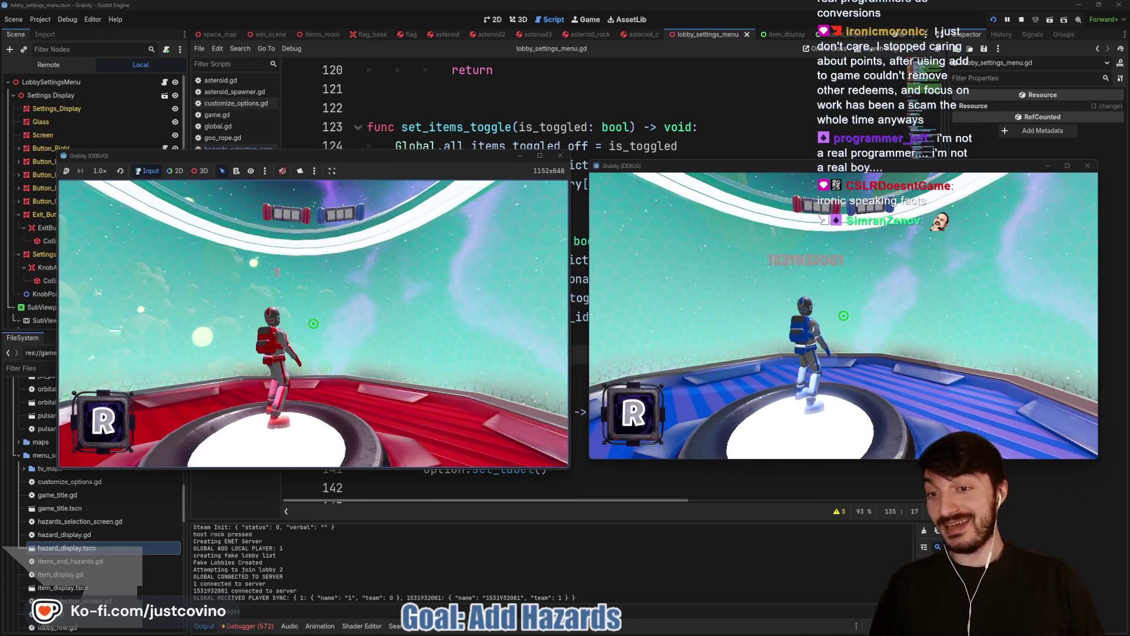
key(super)
key(super)
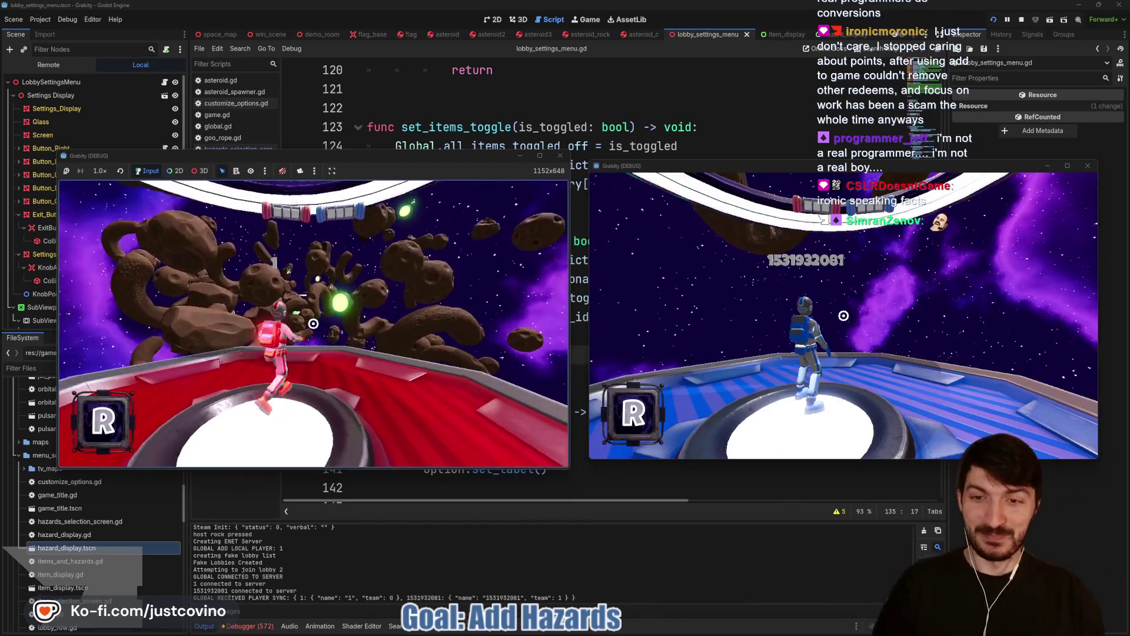
key(w)
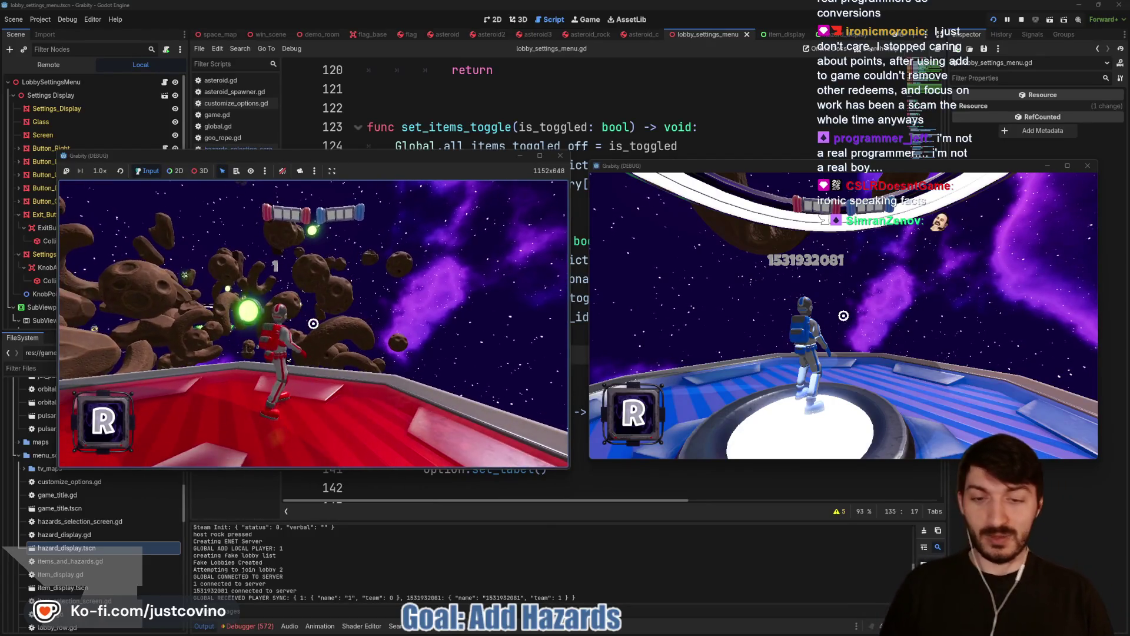
key(F8)
click(989, 20)
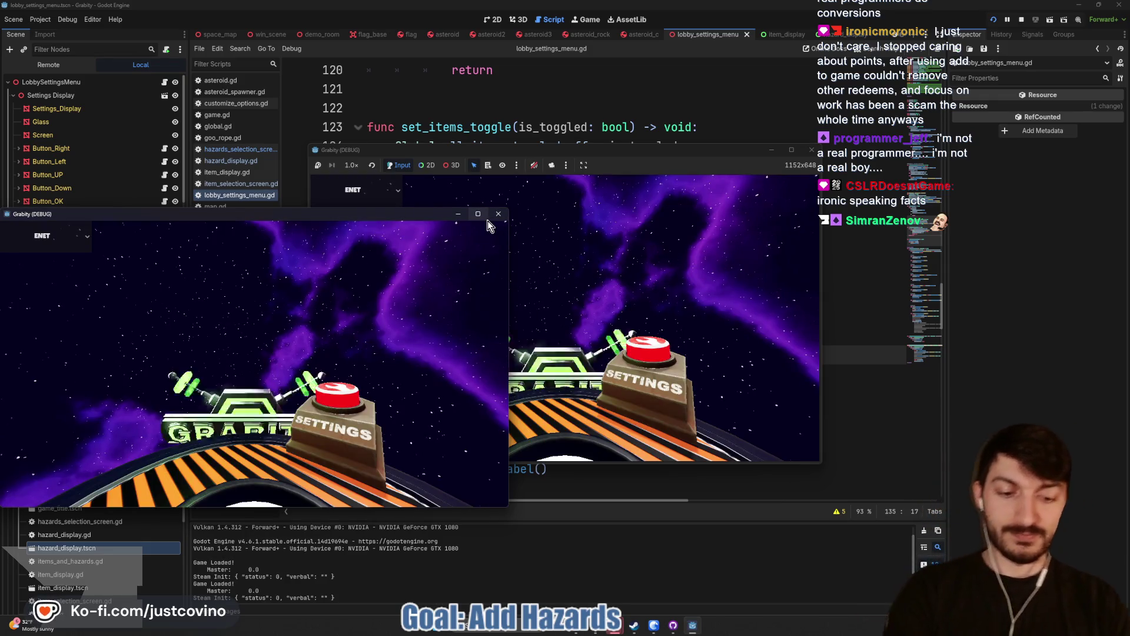
- Spread the two game windows apart and host a private lobby
mouse_move(488, 222)
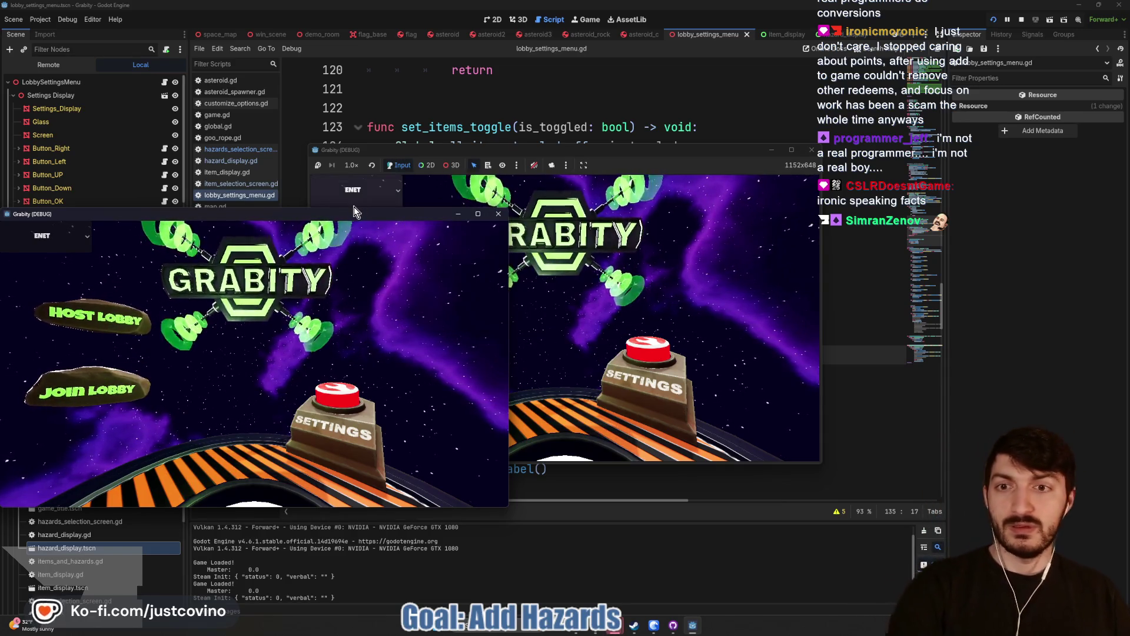
mouse_move(359, 216)
mouse_down()
mouse_move(867, 150)
mouse_move(895, 136)
mouse_up()
drag(361, 150, 73, 138)
click(132, 253)
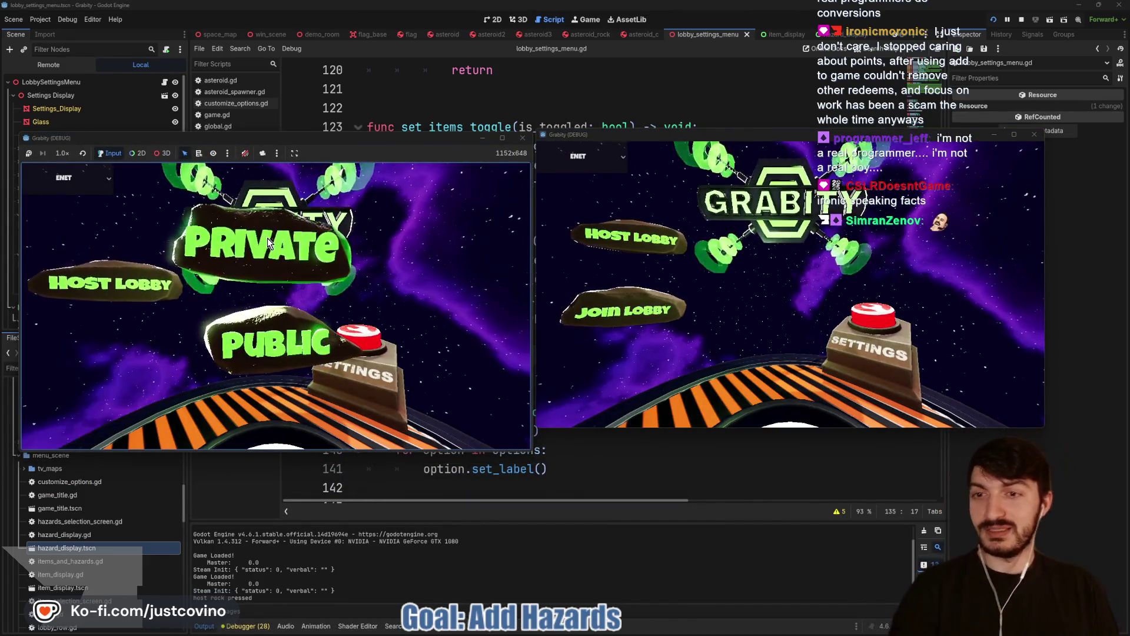
click(269, 238)
- View Customize Hazards and the DISABLED Hazards Toggle in Game Customizations, then return to the editor
click(478, 225)
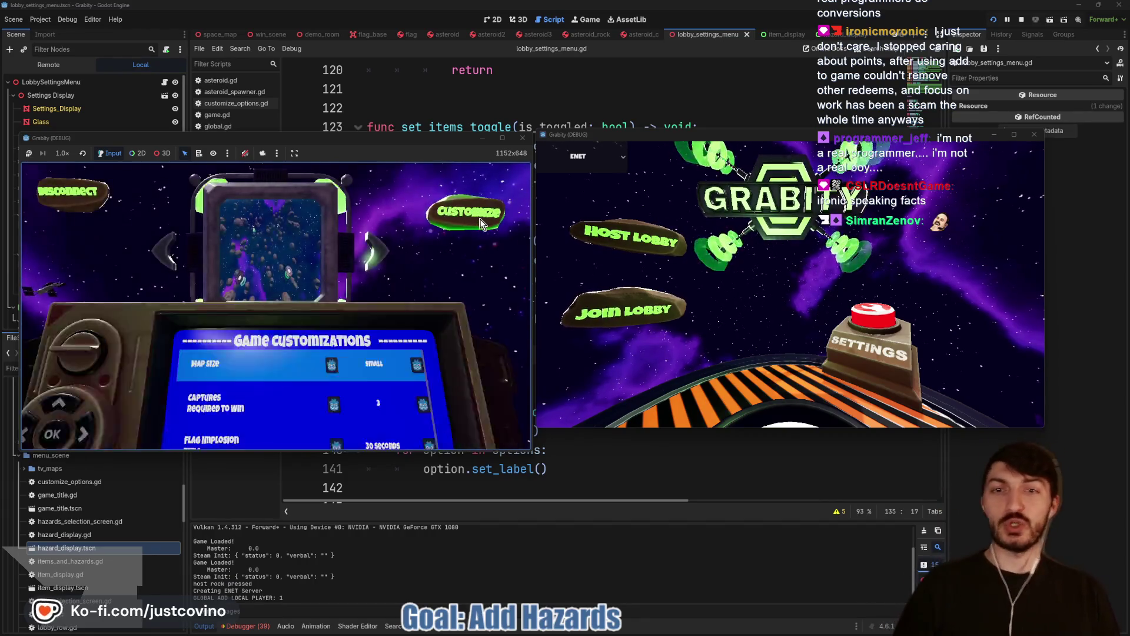
scroll(424, 241, down, 2)
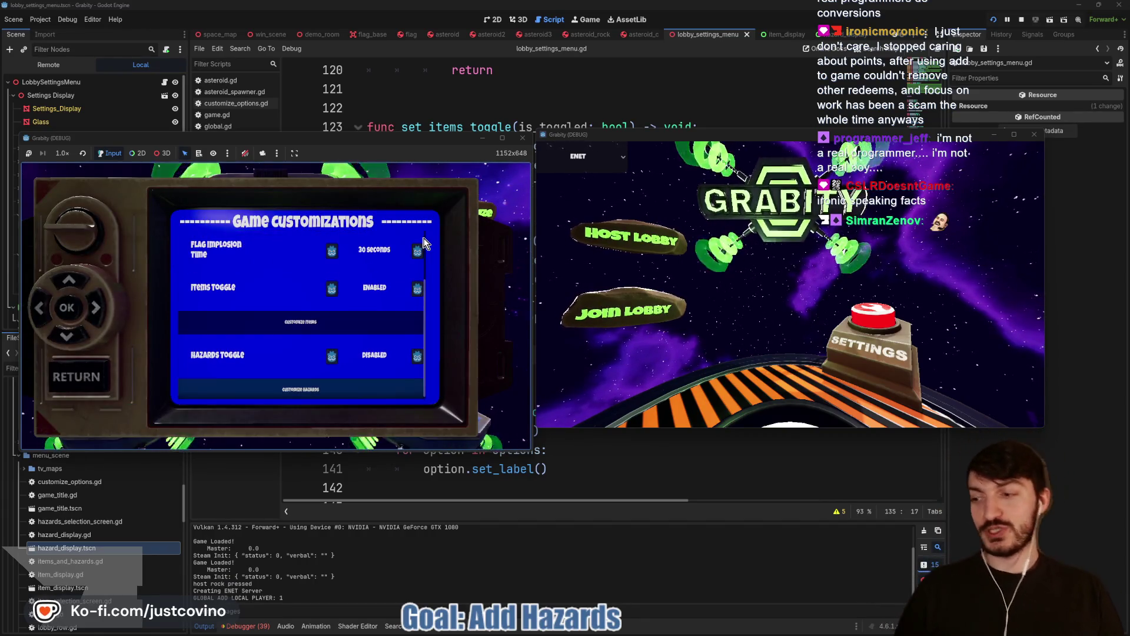
key(Return)
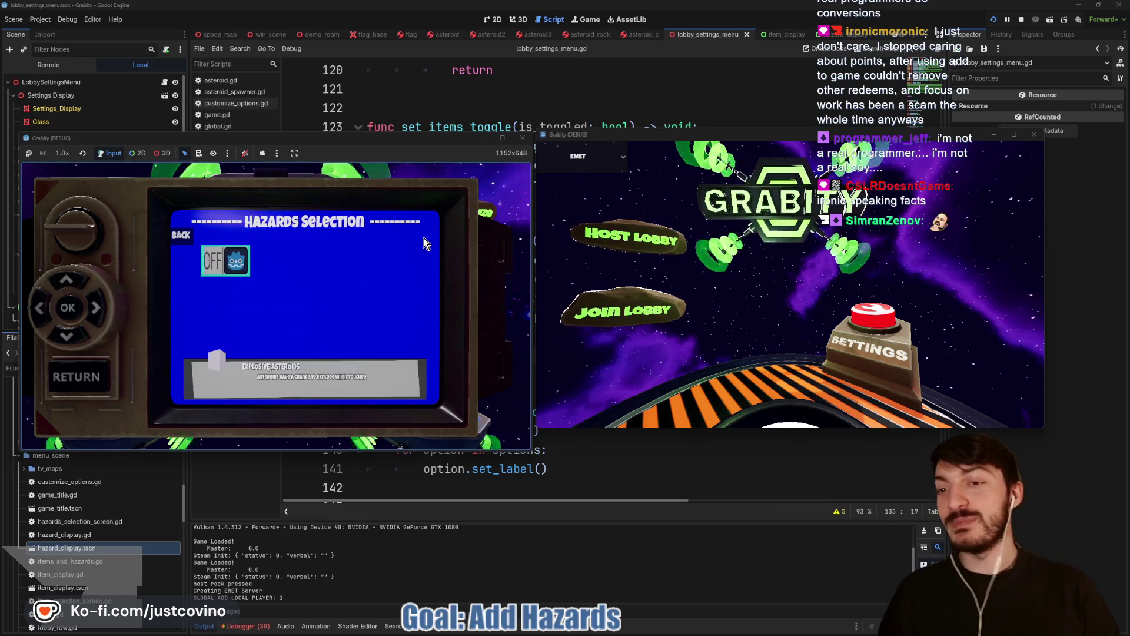
key(Escape)
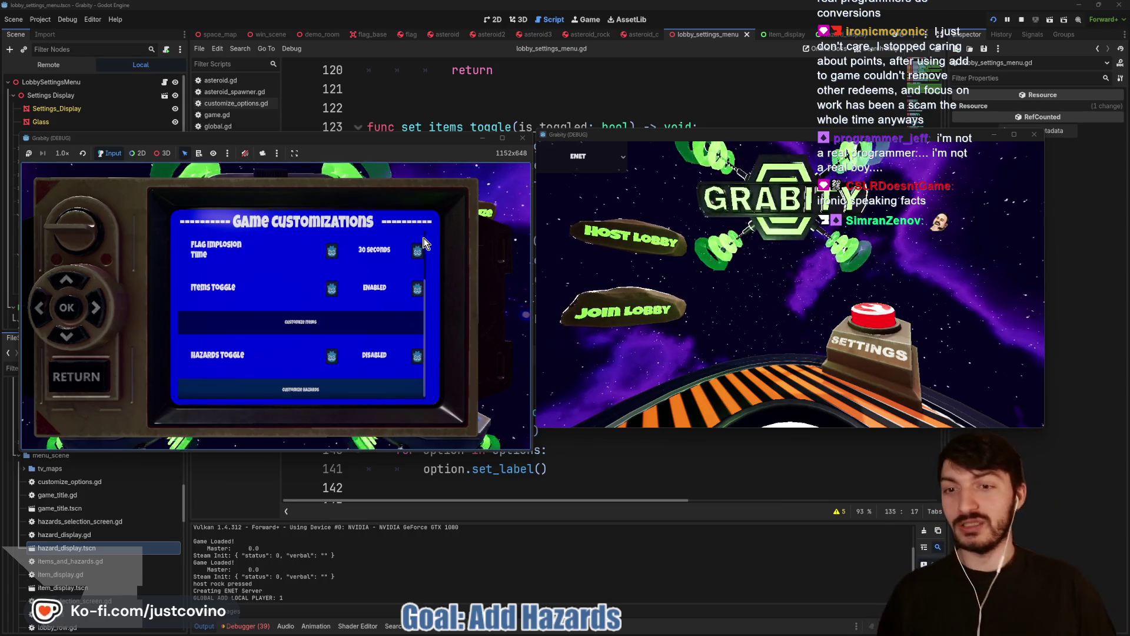
key(Up)
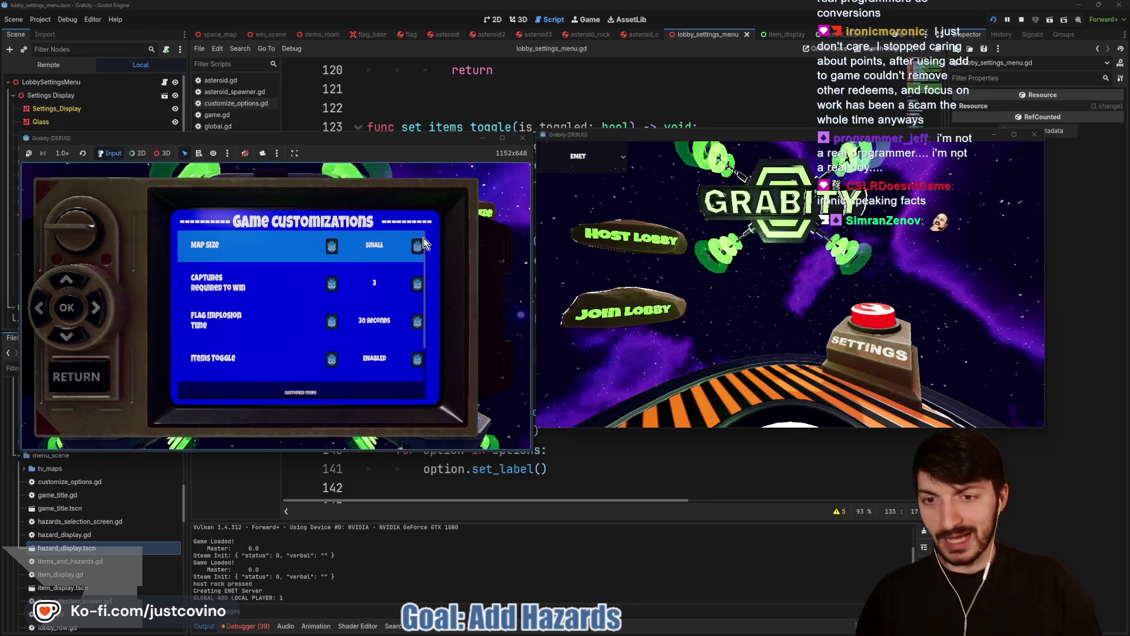
key(Down)
key(Down)
key(Down)
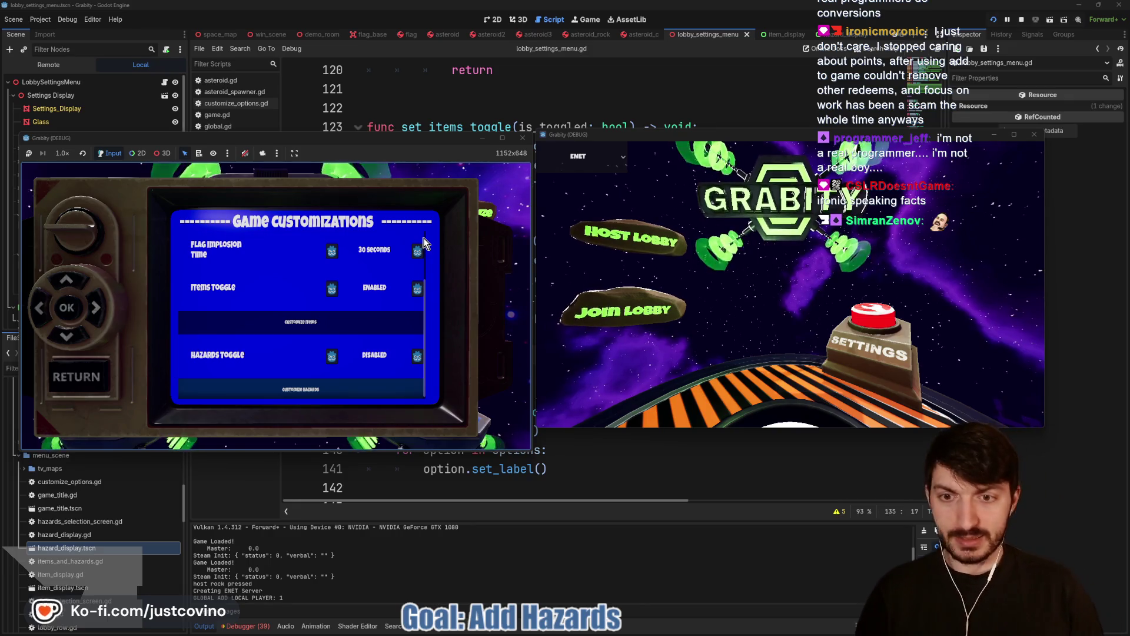
click(464, 90)
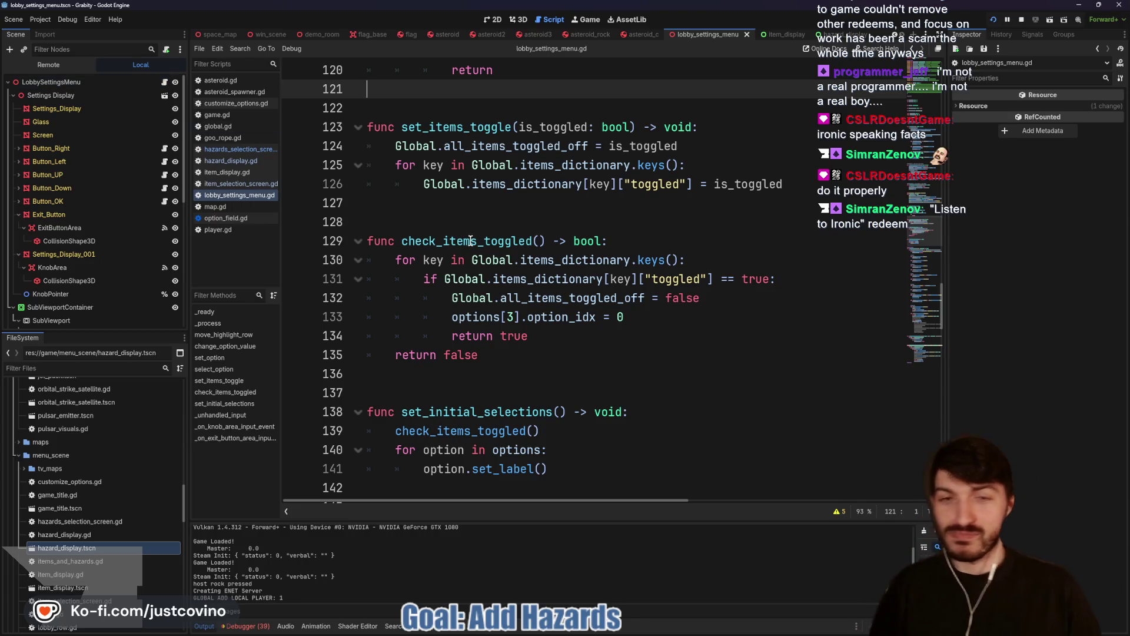
- Dismiss the code editor's context menu and move the chat popup off the screen
scroll(512, 238, up, 3)
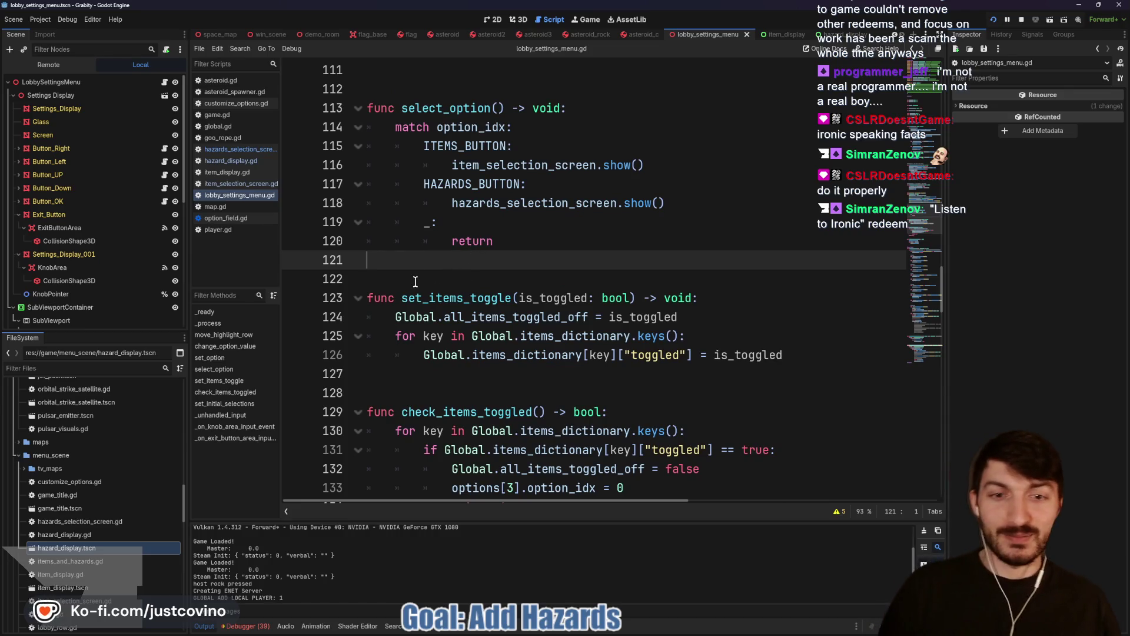
scroll(415, 282, down, 1)
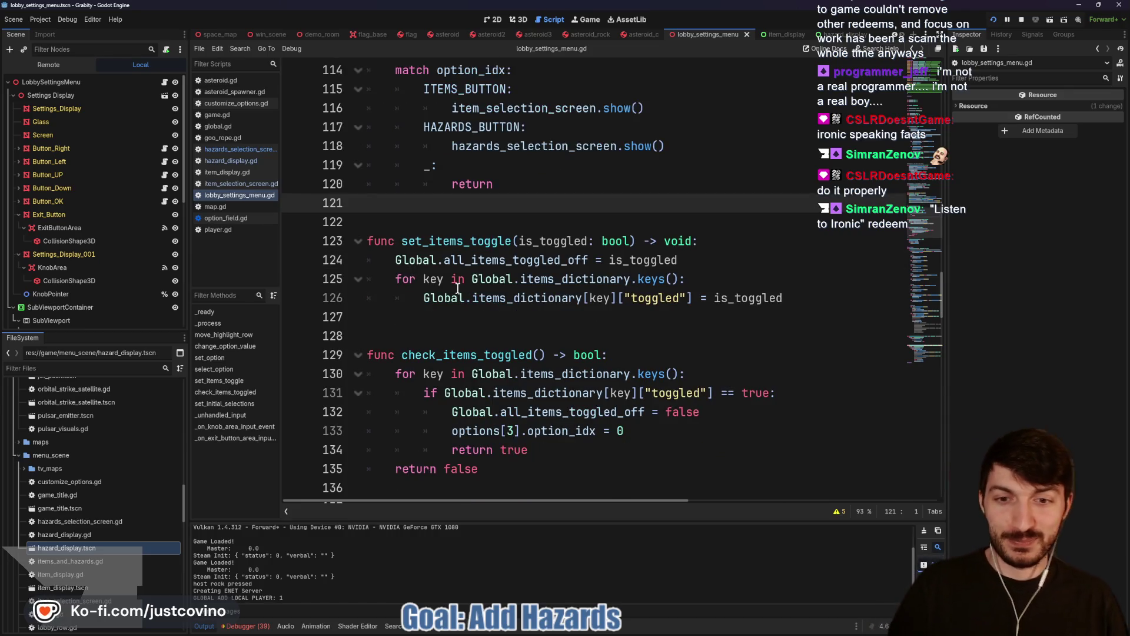
right_click(440, 324)
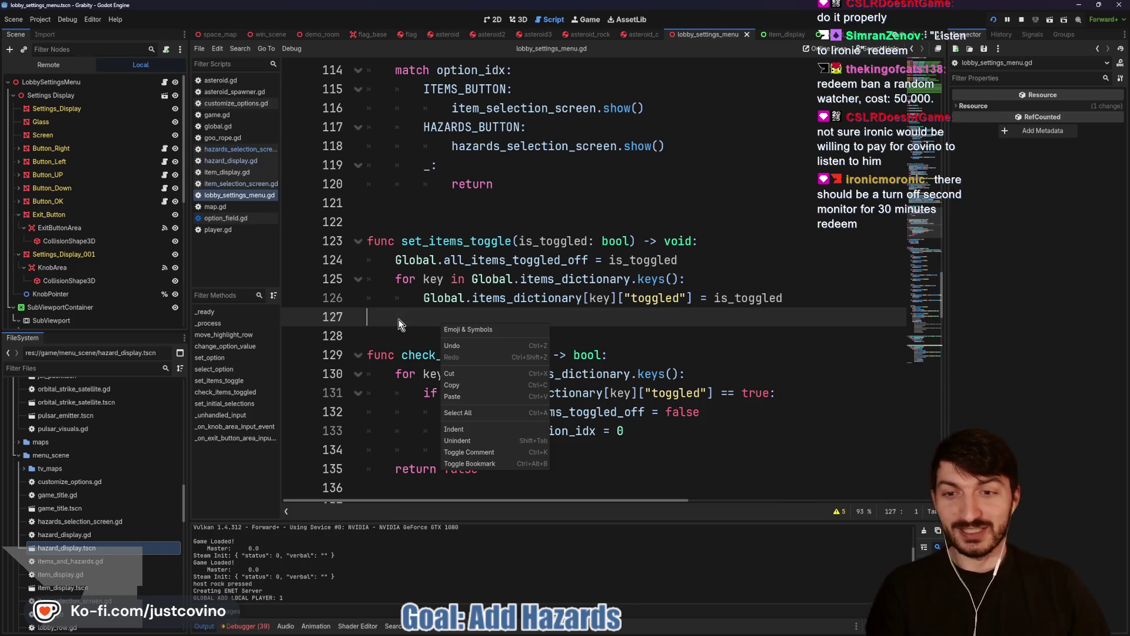
key(alt+Tab)
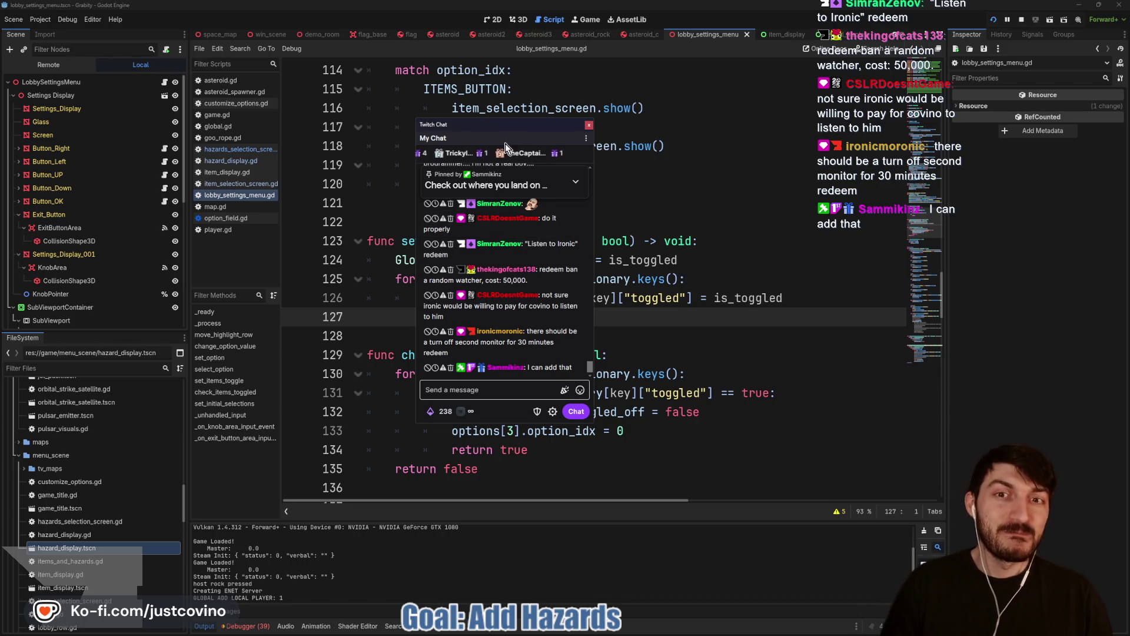
mouse_move(499, 125)
mouse_down()
mouse_move(318, 120)
mouse_move(321, 139)
mouse_up()
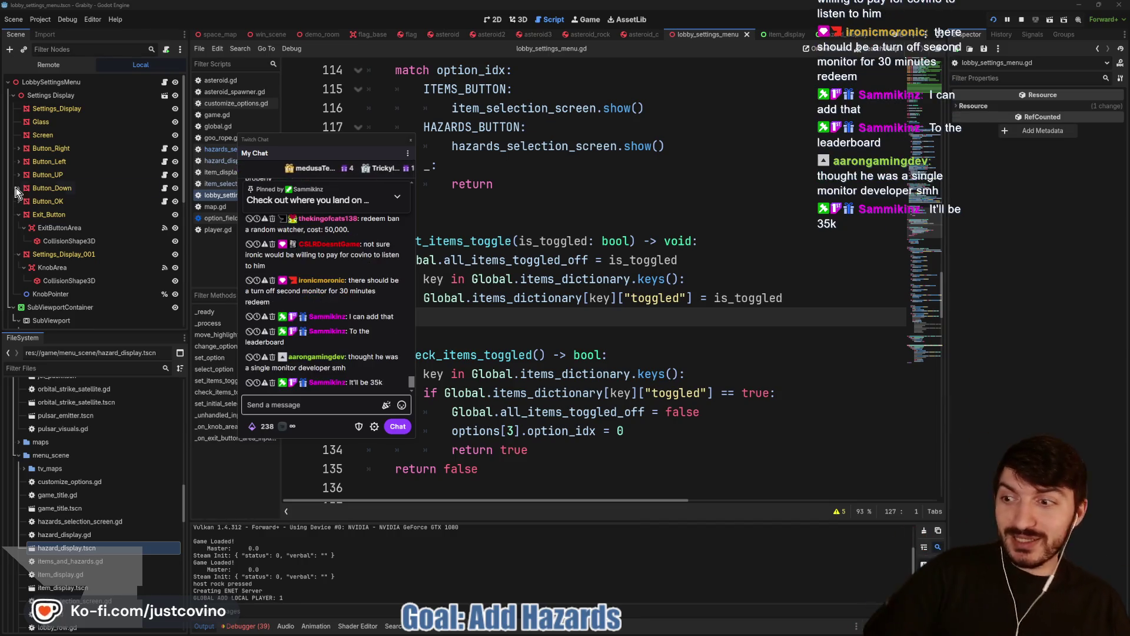
drag(310, 140, 0, 135)
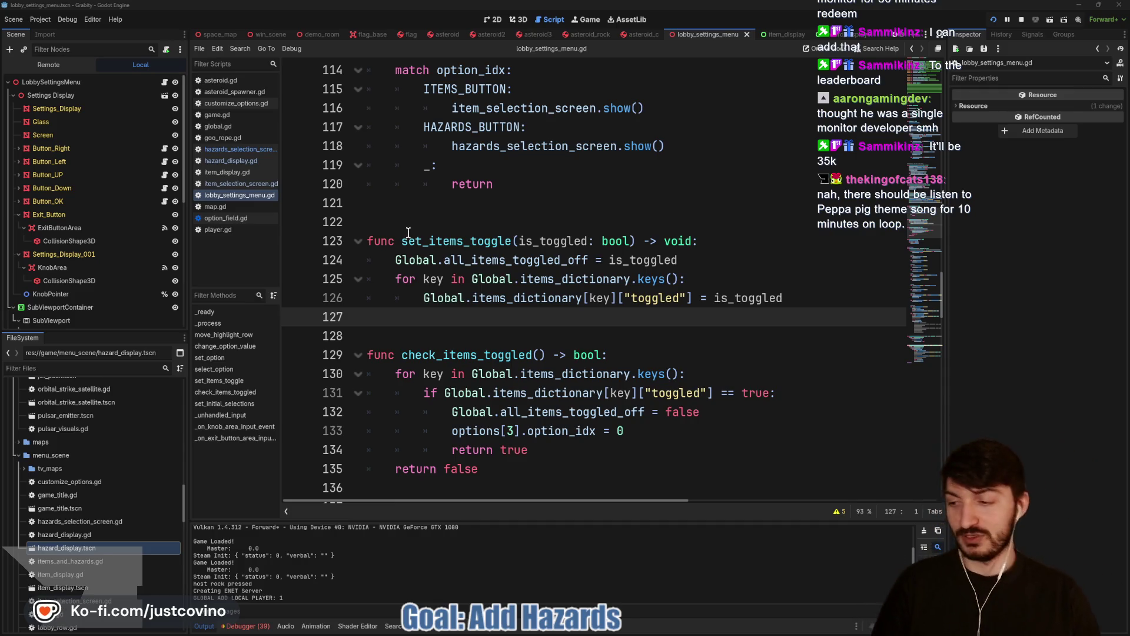
- Insert blank lines after check_items_toggled, before set_initial_selections
scroll(449, 292, down, 3)
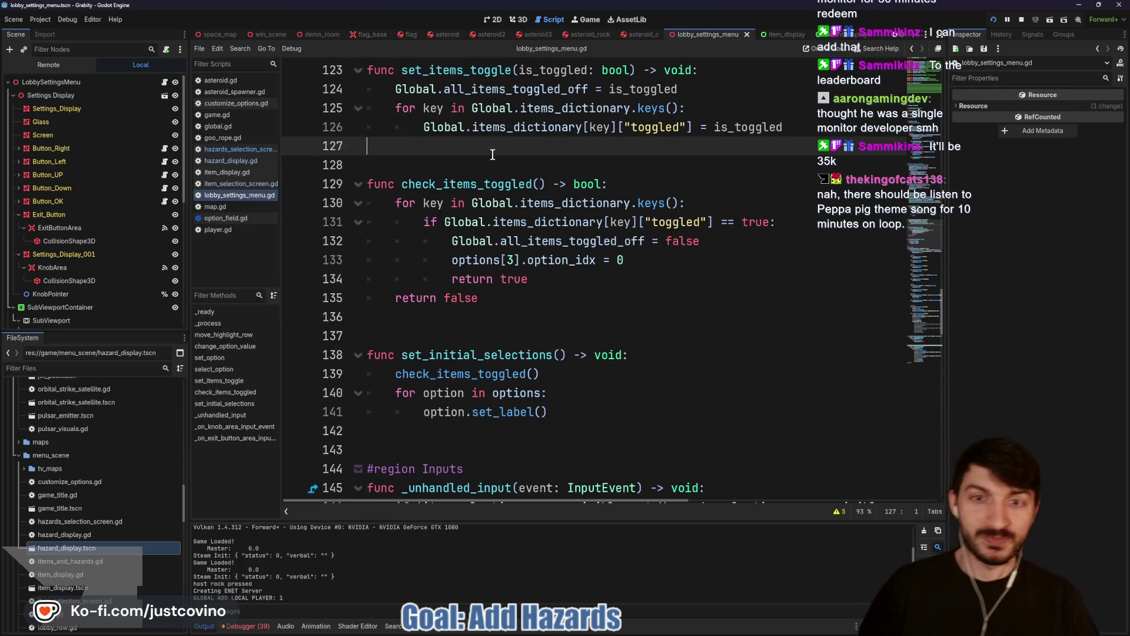
scroll(445, 248, down, 1)
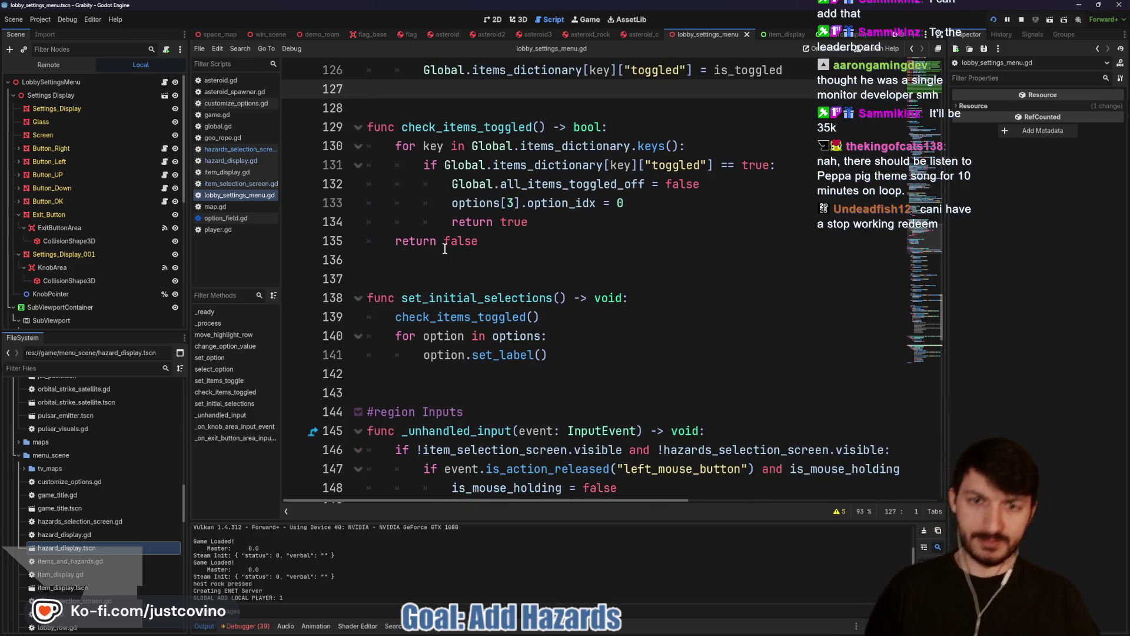
scroll(450, 253, up, 3)
scroll(451, 236, up, 5)
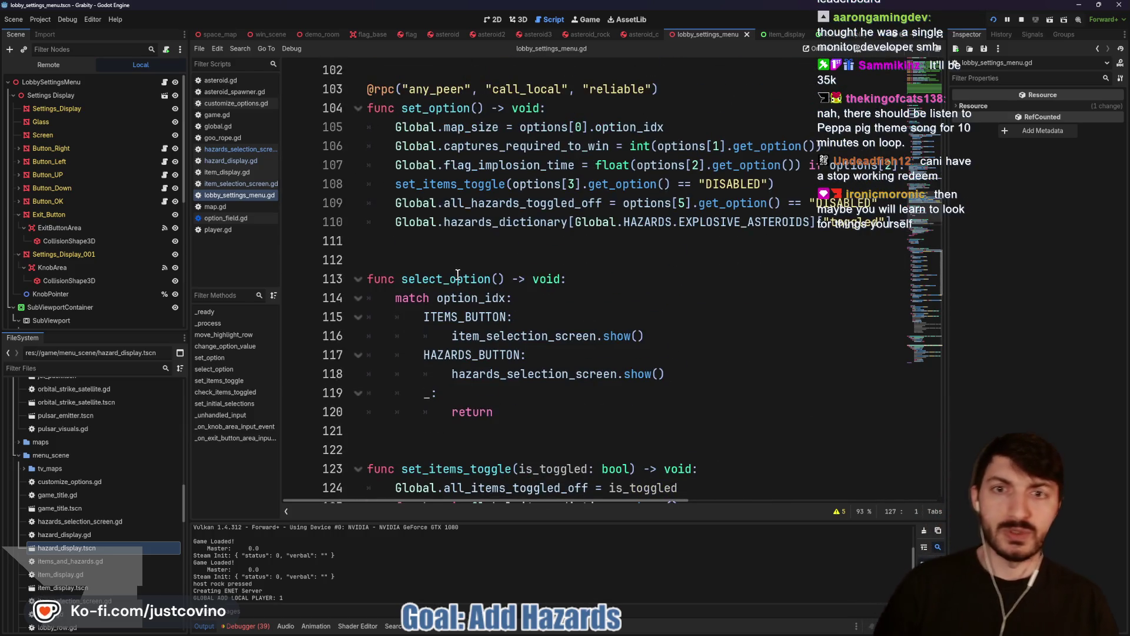
scroll(457, 275, down, 5)
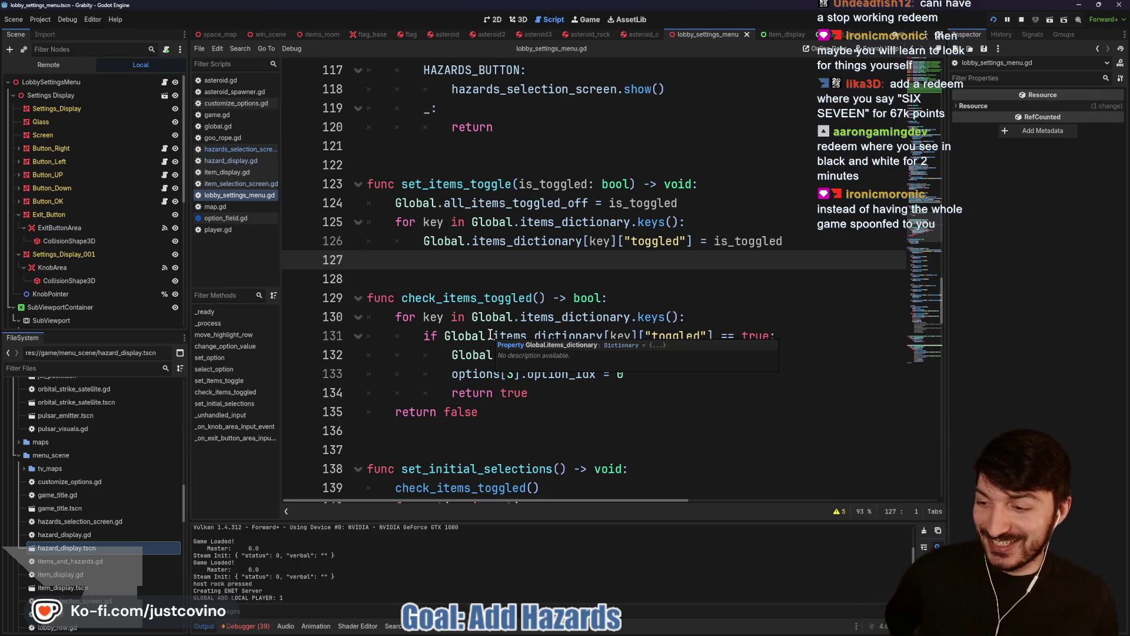
scroll(442, 395, down, 1)
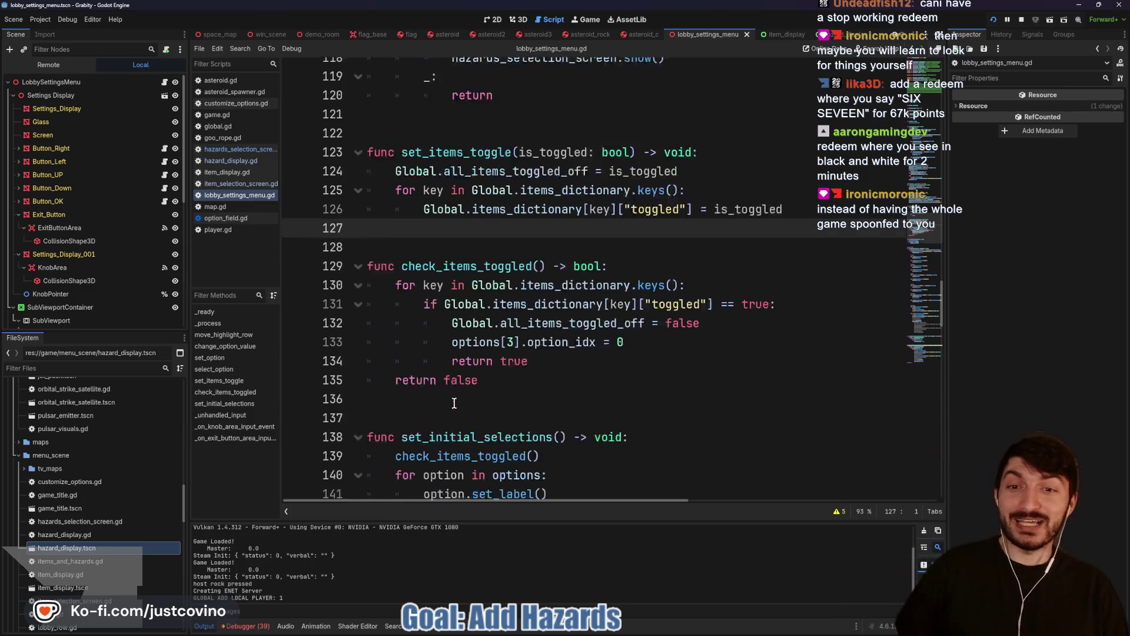
click(441, 395)
key(Return)
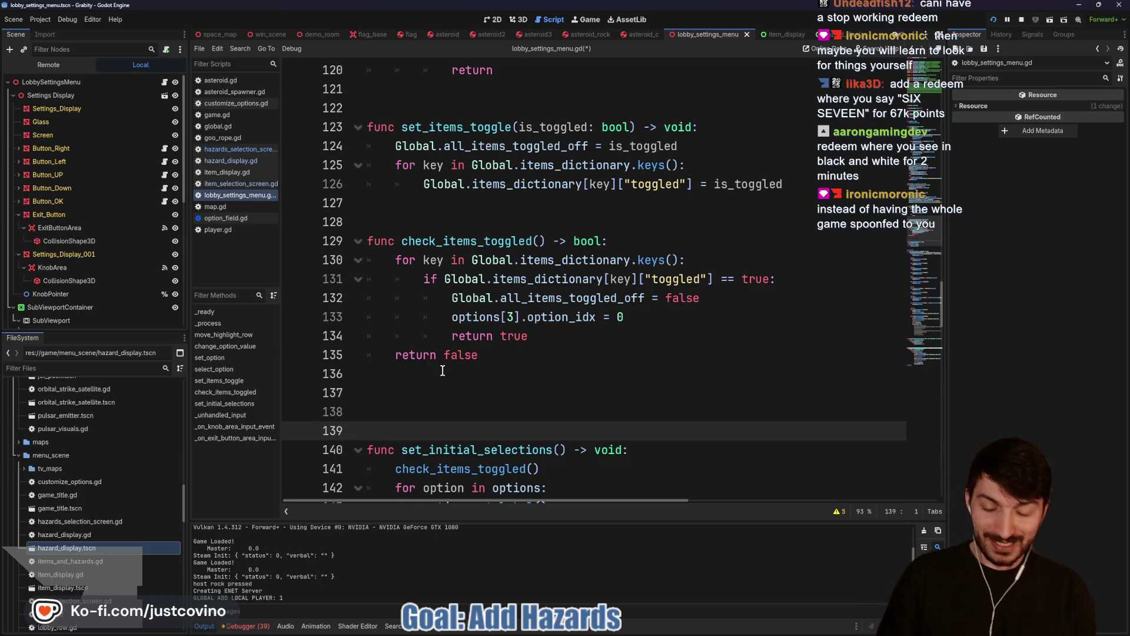
key(Return)
key(Up)
key(Up)
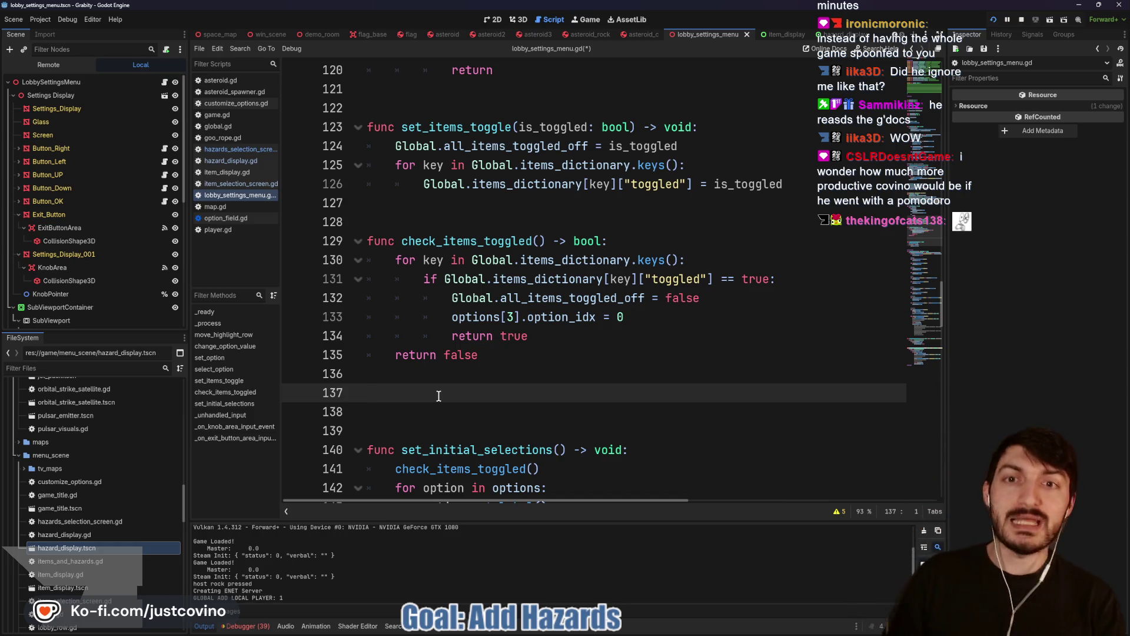
- Clear the stray text and type the header func set_hazards_toggle(is_toggled: bool) -> void:, opening an indented body
text(set)
key(BackSpace)
key(BackSpace)
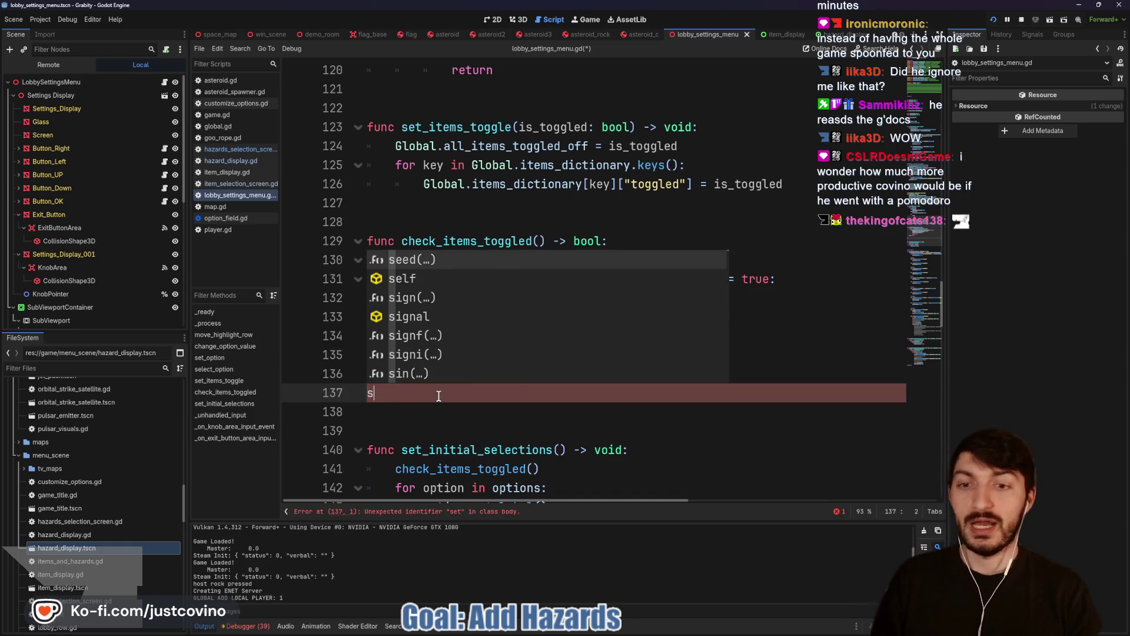
key(BackSpace)
key(Return)
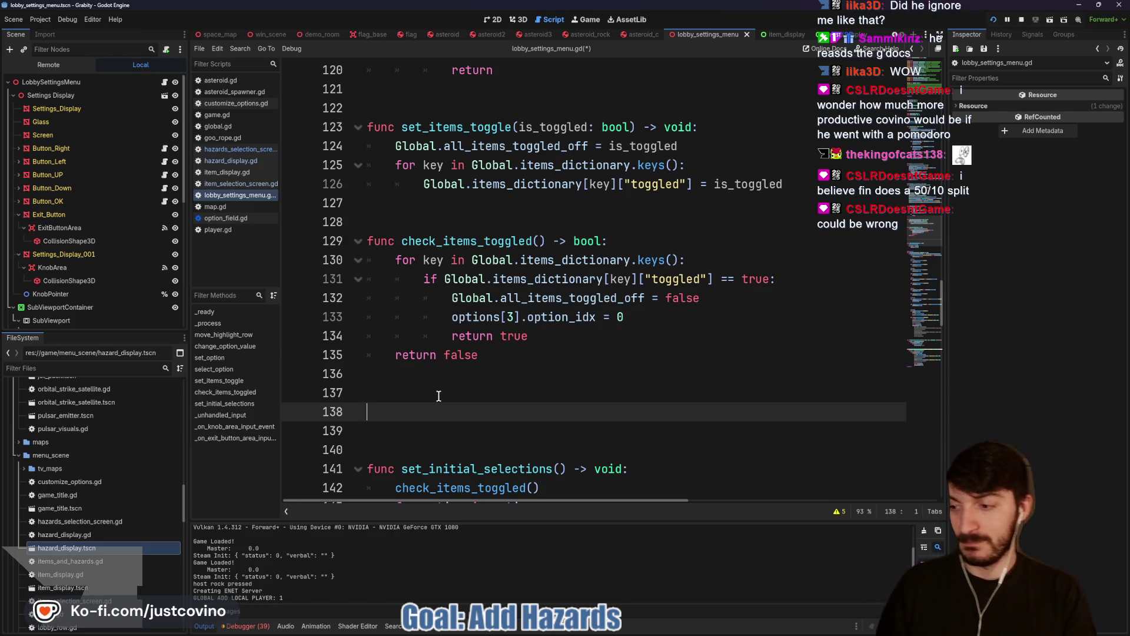
text(func set)
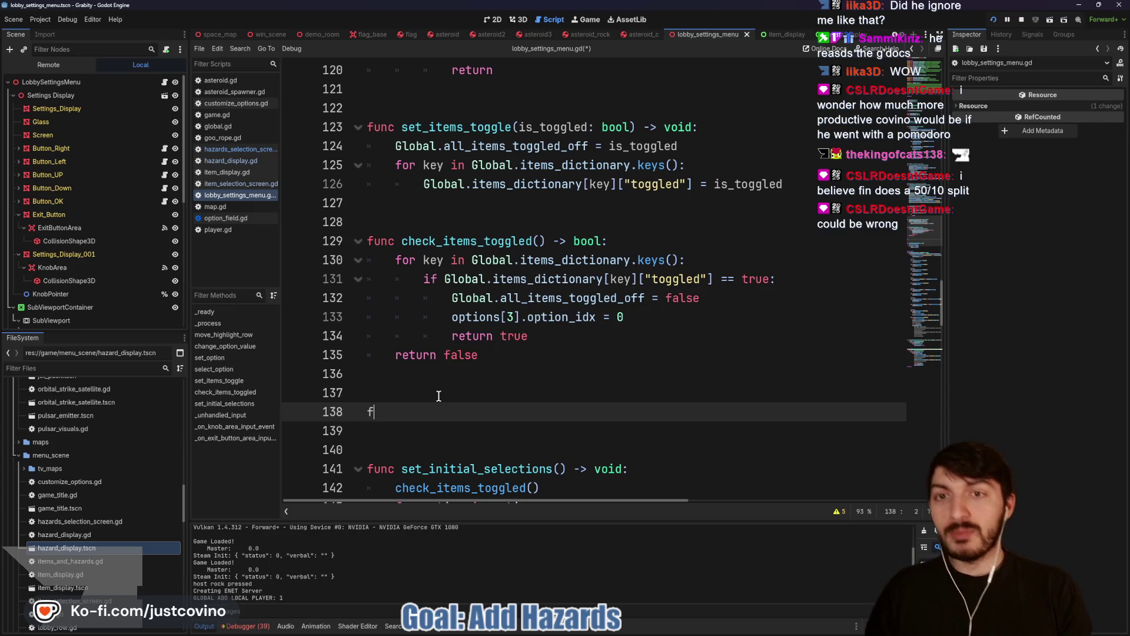
text(_)
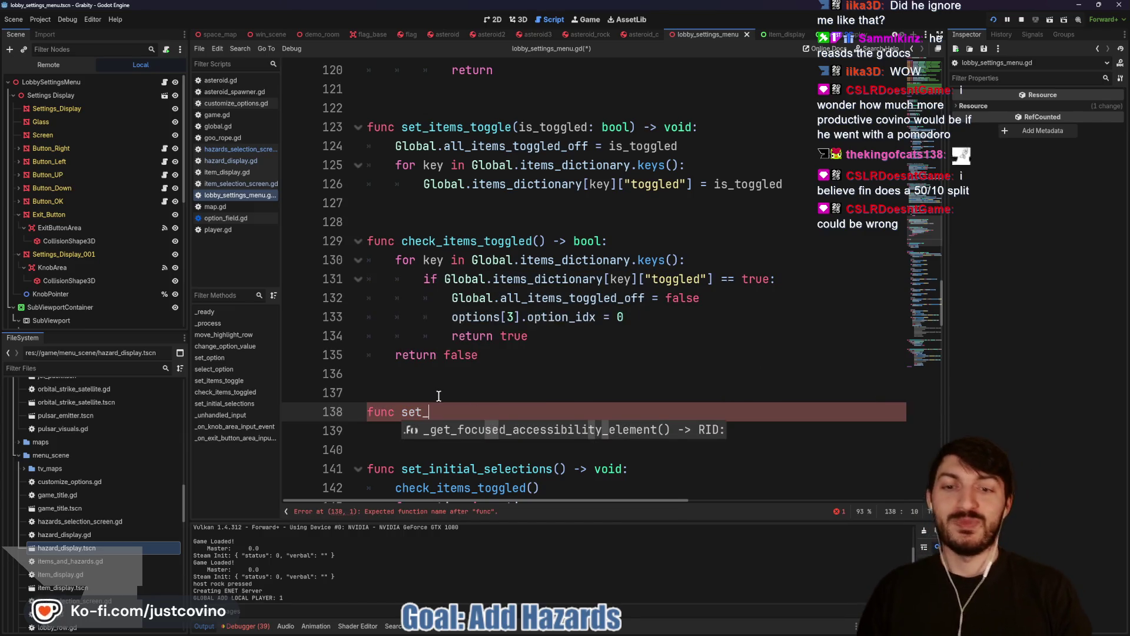
text(hara)
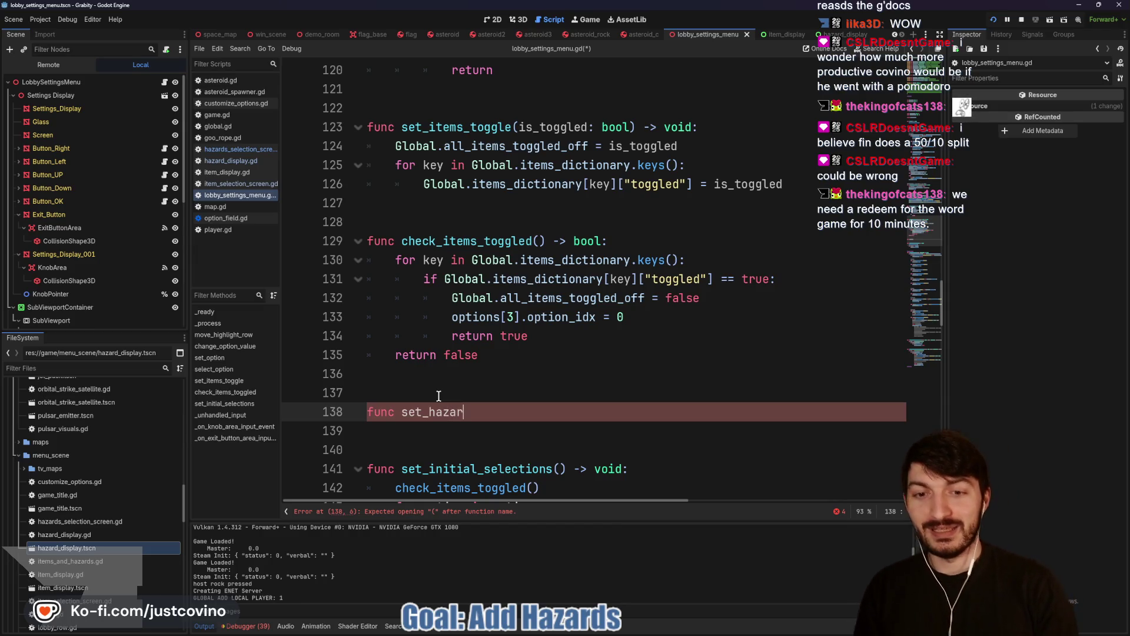
text(ds_)
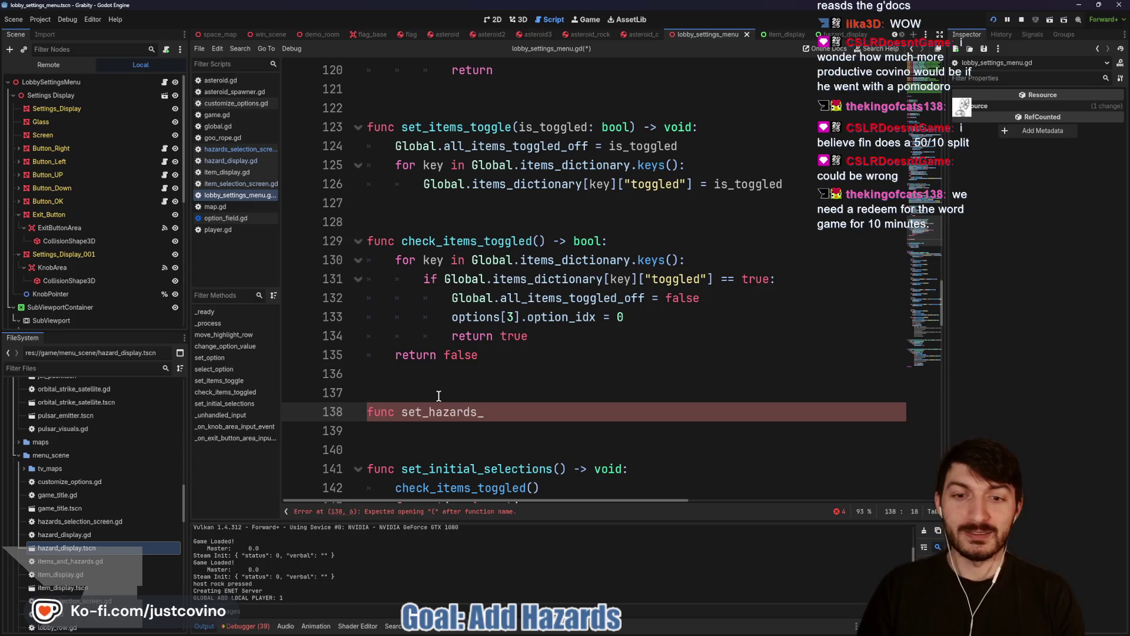
text(toggle(is_)
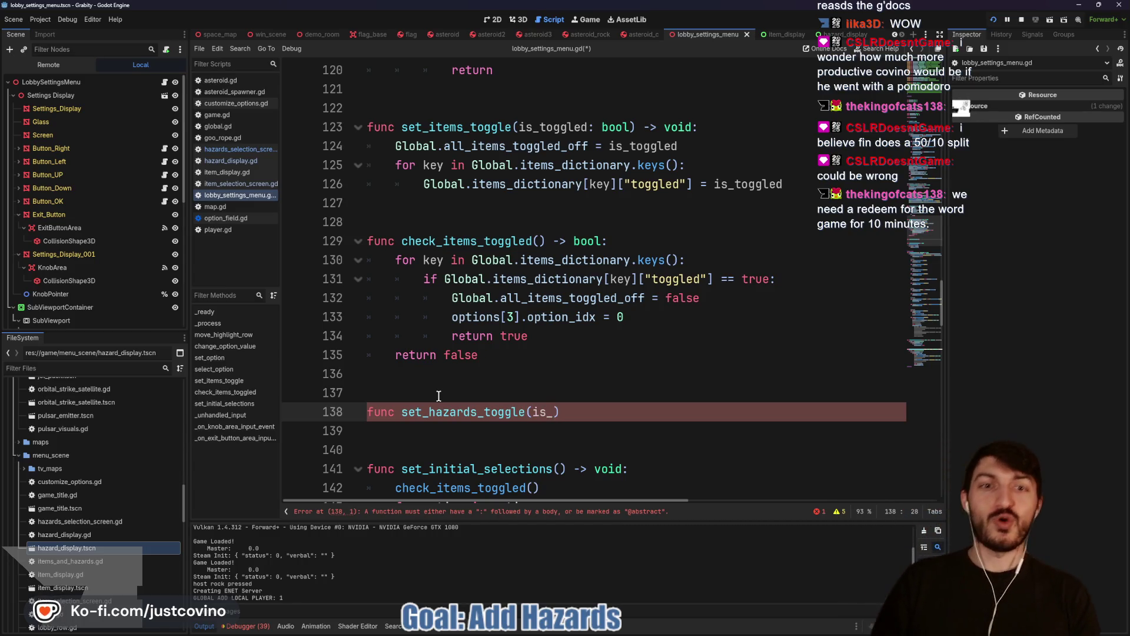
text(toggled: )
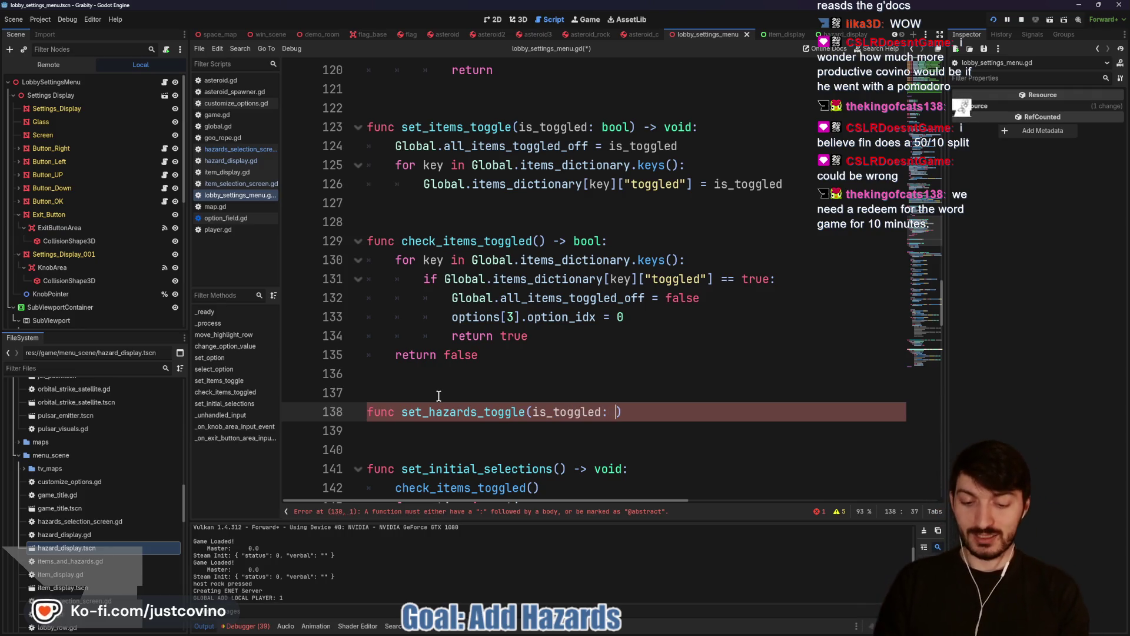
text(bool))
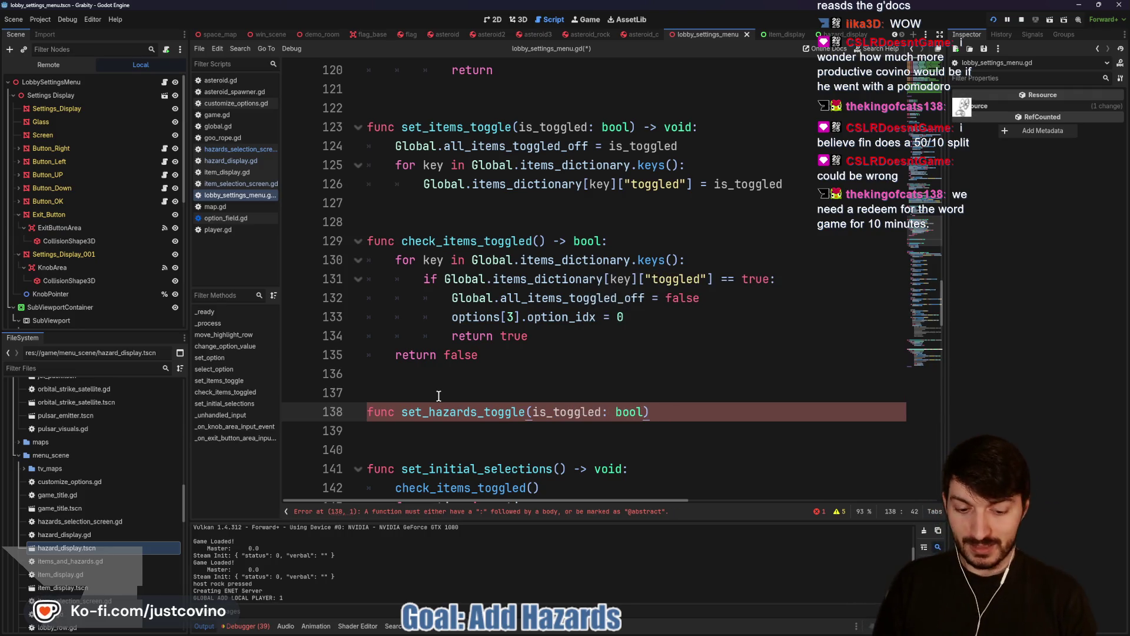
text(oid:)
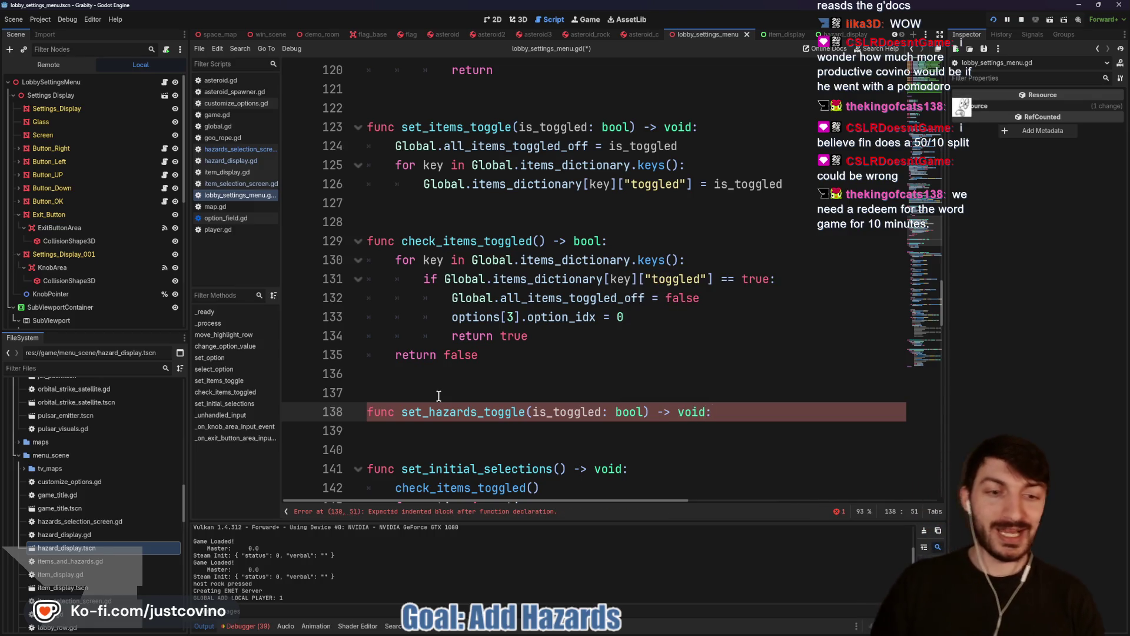
key(Return)
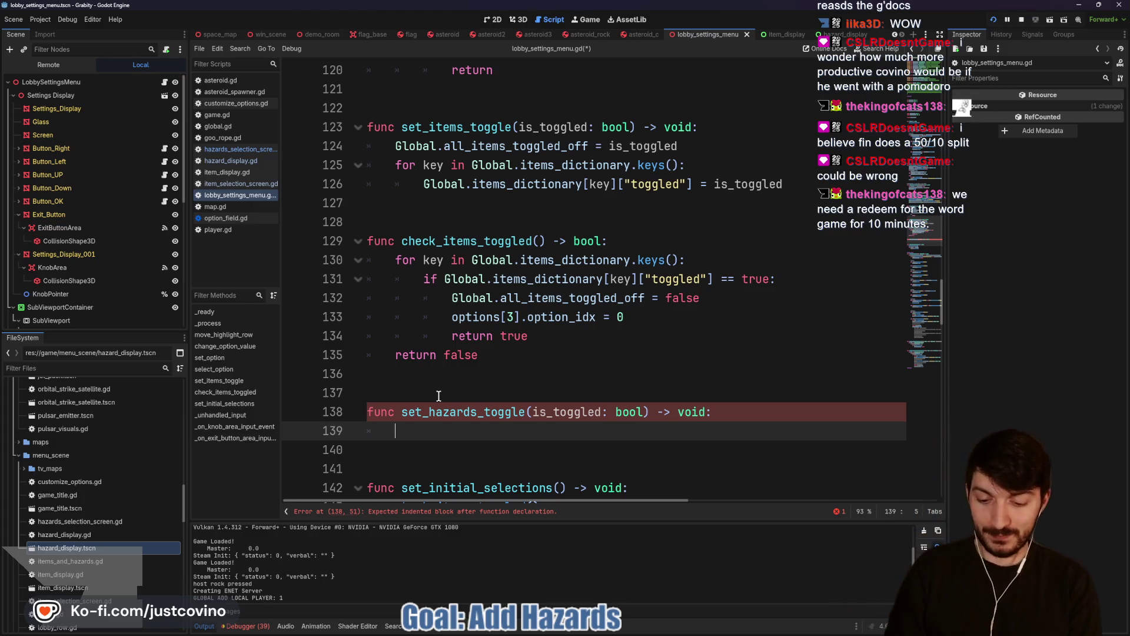
- Write Global.all_hazards_toggled_off = is_toggled as the function's first line
text(Global.all)
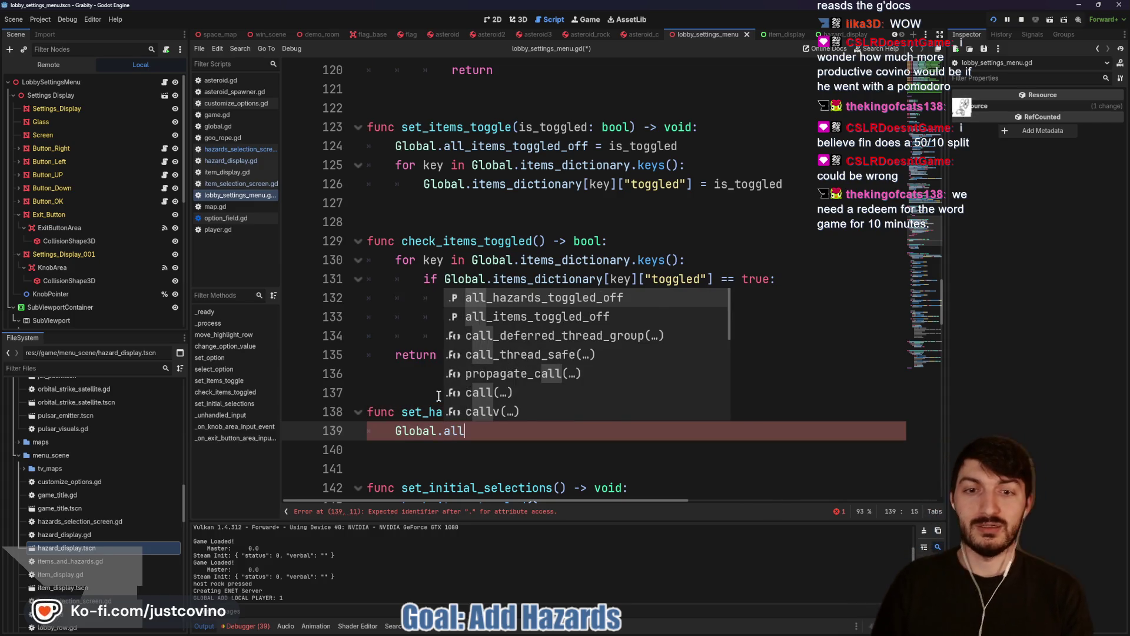
key(Return)
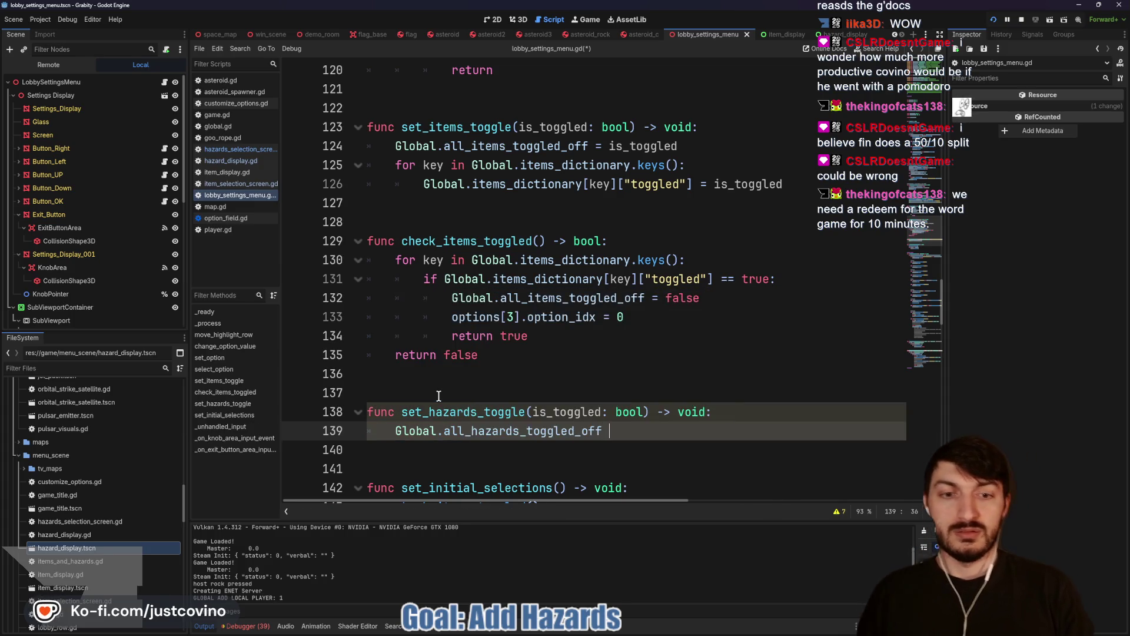
text(= is)
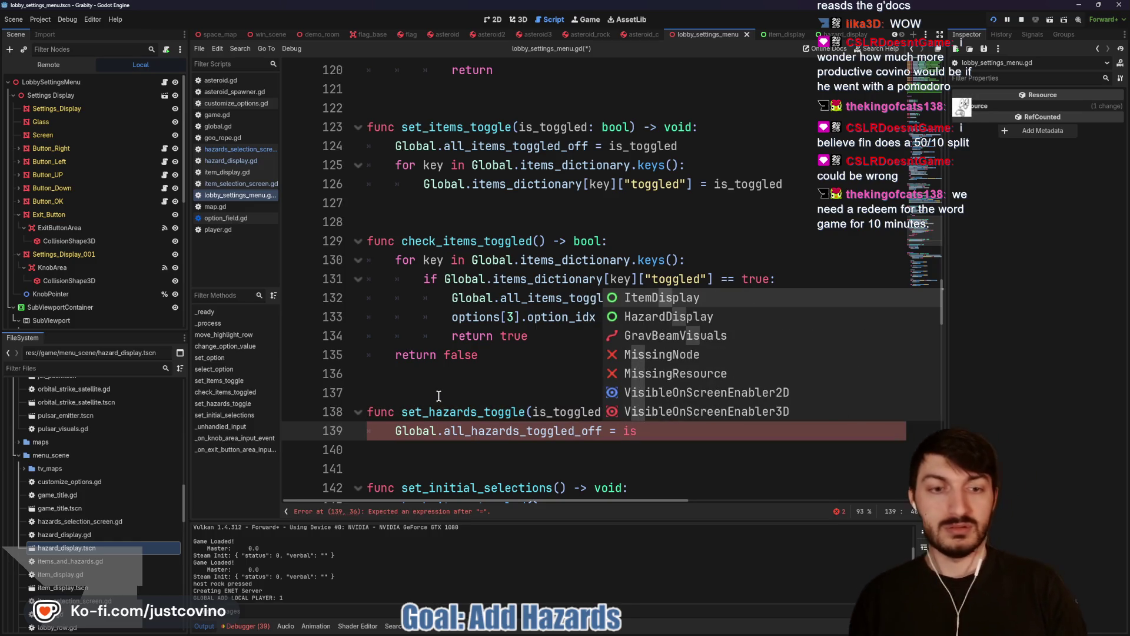
text(_to)
key(Return)
key(Return)
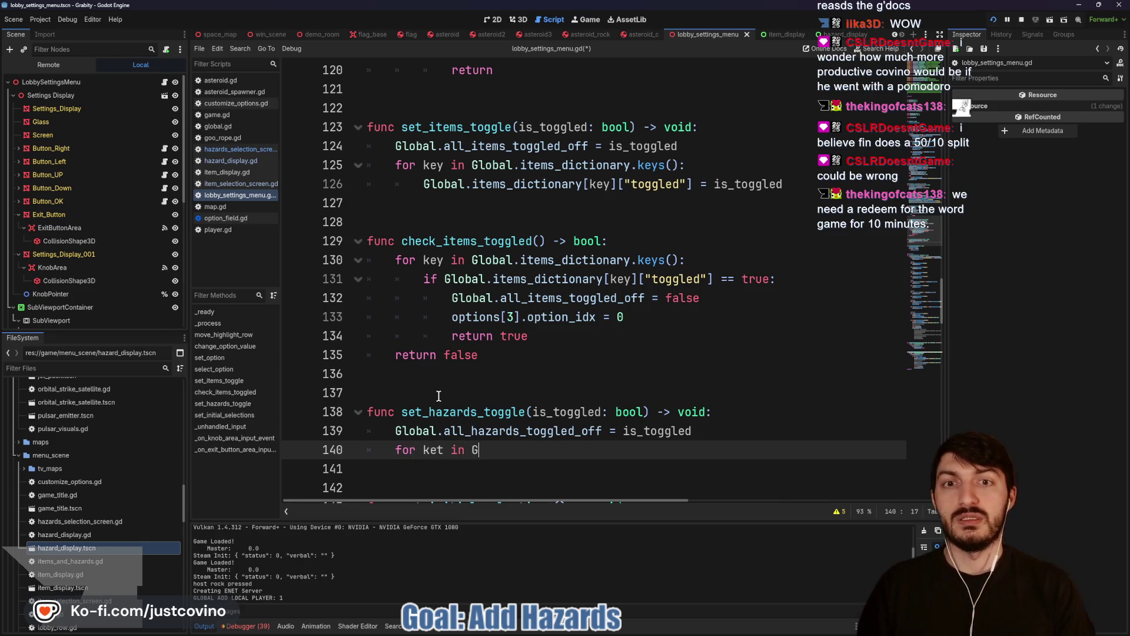
- Loop over Global.hazards_dictionary.keys(), setting each entry's "toggled" to is_toggled
text(l)
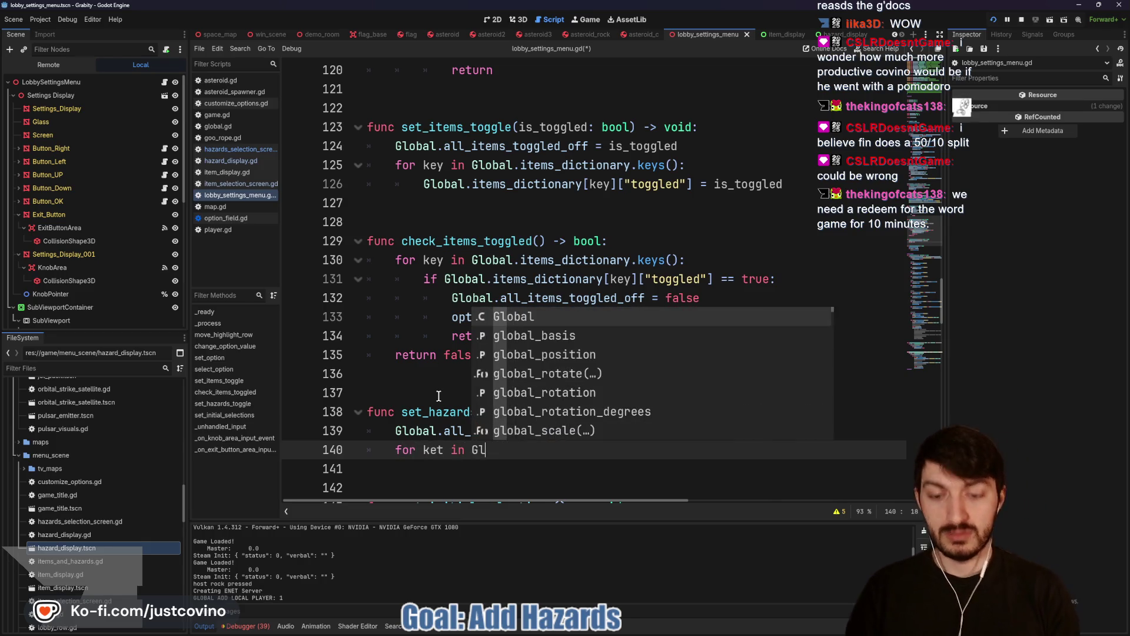
text(obal.)
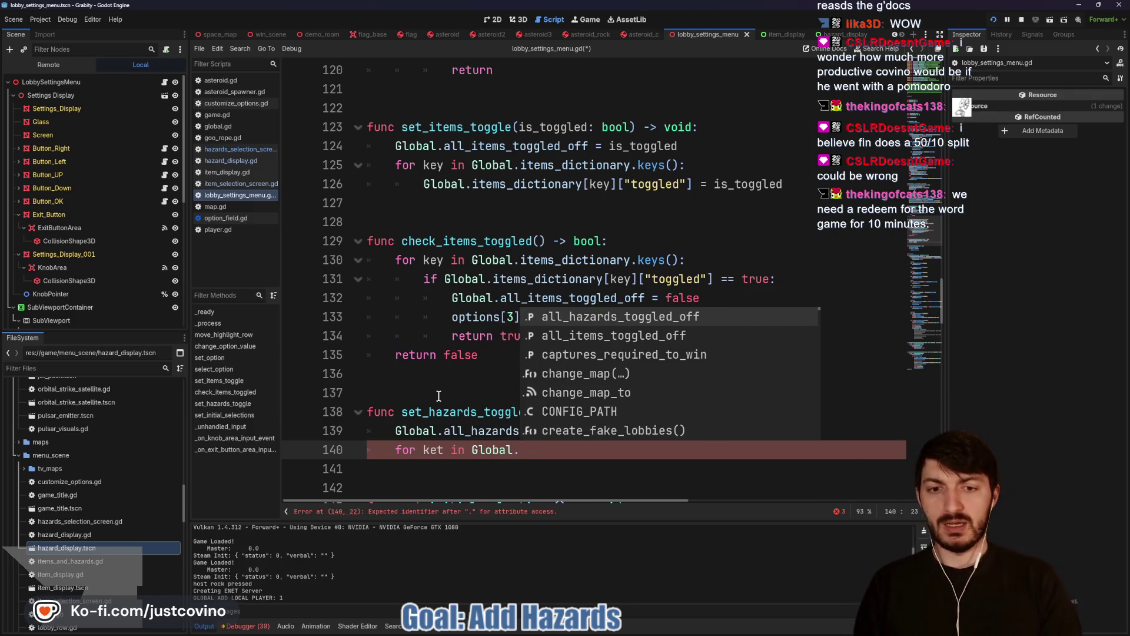
text(ha)
key(Return)
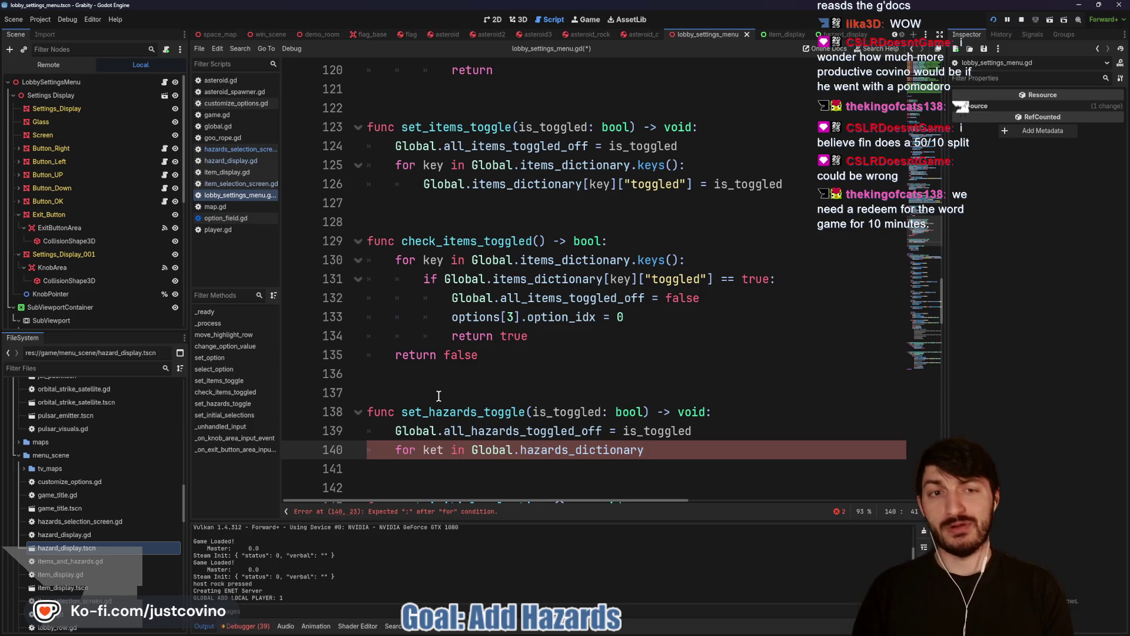
text(.keys()
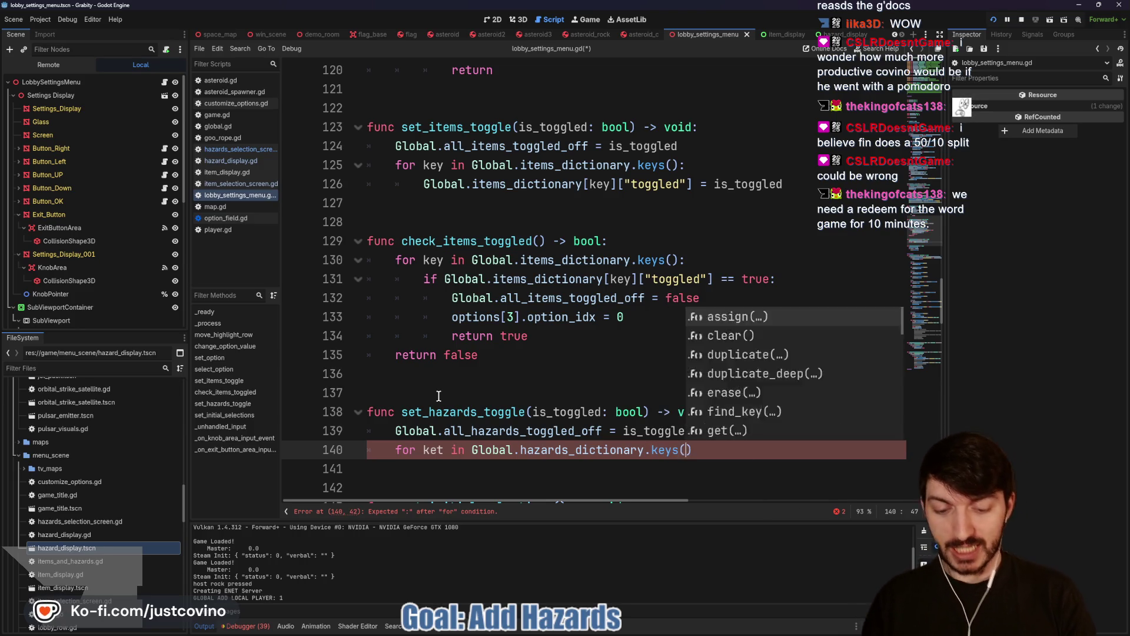
key(Return)
text(:)
key(Return)
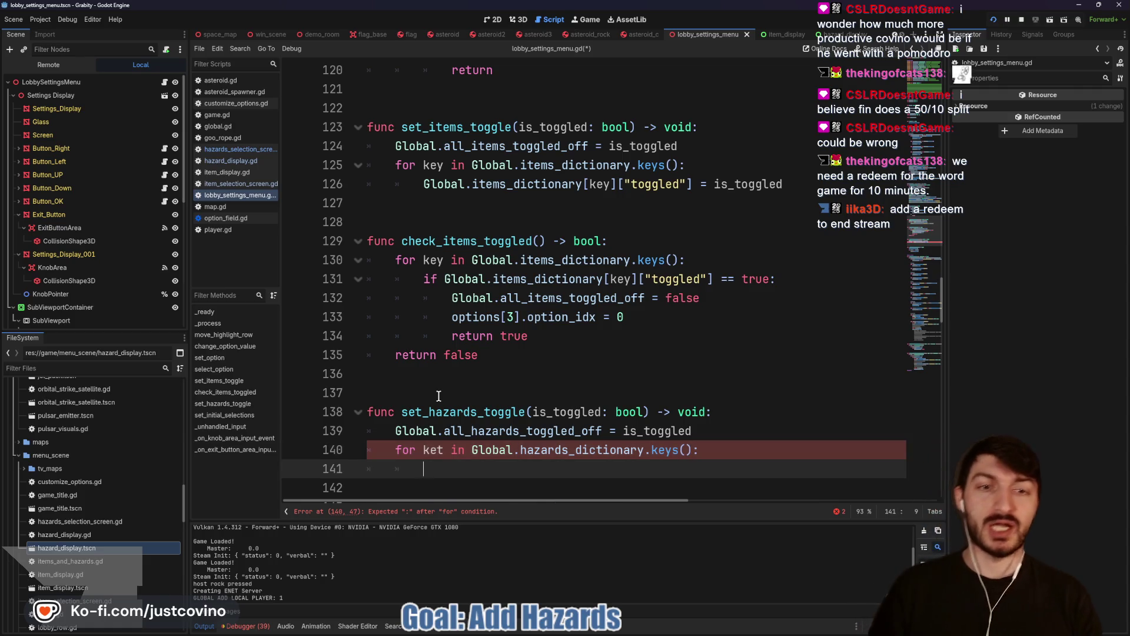
text(Glo)
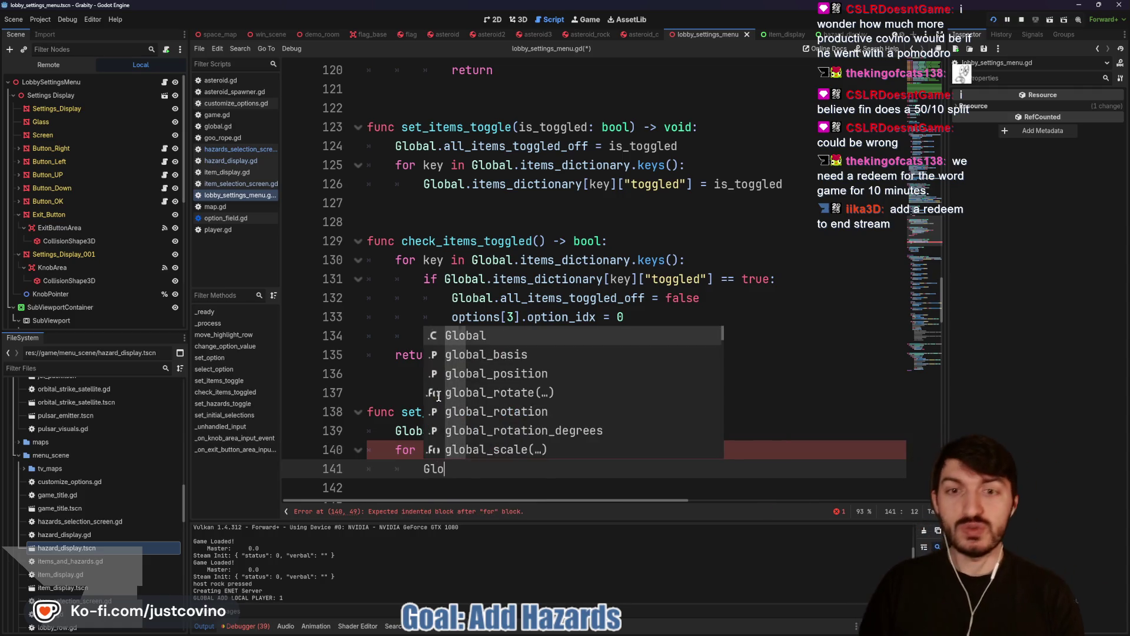
text(bal.)
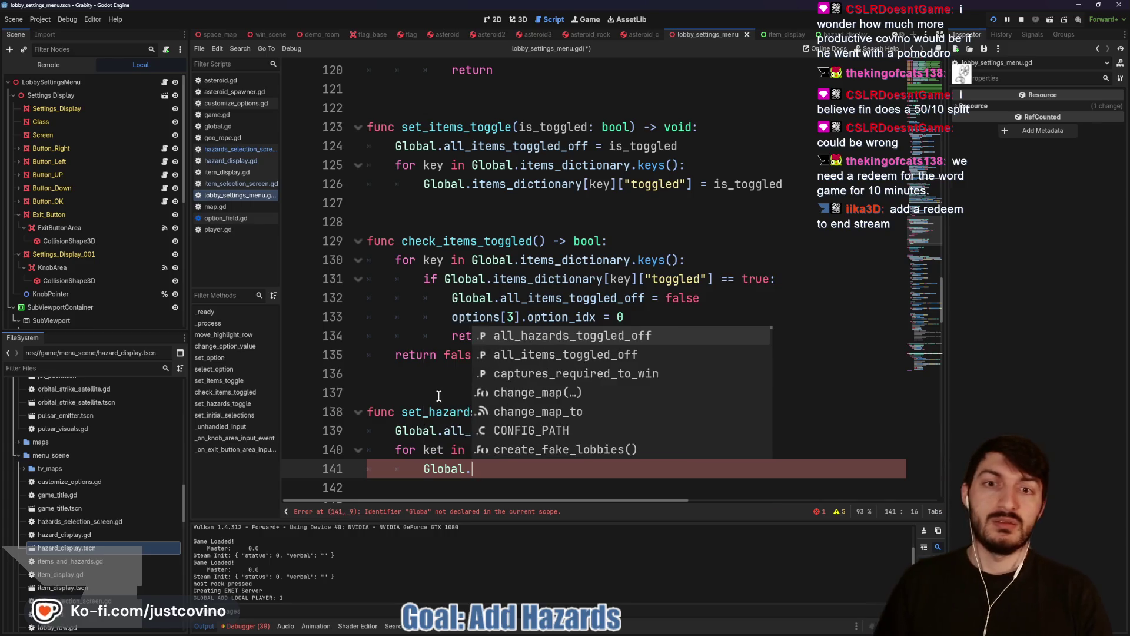
text(hazar)
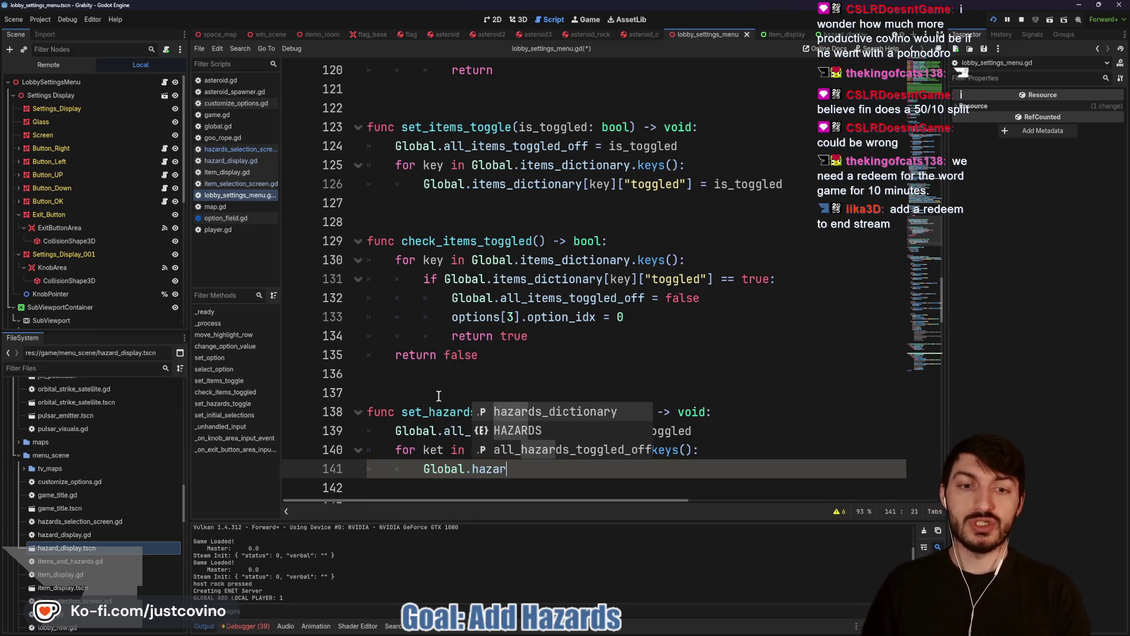
key(Return)
text(key)
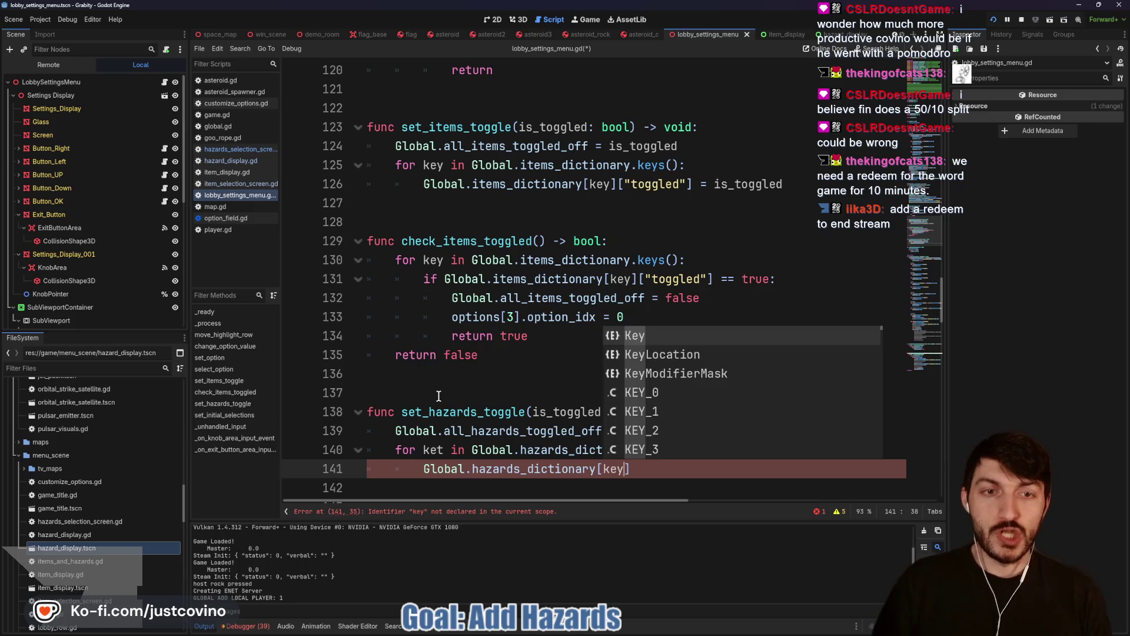
text(][")
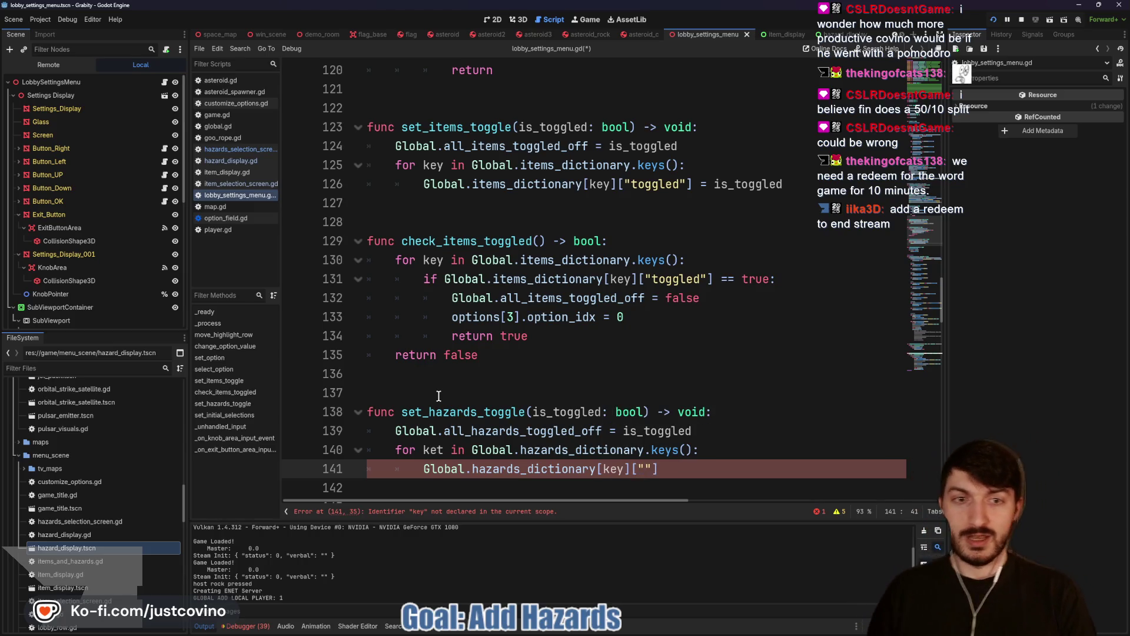
text(toggled)
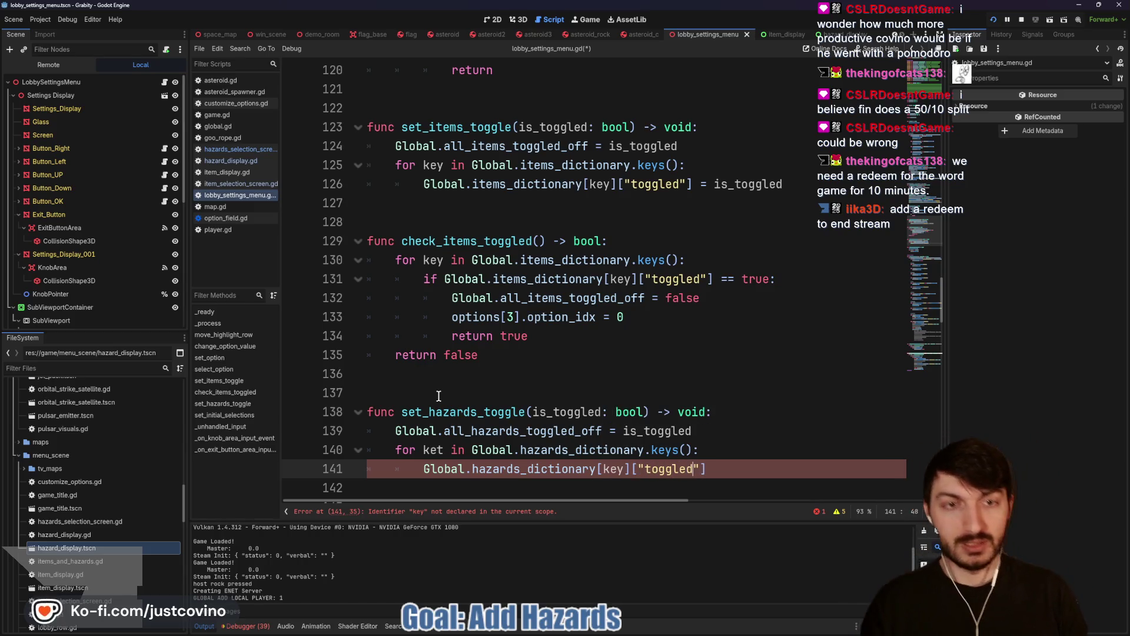
text("])
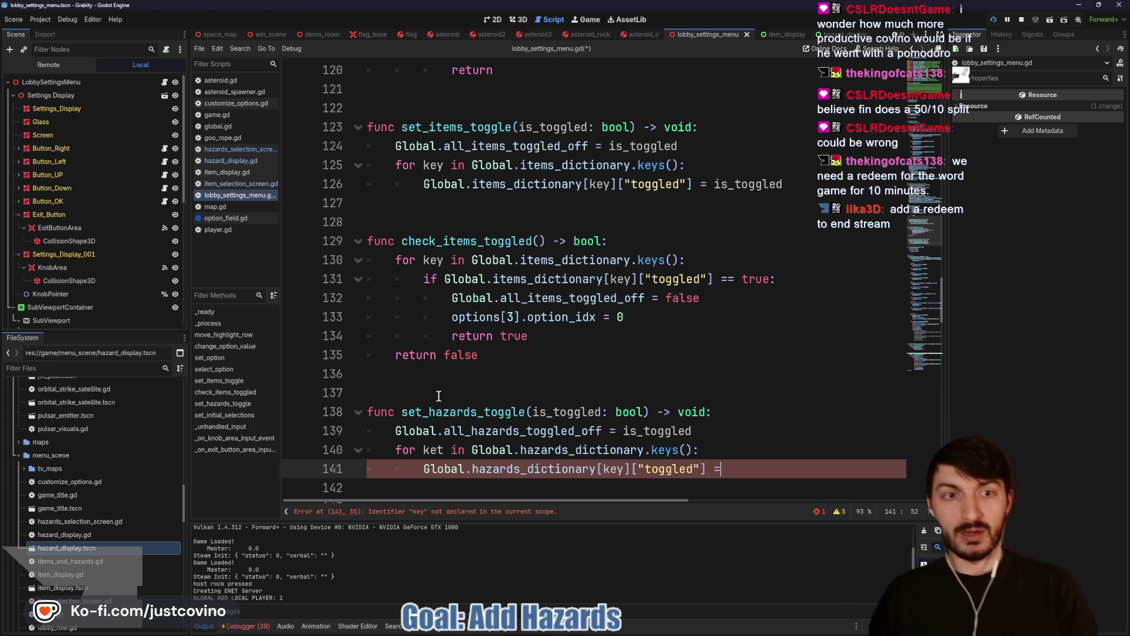
text( = is_toggled)
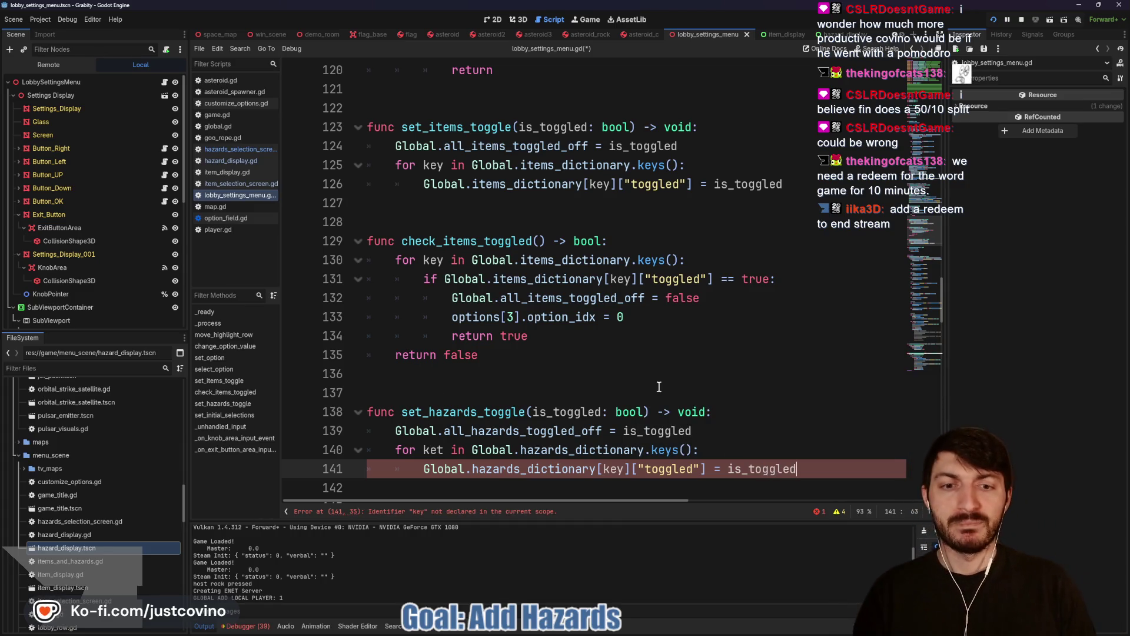
- Correct the loop variable 'ket' to 'key' on line 140 and save the script
scroll(658, 386, down, 1)
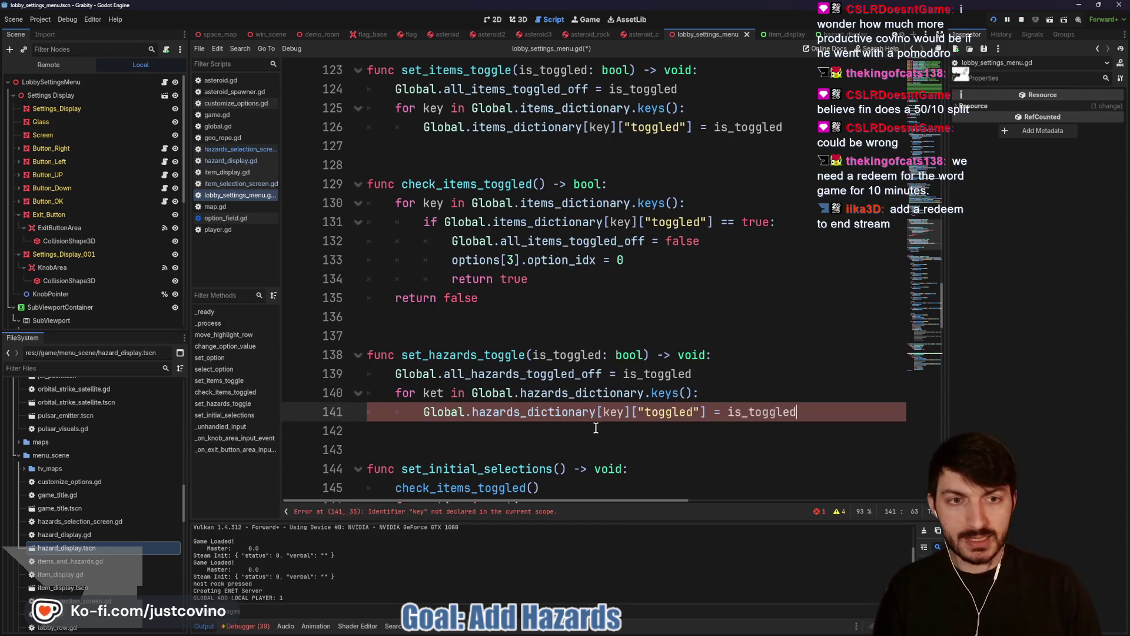
click(644, 429)
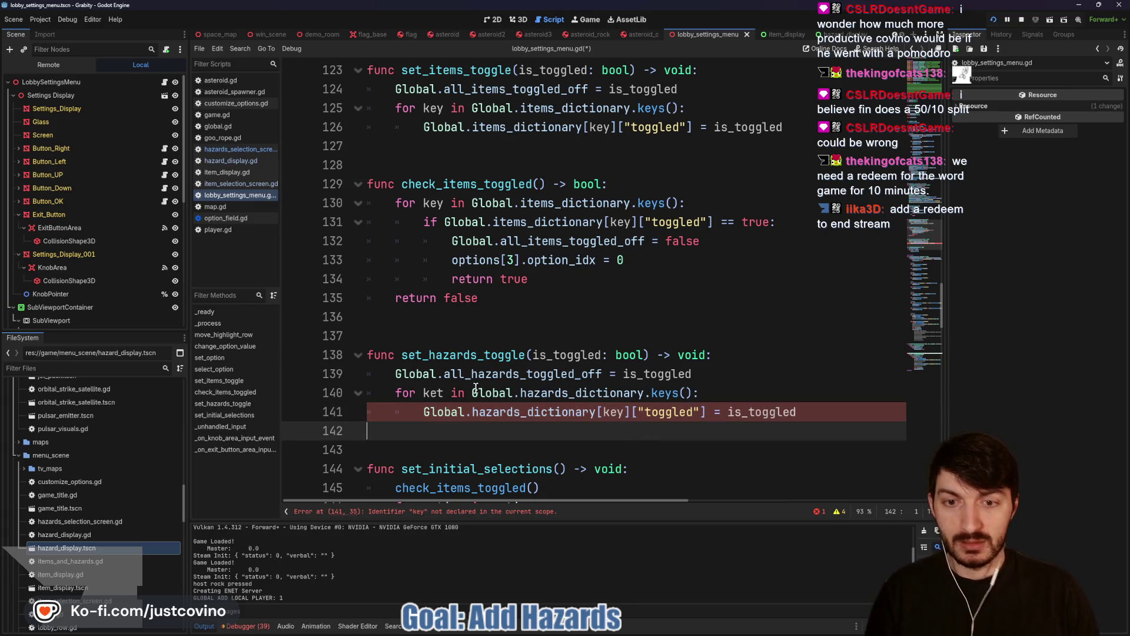
click(443, 392)
key(BackSpace)
text(y)
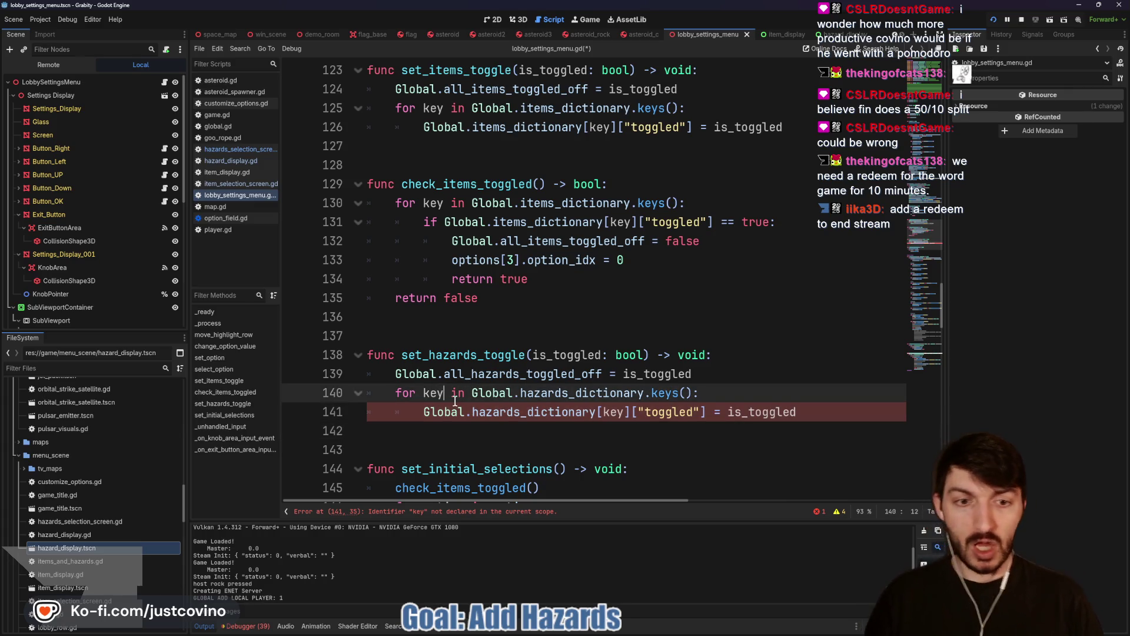
click(493, 435)
key(ctrl+s)
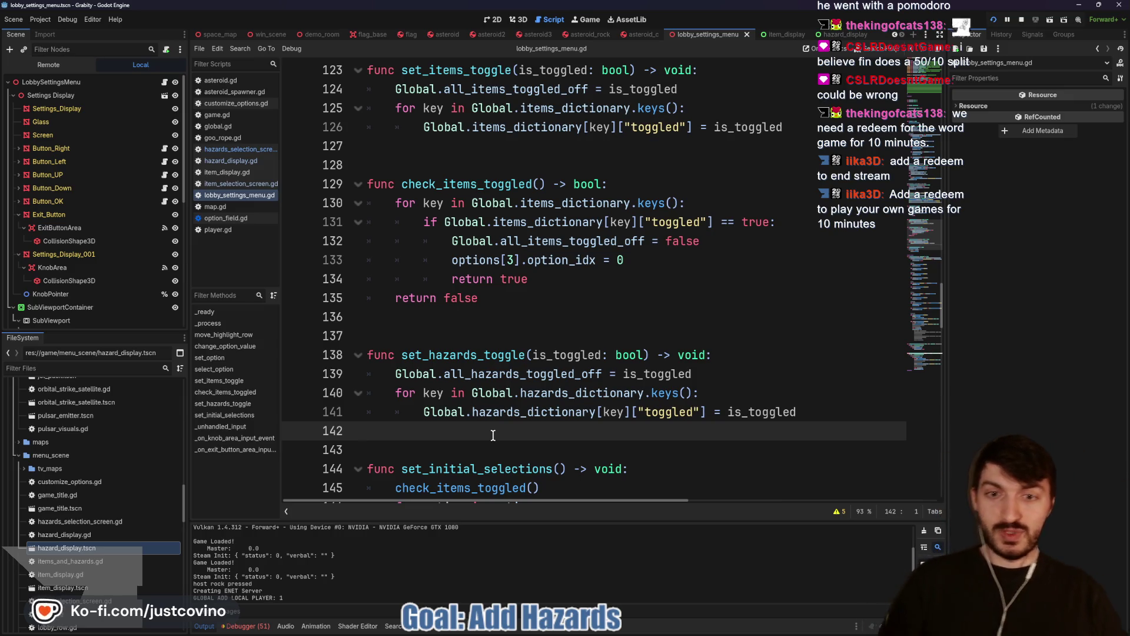
click(433, 333)
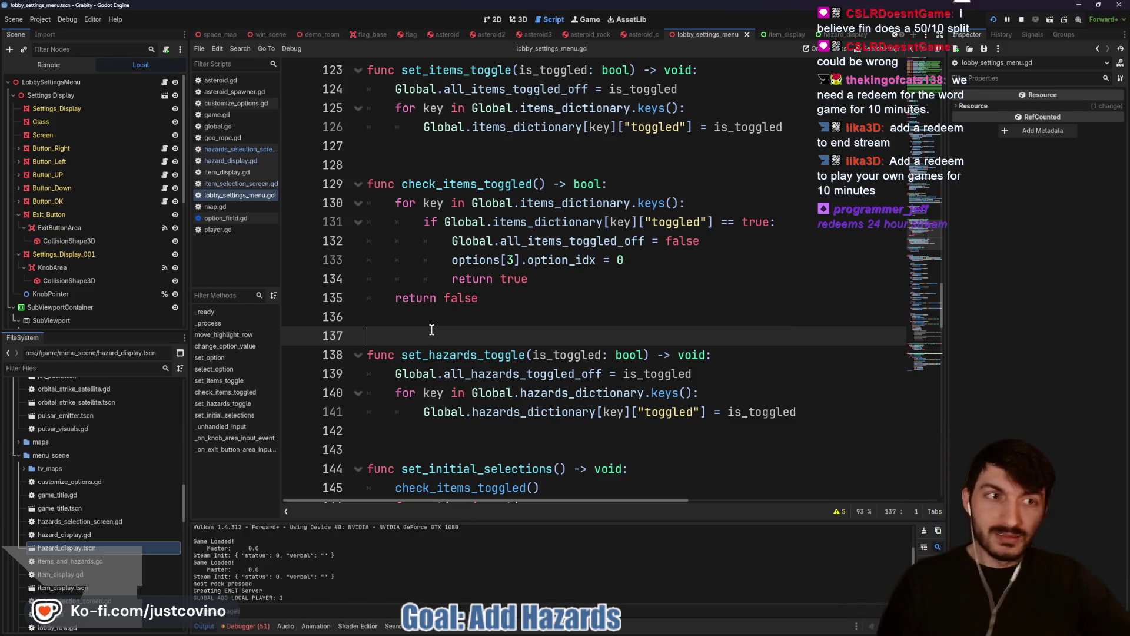
click(421, 428)
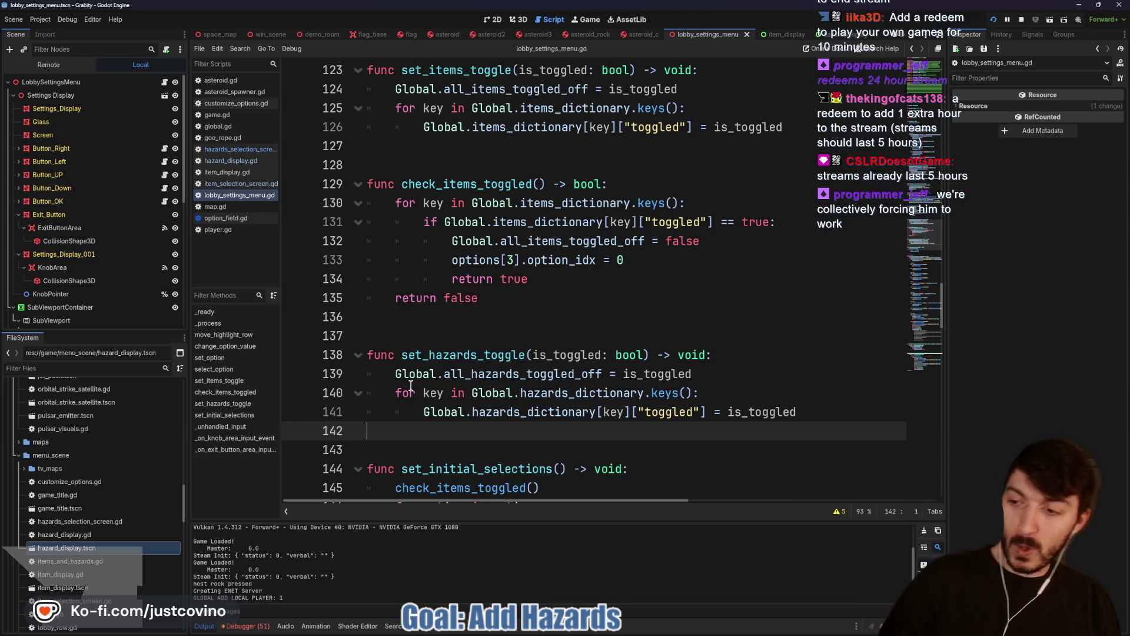
click(438, 327)
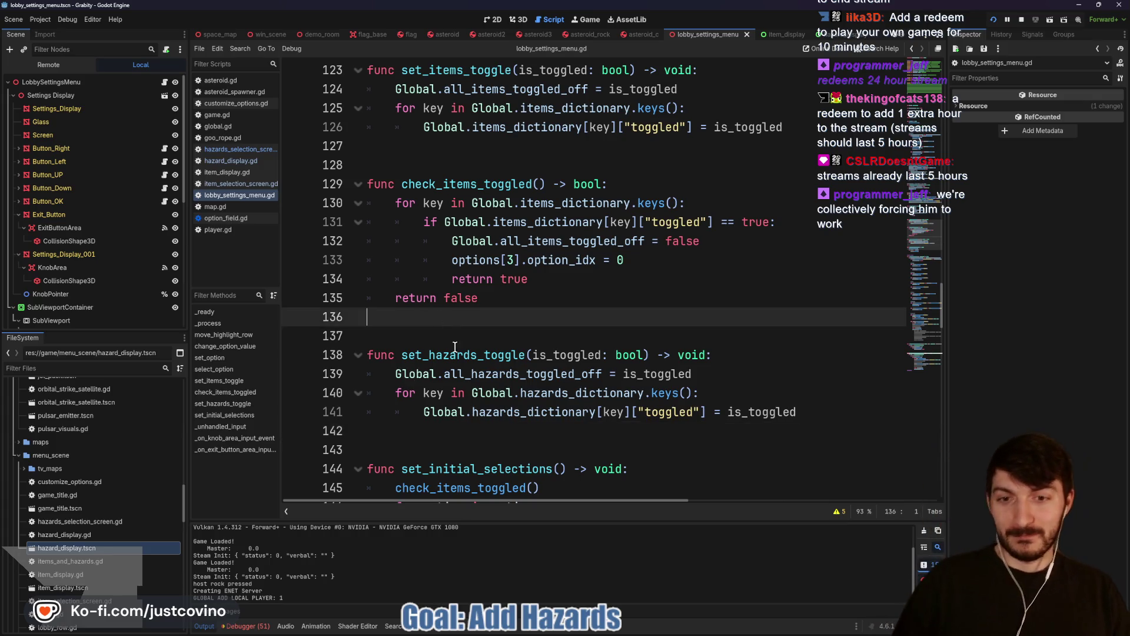
click(459, 428)
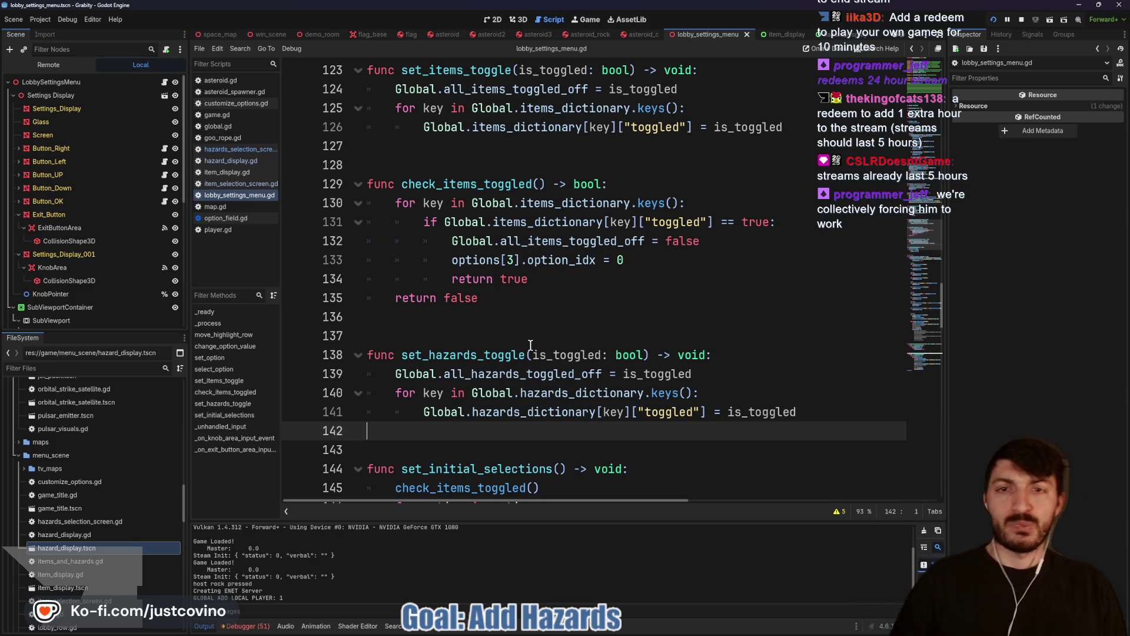
- Duplicate the check_items_toggled function below set_hazards_toggle
click(502, 301)
key(shift+Up)
key(shift+Up)
key(shift+Up)
key(shift+Home)
key(ctrl+c)
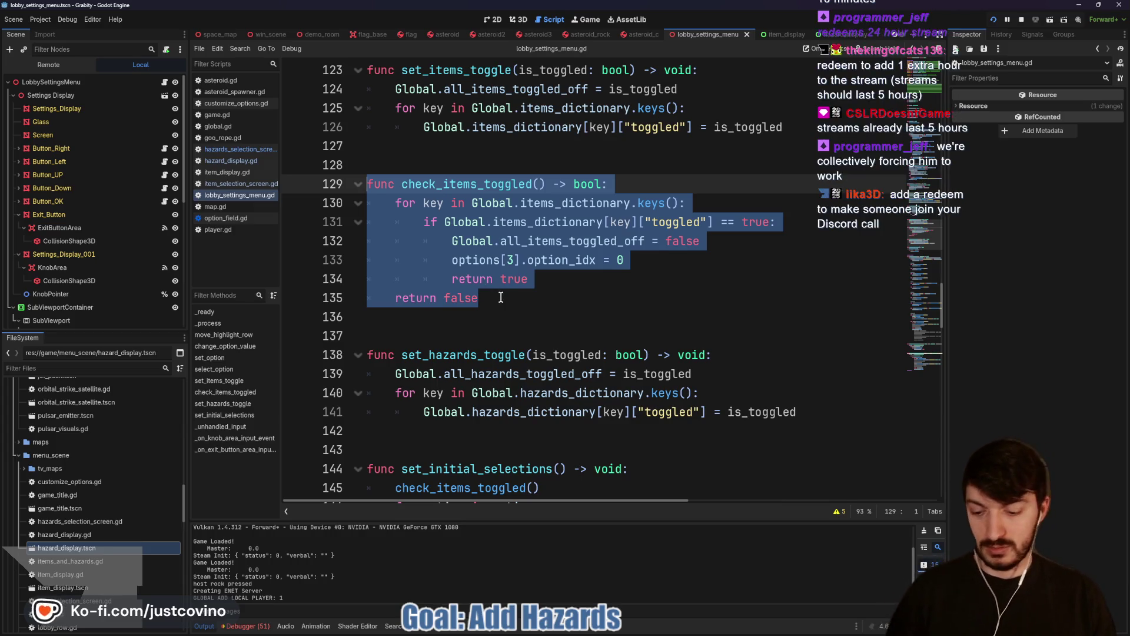
scroll(447, 324, down, 2)
click(399, 323)
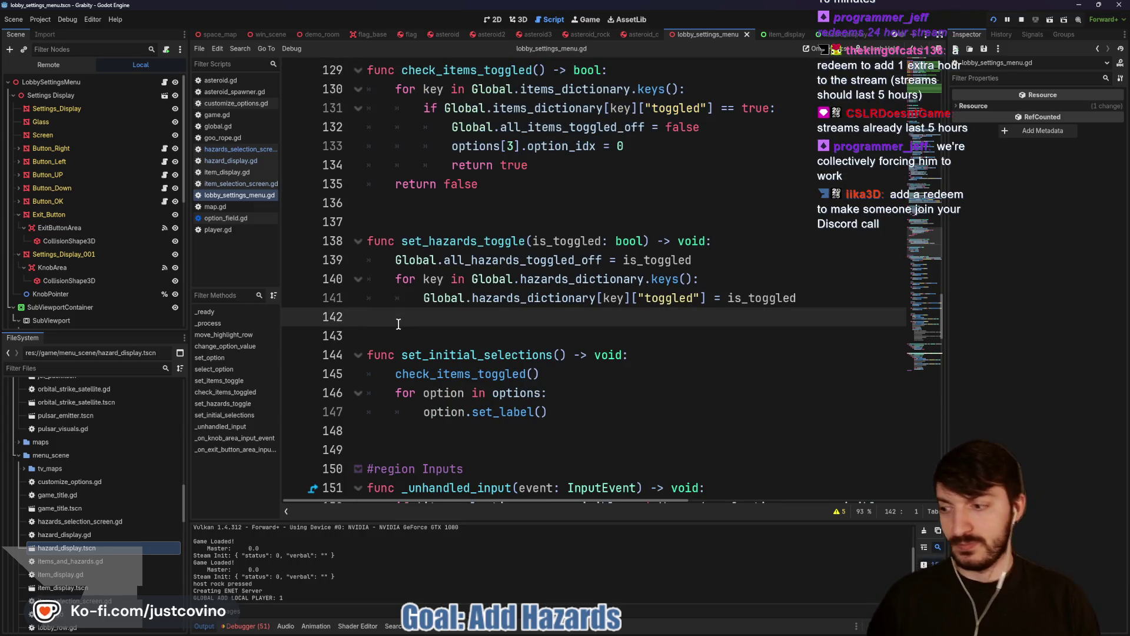
key(Return)
key(Return)
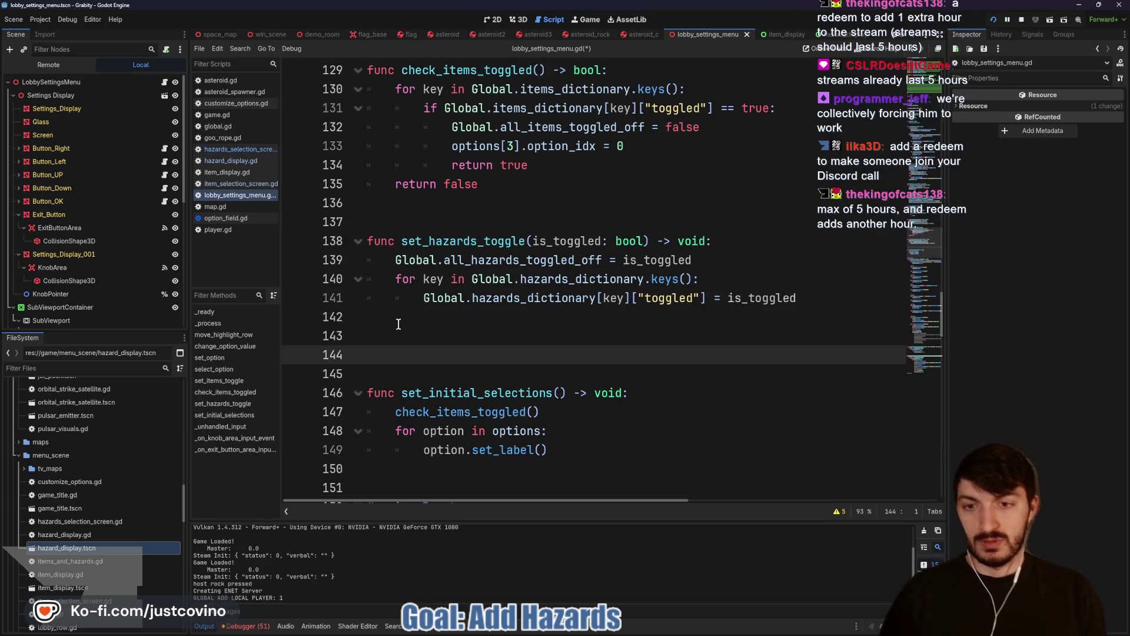
key(ctrl+v)
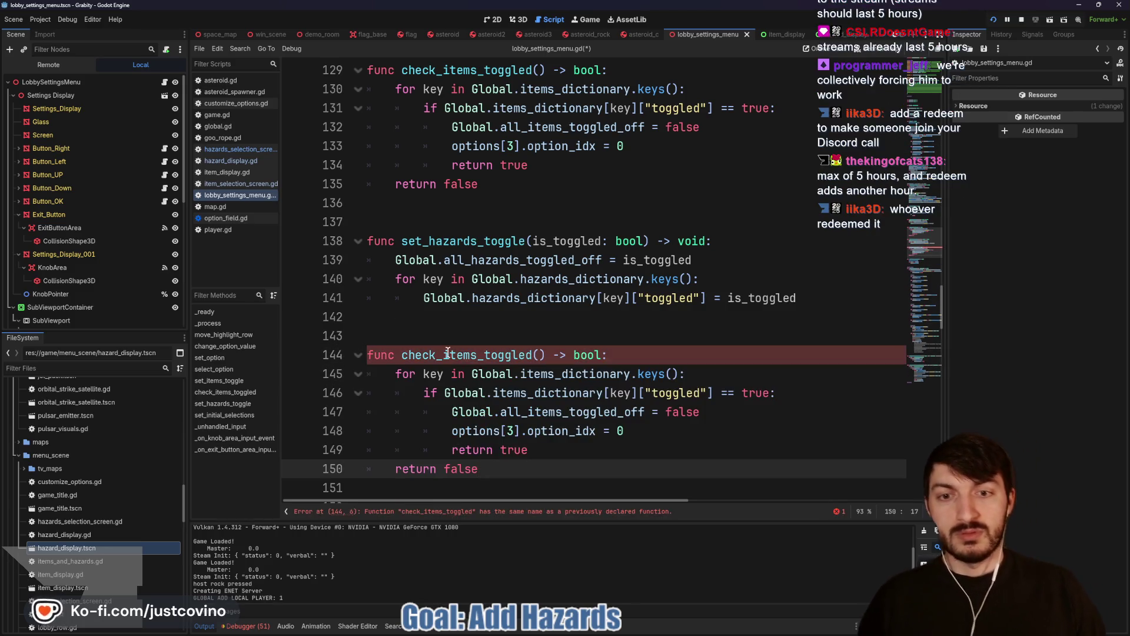
- Rename items to hazards in the copy's name, dictionary and toggled-off flag, then save
drag(477, 355, 442, 356)
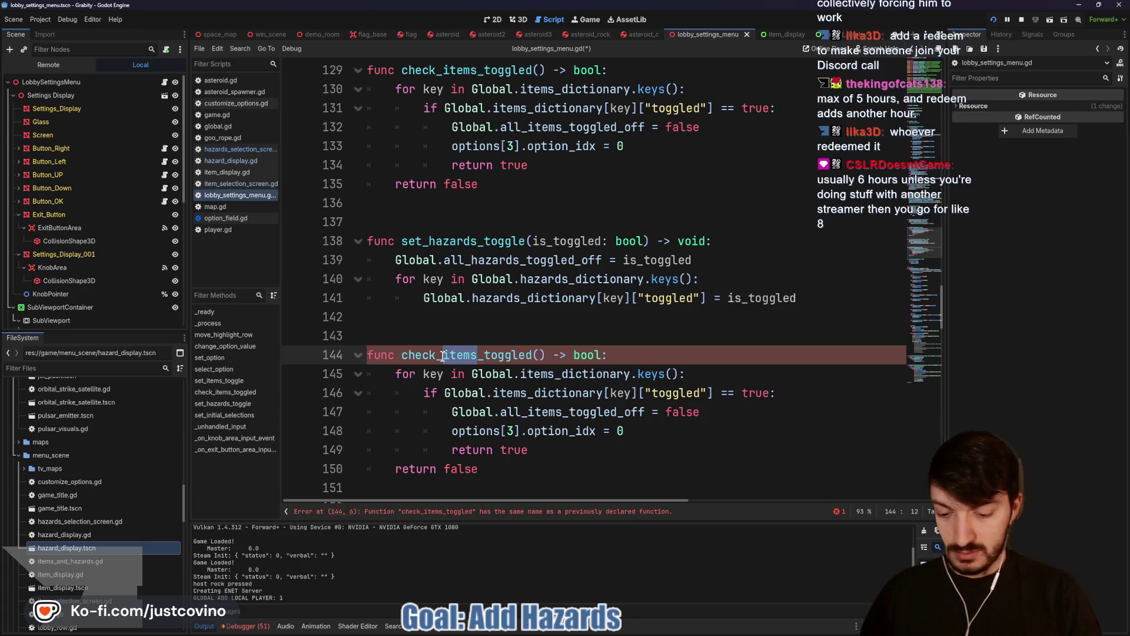
text(hazards)
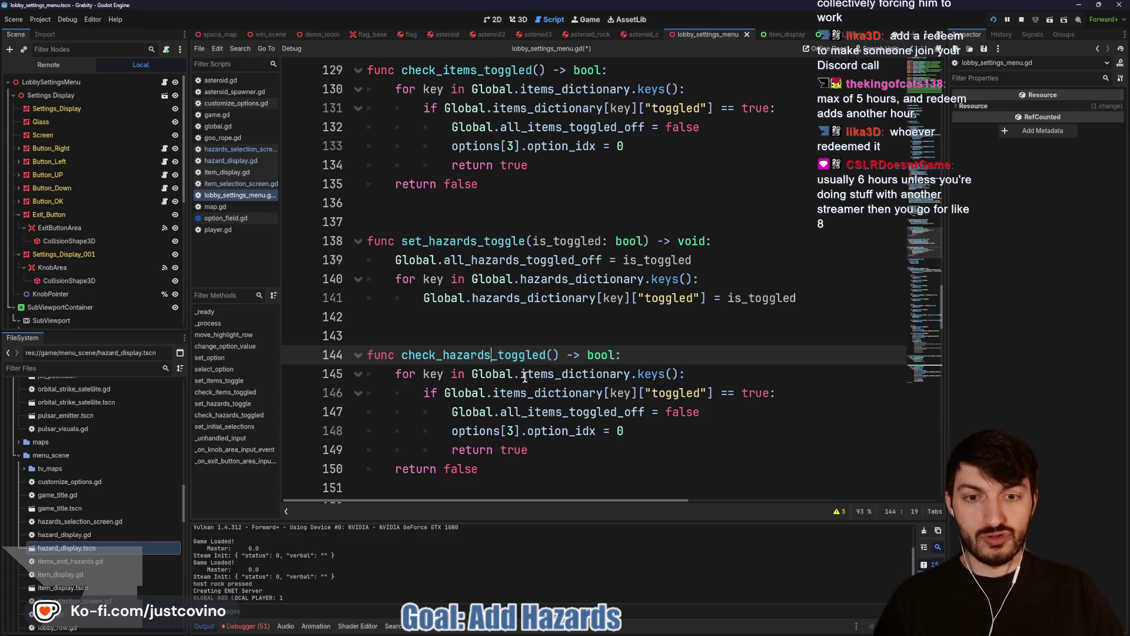
drag(521, 375, 552, 375)
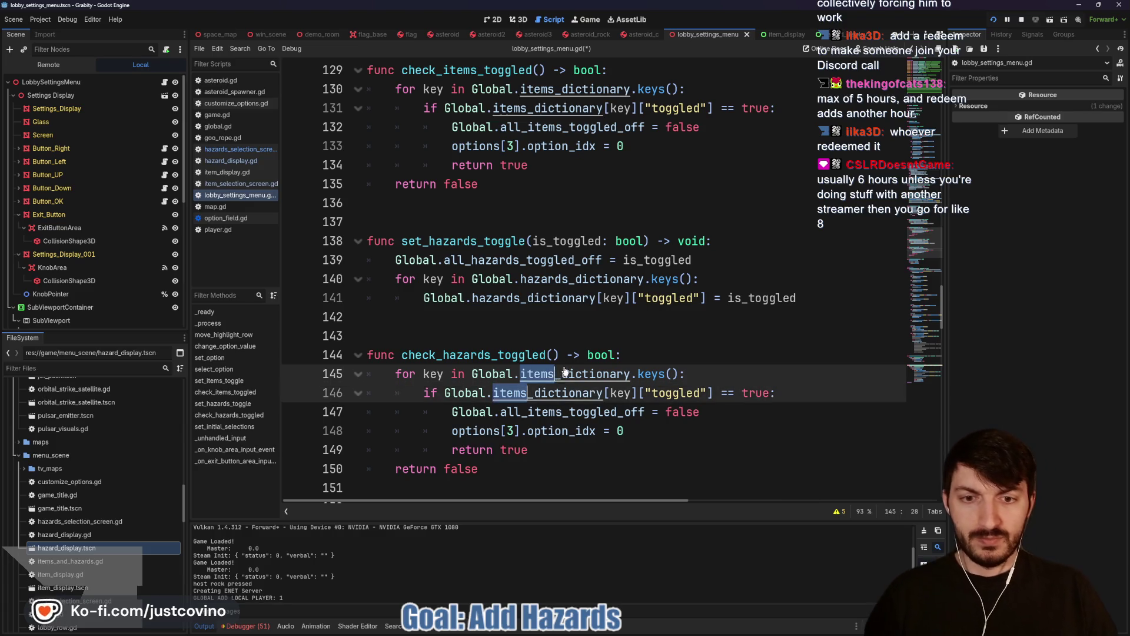
text(hazards)
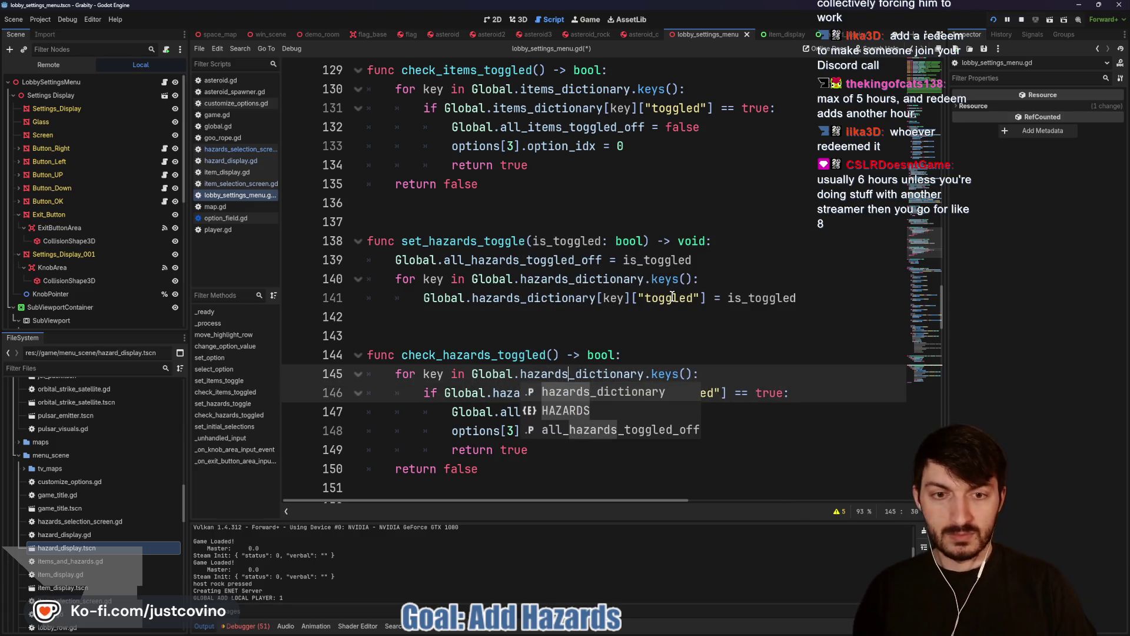
key(End)
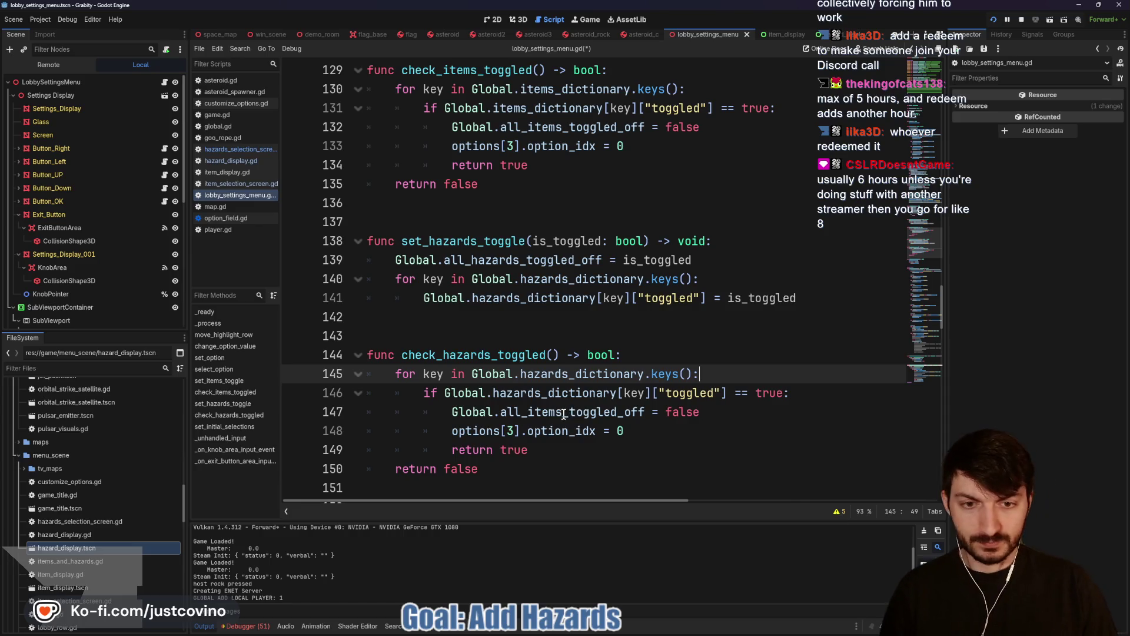
double_click(564, 413)
text(ha)
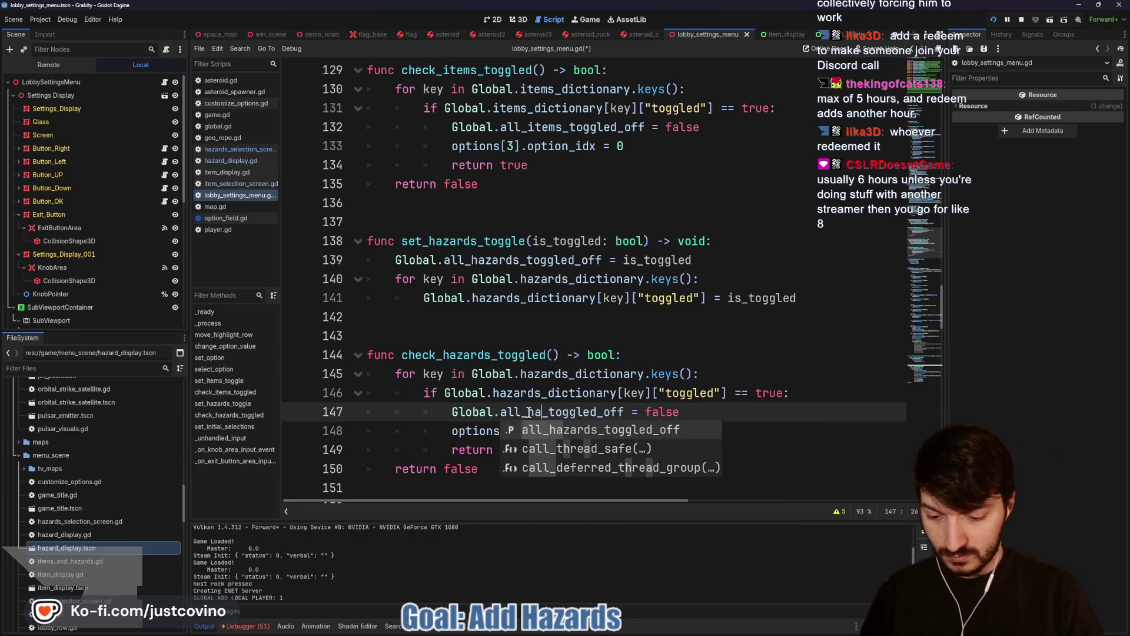
text(zards)
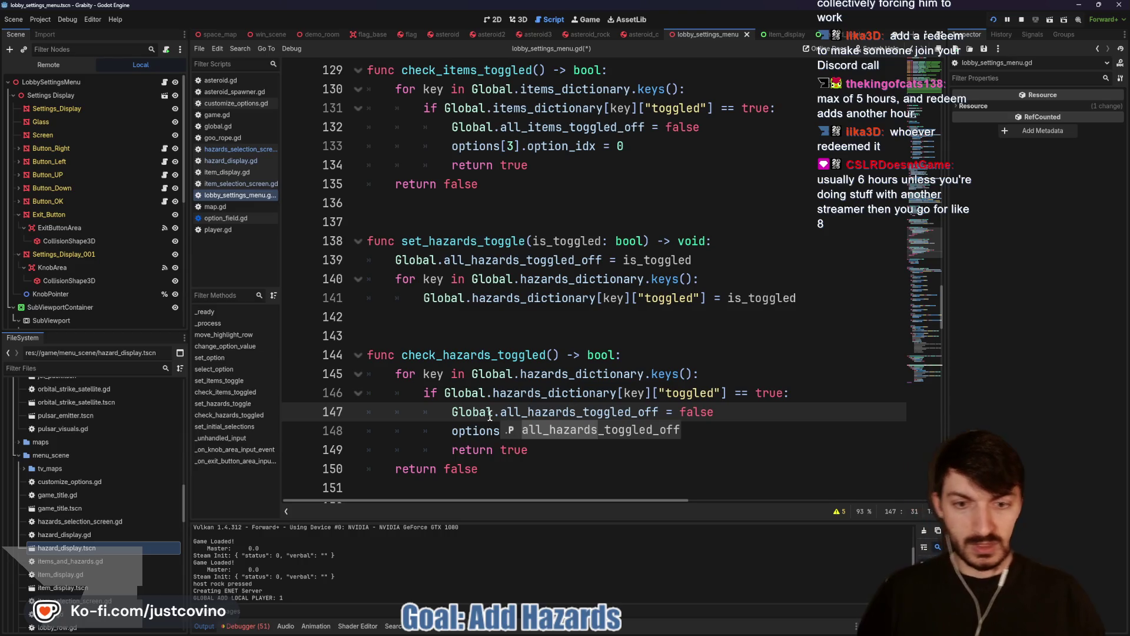
click(510, 430)
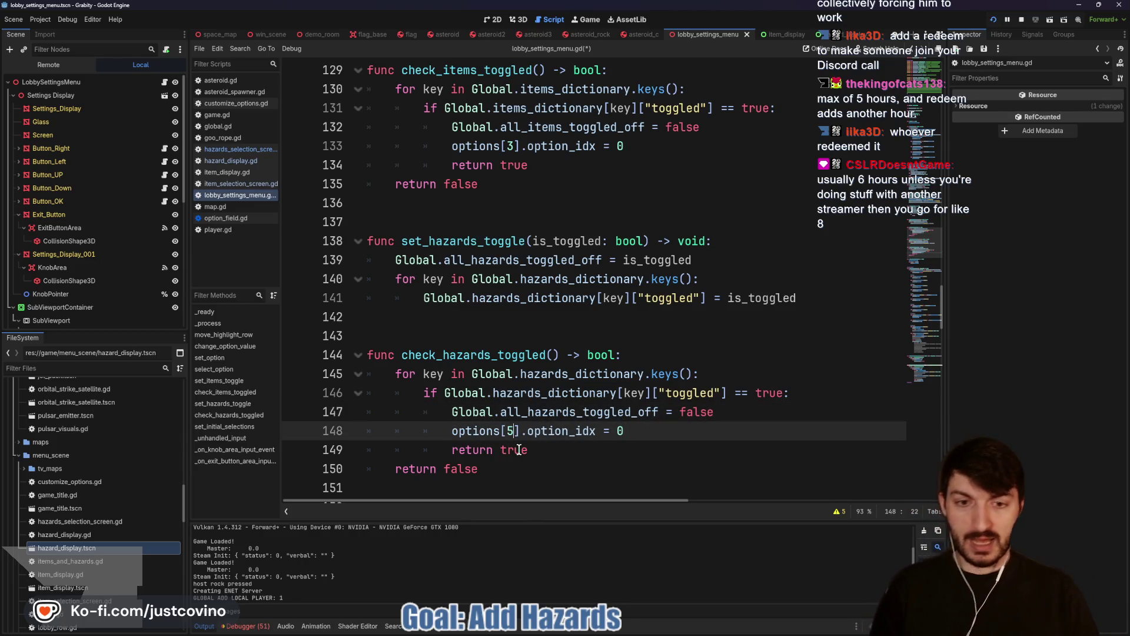
click(636, 435)
key(ctrl+s)
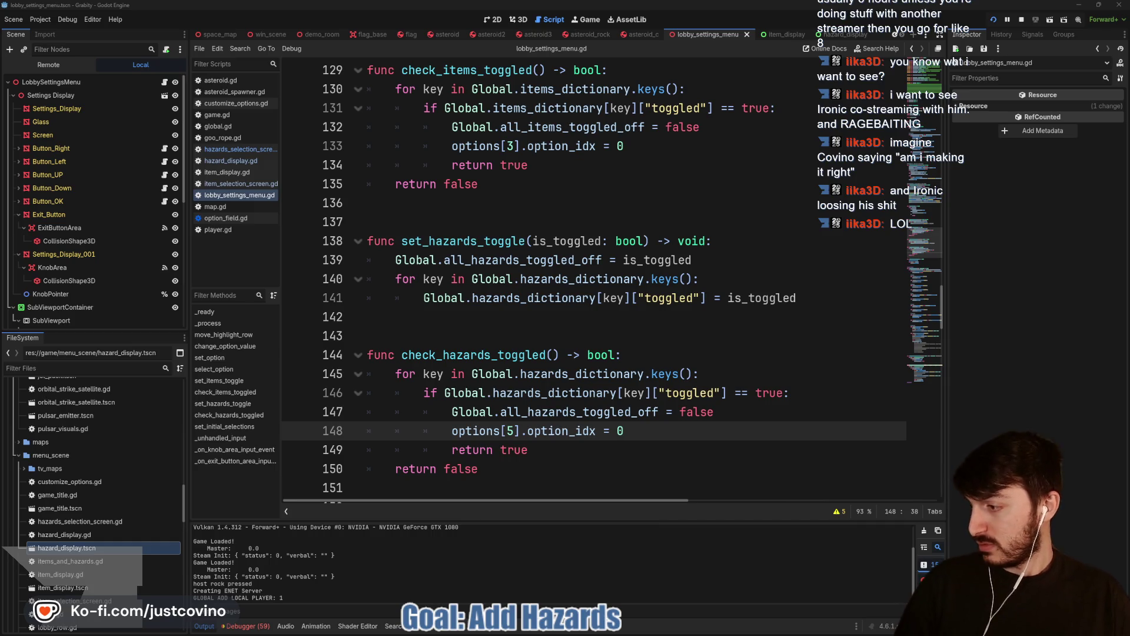
key(alt+Tab)
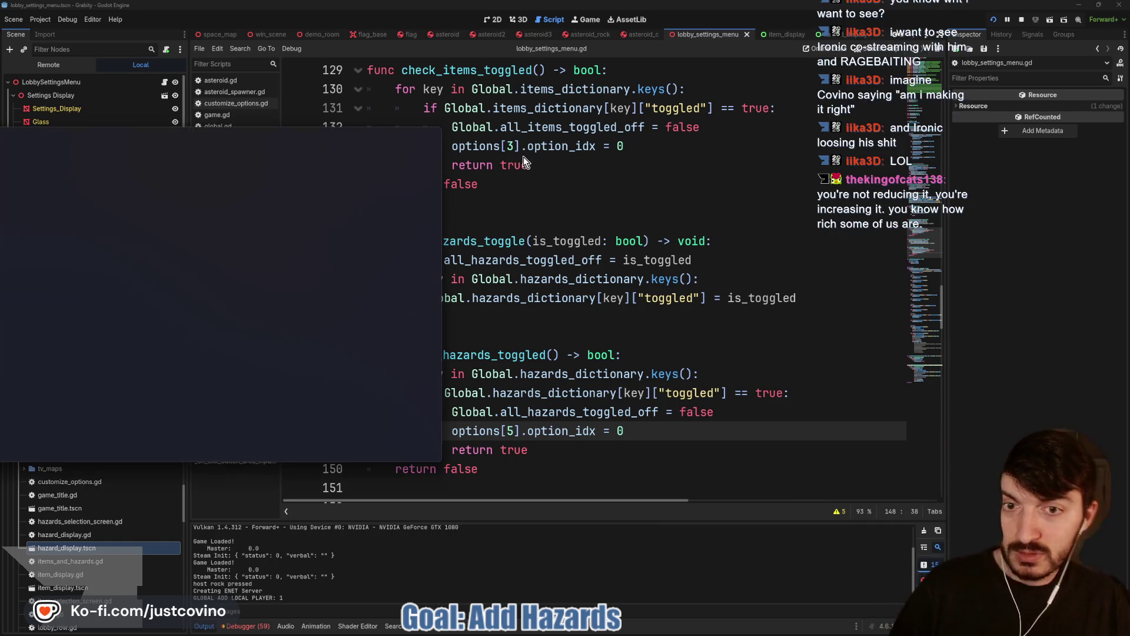
scroll(549, 215, down, 10)
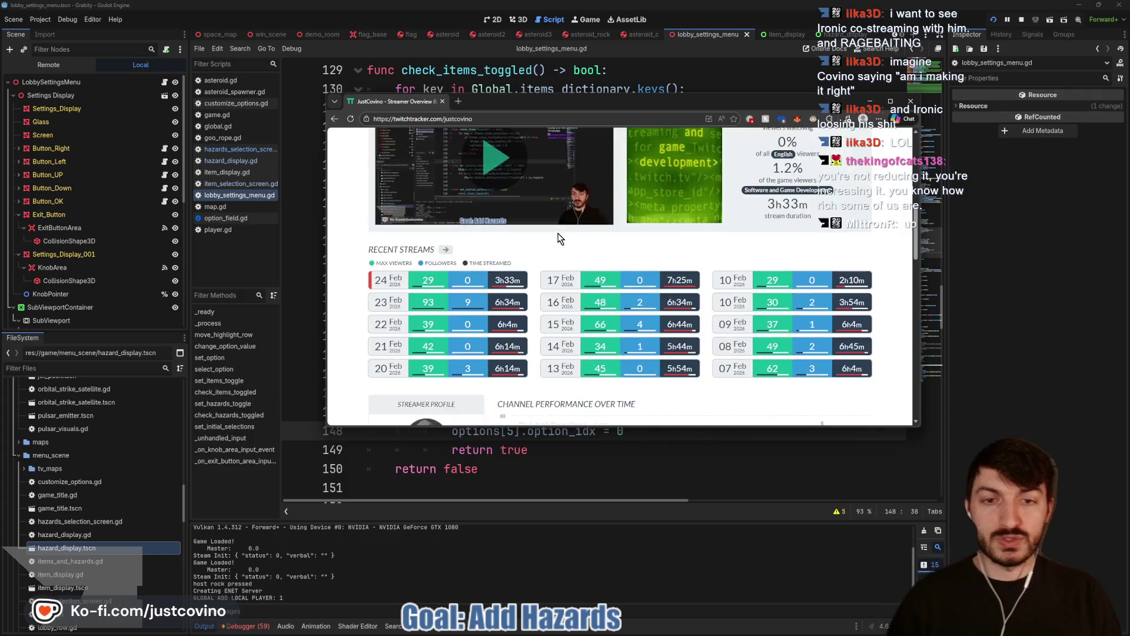
scroll(498, 226, up, 1)
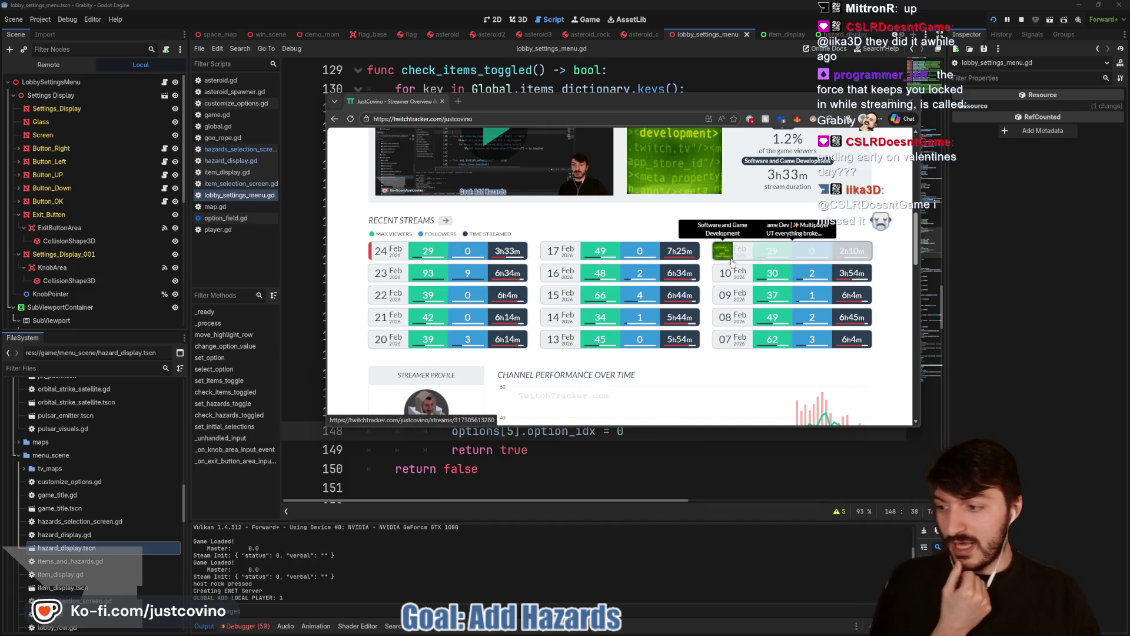
scroll(719, 342, down, 3)
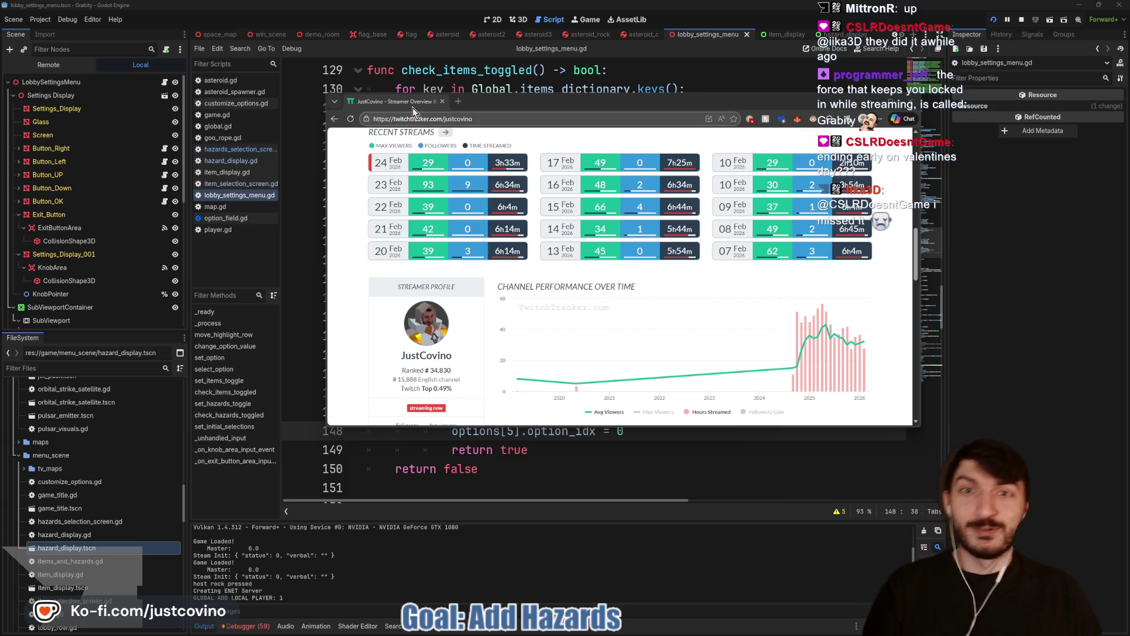
click(443, 101)
click(511, 333)
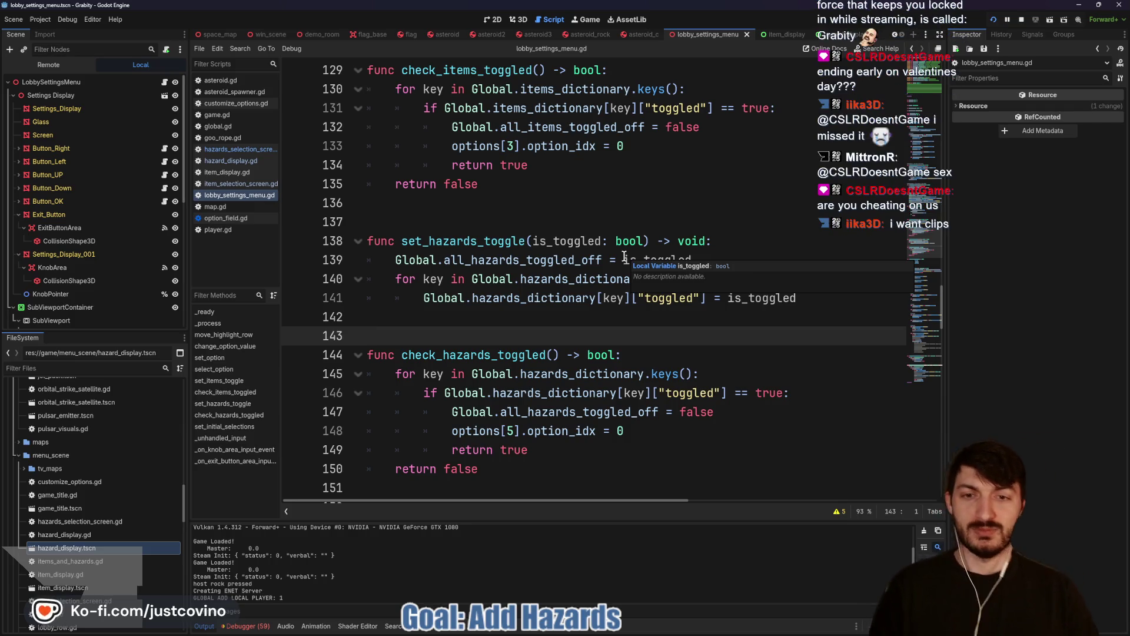
click(481, 324)
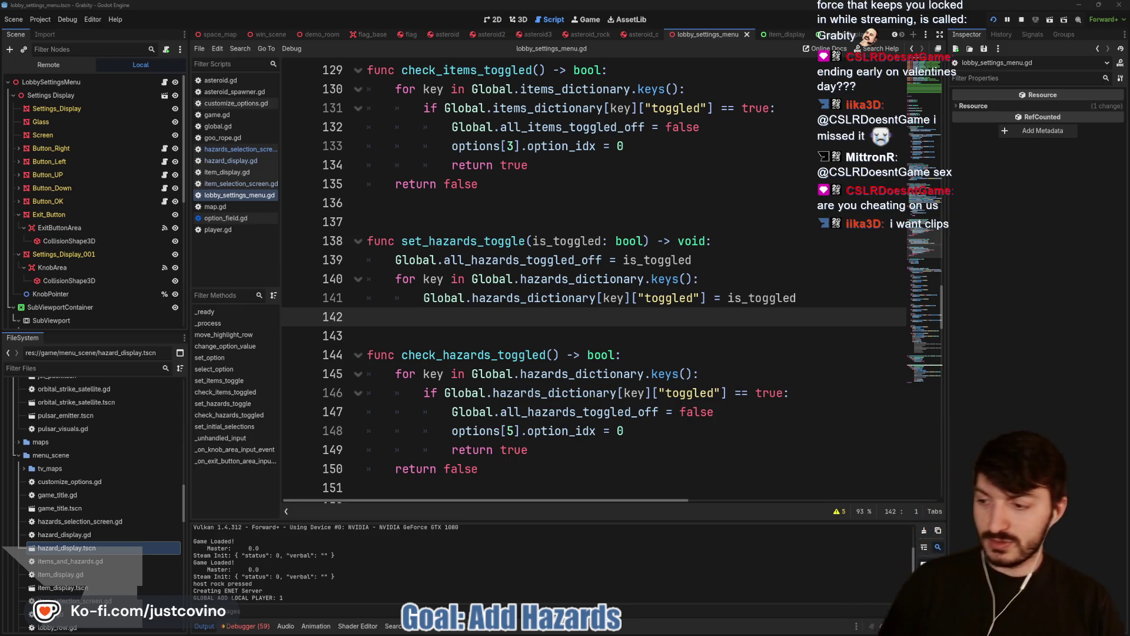
click(514, 328)
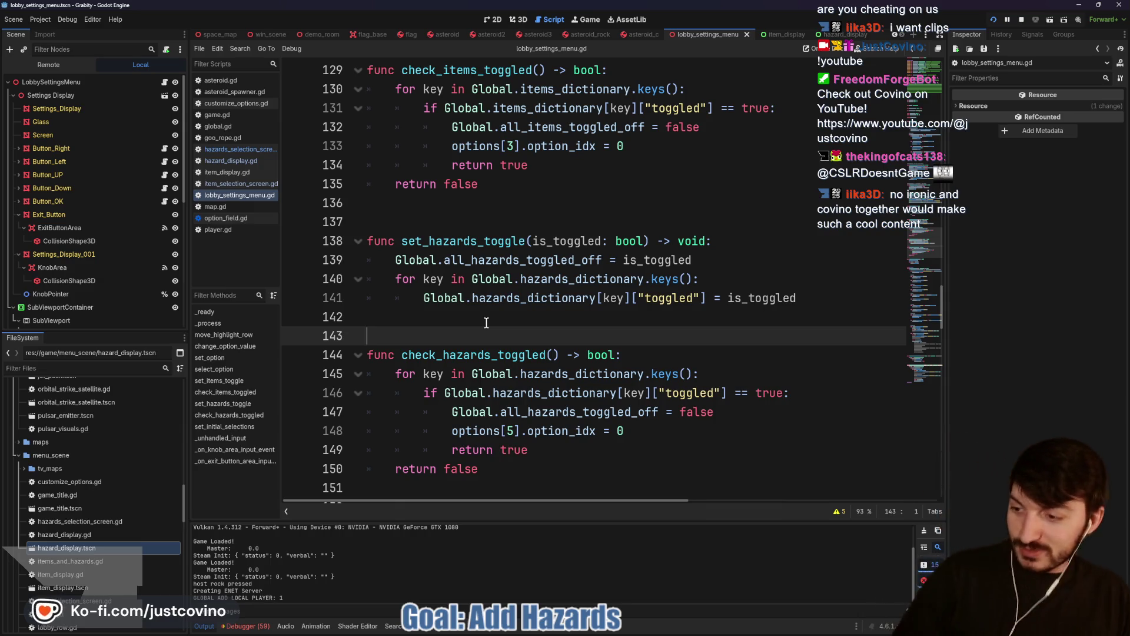
click(486, 321)
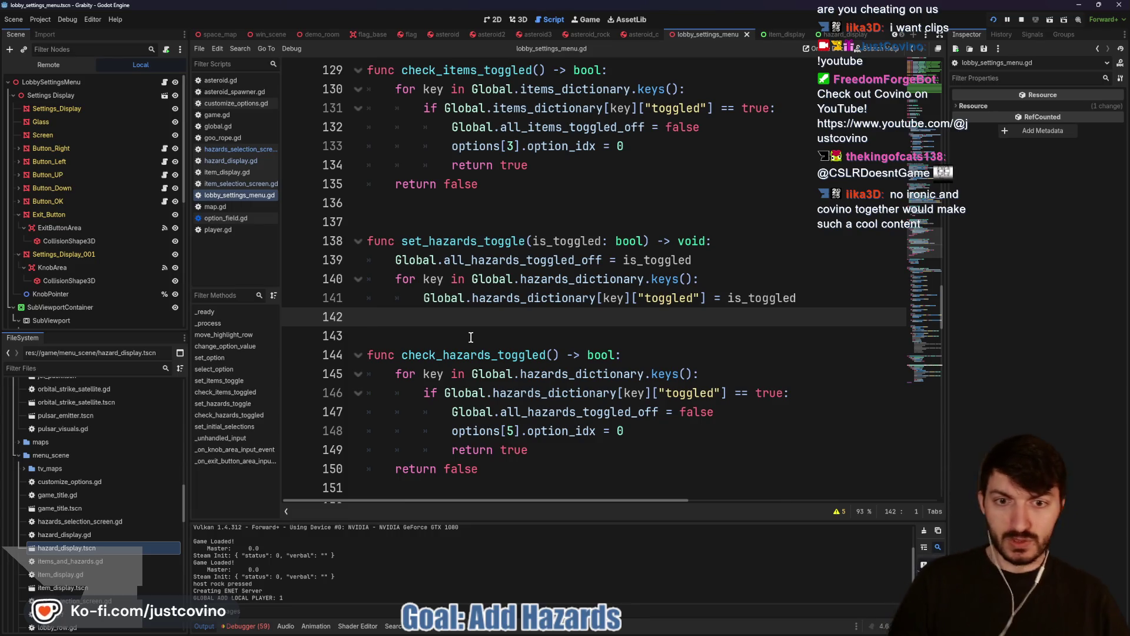
click(441, 347)
double_click(440, 352)
scroll(458, 275, up, 6)
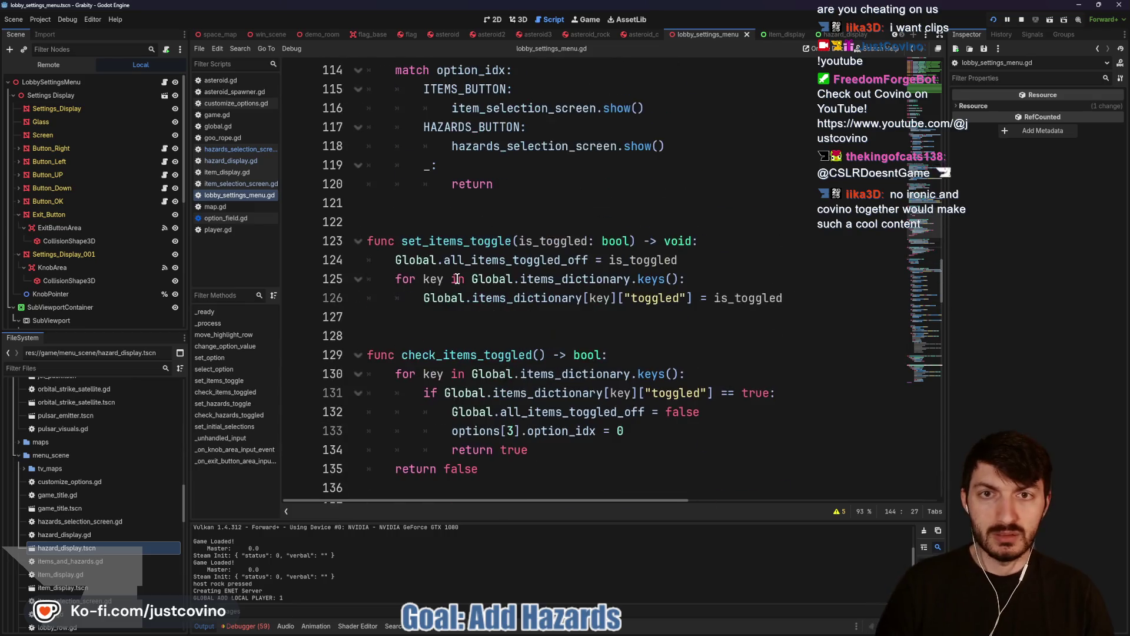
- Search for set_items_toggle to reach its call inside set_option
click(457, 298)
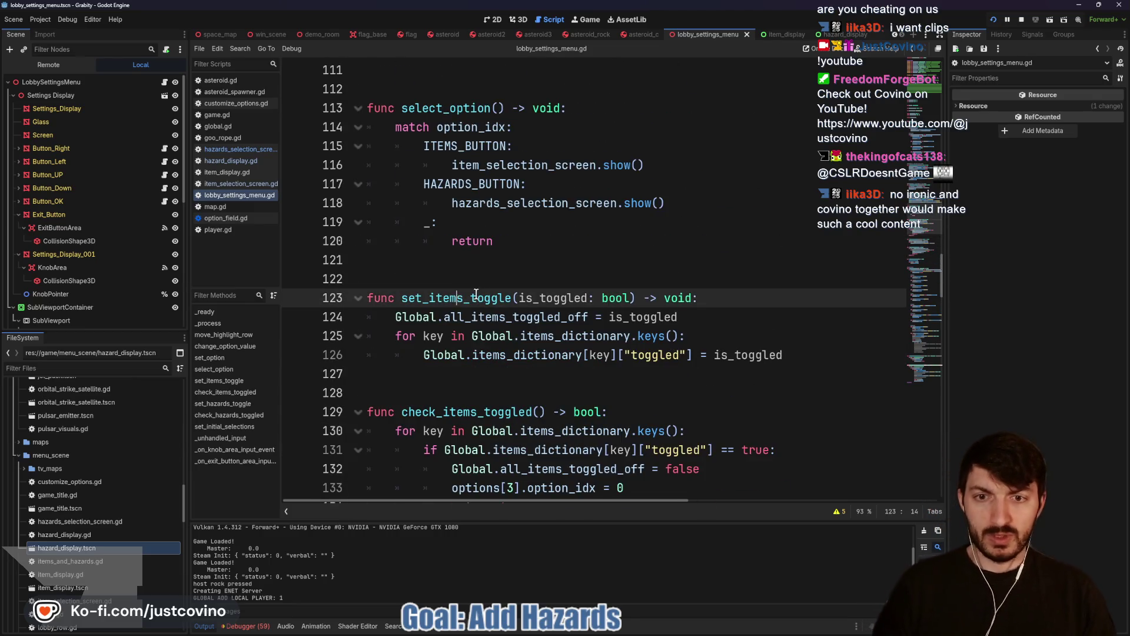
double_click(456, 298)
key(ctrl+f)
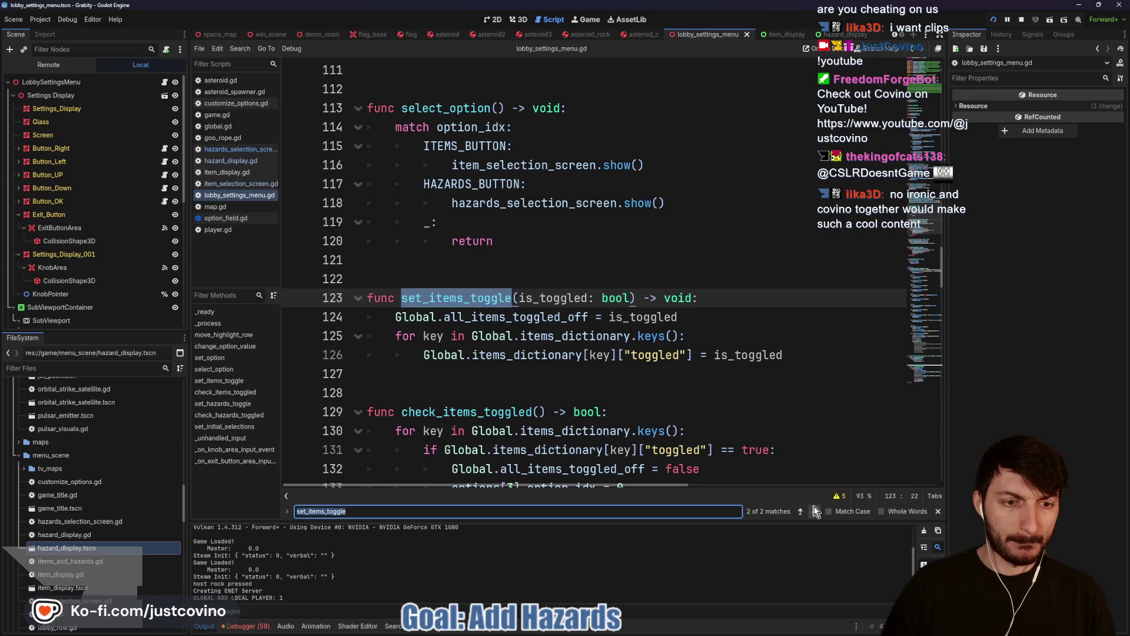
click(813, 507)
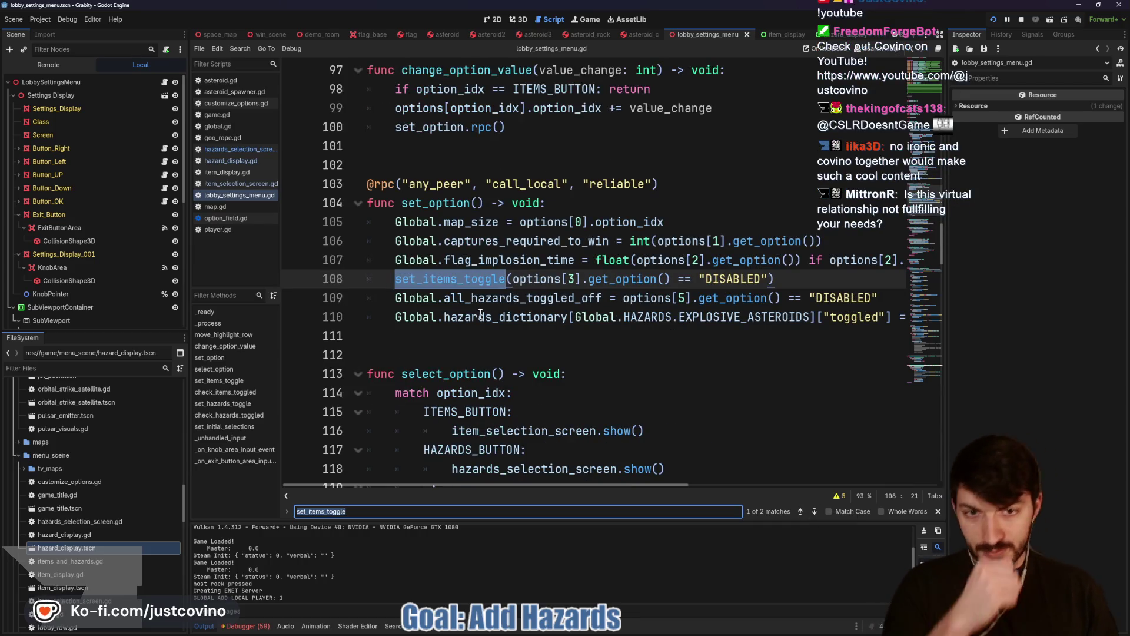
right_click(485, 316)
click(795, 284)
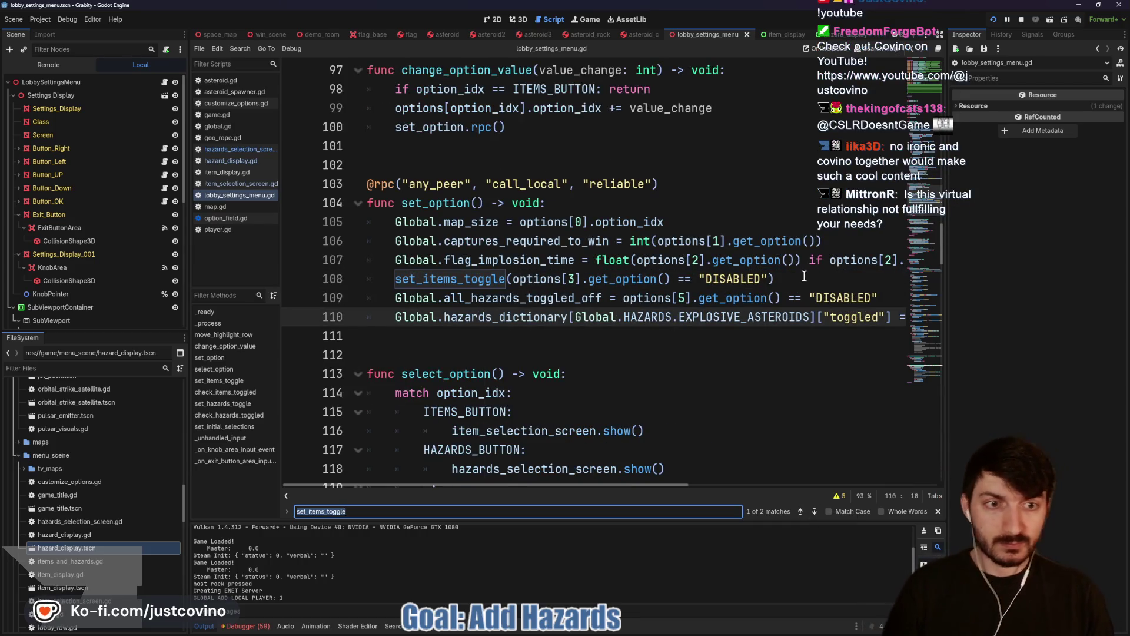
click(798, 275)
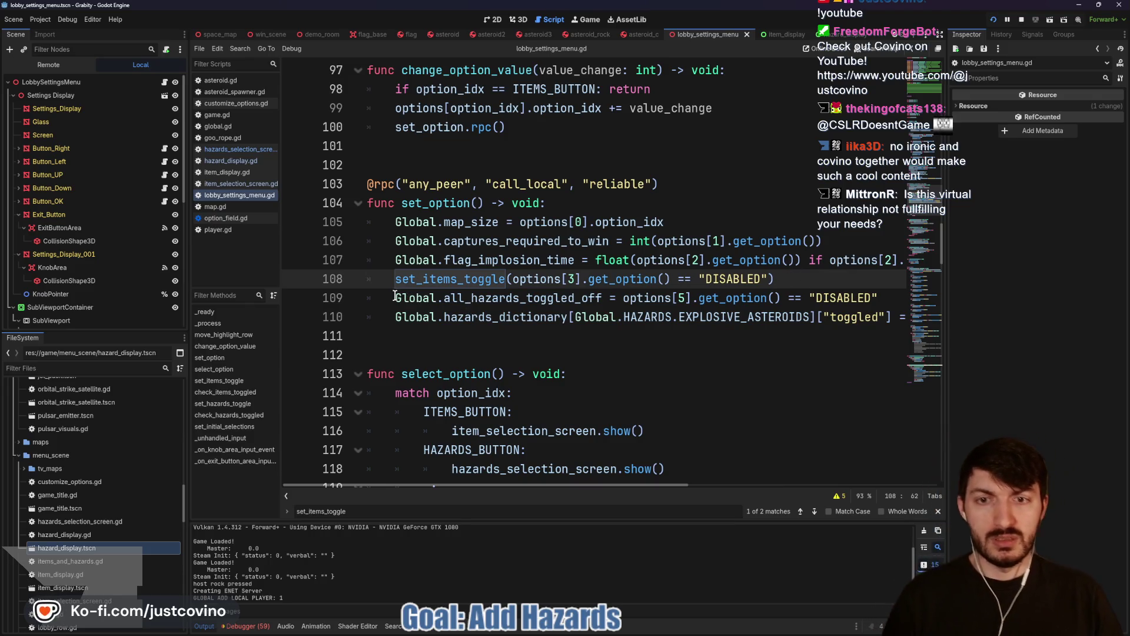
- Replace line 109 with set_hazards_toggle(options[5].get_option() == "DISABLED"), delete the EXPLOSIVE_ASTEROIDS line, and save
drag(394, 297, 601, 299)
text(set)
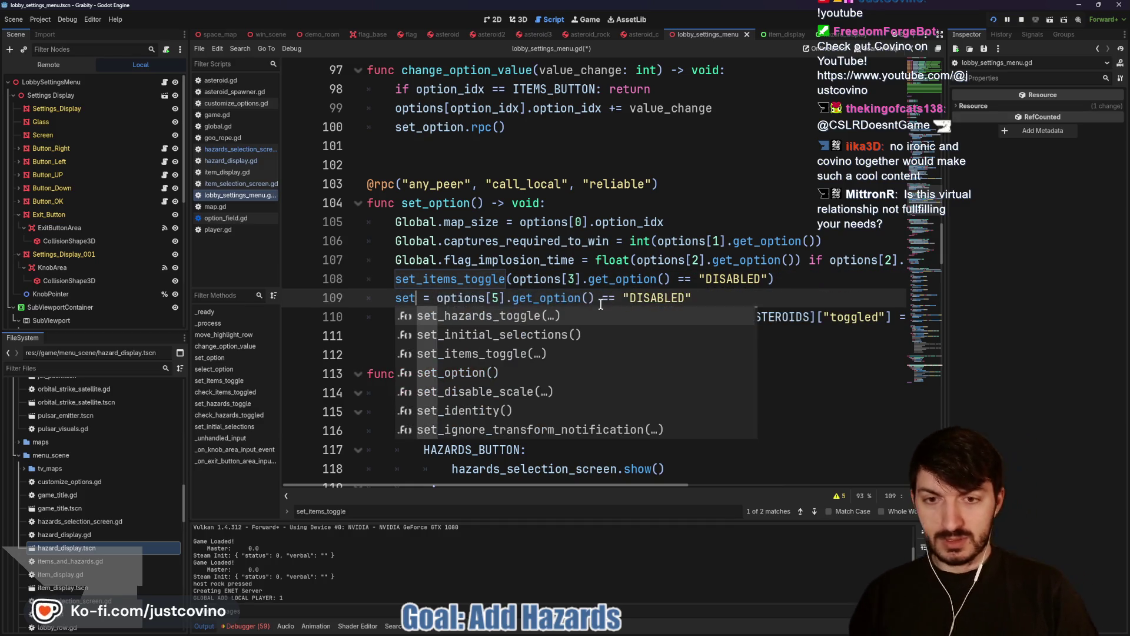
text(_h)
key(Return)
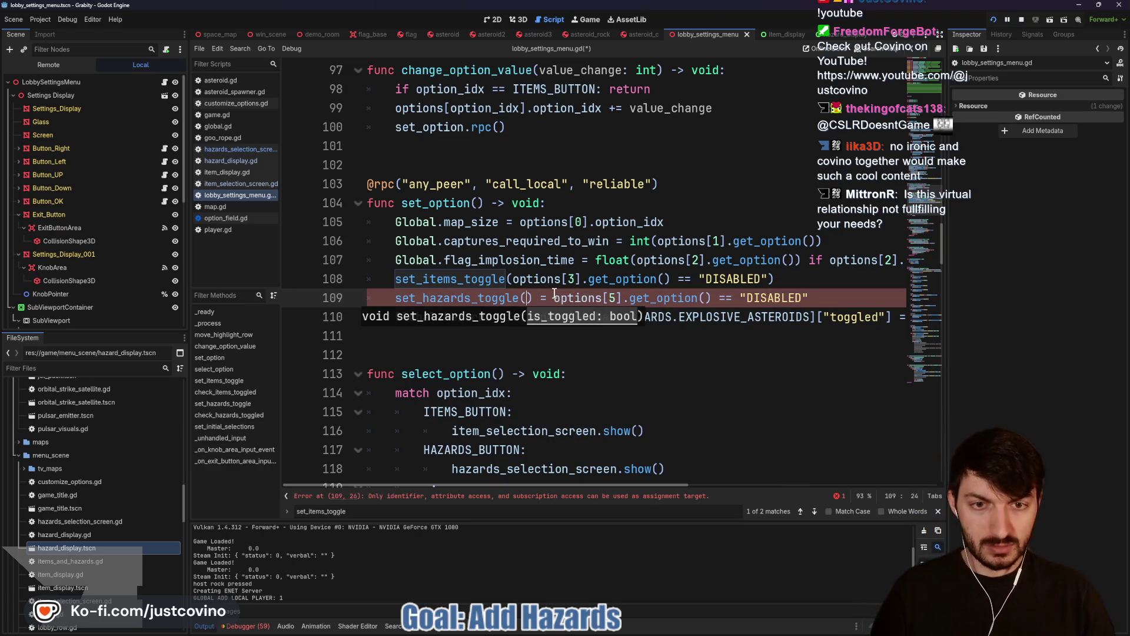
drag(554, 297, 815, 299)
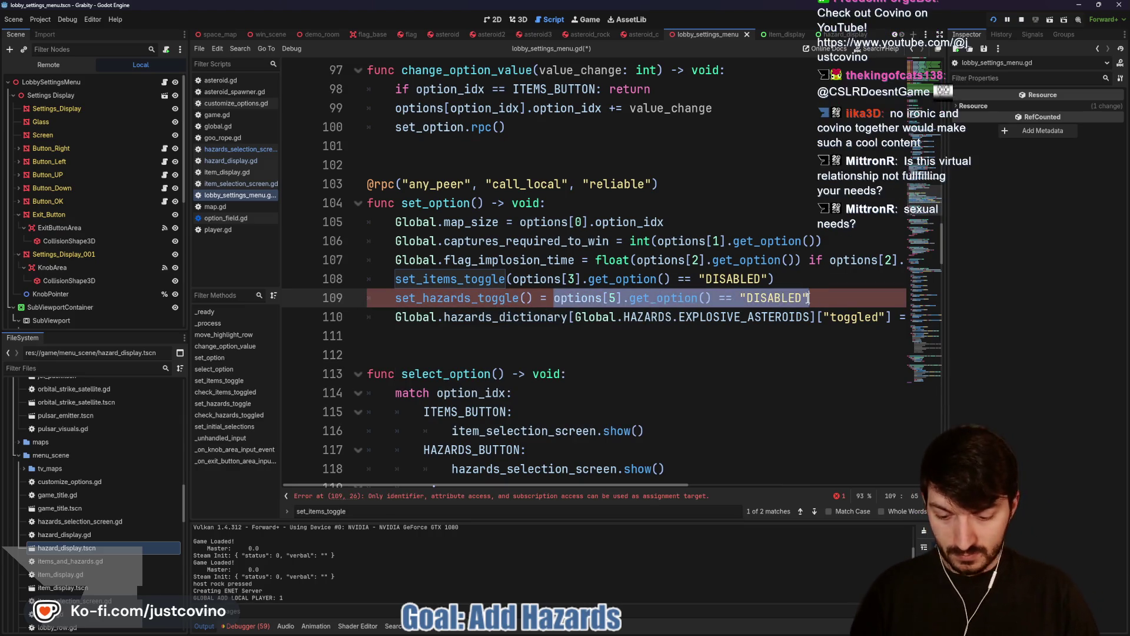
key(ctrl+x)
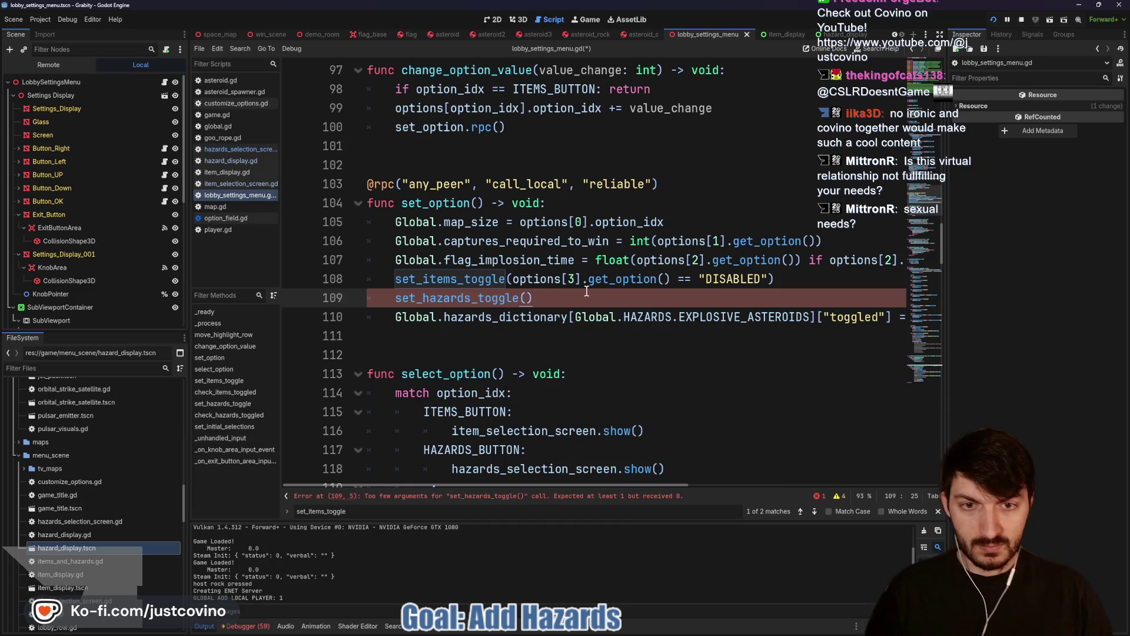
key(ctrl+v)
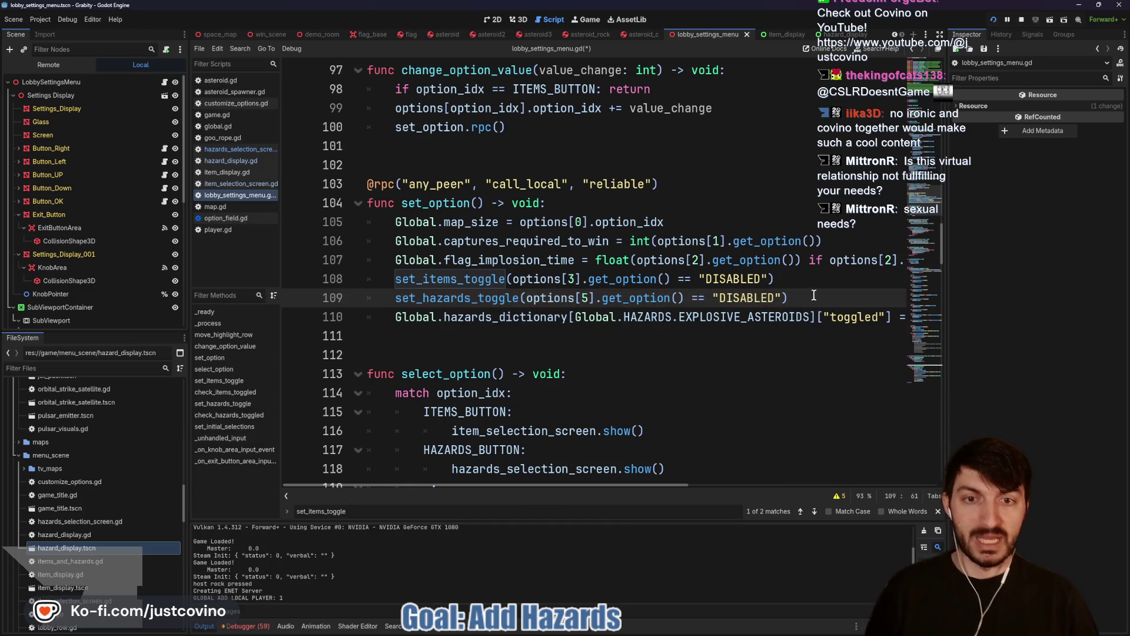
click(511, 328)
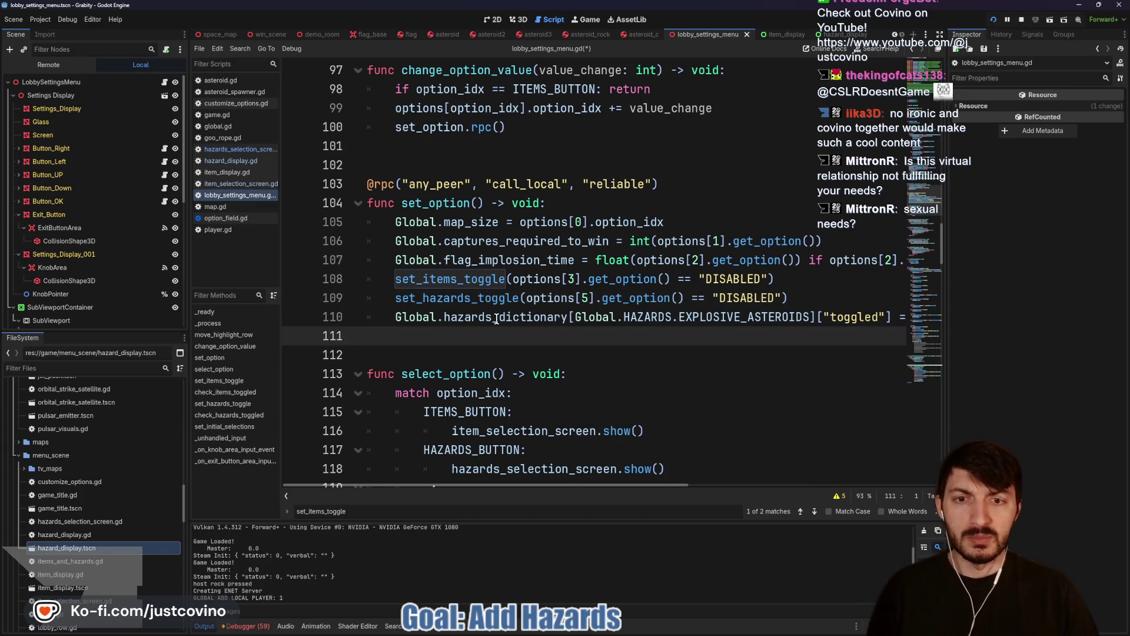
mouse_move(393, 317)
mouse_down()
mouse_move(724, 318)
mouse_move(727, 328)
mouse_up()
key(BackSpace)
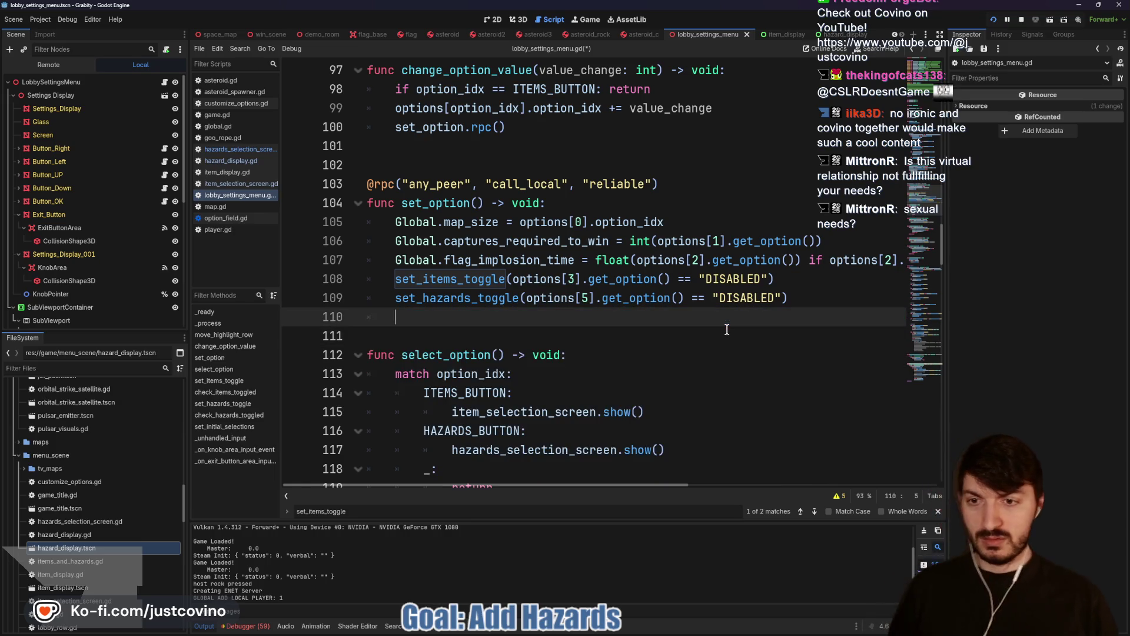
key(ctrl+s)
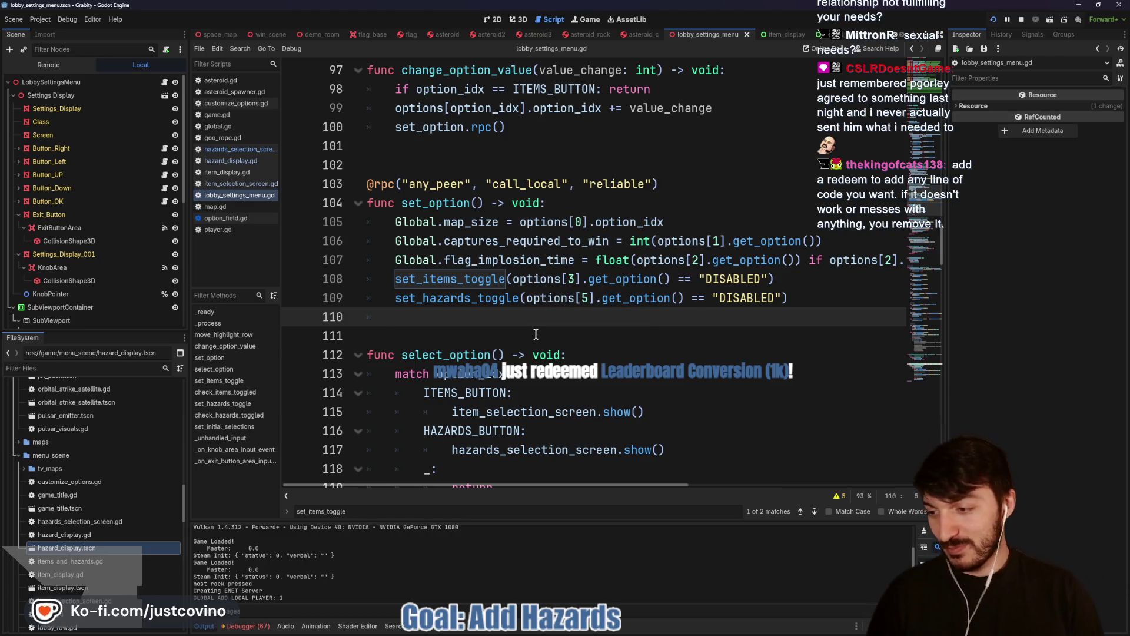
key(ctrl+s)
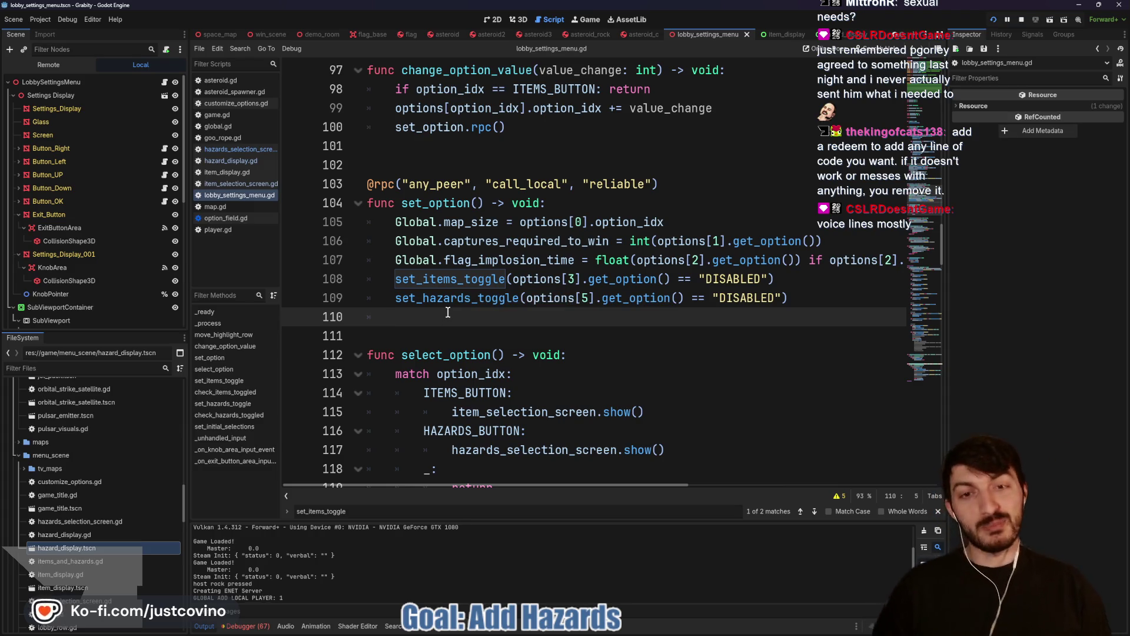
scroll(478, 317, down, 1)
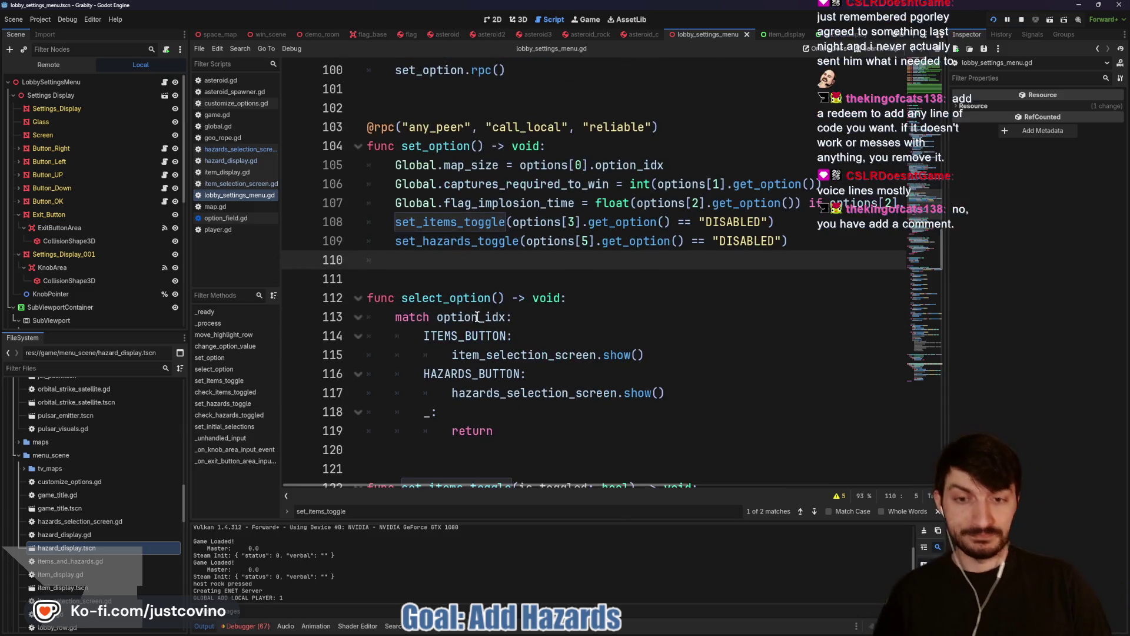
- Add check_hazards_toggled() after check_items_toggled() in set_initial_selections, save, and relaunch the game
scroll(463, 270, down, 3)
scroll(459, 266, down, 2)
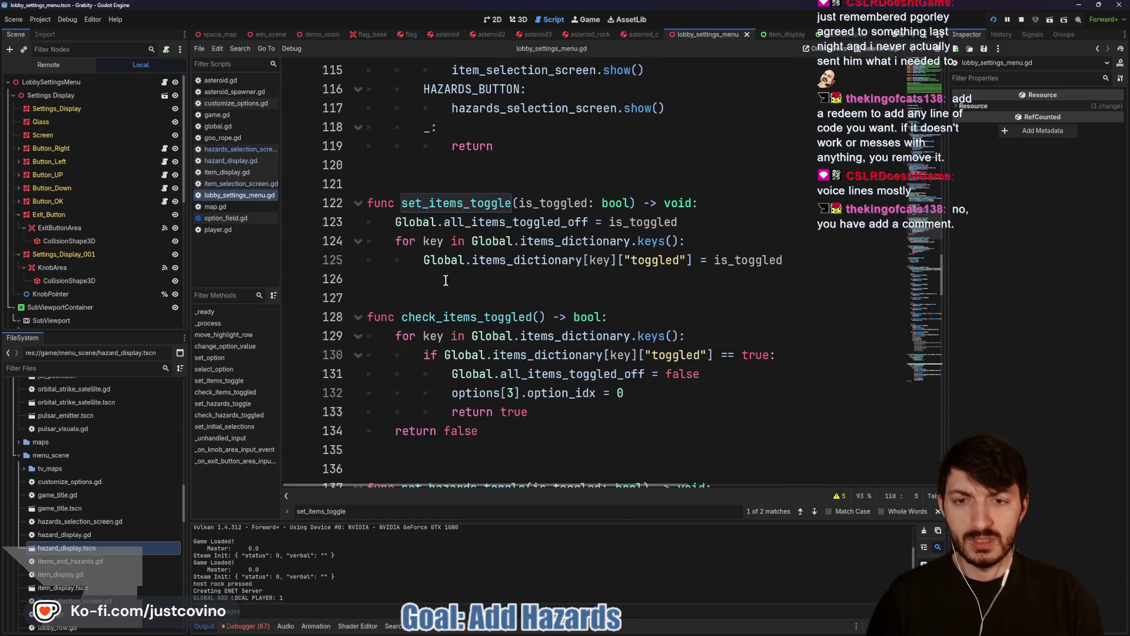
double_click(448, 316)
key(ctrl+f)
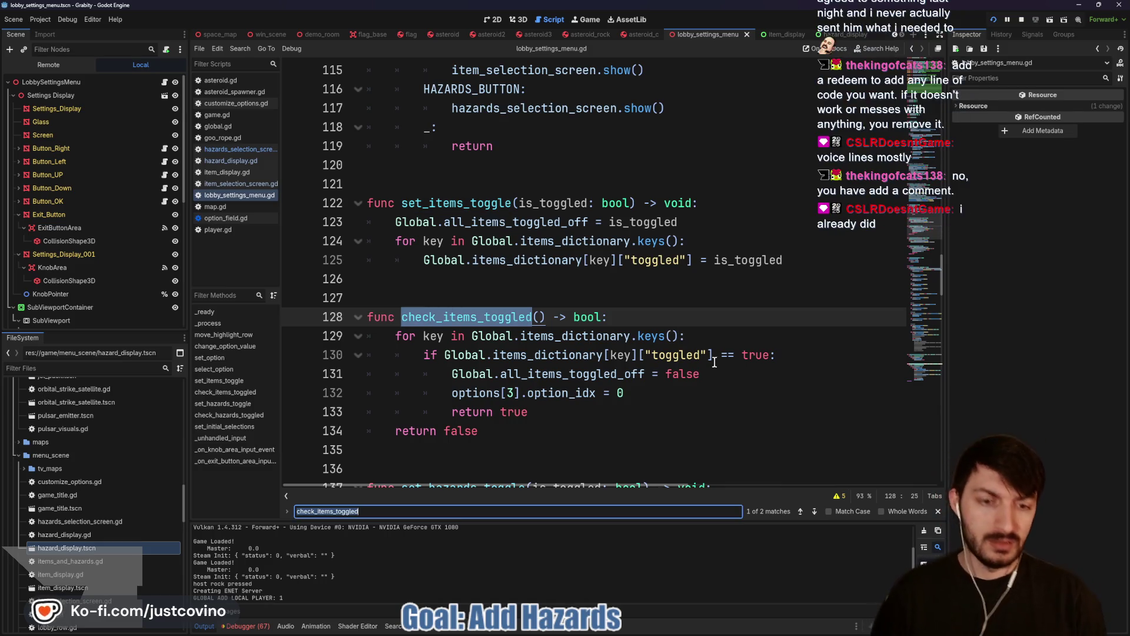
click(814, 510)
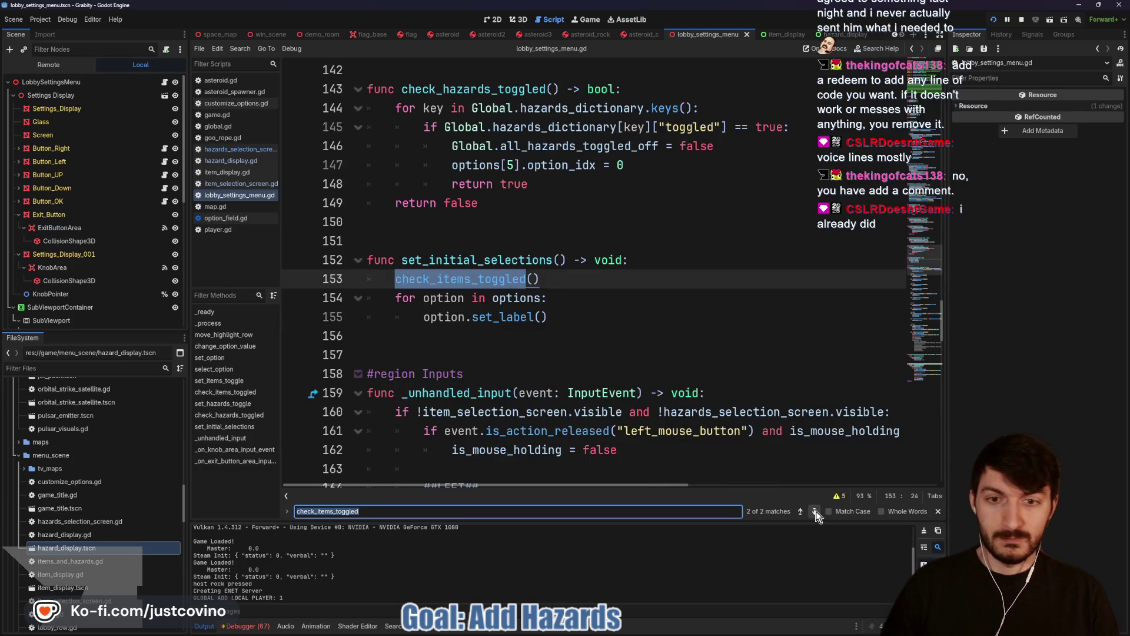
click(585, 277)
key(Return)
text(check)
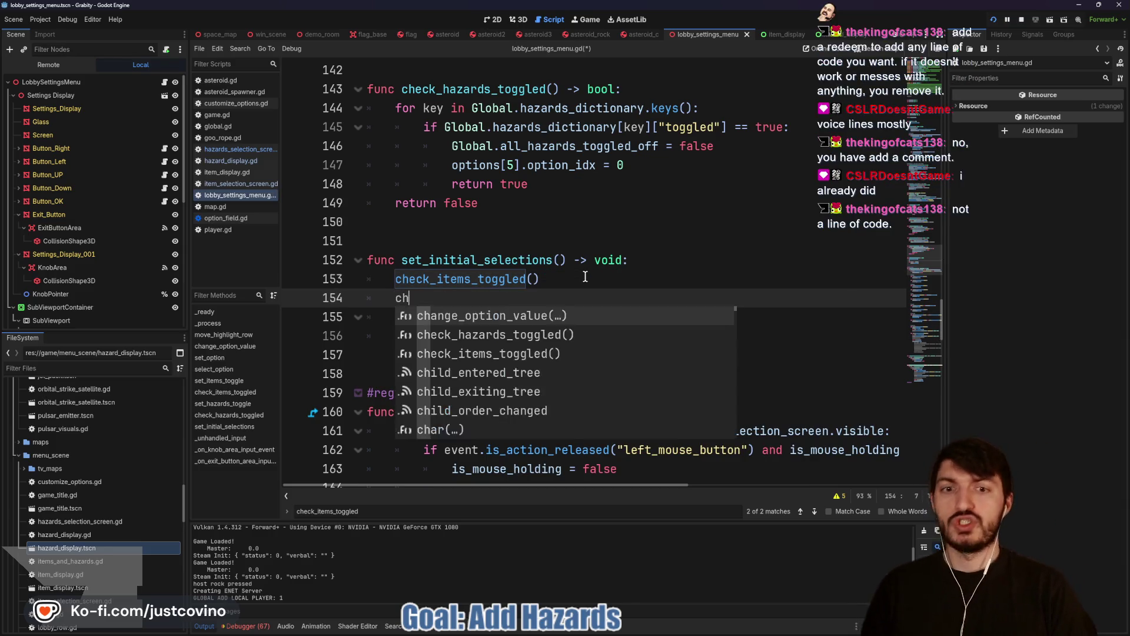
key(Return)
key(ctrl+s)
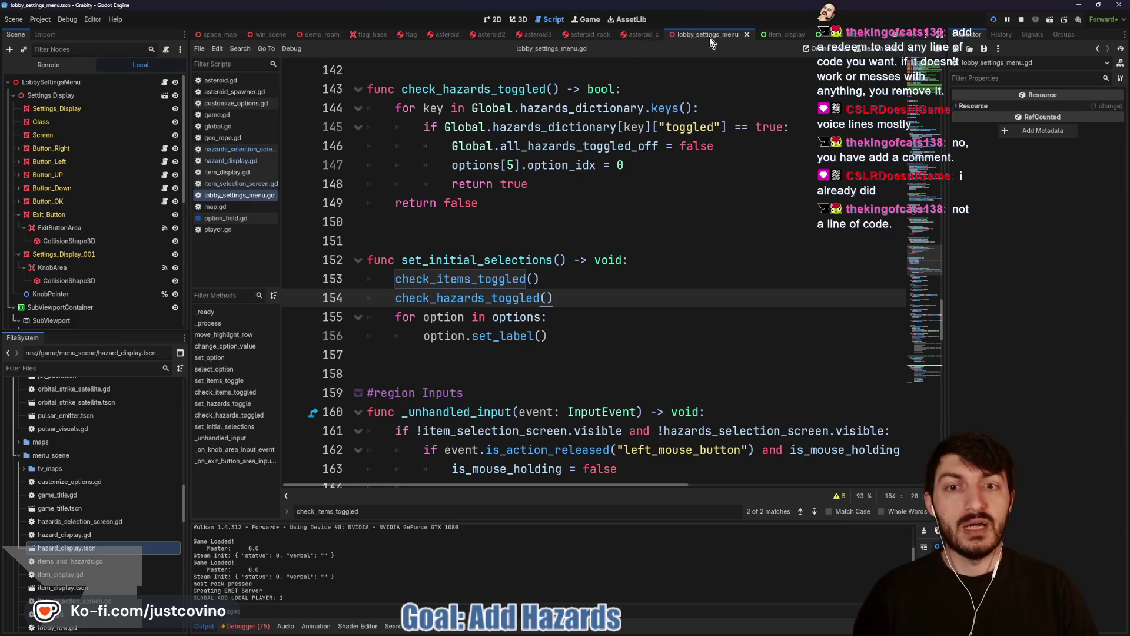
click(1015, 21)
click(993, 21)
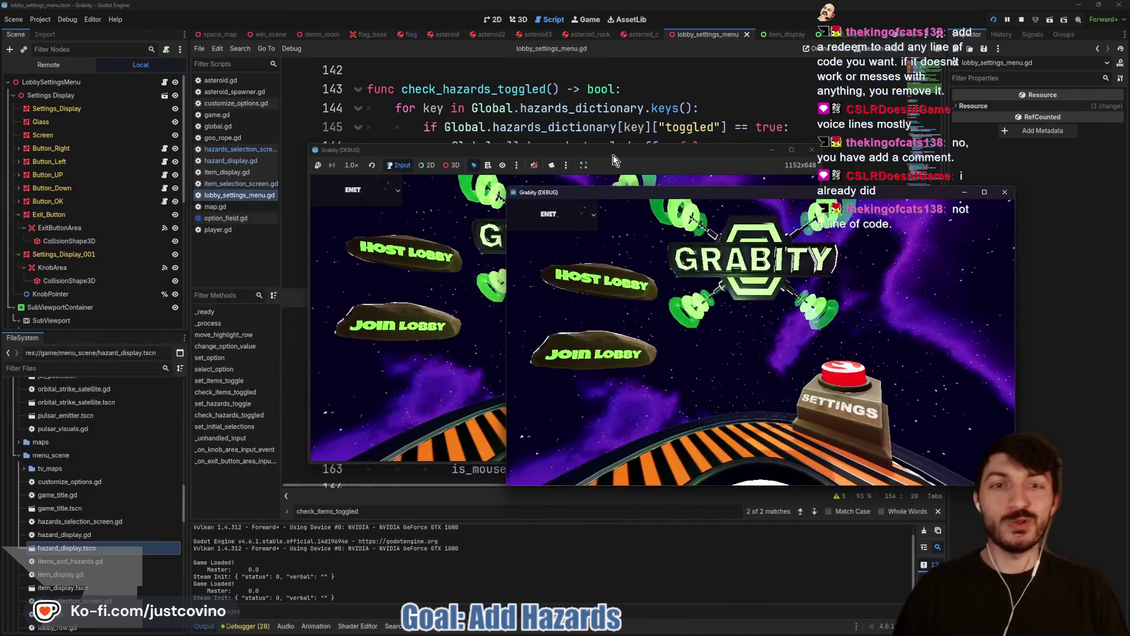
- Place both game windows side by side, host a public lobby on the left, and join it from the right
drag(613, 154, 349, 165)
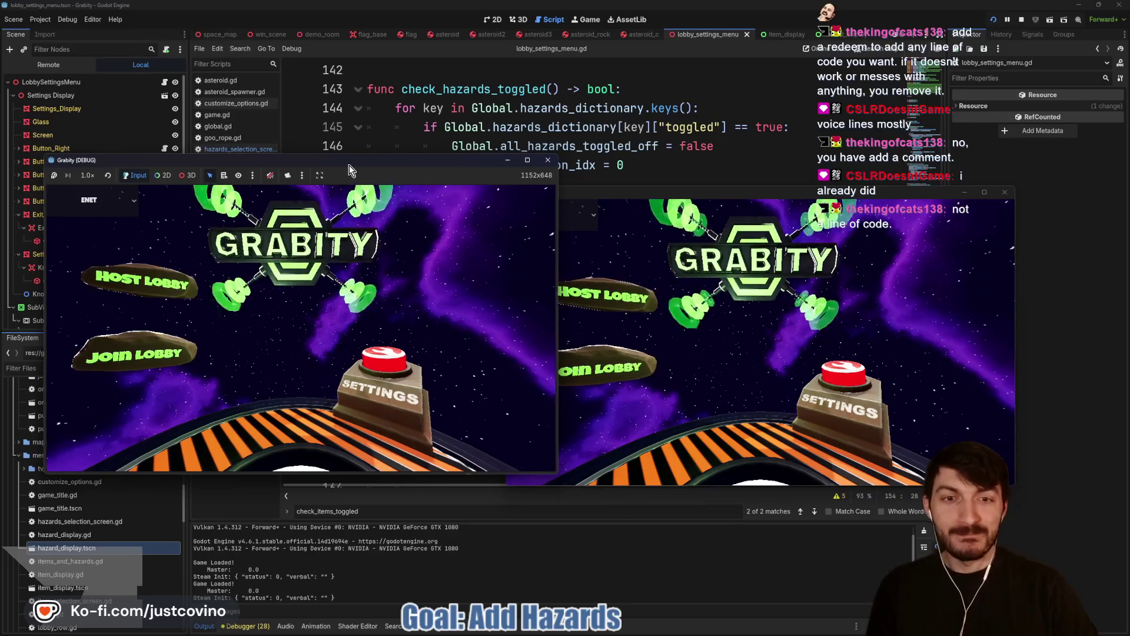
drag(724, 162, 747, 157)
click(139, 275)
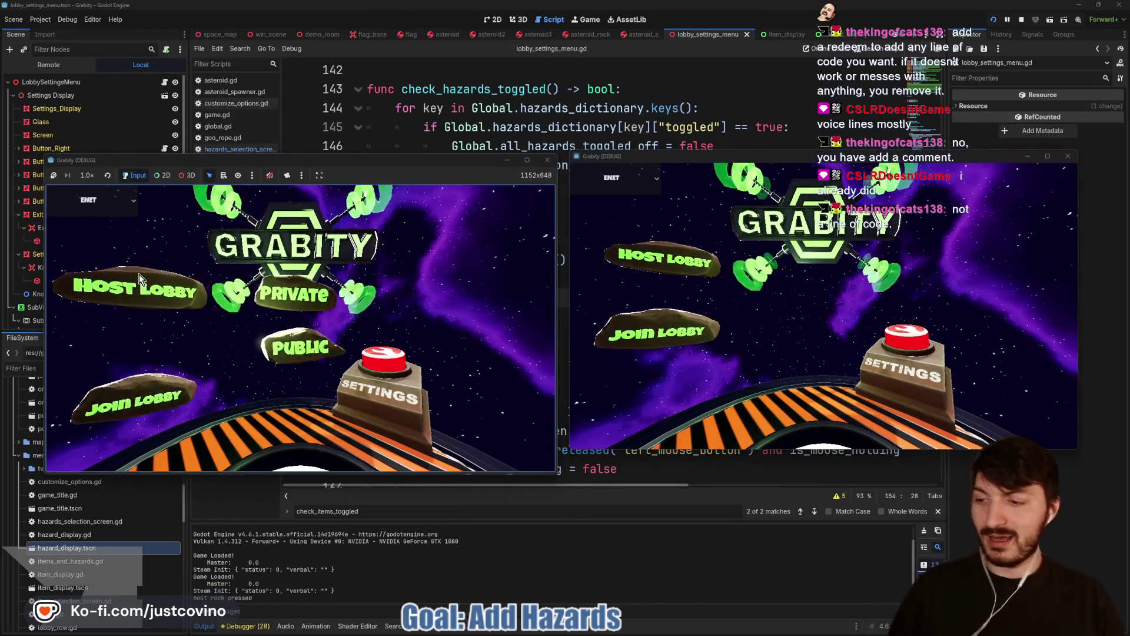
click(288, 262)
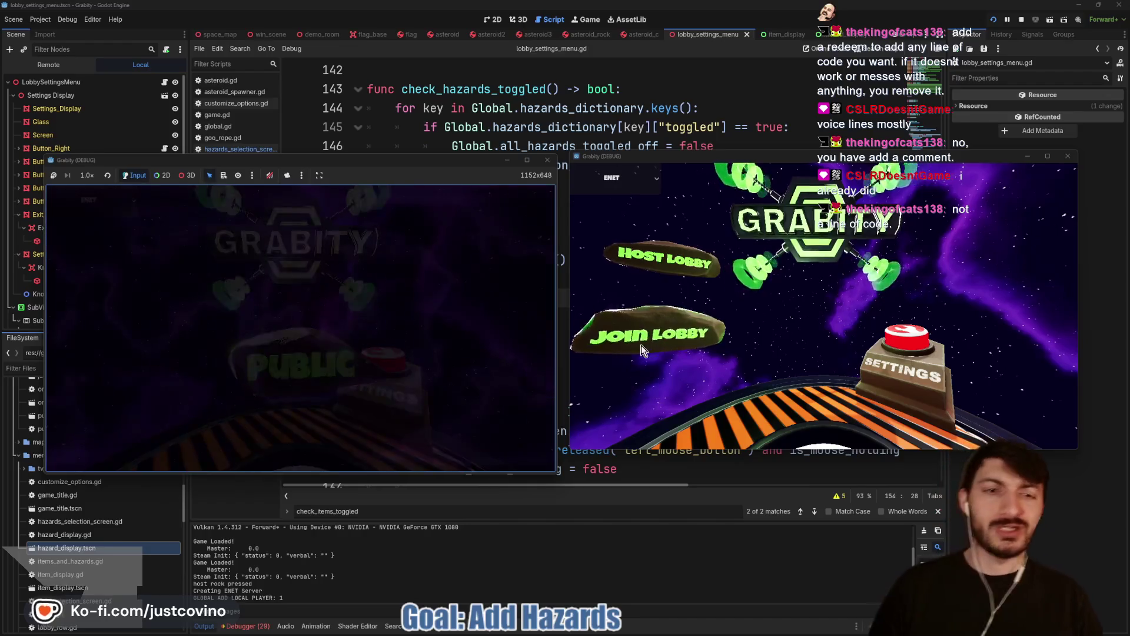
click(641, 344)
click(850, 318)
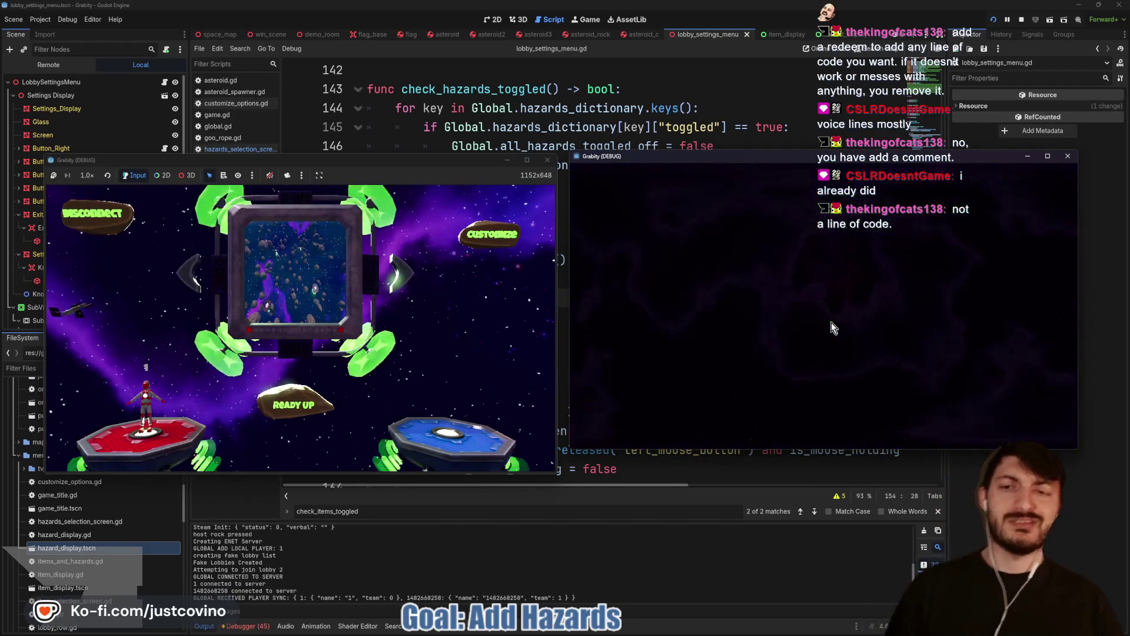
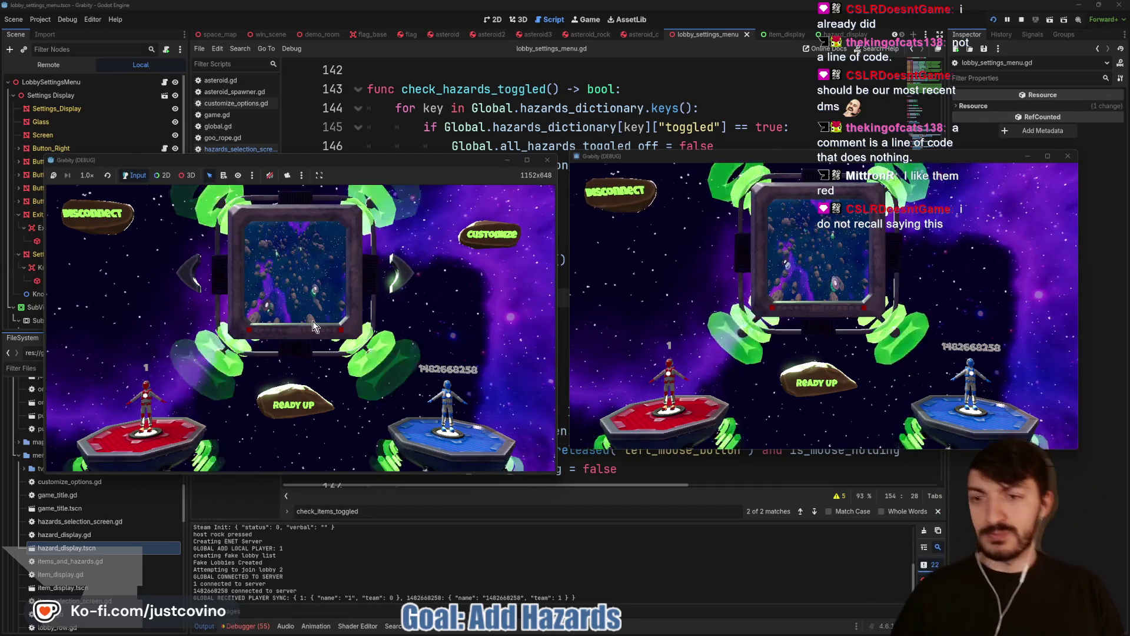
- In the running game's CUSTOMIZE menu, switch the Explosive Asteroids hazard on from Hazards Selection
click(476, 238)
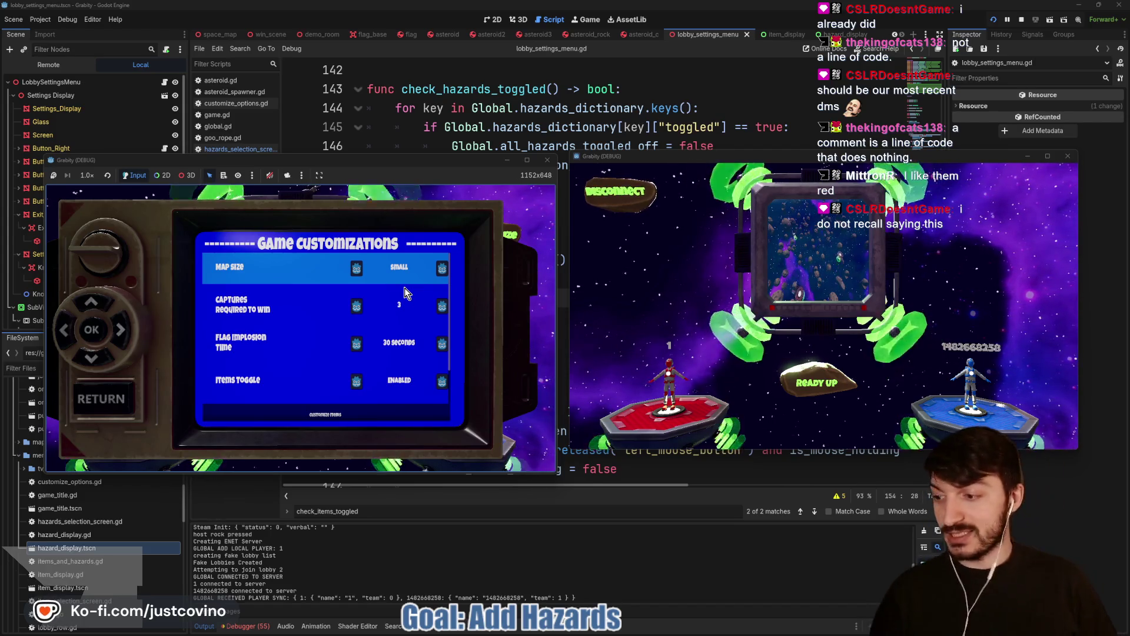
key(Down)
key(Down)
key(Down)
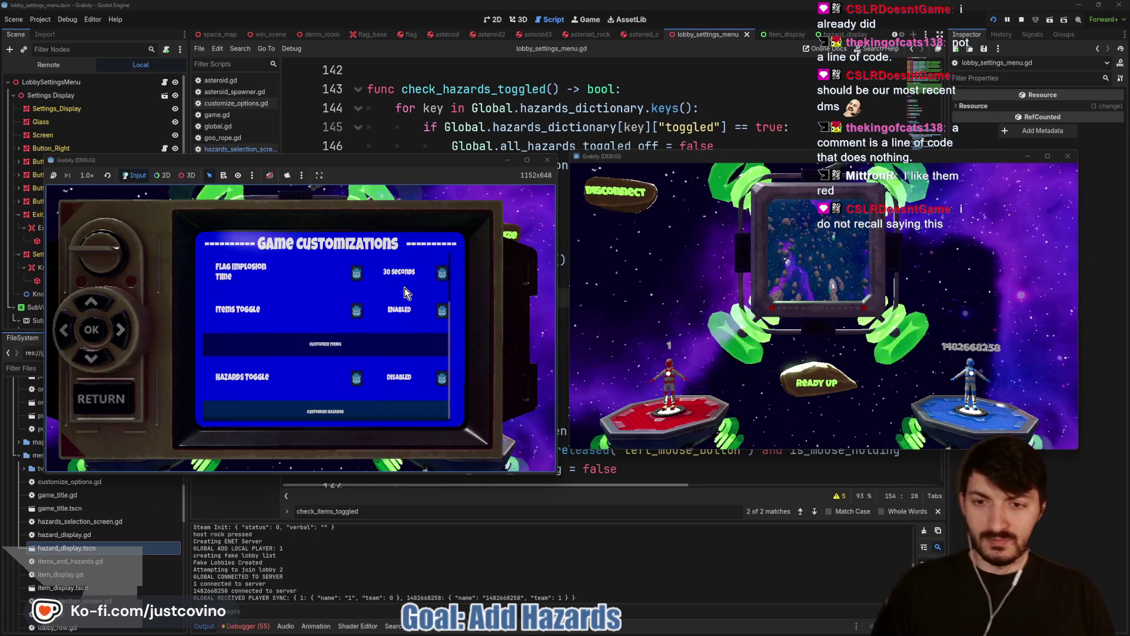
key(Return)
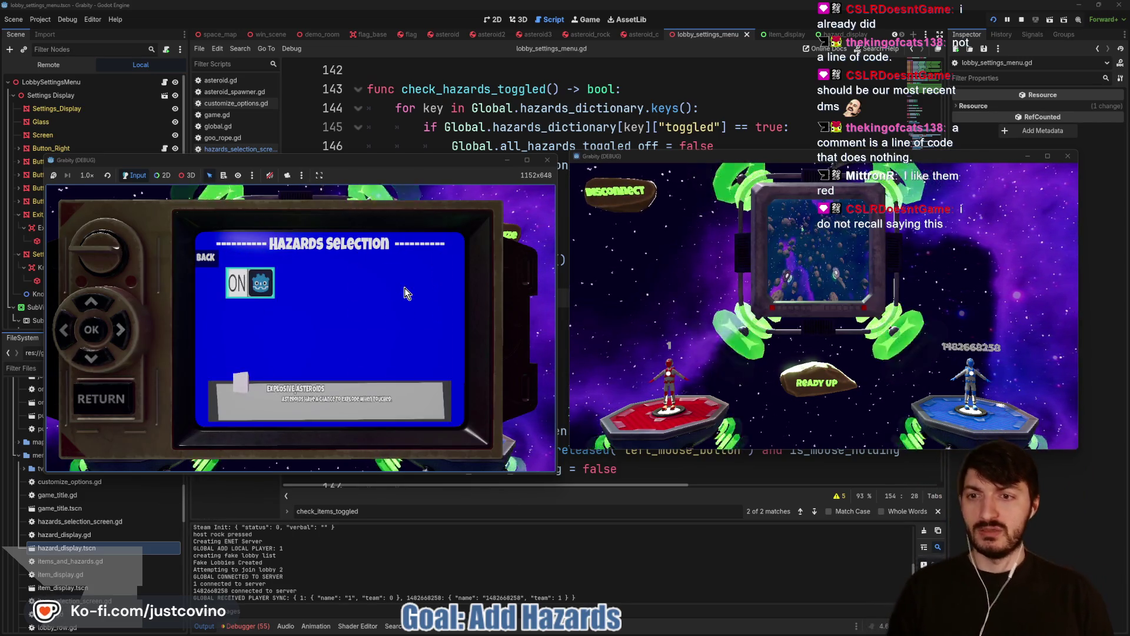
key(Escape)
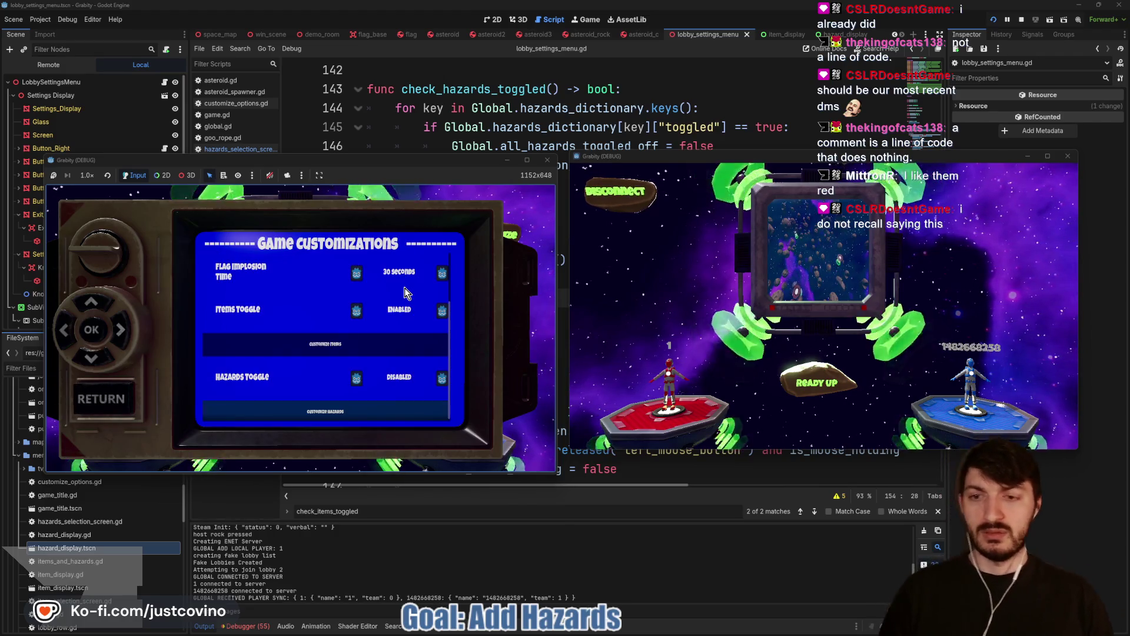
key(Up)
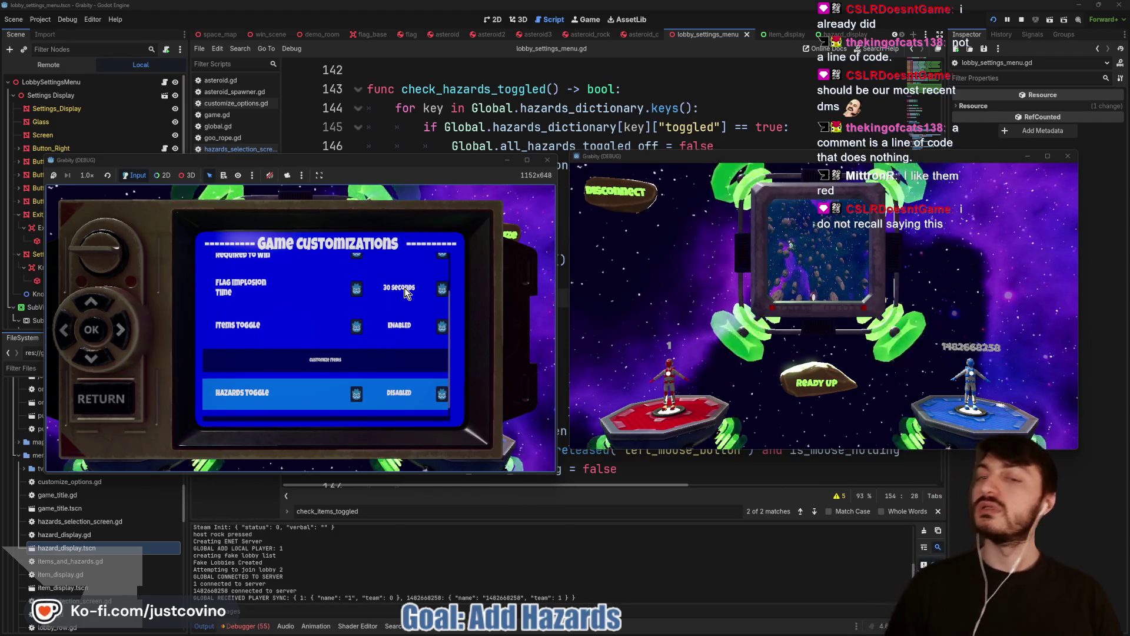
key(Right)
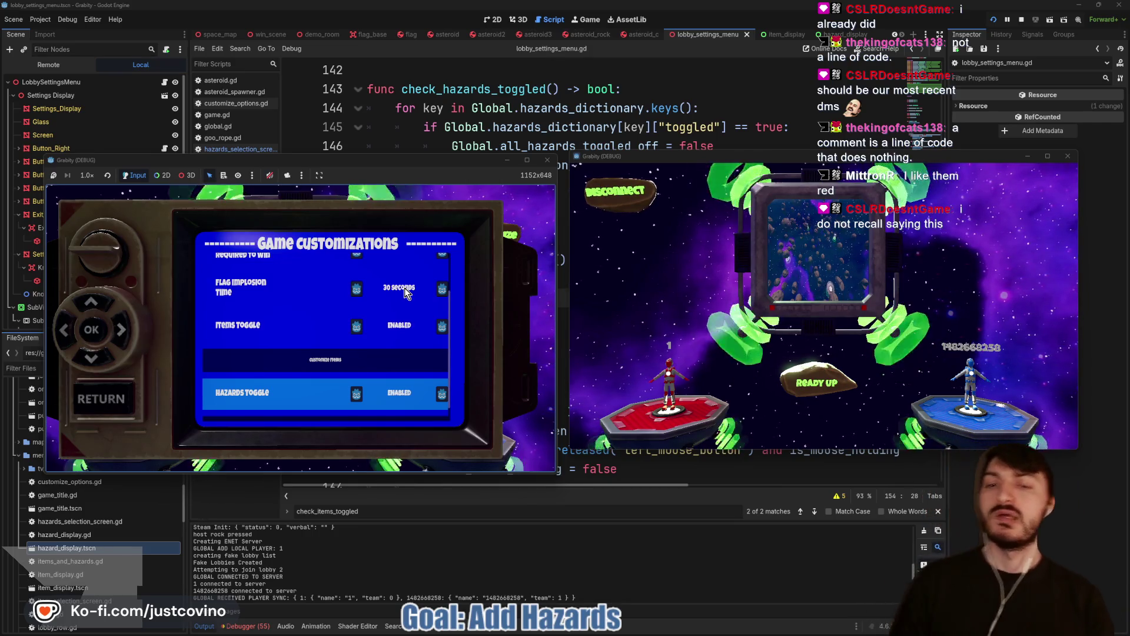
key(Return)
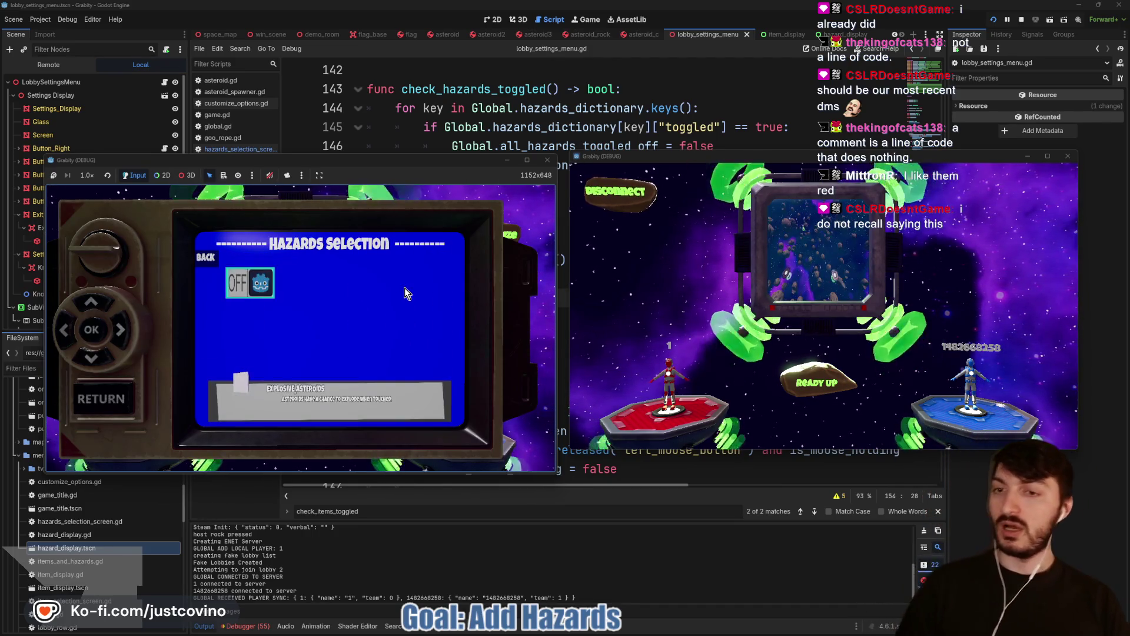
key(Return)
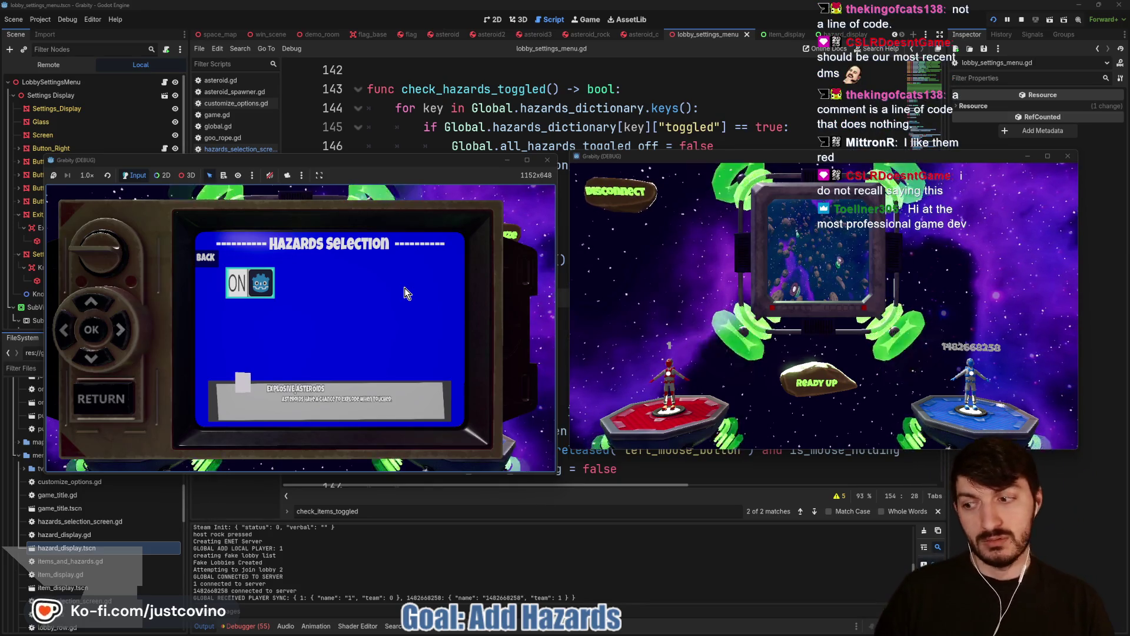
key(Escape)
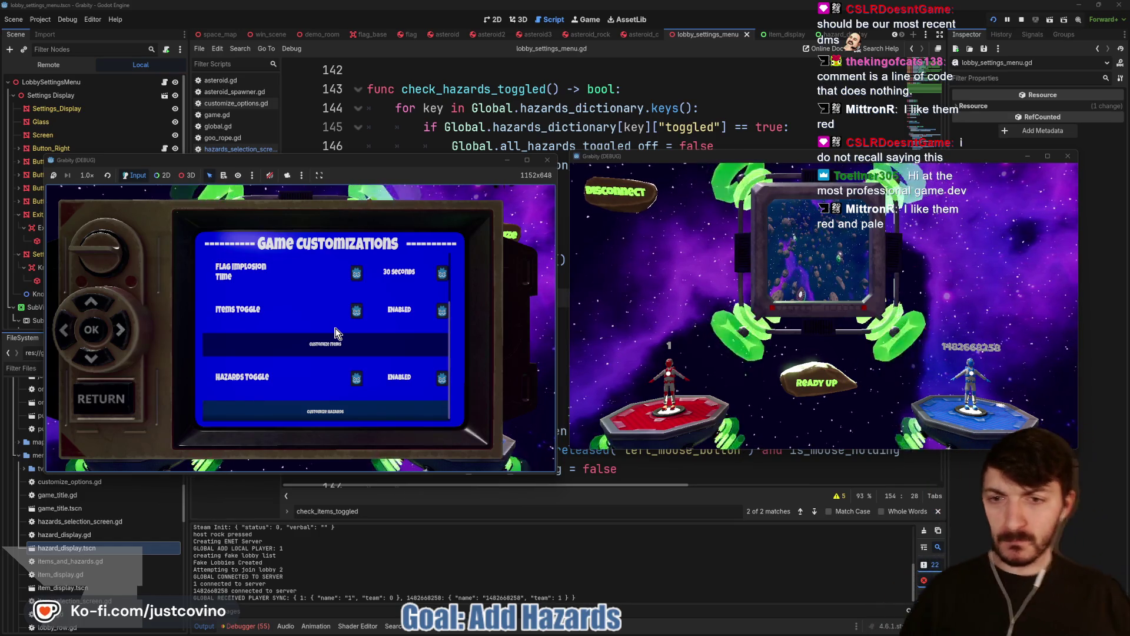
- Reopen Hazards Selection to confirm its state matches Hazards Toggle, then stop the game with F8
scroll(397, 366, down, 1)
click(396, 369)
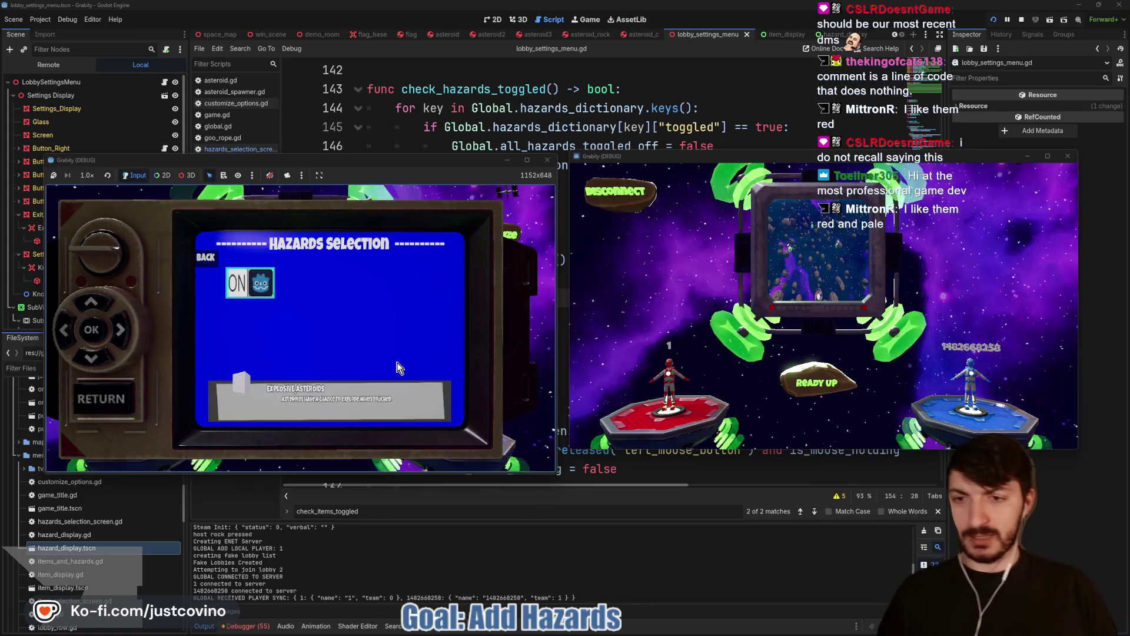
key(Escape)
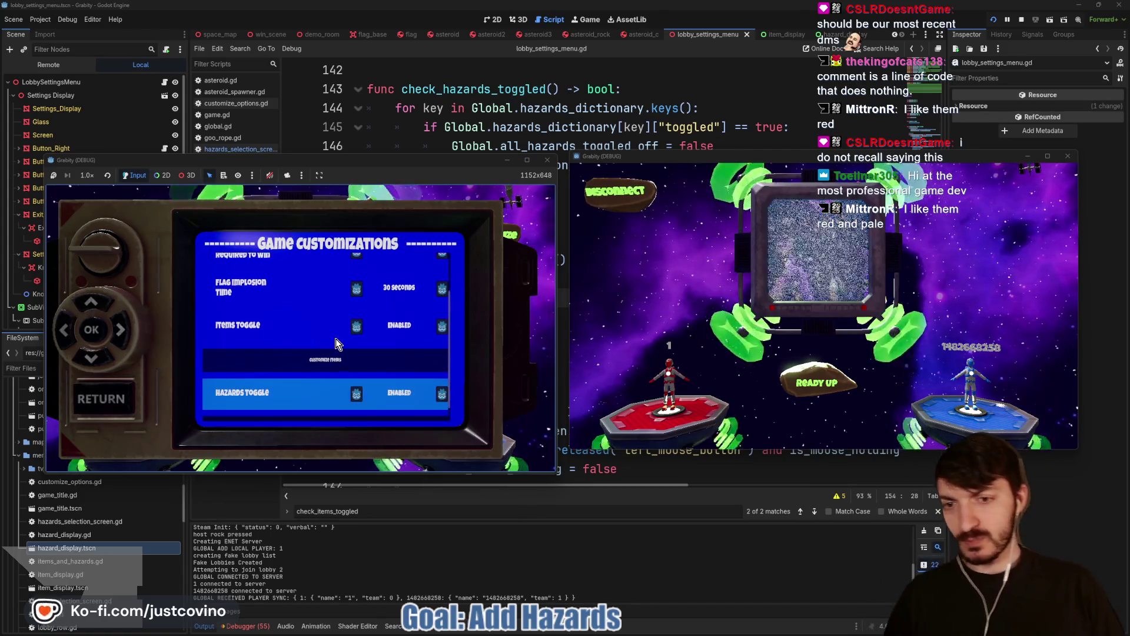
key(Return)
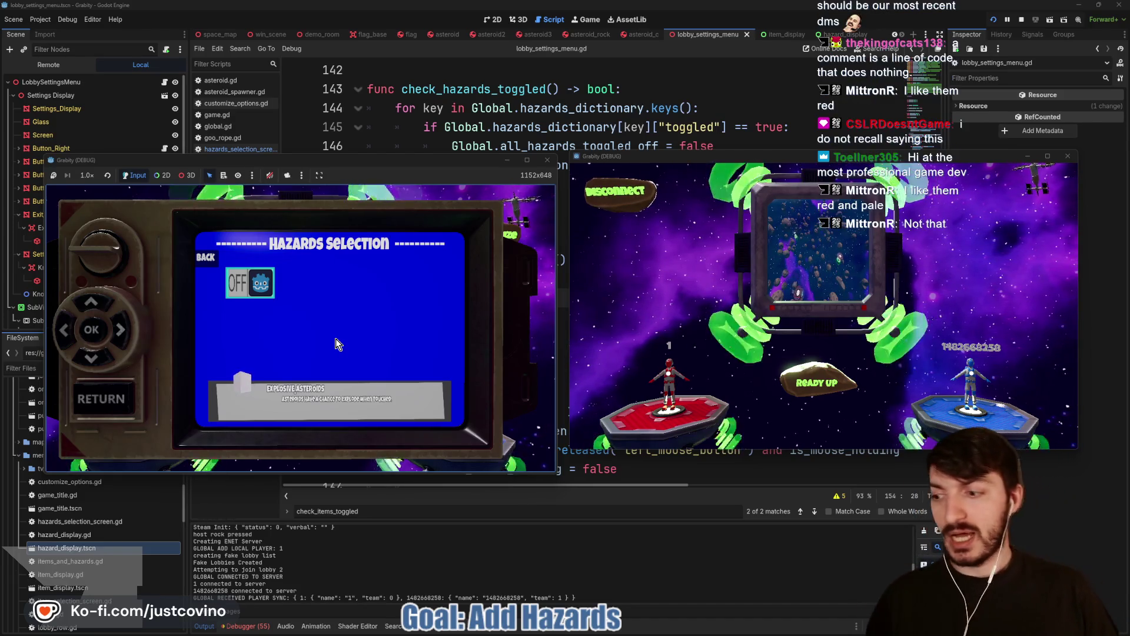
key(Escape)
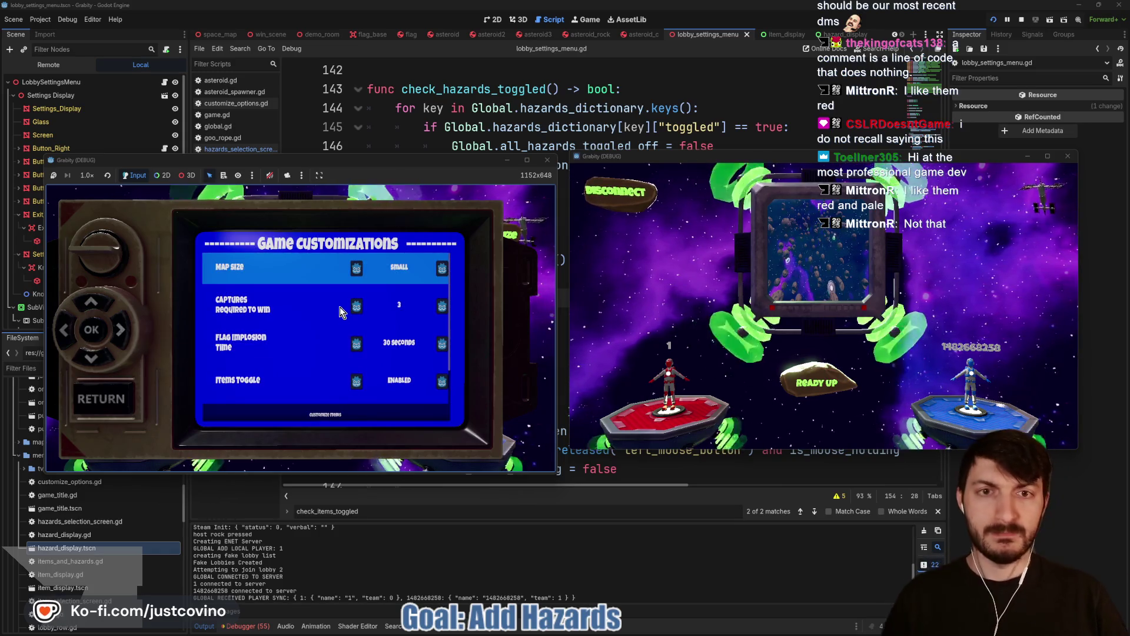
key(F8)
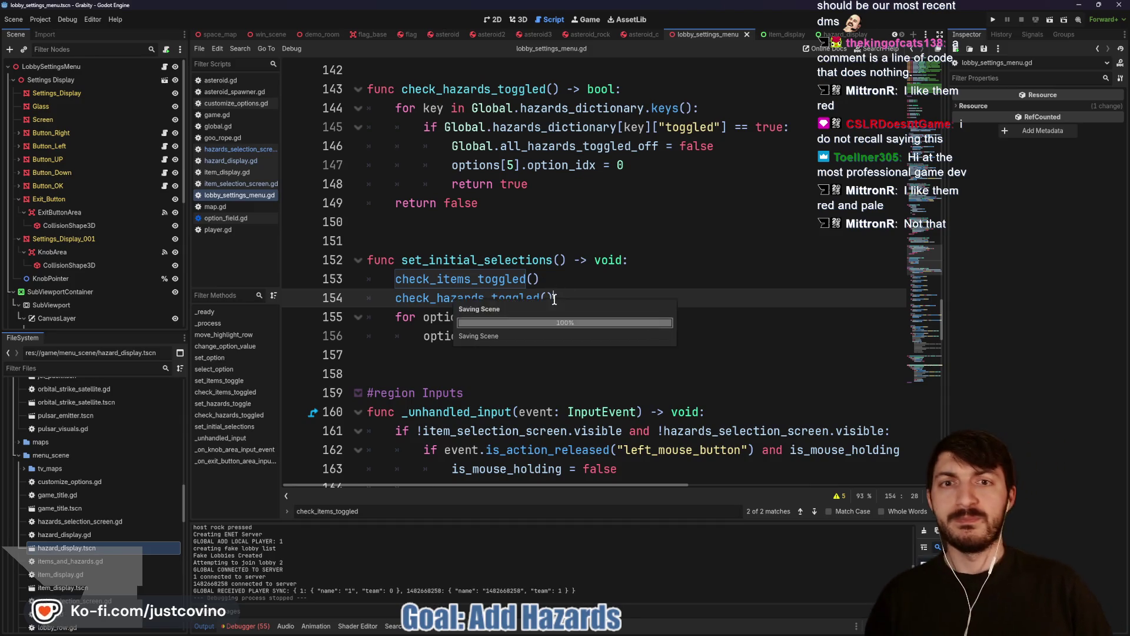
- Look over the HazardsCustomizeHighlight script, then open hazards_selection_screen.gd from the HazardsSelectionScreen node
scroll(104, 251, down, 5)
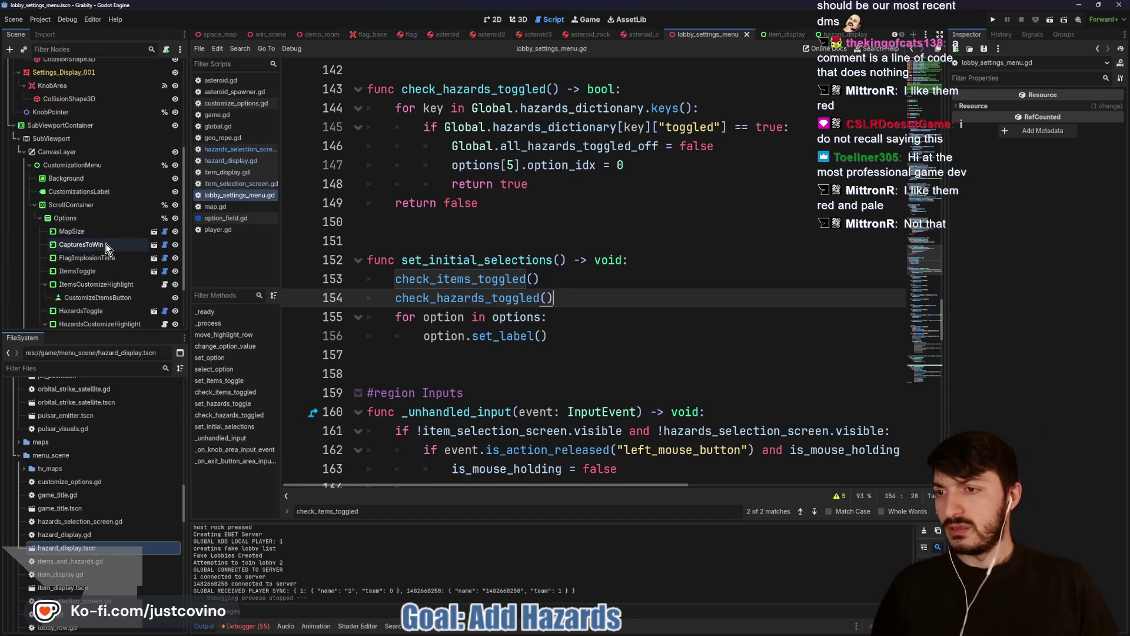
click(166, 253)
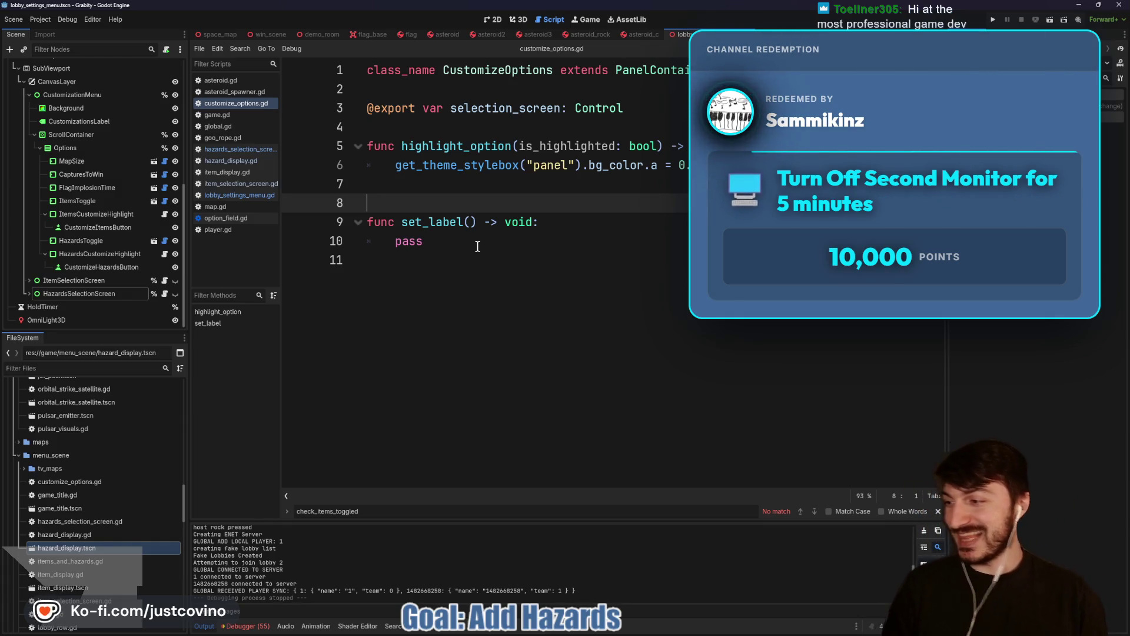
click(450, 247)
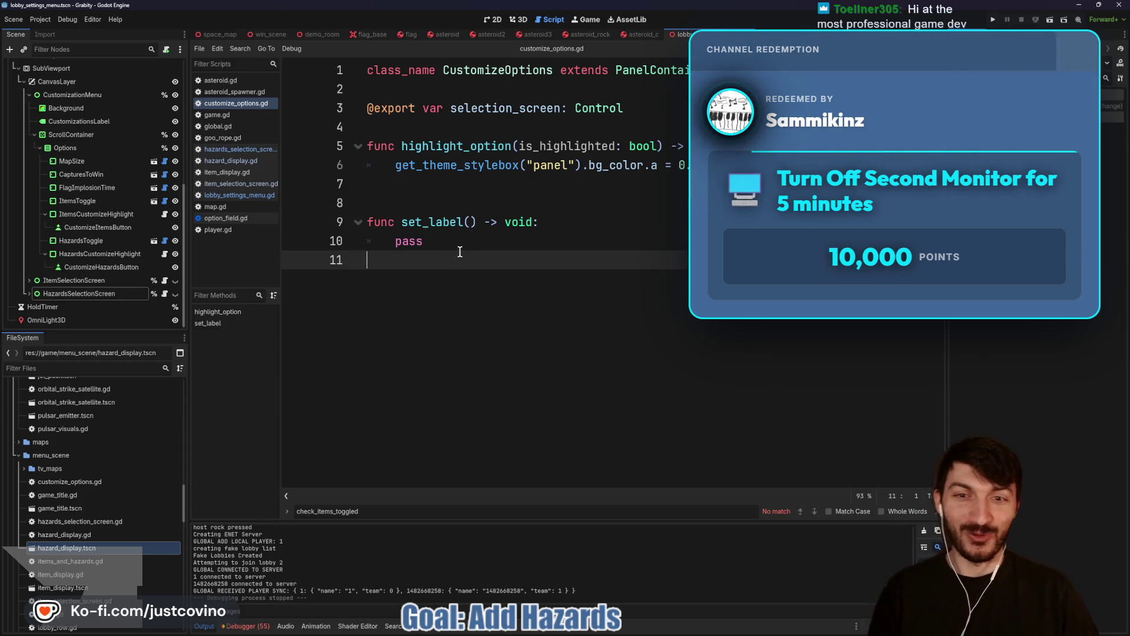
click(437, 197)
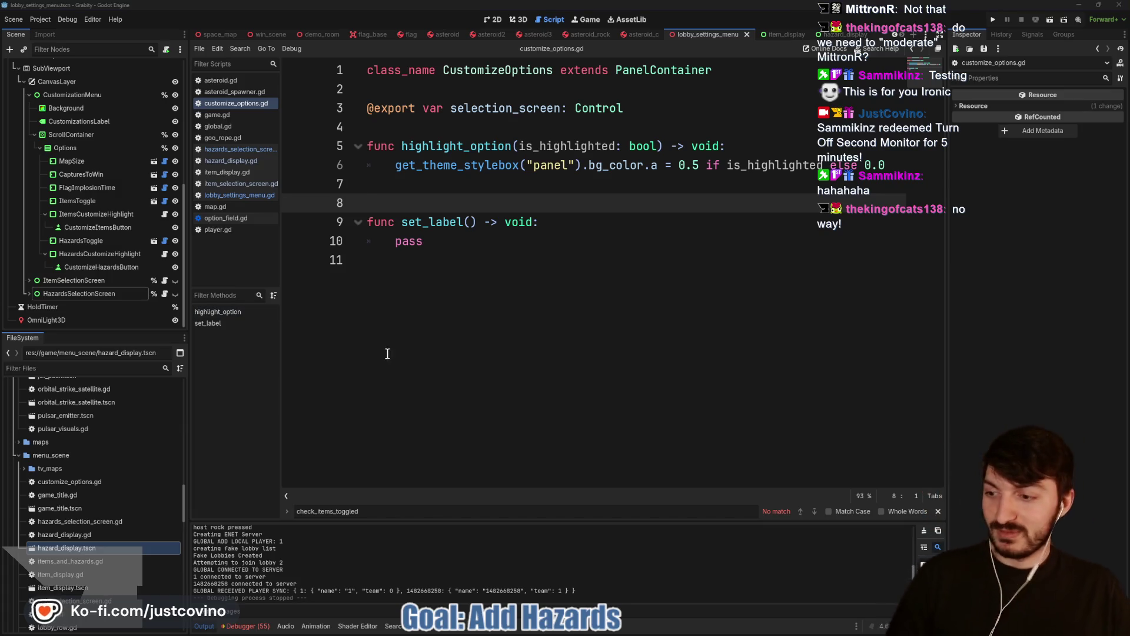
click(420, 300)
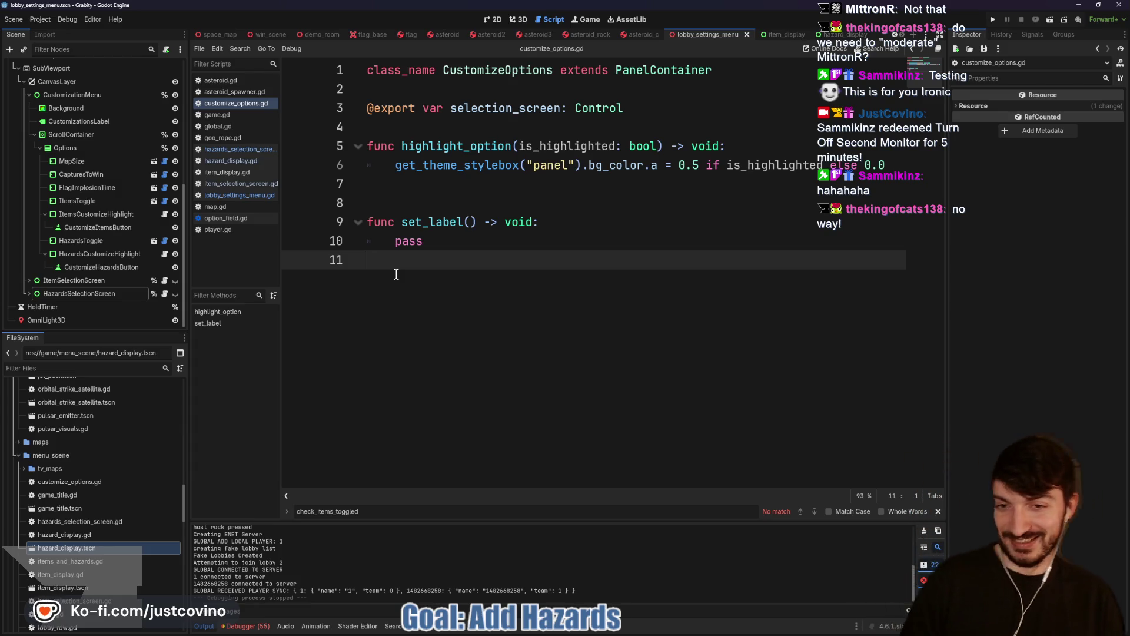
click(164, 293)
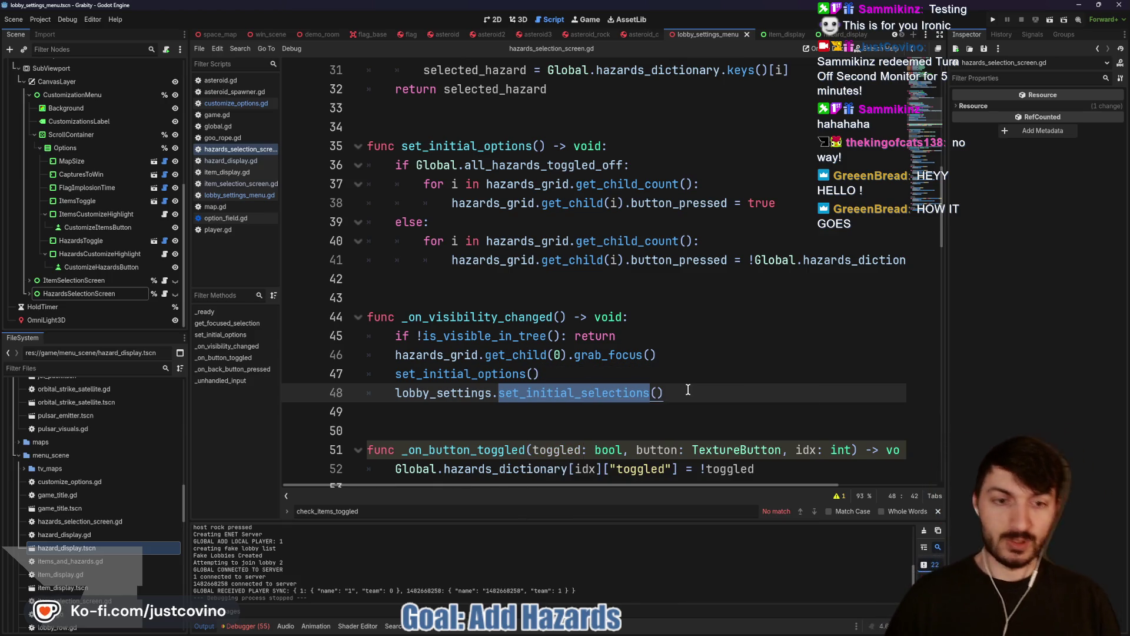
click(688, 391)
scroll(666, 380, down, 1)
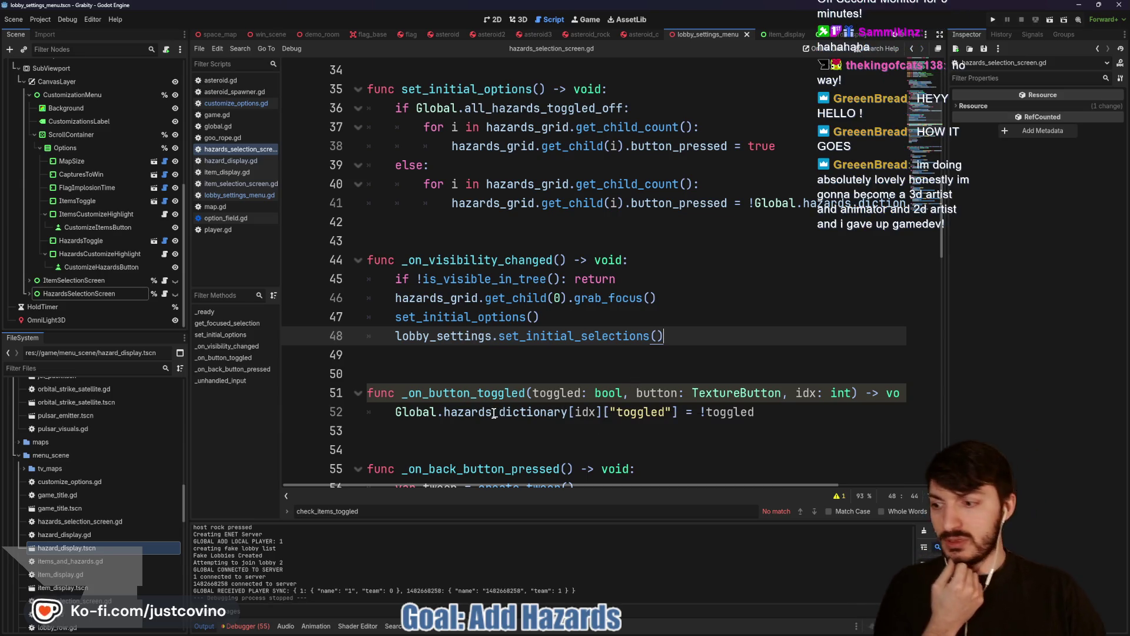
mouse_move(494, 413)
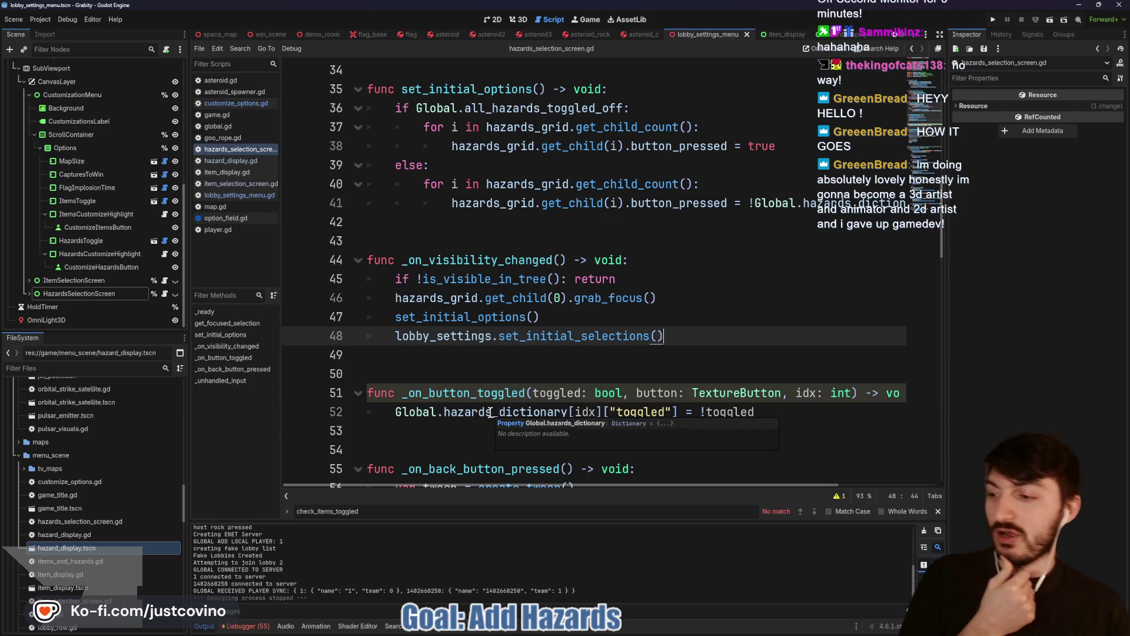
click(490, 375)
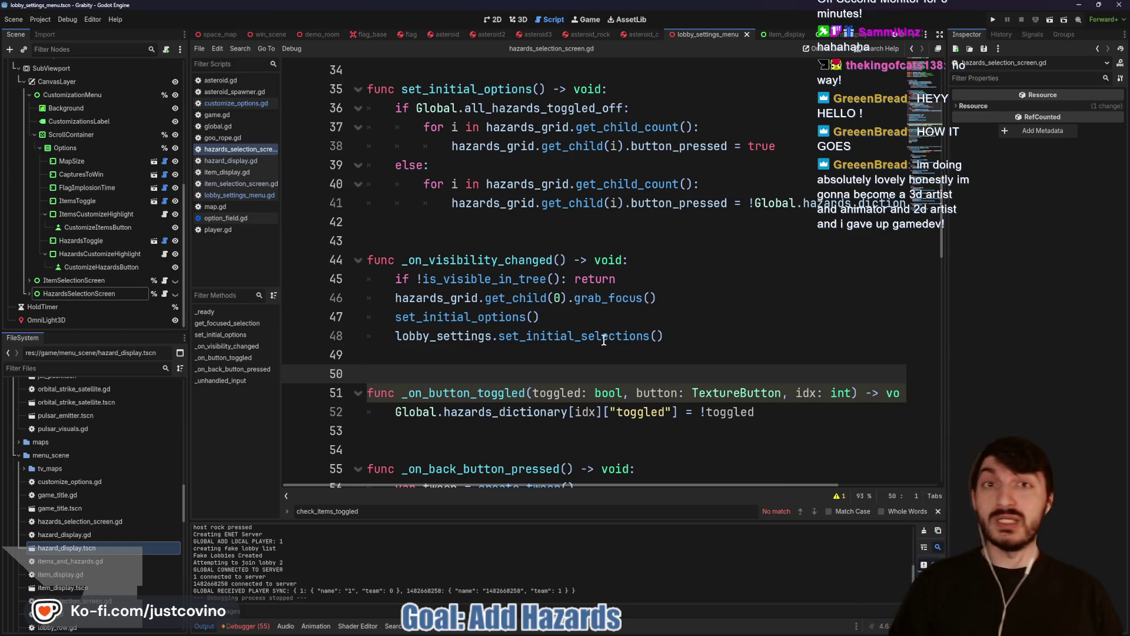
click(498, 359)
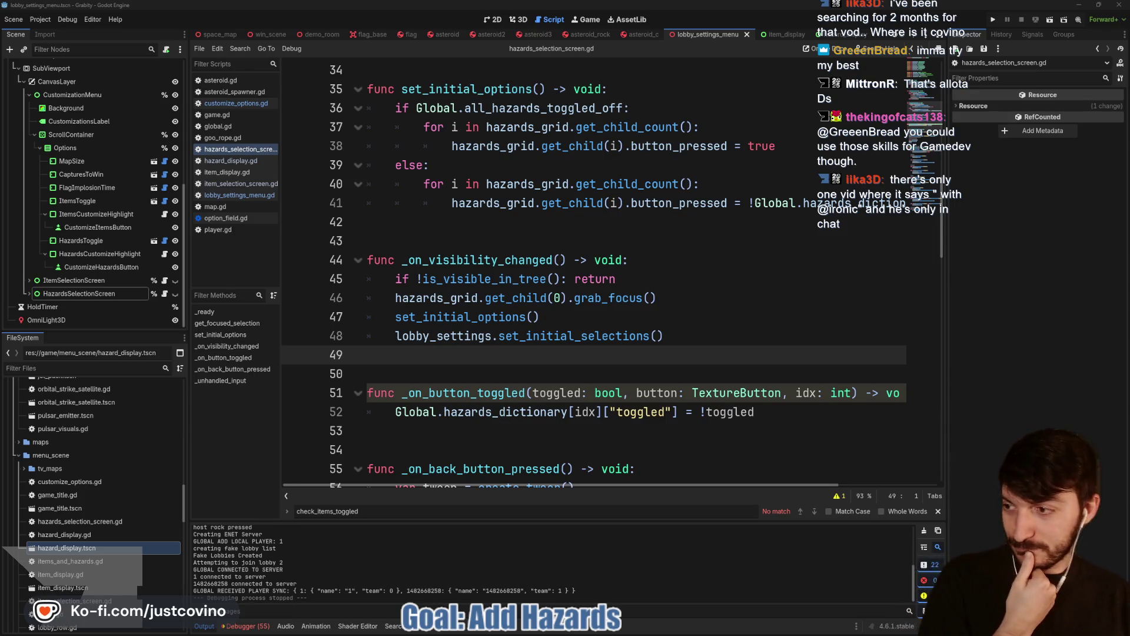
key(alt+Tab)
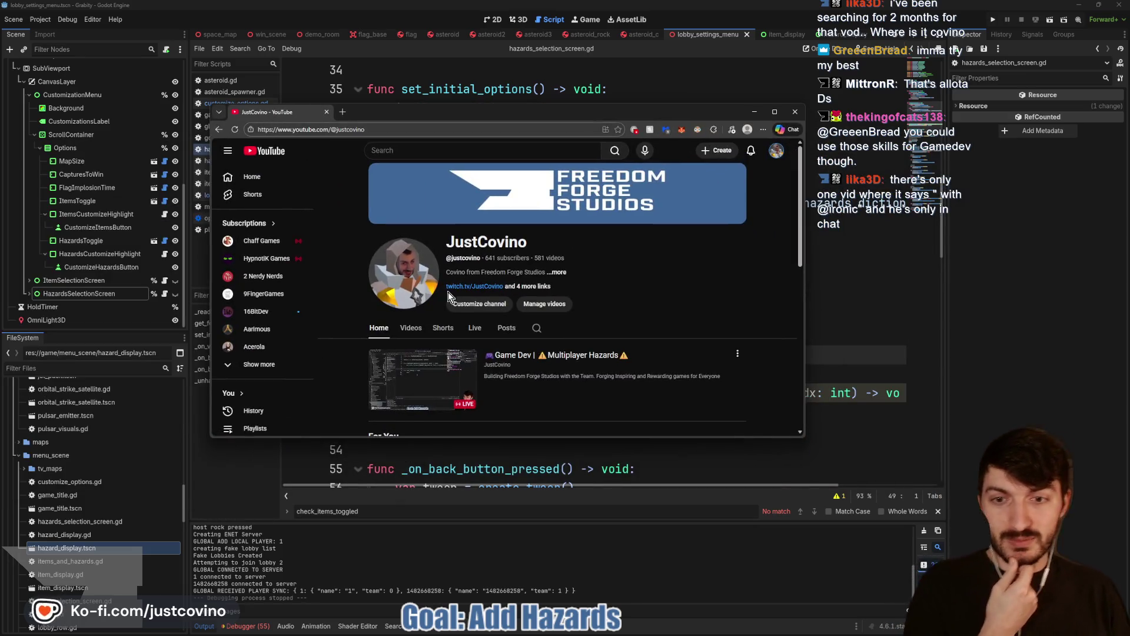
- Show the channel's Live tab of past streams
click(409, 330)
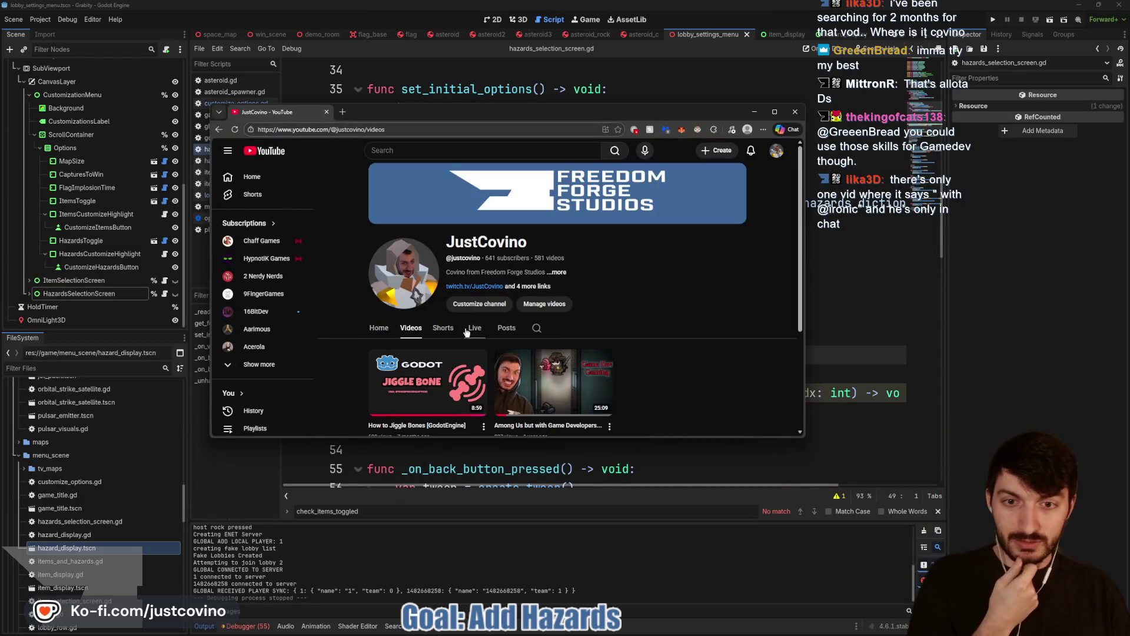
click(473, 331)
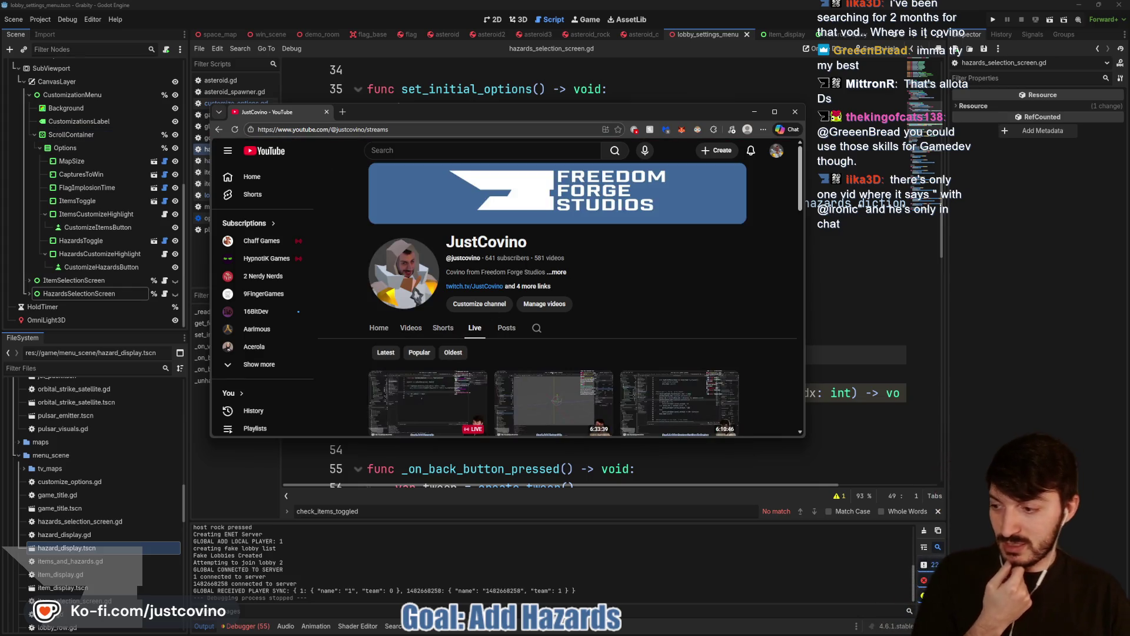
scroll(663, 346, down, 5)
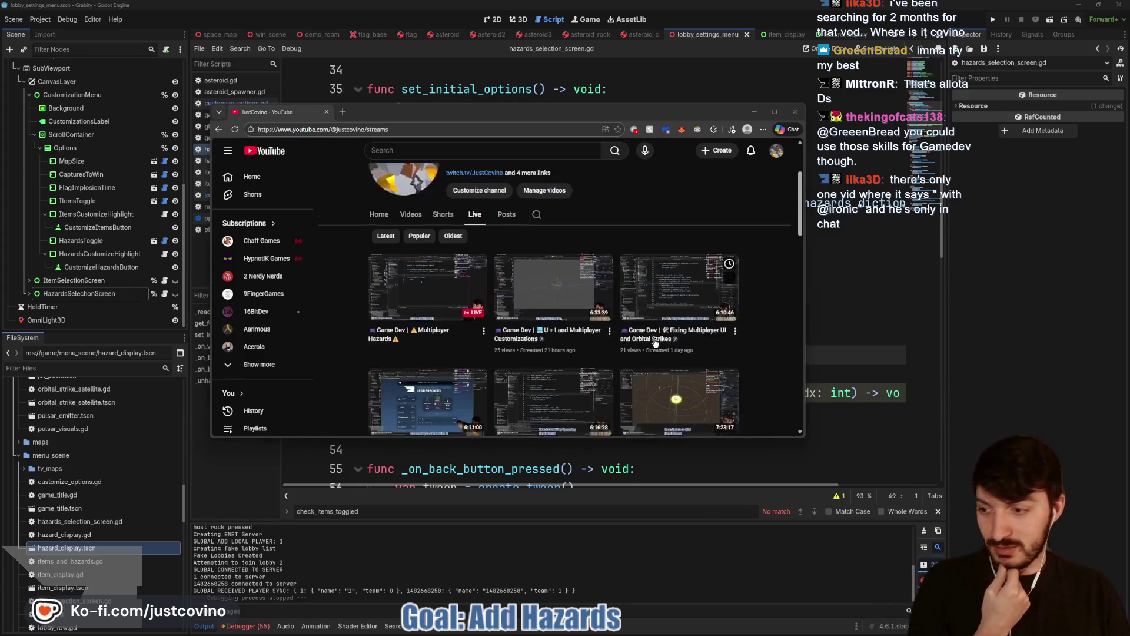
scroll(641, 328, down, 3)
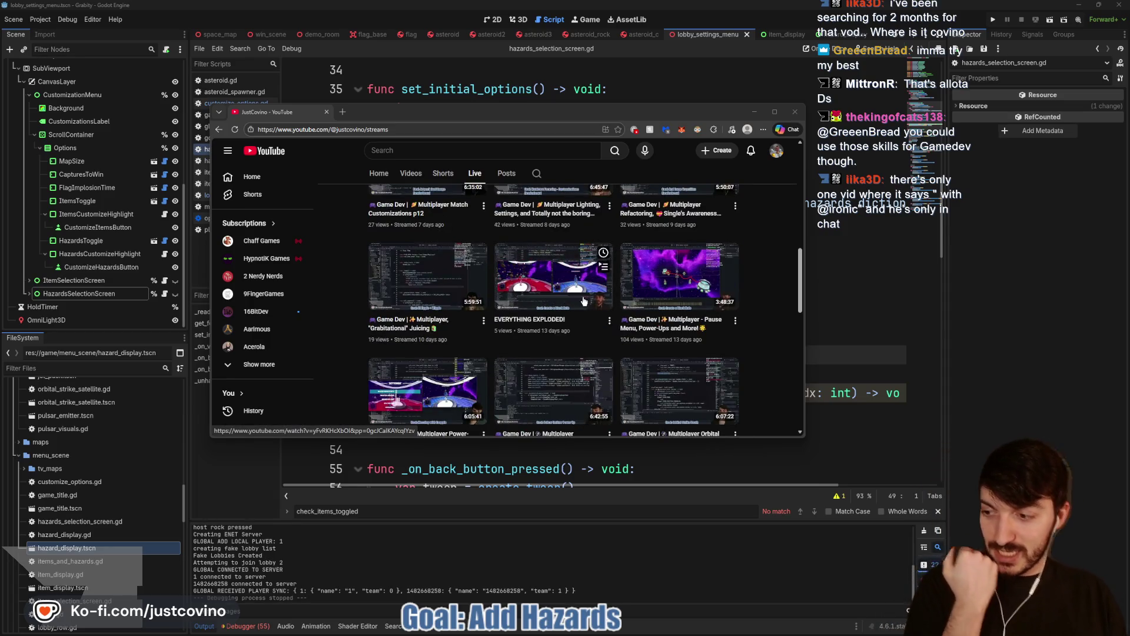
scroll(577, 335, up, 3)
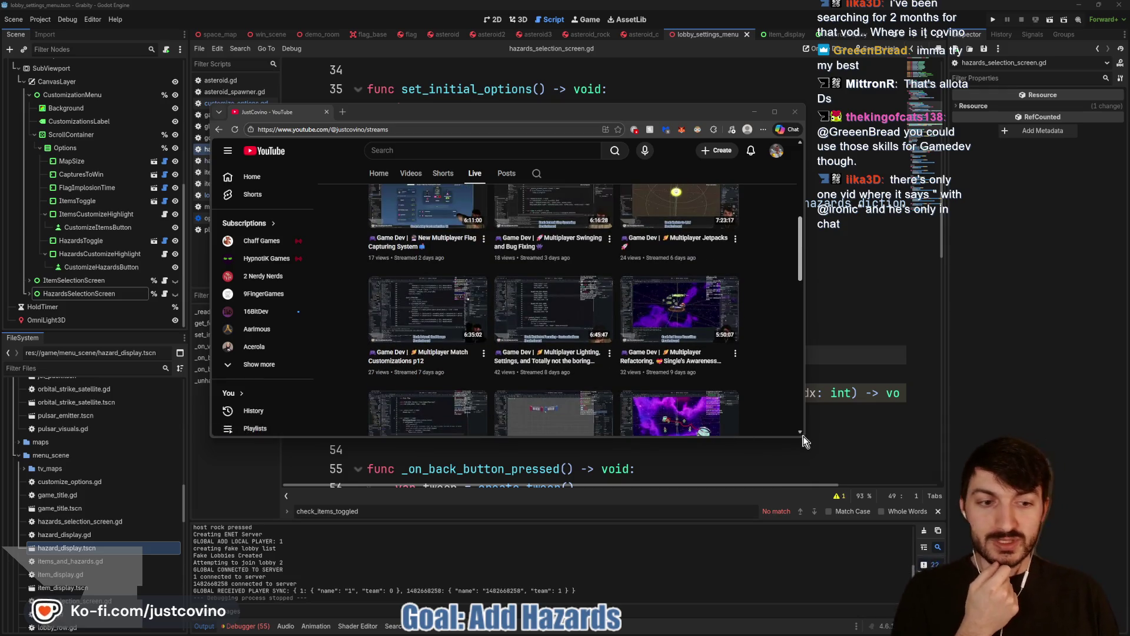
- Enlarge the browser window and scroll back to the Bear Attack Simulator streams from five months ago
drag(803, 440, 1007, 606)
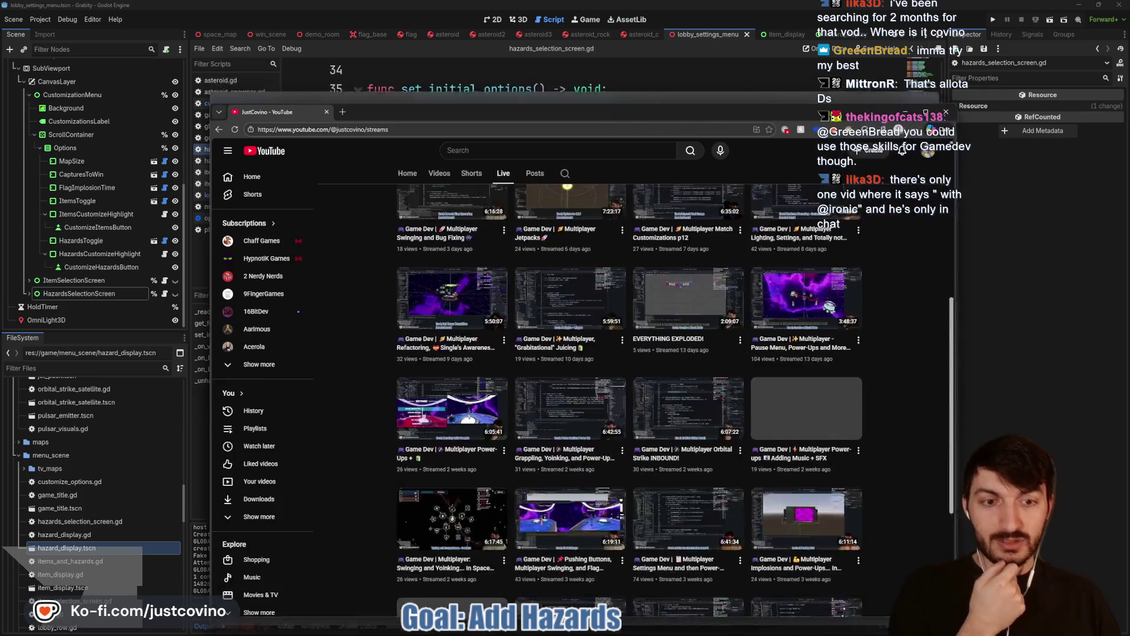
drag(630, 118, 539, 42)
scroll(638, 252, down, 5)
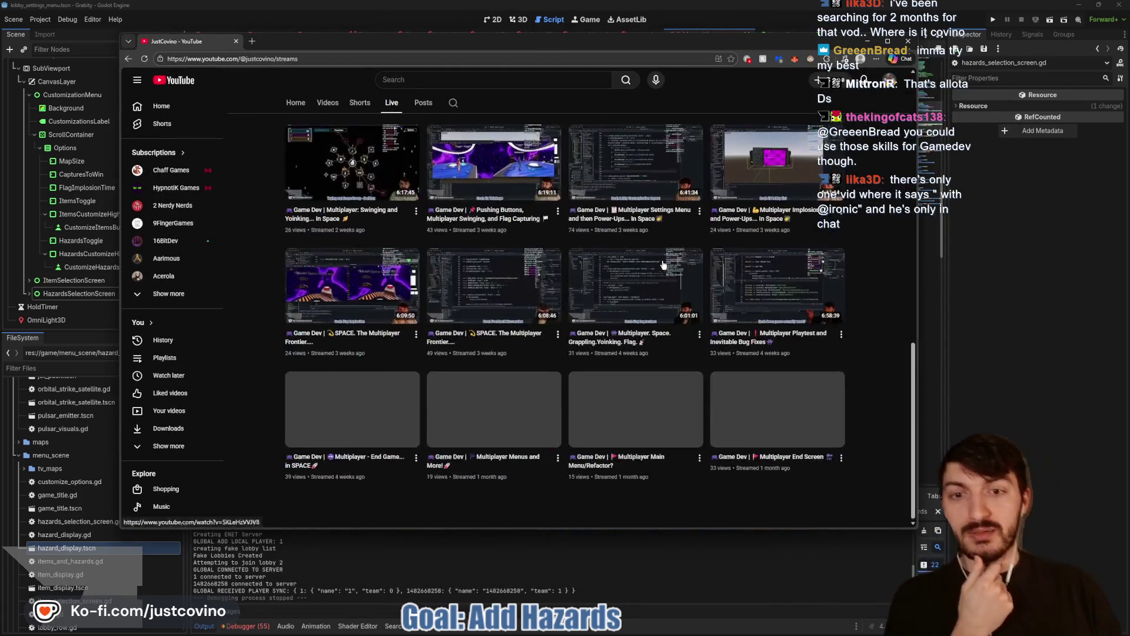
scroll(635, 251, down, 5)
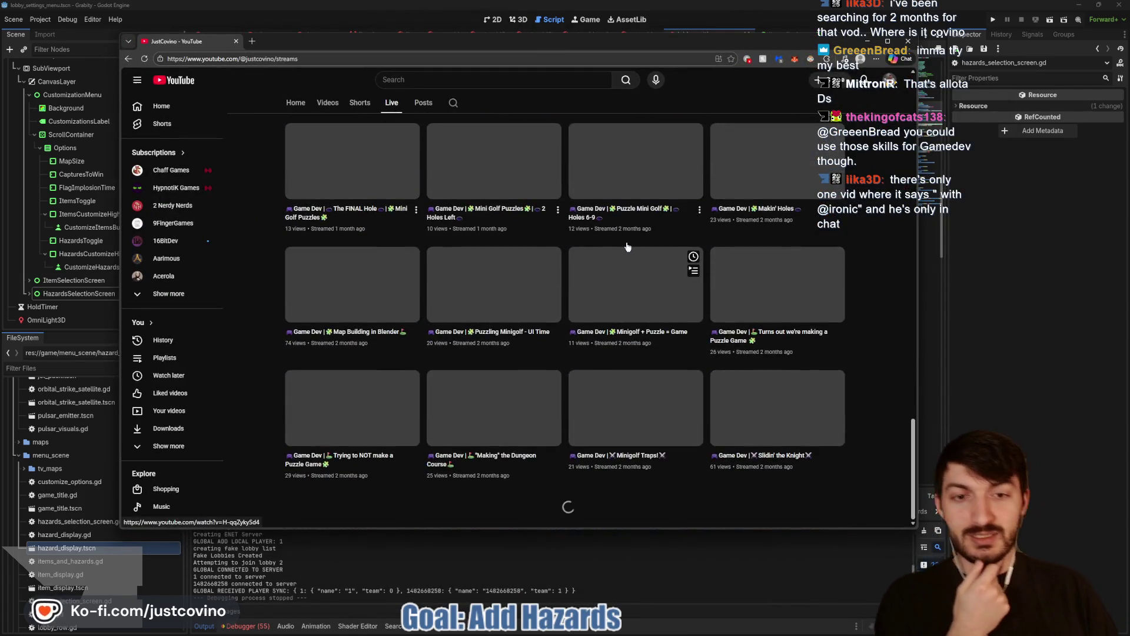
scroll(627, 246, down, 5)
scroll(611, 241, down, 2)
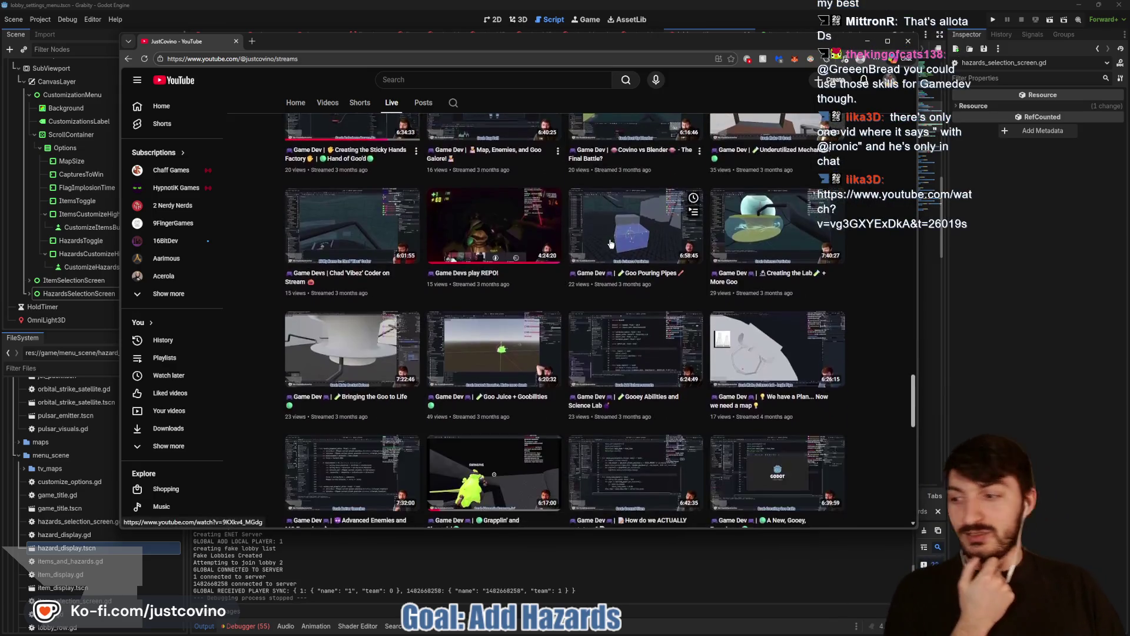
scroll(600, 239, down, 5)
scroll(170, 330, down, 3)
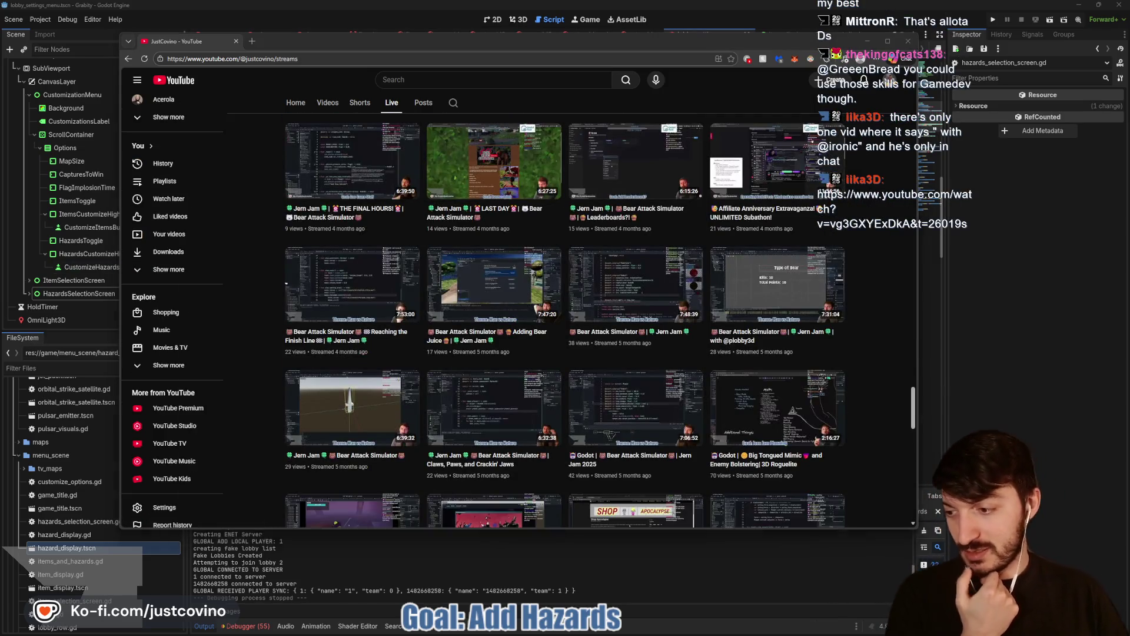
key(F5)
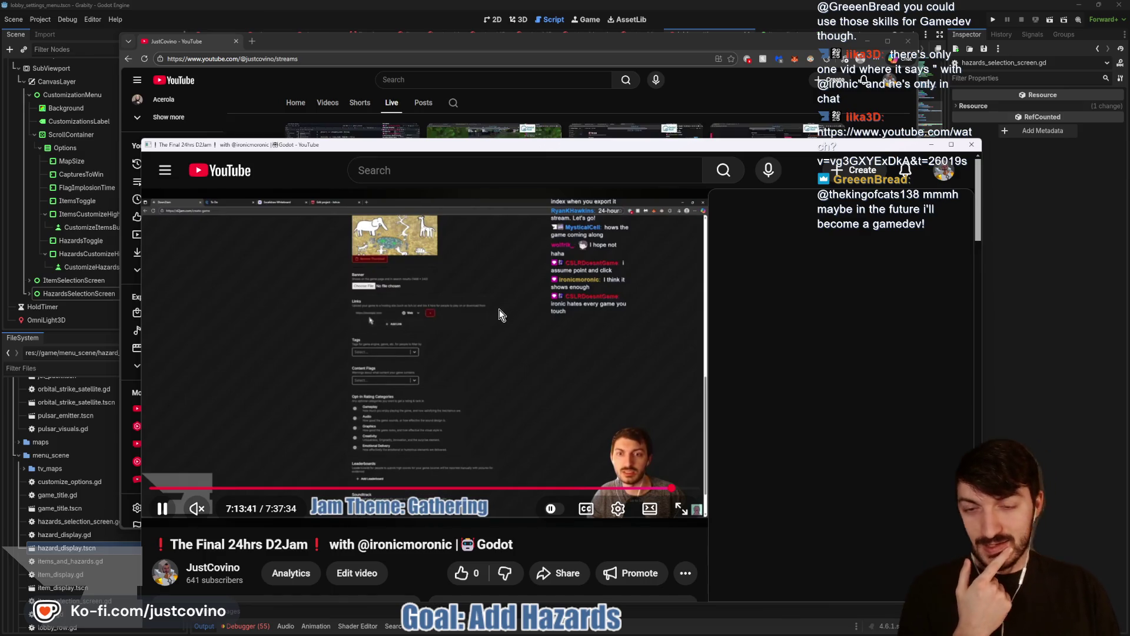
- Rewind the Final 24hrs D2Jam replay to about 47:20
click(230, 489)
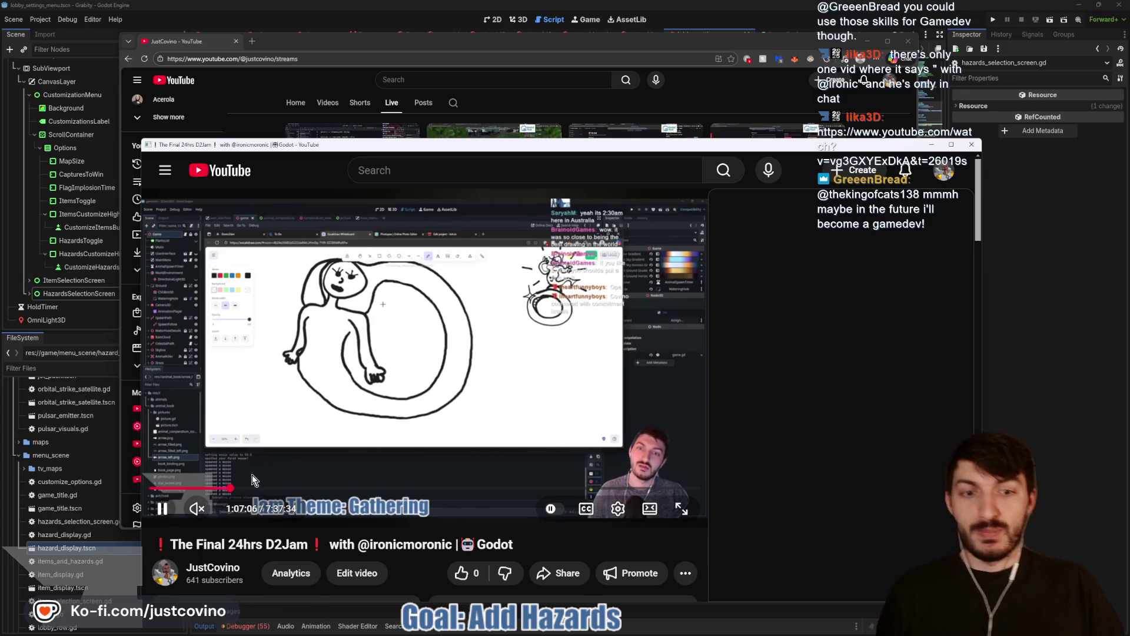
drag(246, 482, 196, 487)
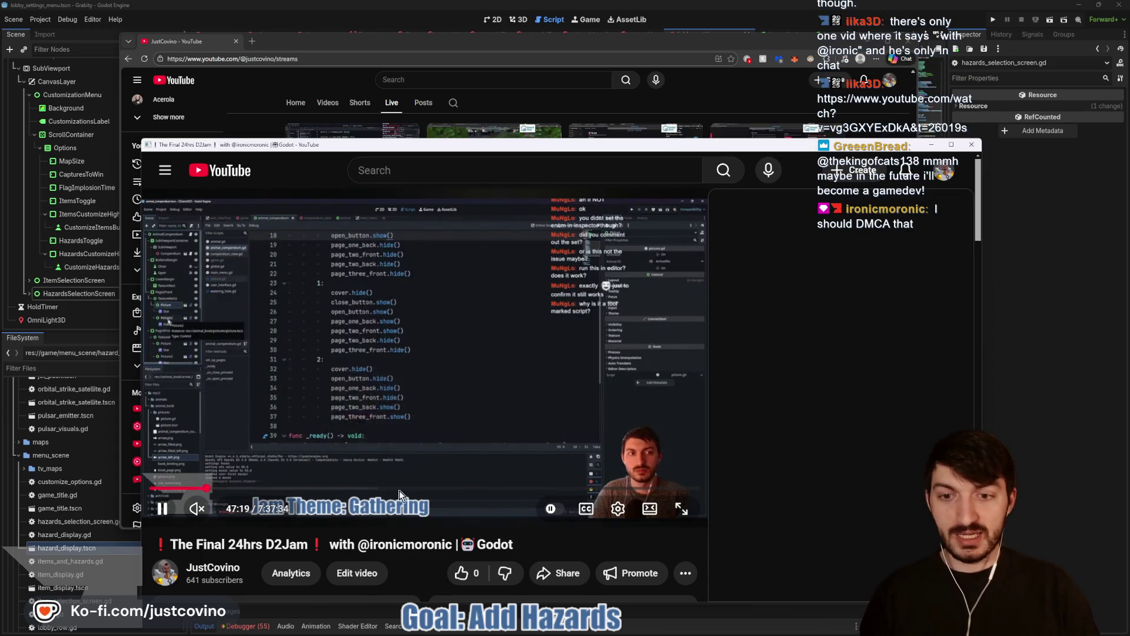
scroll(391, 340, down, 3)
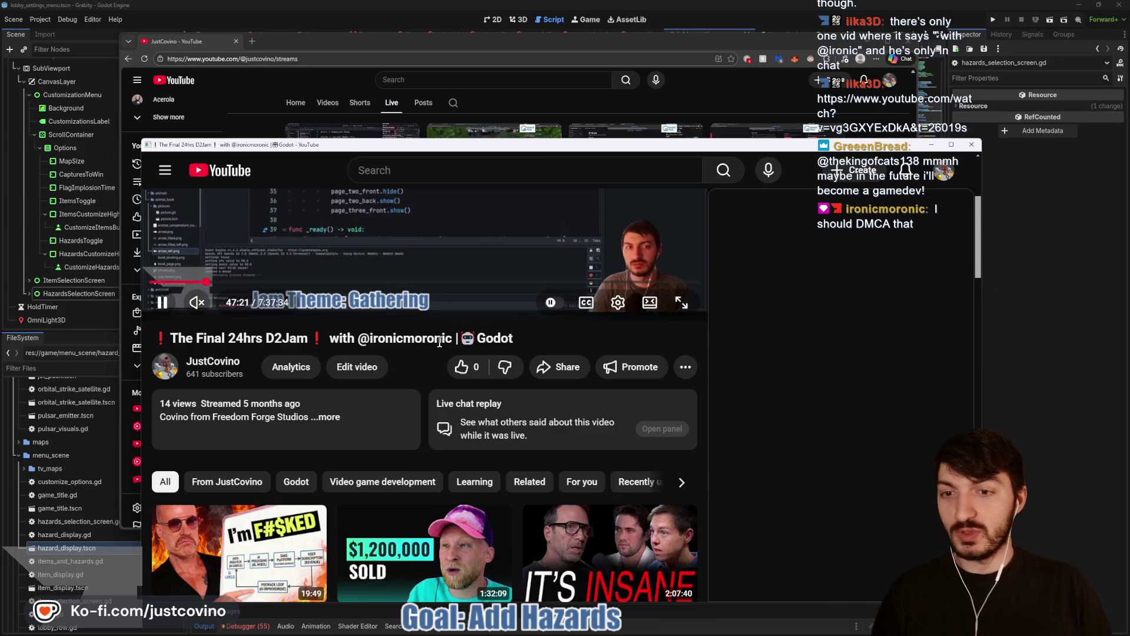
scroll(439, 342, up, 2)
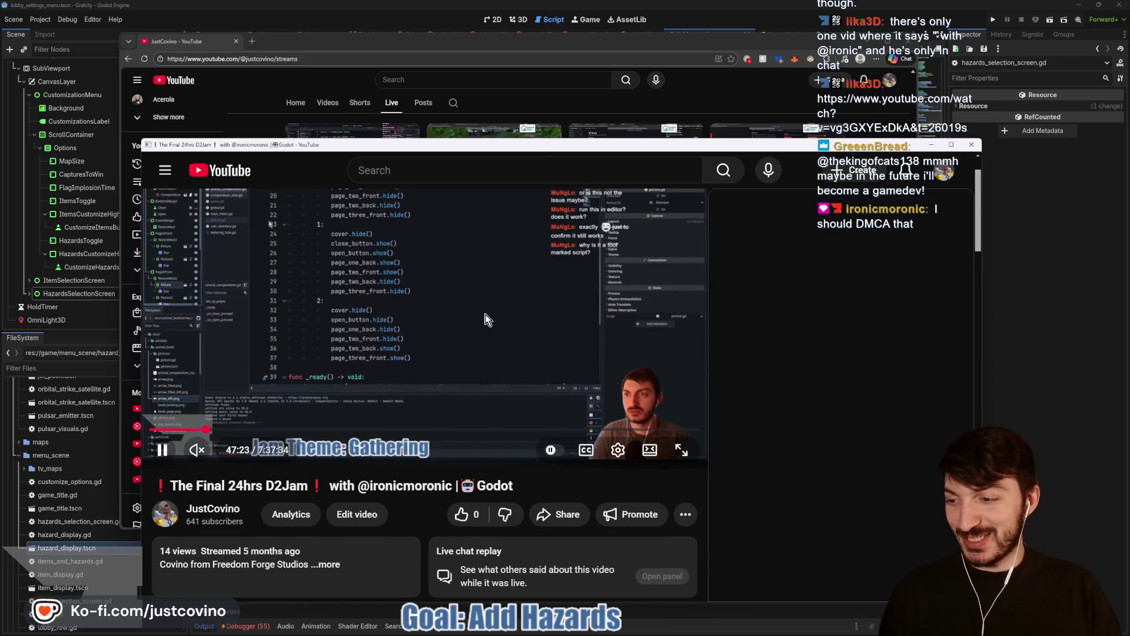
- Close the replay window and place the caret on empty line 42 of hazards_selection_screen.gd
click(971, 144)
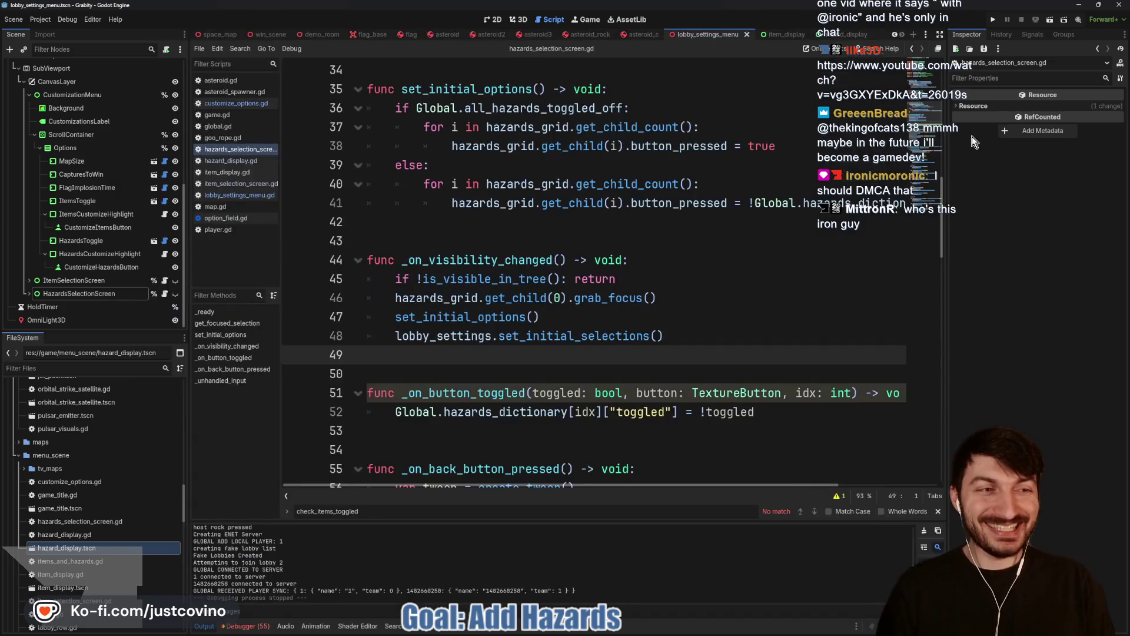
key(alt+Tab)
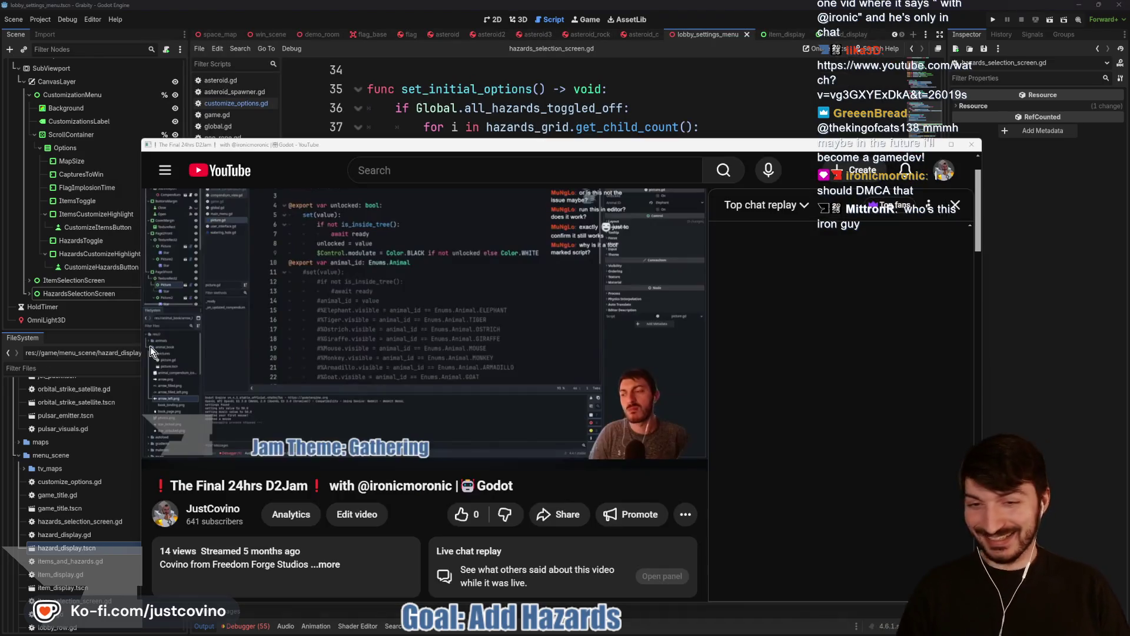
click(971, 144)
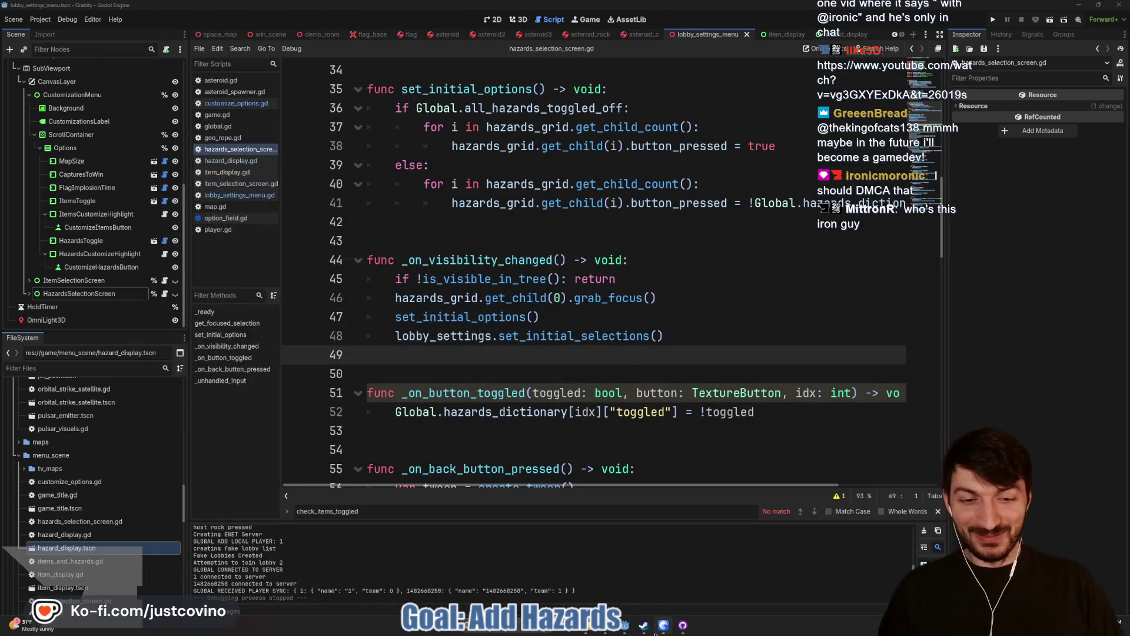
mouse_move(608, 631)
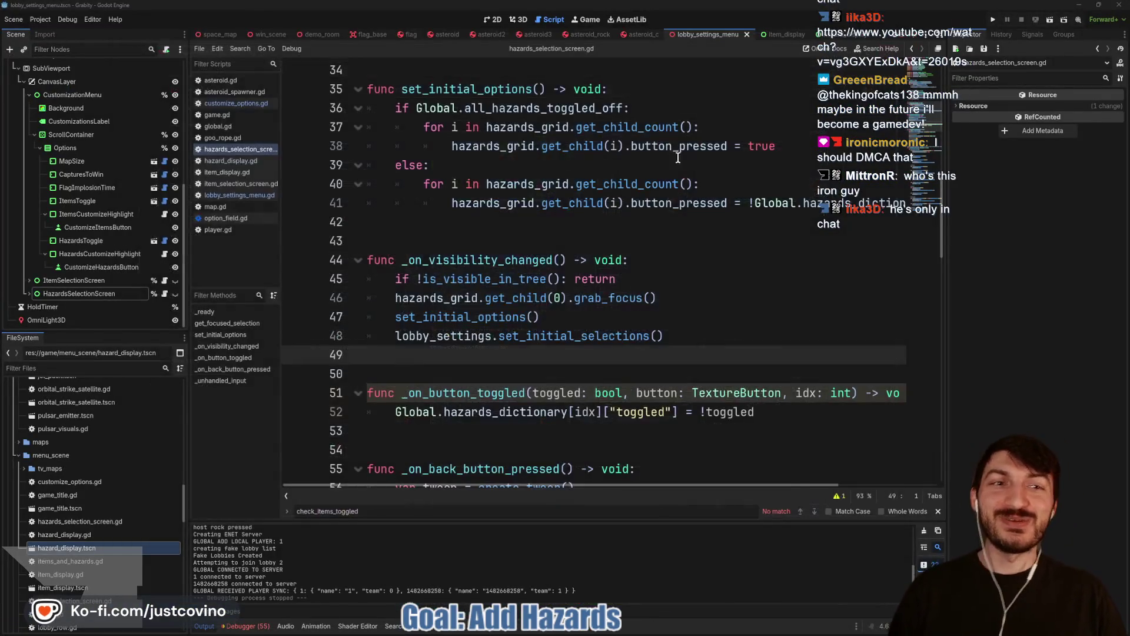
click(594, 202)
click(582, 220)
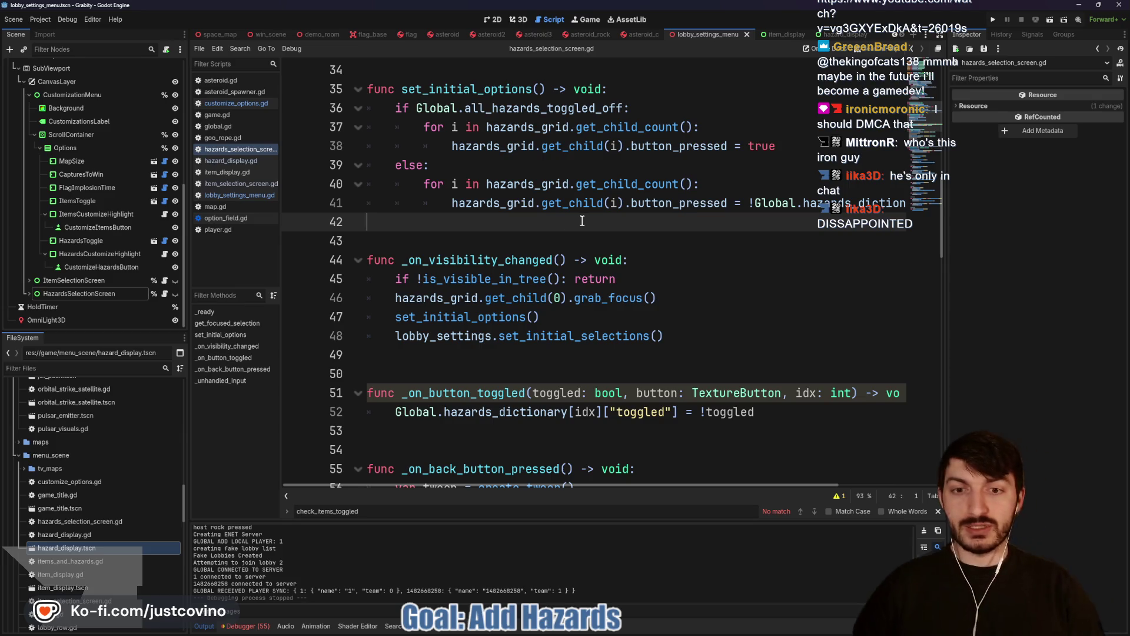
- Put the caret on blank line 43, just below set_initial_options() in _on_visibility_changed
scroll(550, 247, down, 1)
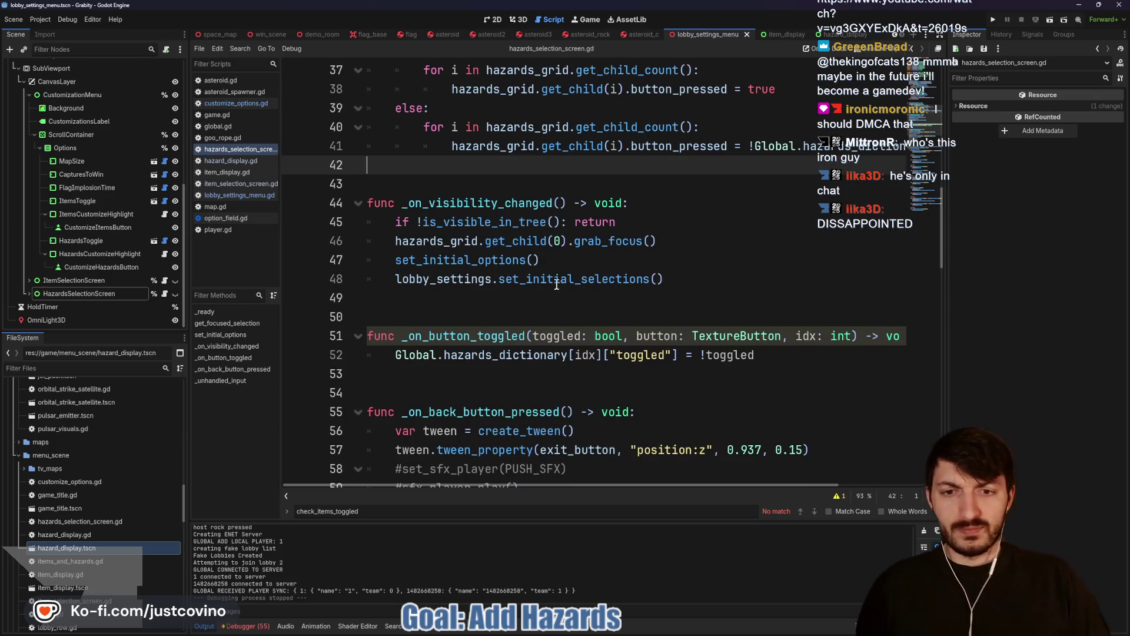
click(557, 292)
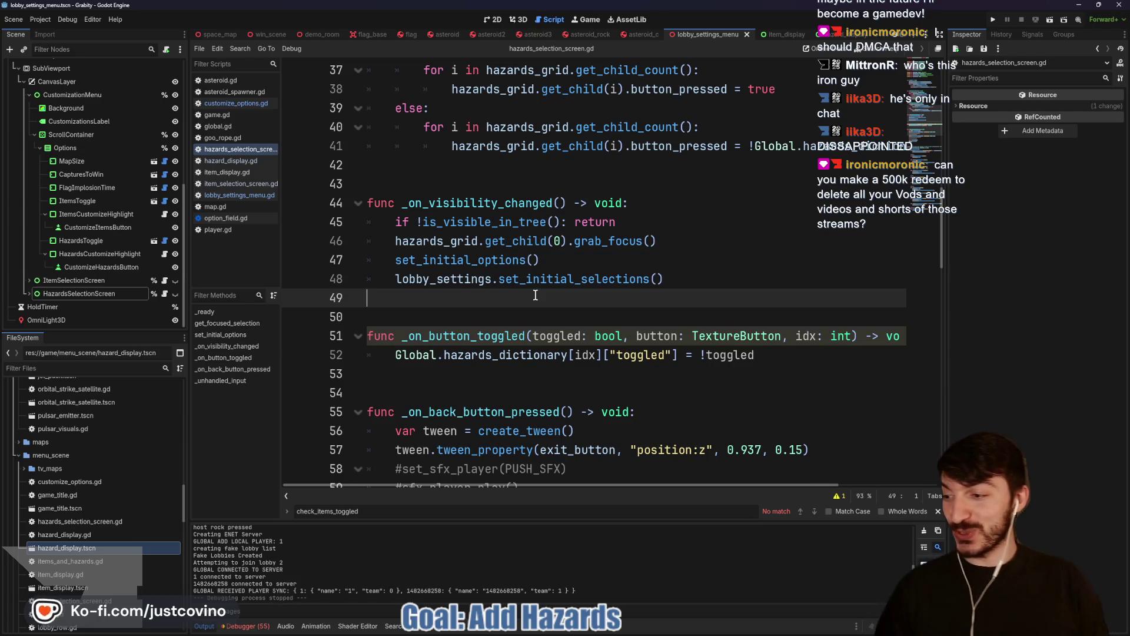
click(515, 183)
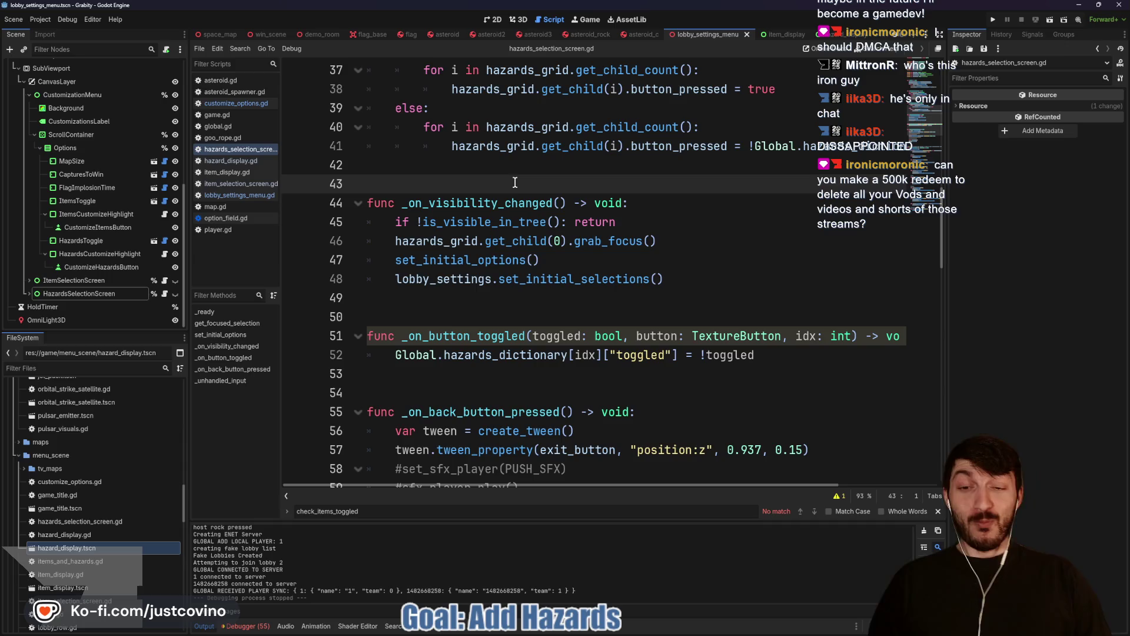